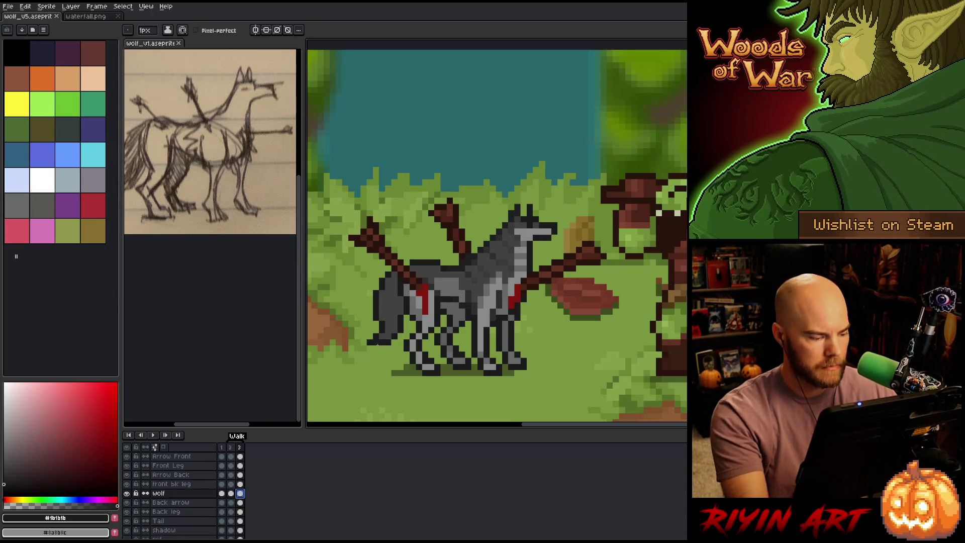
Step: Link the Tail layer's cels across the frames
{"action": "left_click", "coordinate": [232, 522]}
{"action": "right_click", "coordinate": [234, 526]}
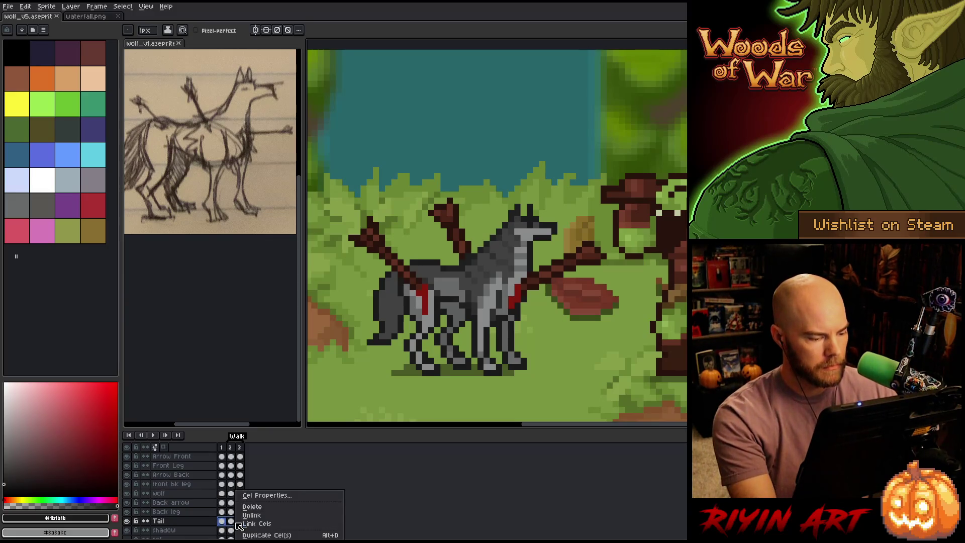
{"action": "left_click", "coordinate": [254, 525]}
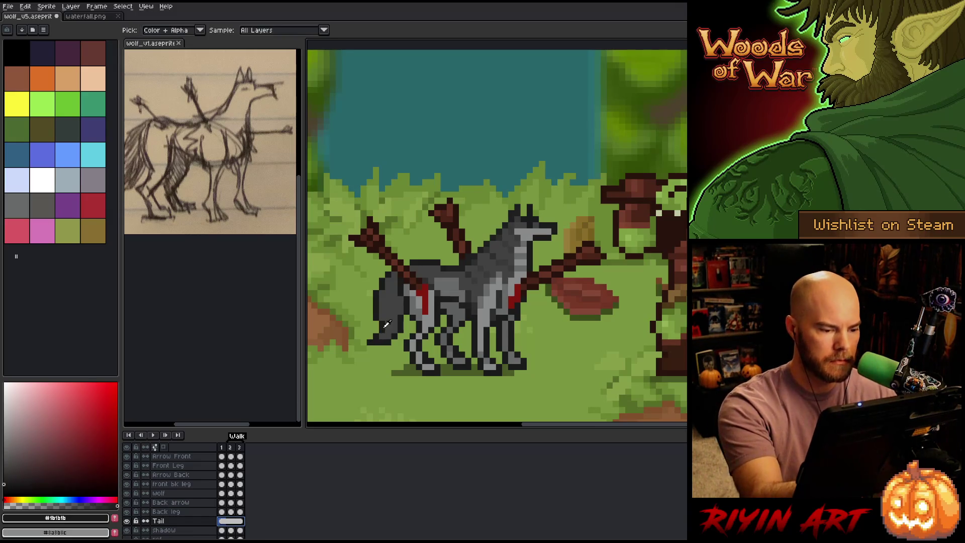
{"action": "key", "text": "Escape"}
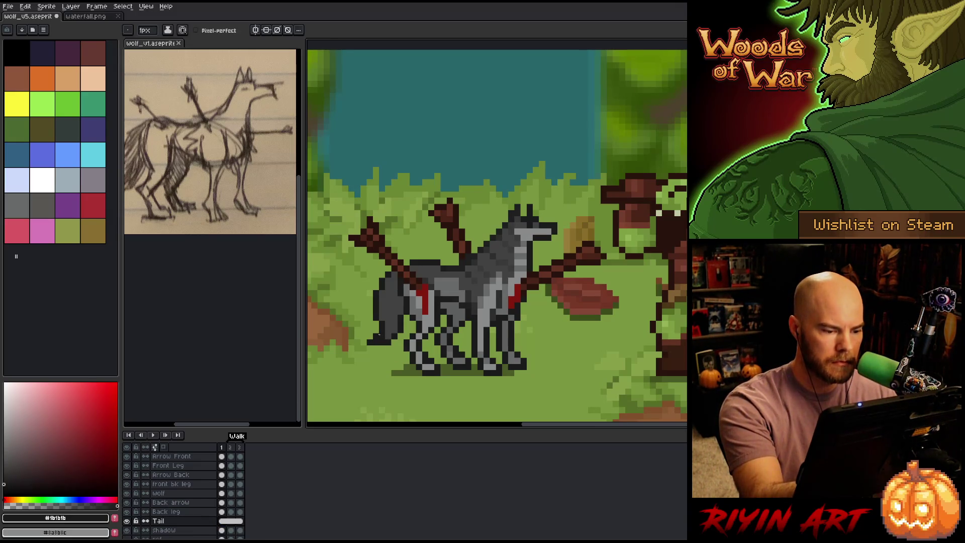
Step: Touch up stray tail pixels with the eraser and pencil using sampled greys, then save
{"action": "key", "text": "e"}
{"action": "left_click", "coordinate": [376, 342]}
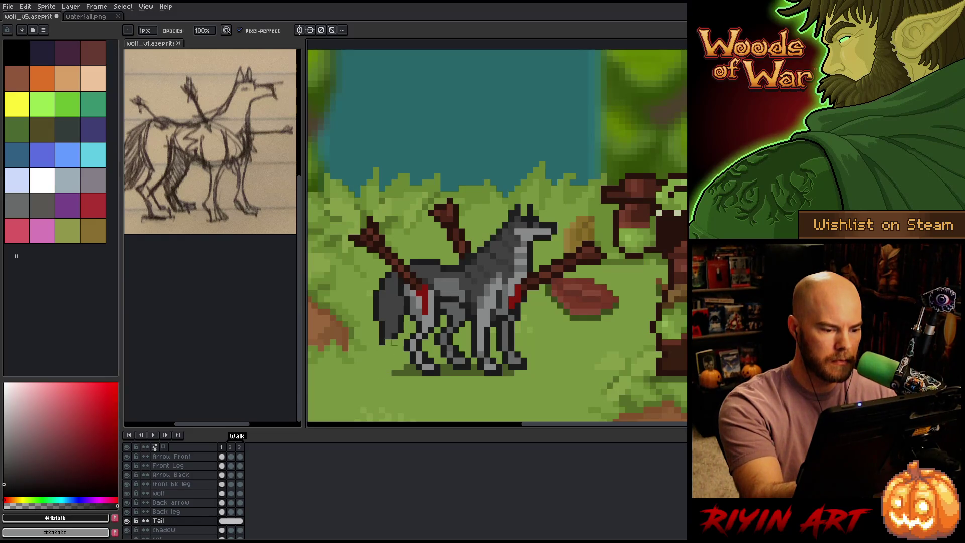
{"action": "key", "text": "b"}
{"action": "left_click", "coordinate": [394, 355]}
{"action": "left_click", "coordinate": [392, 317], "text": "alt"}
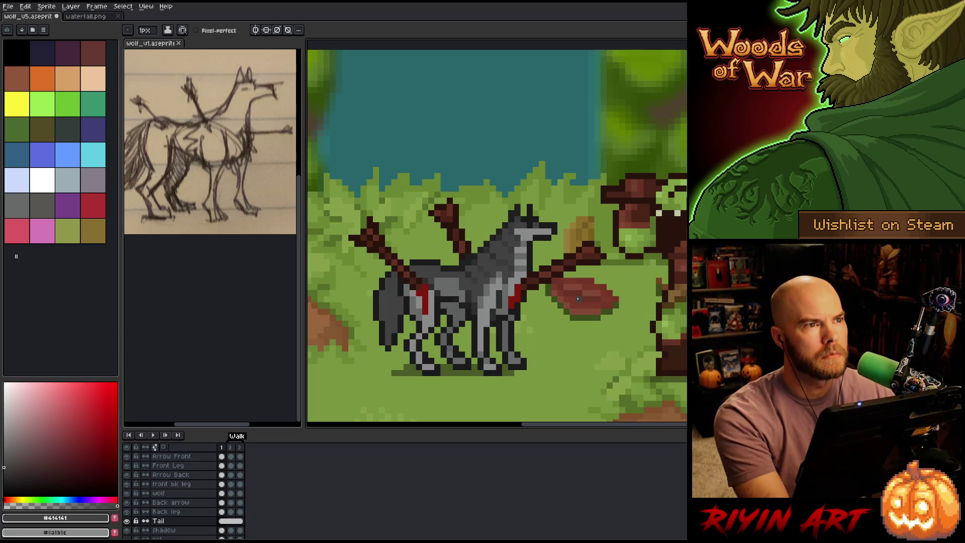
{"action": "left_click", "coordinate": [400, 305], "text": "alt"}
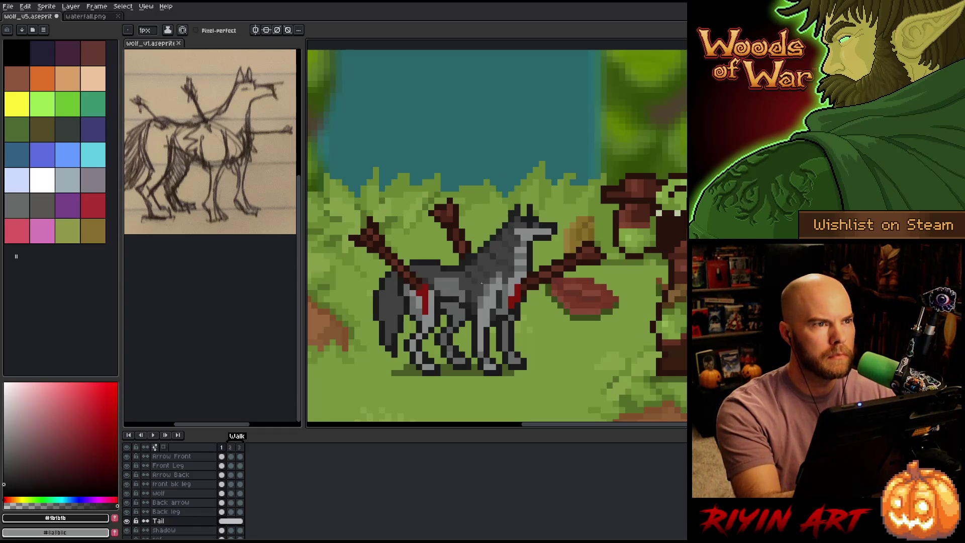
{"action": "key", "text": "ctrl+s"}
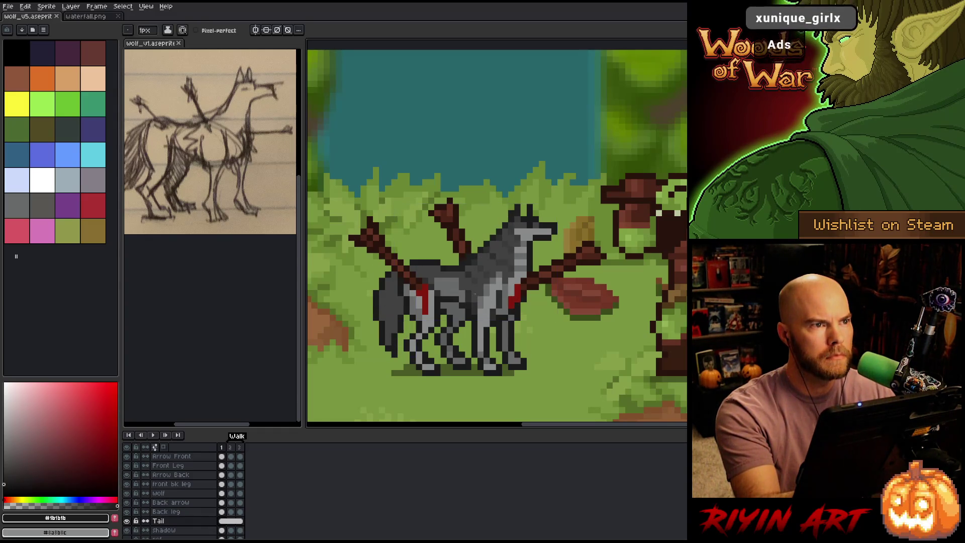
Step: Unlink the Tail cels in frames 1–3 into separate copies, save, and go to frame 3
{"action": "left_click_drag", "start_coordinate": [240, 523], "coordinate": [225, 524]}
{"action": "right_click", "coordinate": [224, 524]}
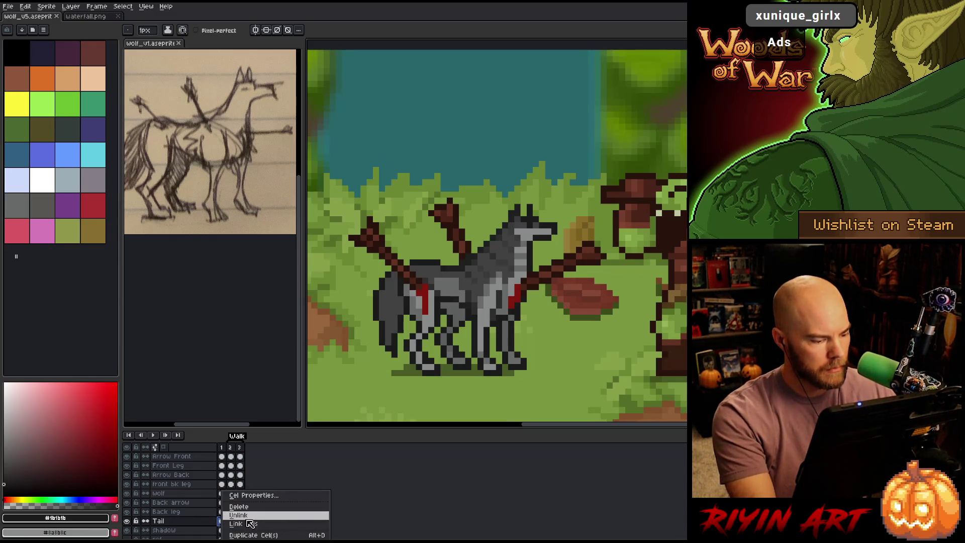
{"action": "left_click", "coordinate": [250, 524]}
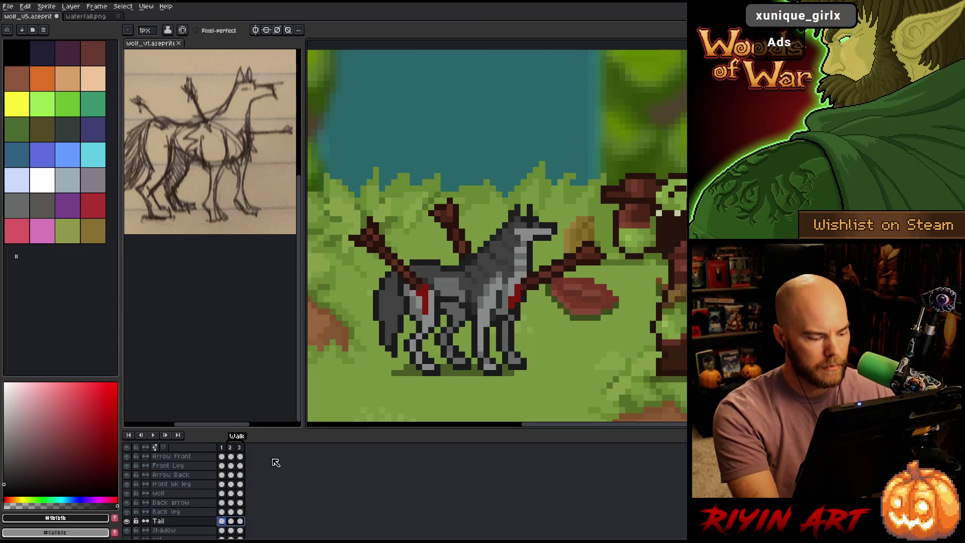
{"action": "key", "text": "ctrl+s"}
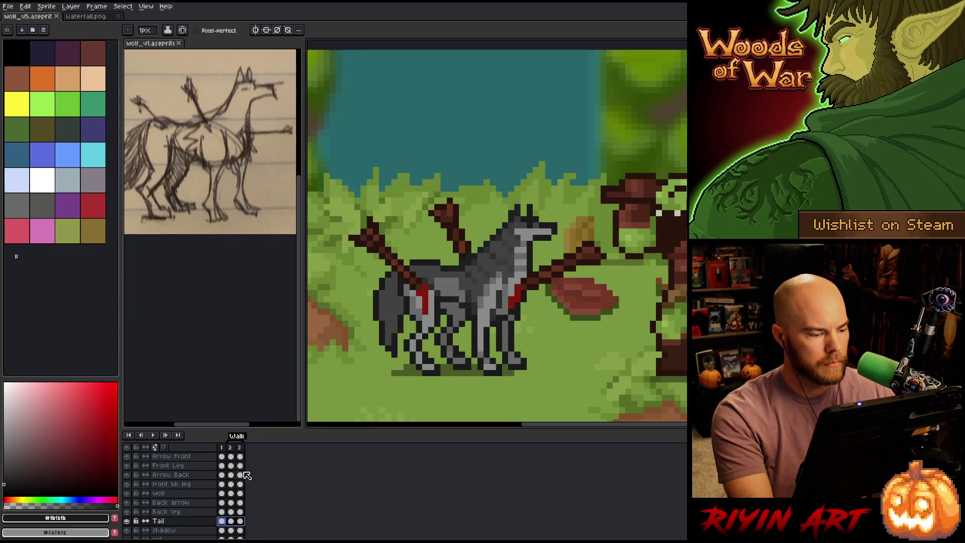
{"action": "left_click", "coordinate": [239, 447]}
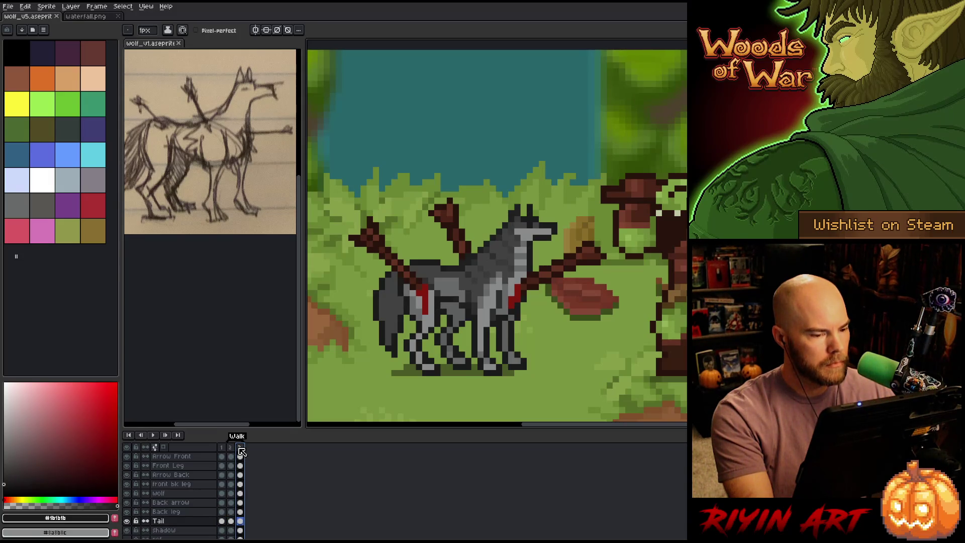
{"action": "mouse_move", "coordinate": [393, 353]}
{"action": "left_mouse_down"}
{"action": "mouse_move", "coordinate": [379, 368]}
{"action": "mouse_move", "coordinate": [399, 348]}
{"action": "left_mouse_up"}
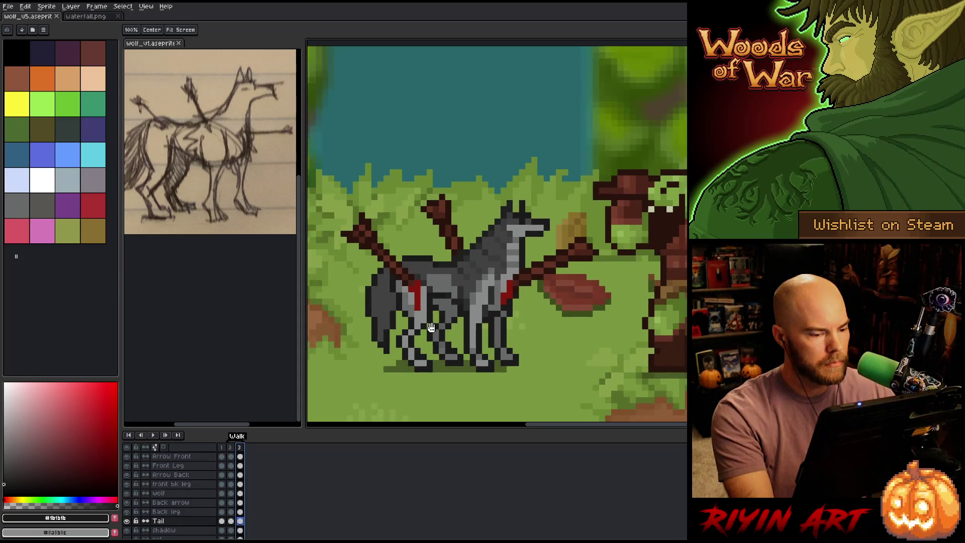
{"action": "key", "text": "b"}
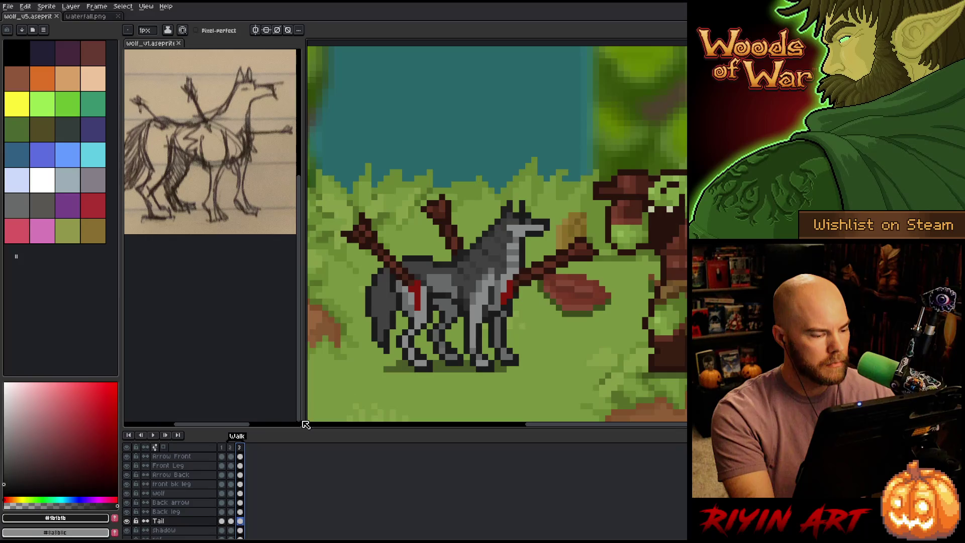
Step: Toggle the Back leg layer's visibility to compare the wolf's legs
{"action": "left_click", "coordinate": [241, 512]}
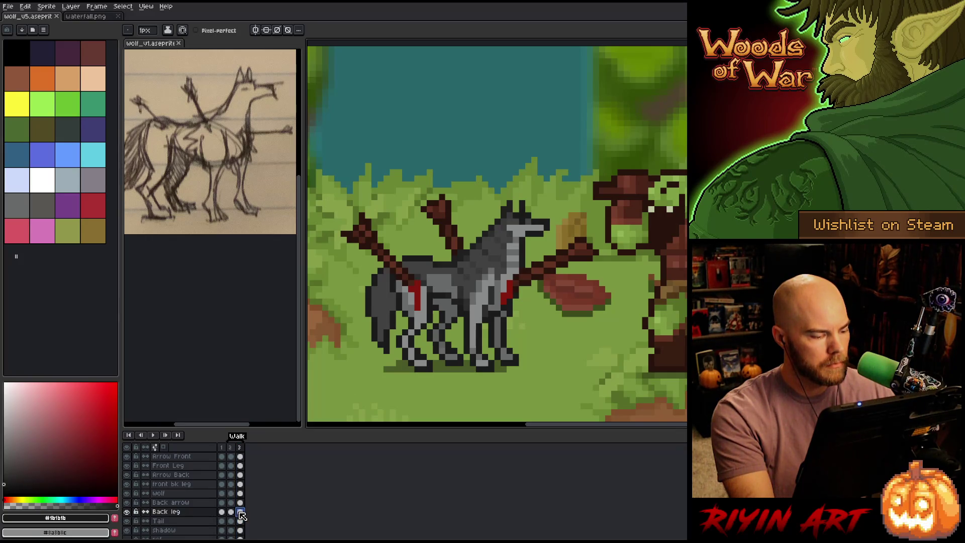
{"action": "left_click", "coordinate": [126, 511]}
{"action": "left_click", "coordinate": [126, 512]}
{"action": "left_click", "coordinate": [126, 511]}
{"action": "left_click", "coordinate": [127, 512]}
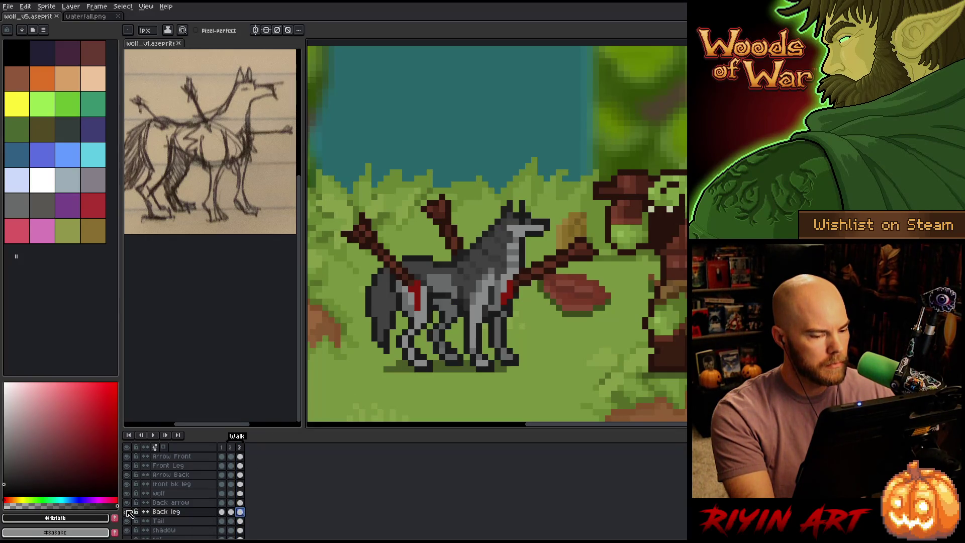
Step: On the Front Leg layer, select the front legs and shift them slightly right
{"action": "left_click", "coordinate": [240, 466]}
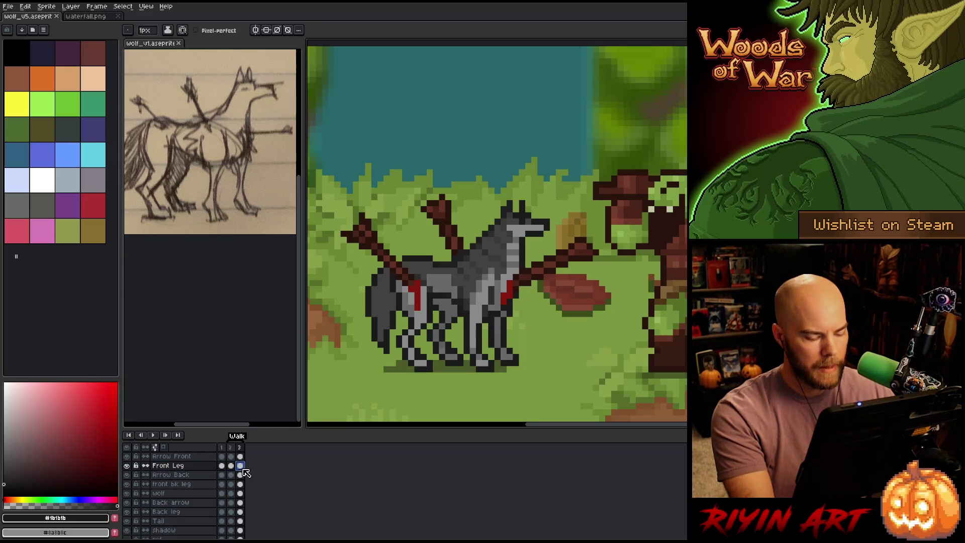
{"action": "key", "text": "m"}
{"action": "left_click_drag", "start_coordinate": [458, 367], "coordinate": [443, 321]}
{"action": "key", "text": "ctrl+d"}
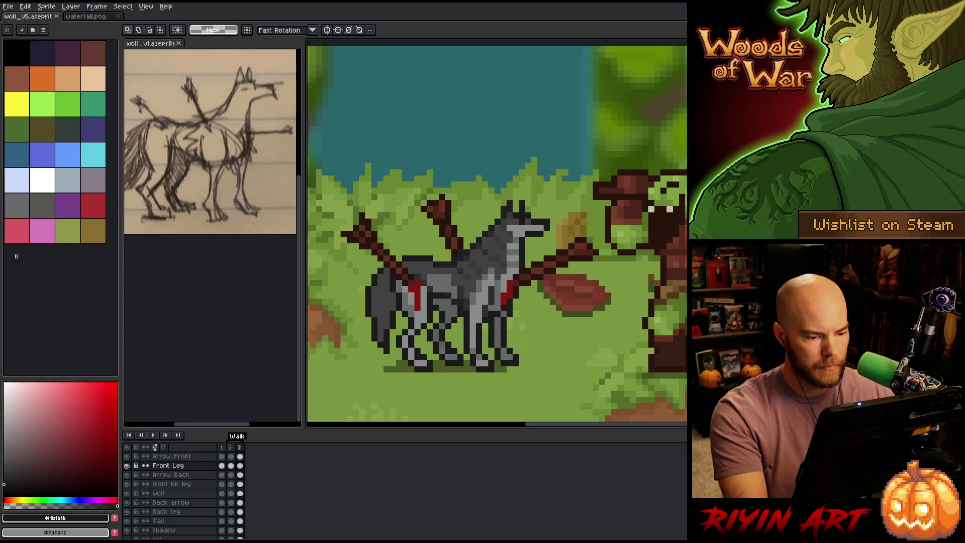
{"action": "left_click_drag", "start_coordinate": [525, 391], "coordinate": [457, 335]}
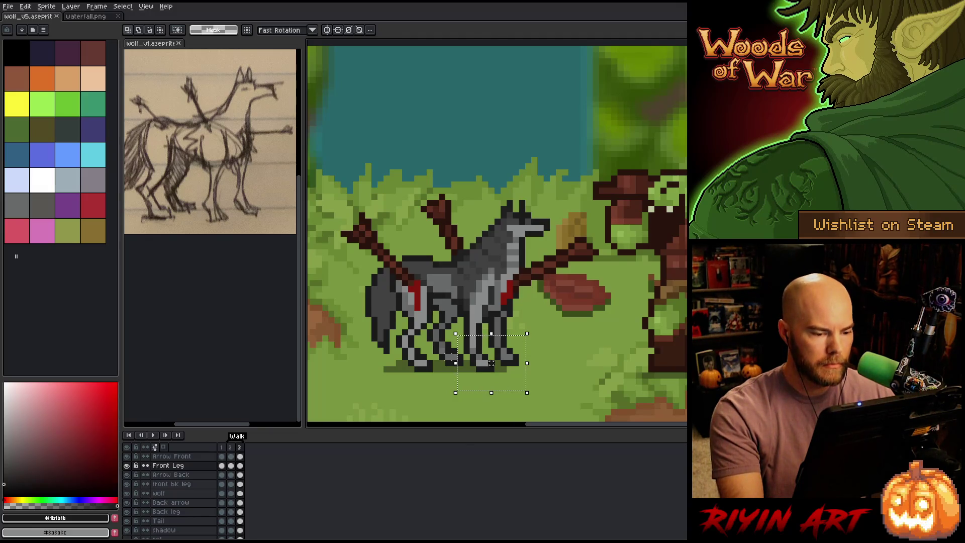
{"action": "left_click_drag", "start_coordinate": [491, 363], "coordinate": [497, 363]}
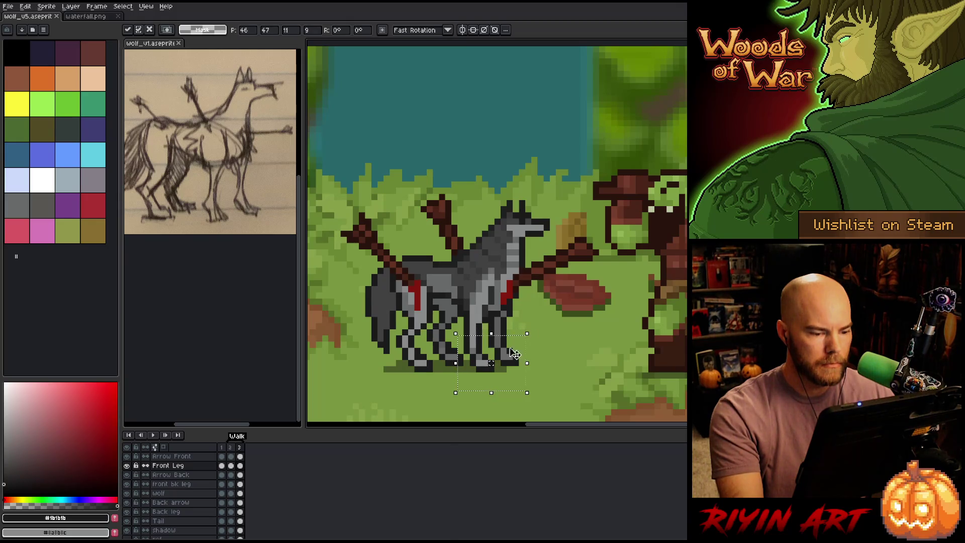
{"action": "key", "text": "Return"}
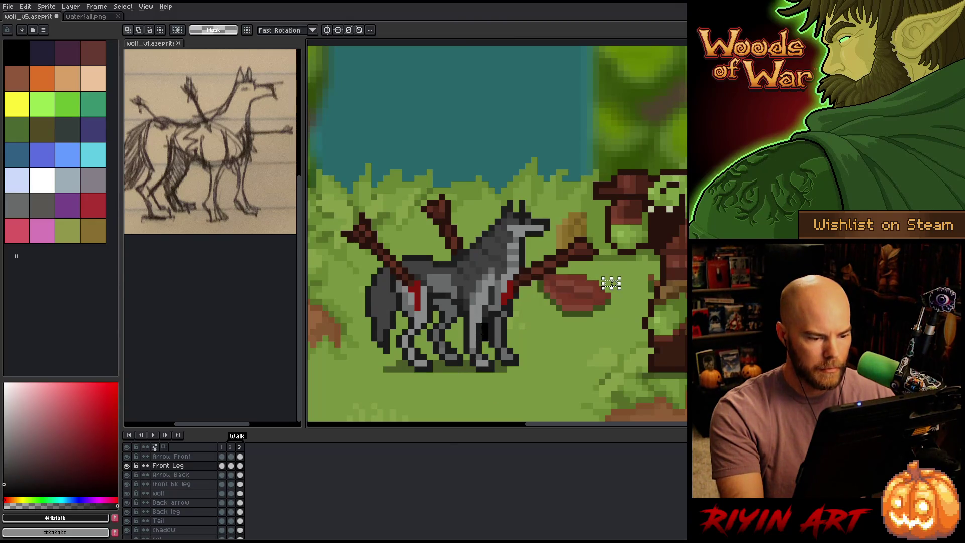
Step: Reselect a larger area around the front leg and commit it, returning to the pencil
{"action": "left_click_drag", "start_coordinate": [462, 321], "coordinate": [490, 380]}
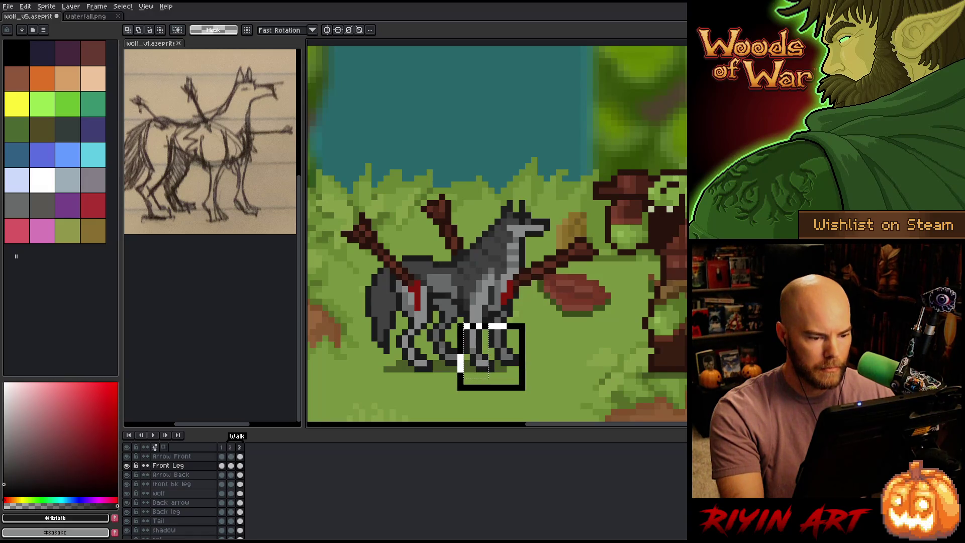
{"action": "left_click_drag", "start_coordinate": [461, 315], "coordinate": [533, 386]}
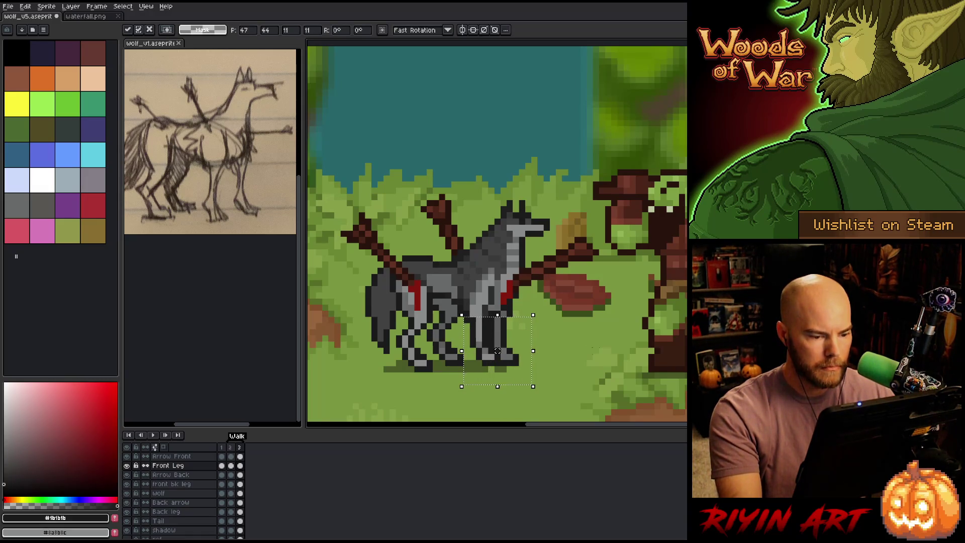
{"action": "key", "text": "Return"}
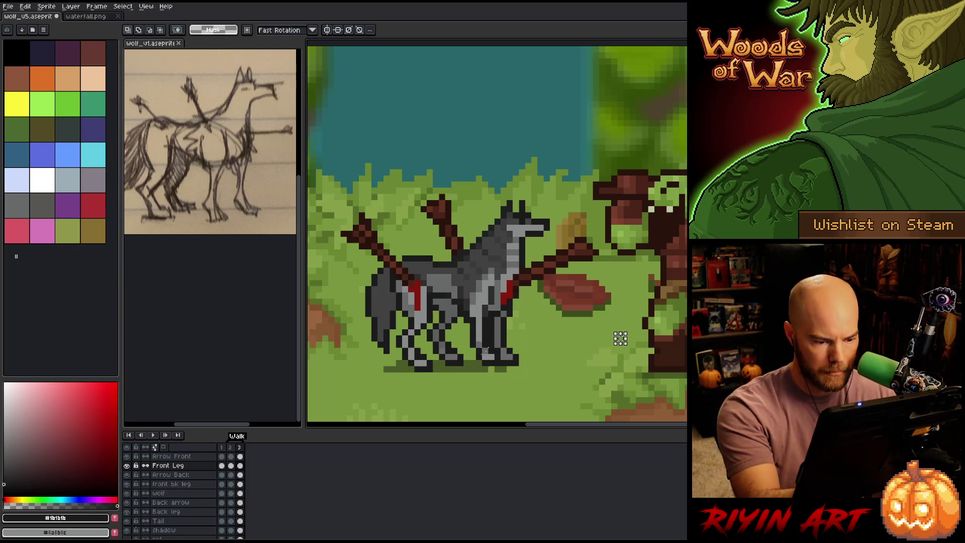
{"action": "key", "text": "v"}
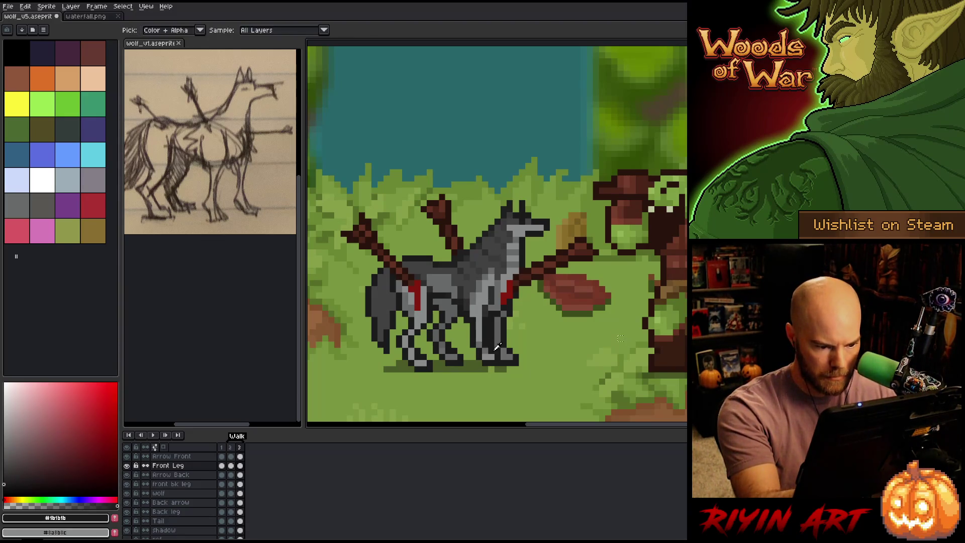
{"action": "key", "text": "b"}
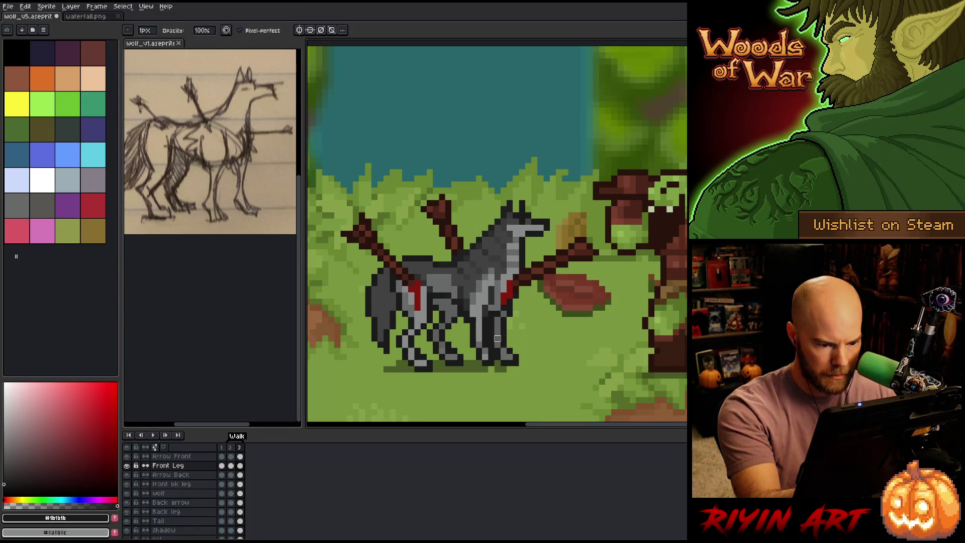
Step: Recolour front-leg pixels using light grey and dark outline colours sampled from the wolf
{"action": "left_click", "coordinate": [498, 338], "text": "alt"}
{"action": "left_click", "coordinate": [489, 337], "text": "alt"}
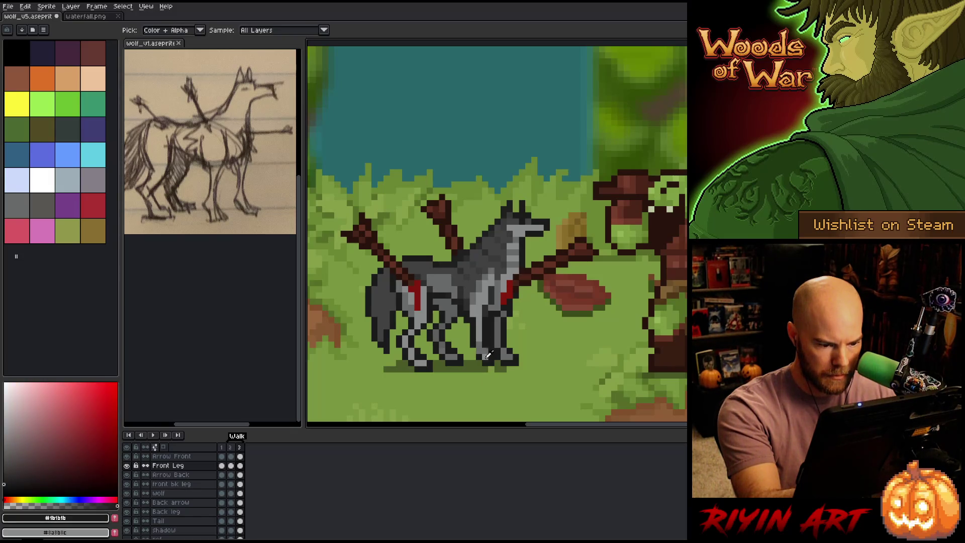
{"action": "left_click", "coordinate": [491, 367], "text": "alt"}
{"action": "left_click", "coordinate": [490, 358], "text": "alt"}
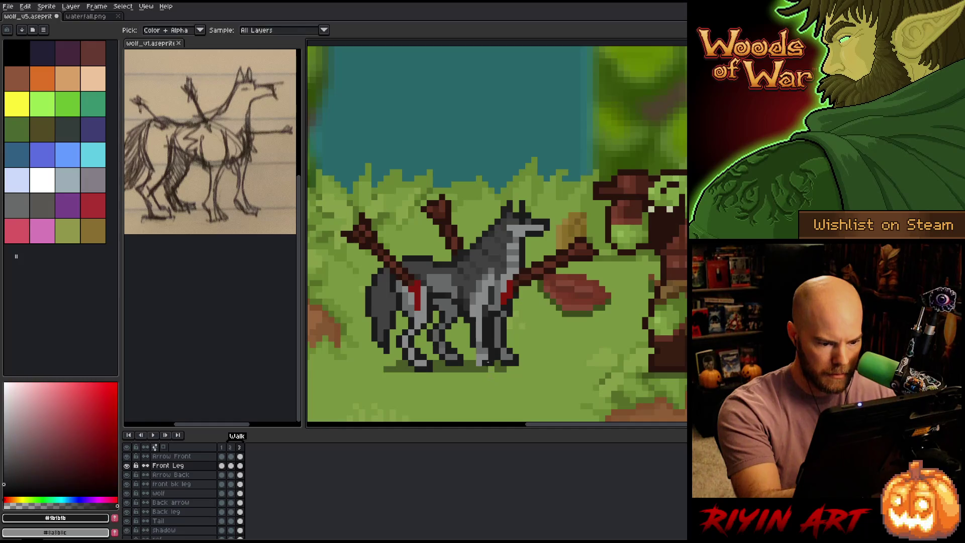
{"action": "left_click", "coordinate": [478, 362]}
{"action": "left_click", "coordinate": [488, 353], "text": "alt"}
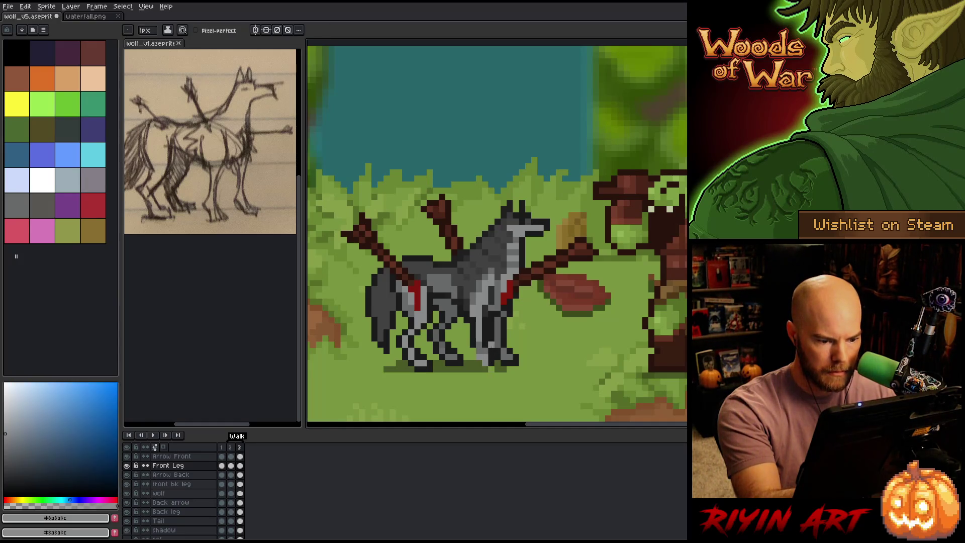
{"action": "left_click", "coordinate": [485, 357]}
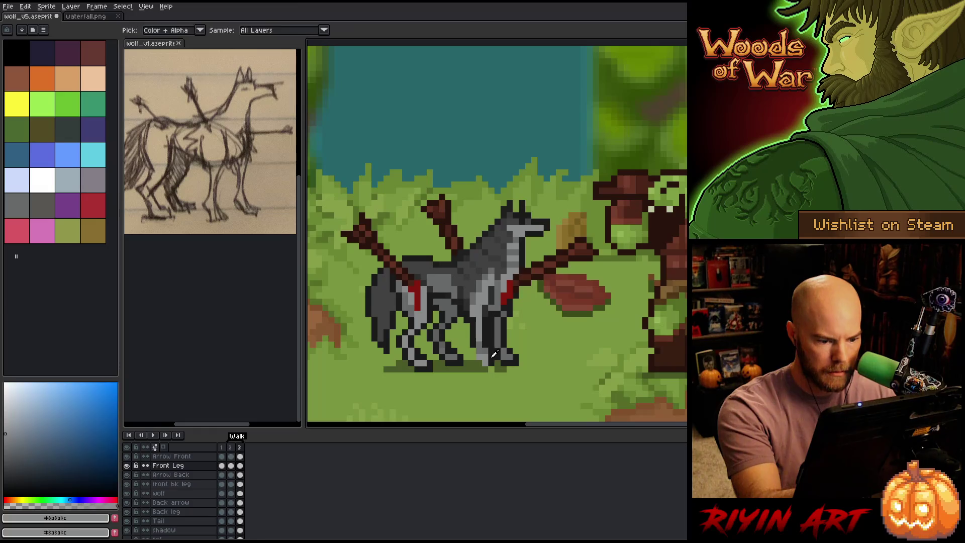
{"action": "left_click", "coordinate": [486, 369], "text": "alt"}
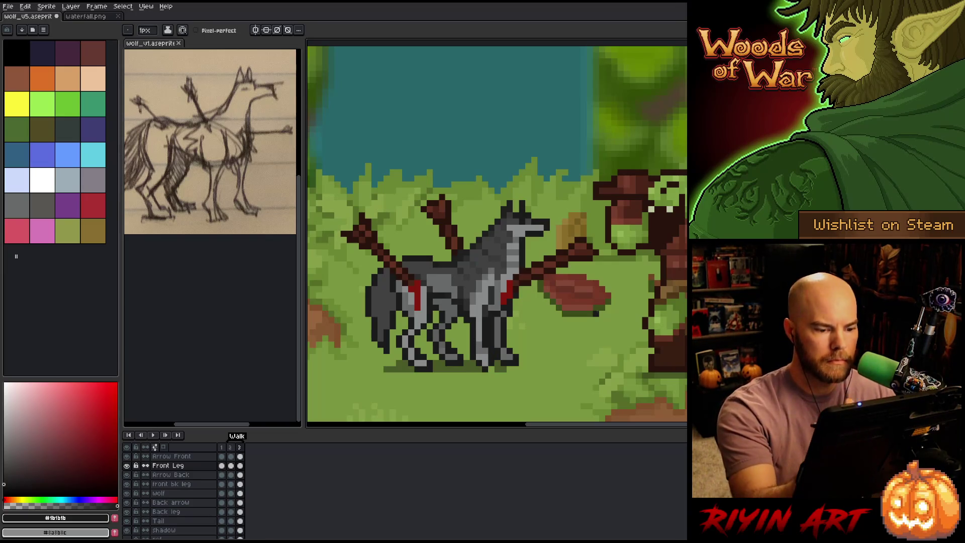
{"action": "key", "text": "b"}
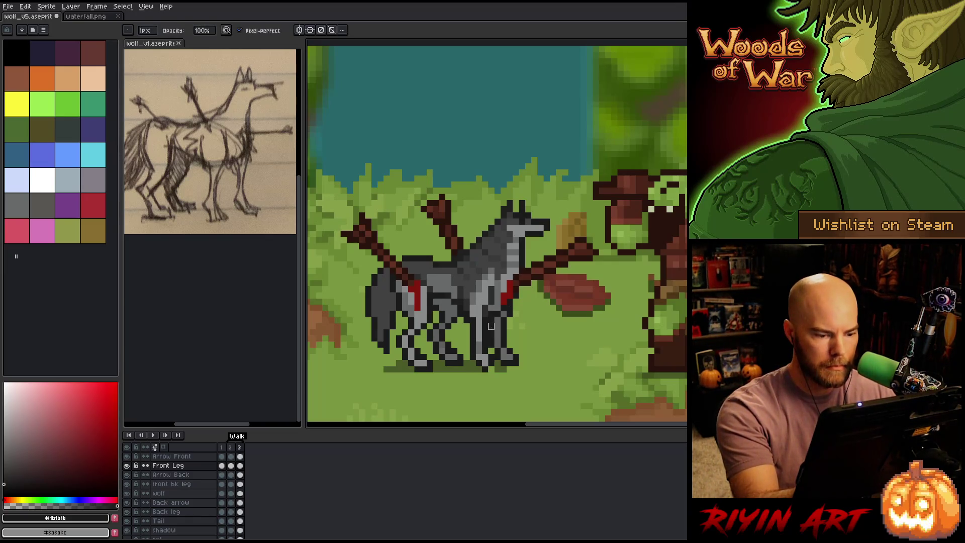
{"action": "key", "text": "e"}
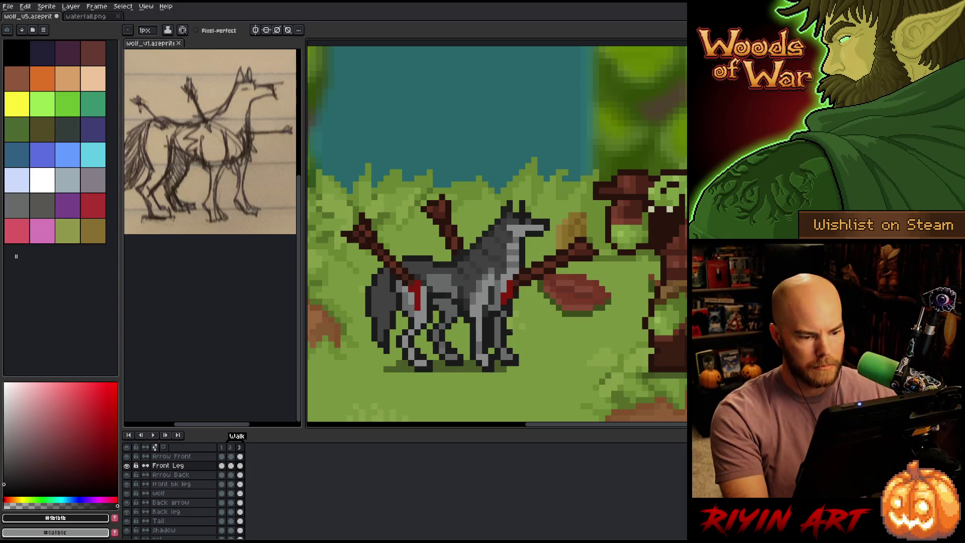
Step: Marquee the front leg and then the lower legs, deselecting and stepping back to frame 2
{"action": "key", "text": "m"}
{"action": "left_click_drag", "start_coordinate": [513, 389], "coordinate": [464, 329]}
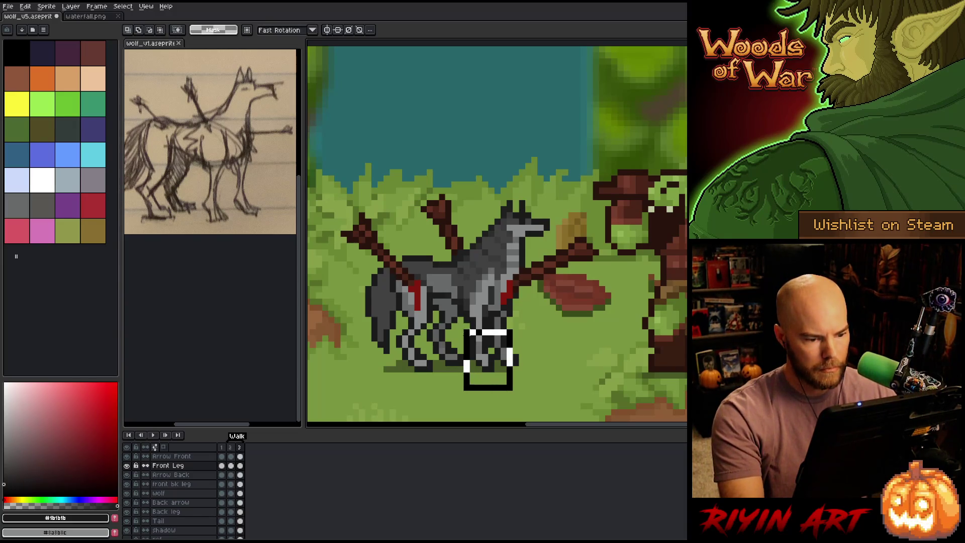
{"action": "key", "text": "ctrl+d"}
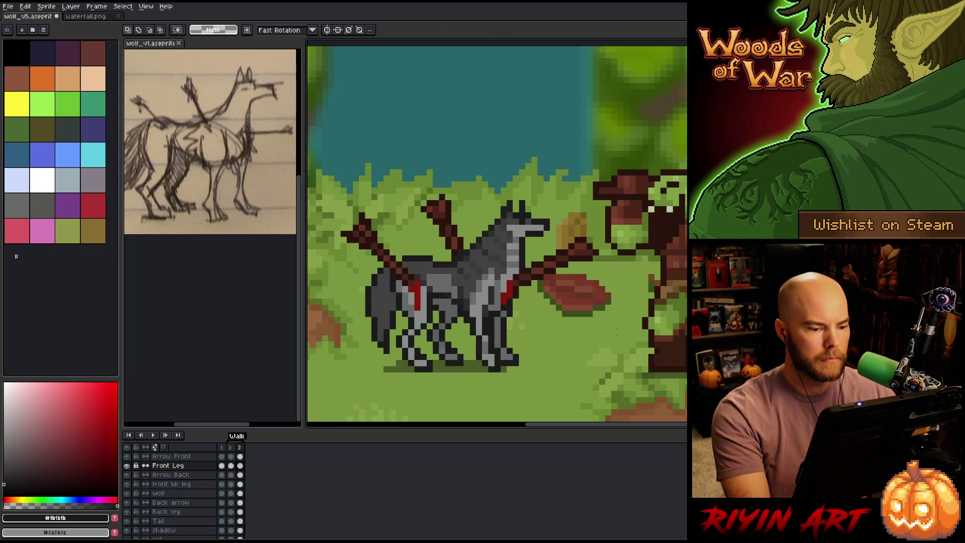
{"action": "left_click_drag", "start_coordinate": [573, 398], "coordinate": [467, 346]}
{"action": "key", "text": "ctrl+d"}
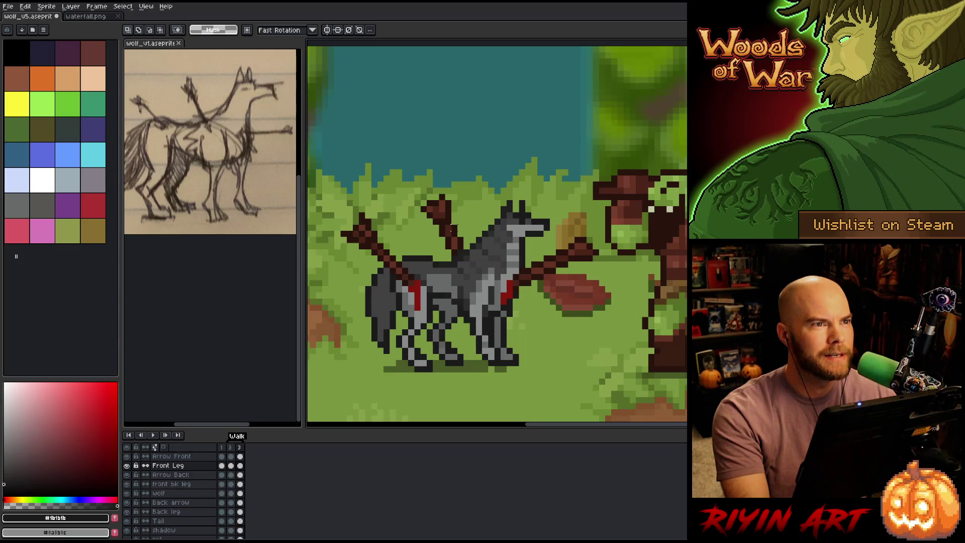
Step: Sample greys from the wolf, including #2d2d2d and #8a8b8c, to redraw the front leg
{"action": "key", "text": "b"}
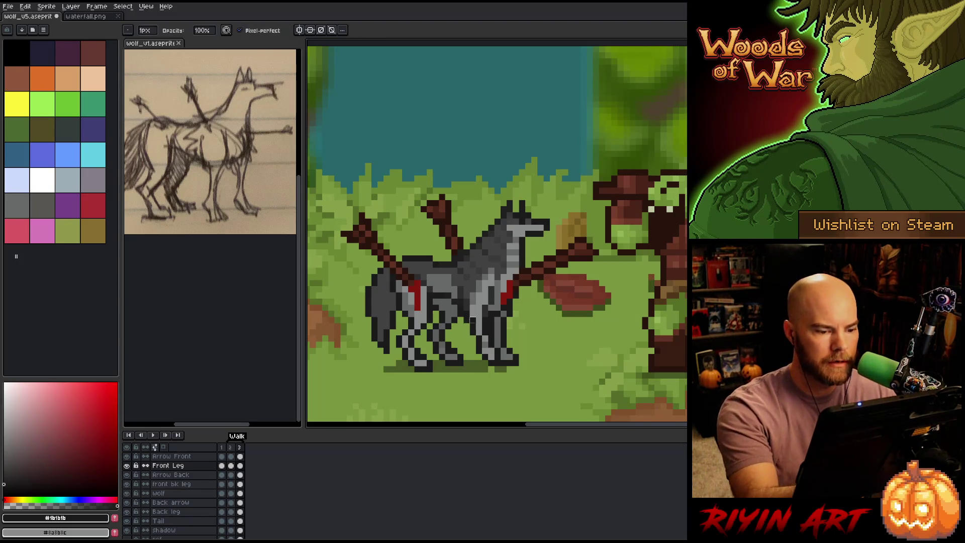
{"action": "left_click", "coordinate": [497, 246], "text": "alt"}
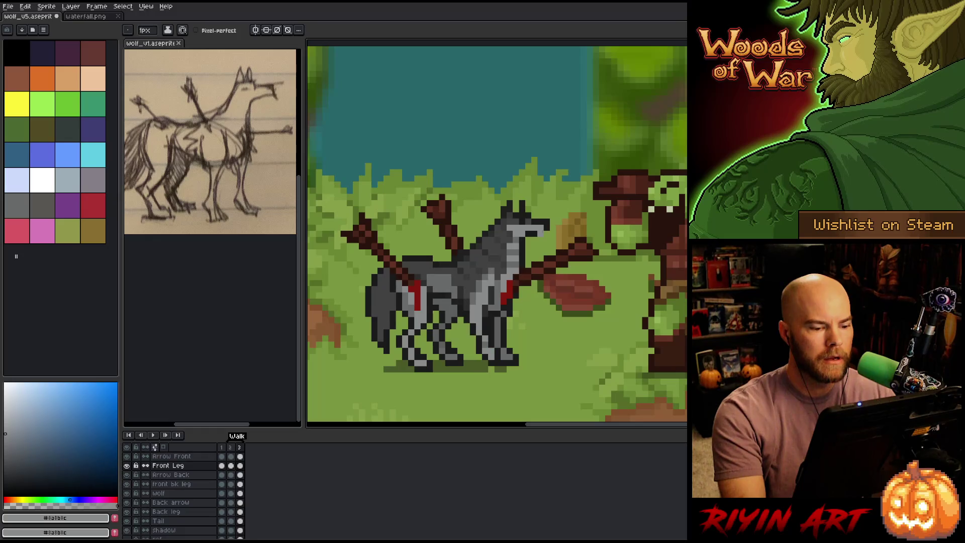
{"action": "left_click", "coordinate": [515, 258], "text": "alt"}
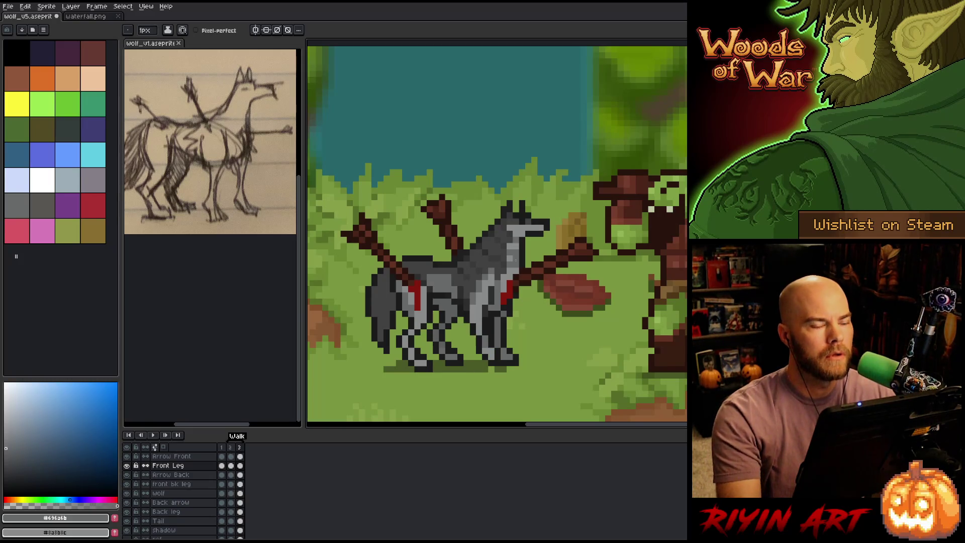
{"action": "left_click", "coordinate": [485, 355], "text": "alt"}
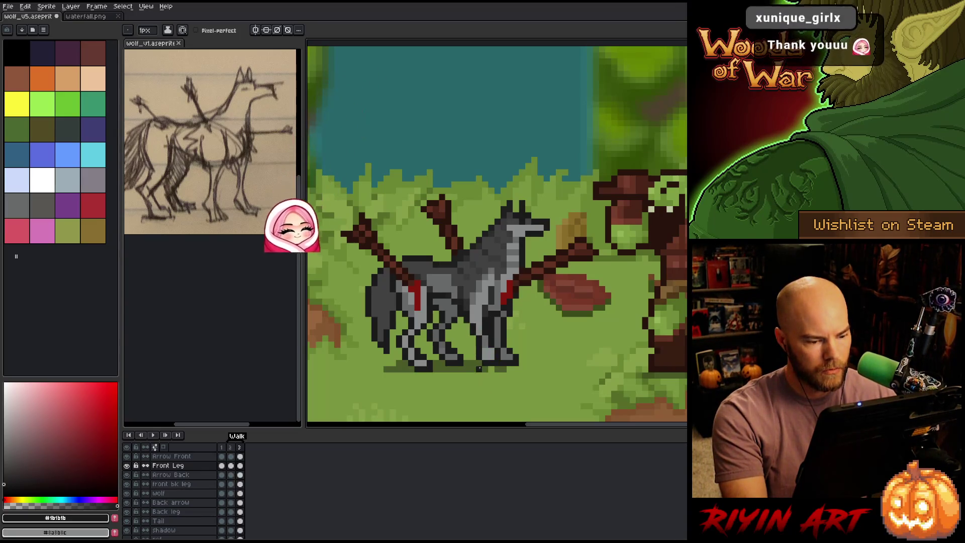
{"action": "key", "text": "m"}
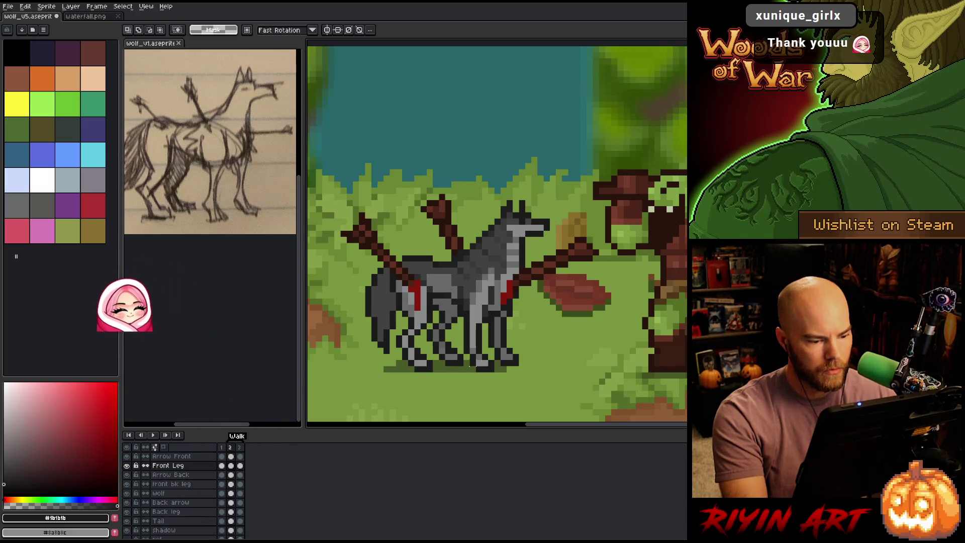
{"action": "left_click_drag", "start_coordinate": [467, 359], "coordinate": [478, 386]}
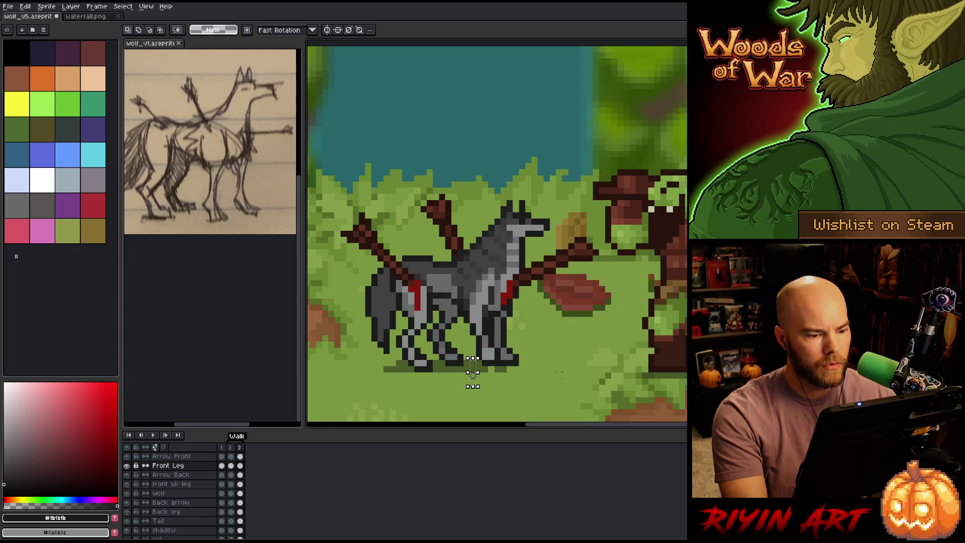
{"action": "key", "text": "i"}
{"action": "left_click", "coordinate": [489, 306]}
{"action": "key", "text": "b"}
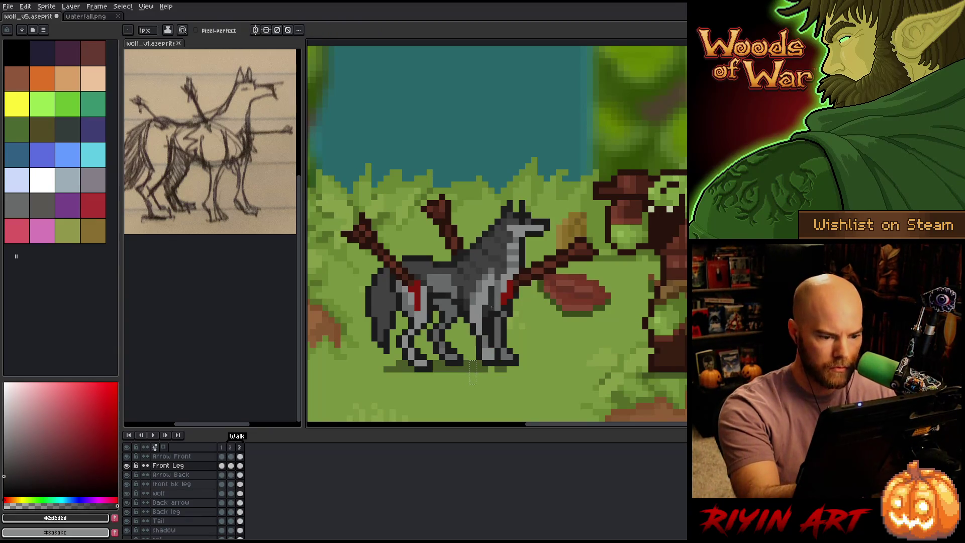
{"action": "left_click", "coordinate": [490, 315], "text": "alt"}
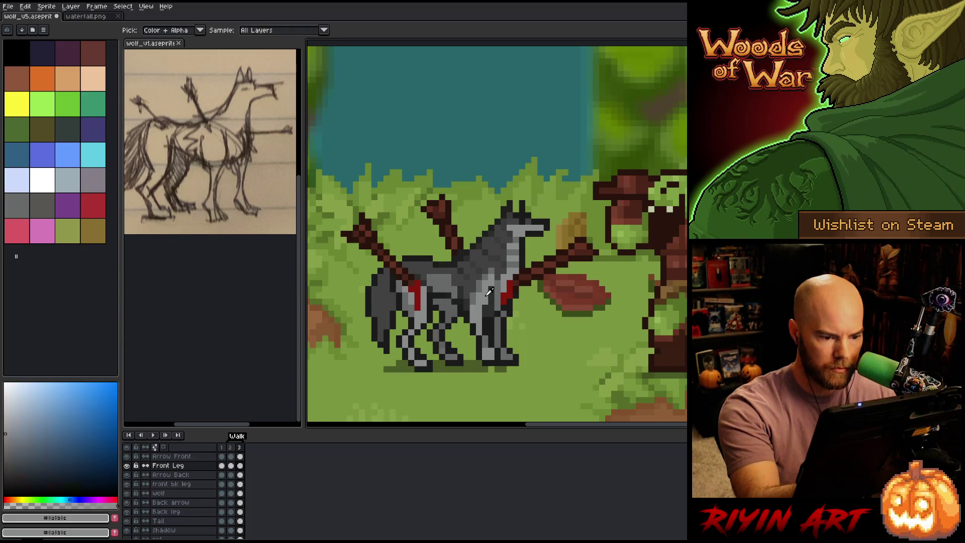
Step: Flip repeatedly between frames 2 and 3 to check the front leg motion, ending on frame 3
{"action": "key", "text": "Left"}
{"action": "key", "text": "Right"}
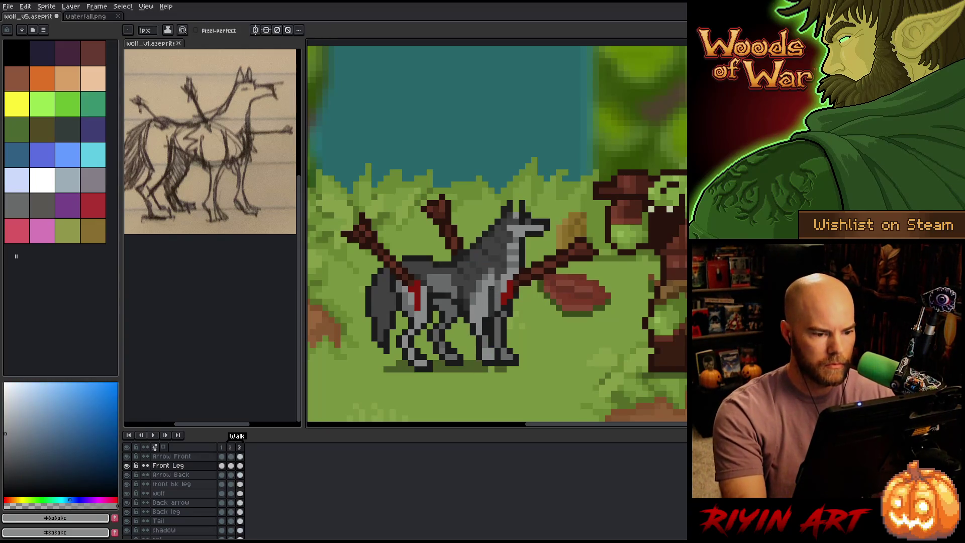
{"action": "key", "text": "Left"}
{"action": "key", "text": "Right"}
{"action": "key", "text": "Left"}
{"action": "key", "text": "Right"}
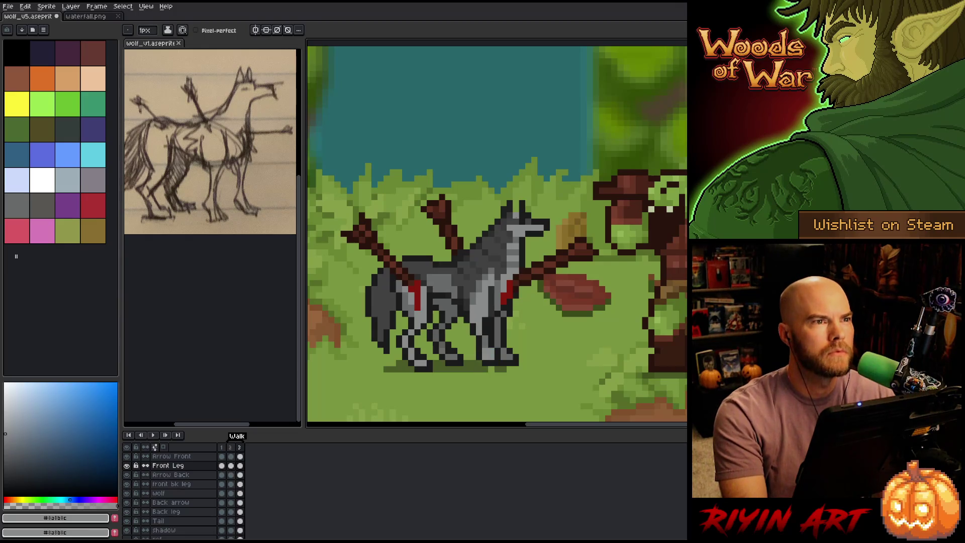
{"action": "key", "text": "Left"}
{"action": "key", "text": "Right"}
{"action": "key", "text": "Left"}
{"action": "key", "text": "Right"}
{"action": "key", "text": "Left"}
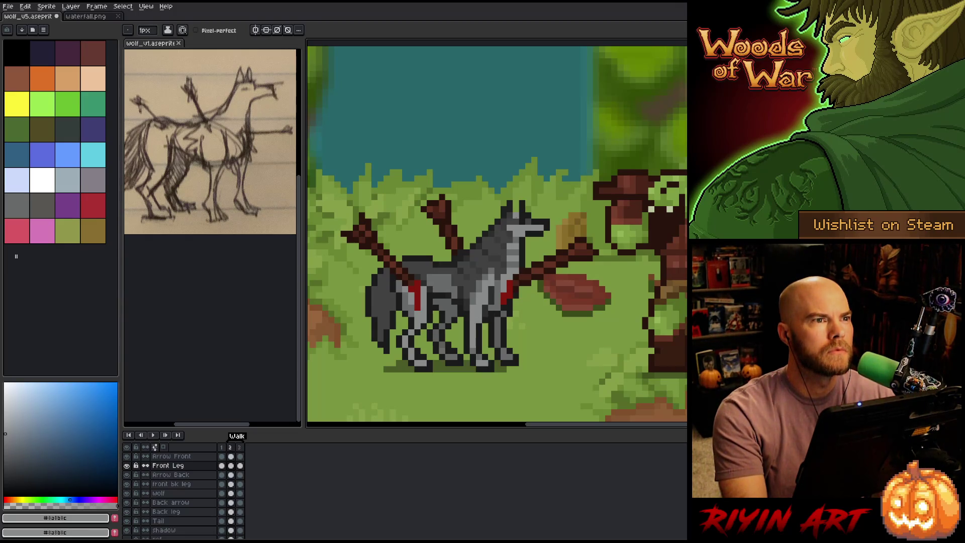
{"action": "key", "text": "Left"}
{"action": "key", "text": "Right"}
{"action": "key", "text": "Right"}
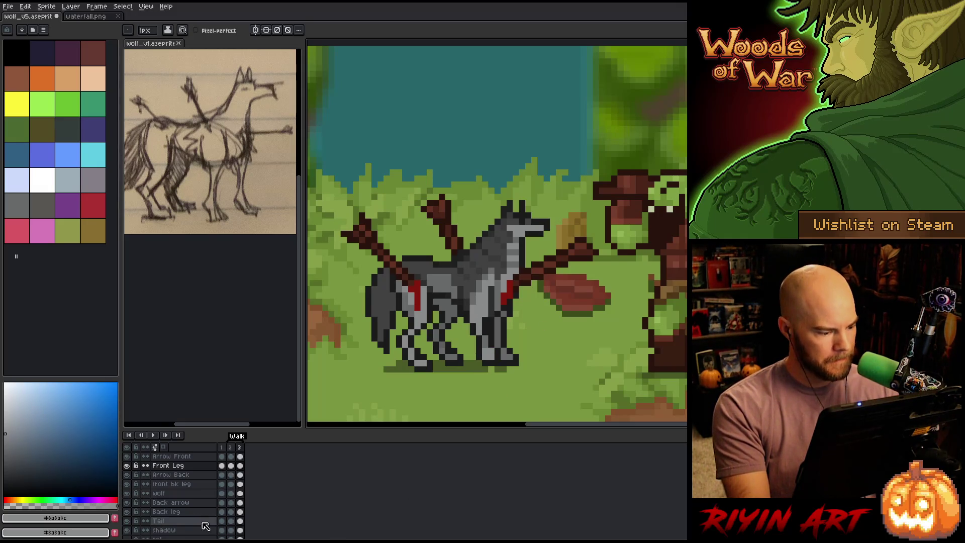
Step: Link the Shadow layer's cels in frames 1 and 2
{"action": "left_click_drag", "start_coordinate": [221, 531], "coordinate": [231, 531]}
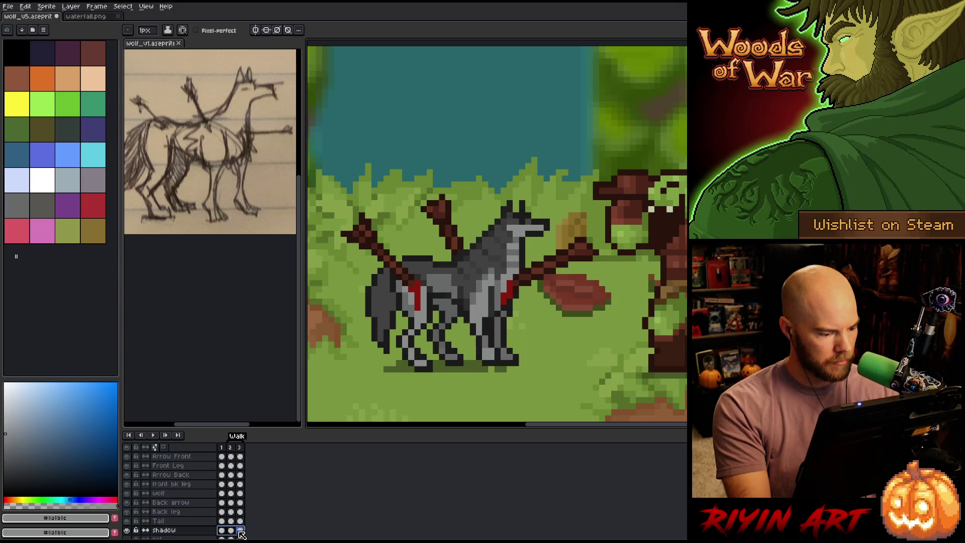
{"action": "right_click", "coordinate": [239, 532]}
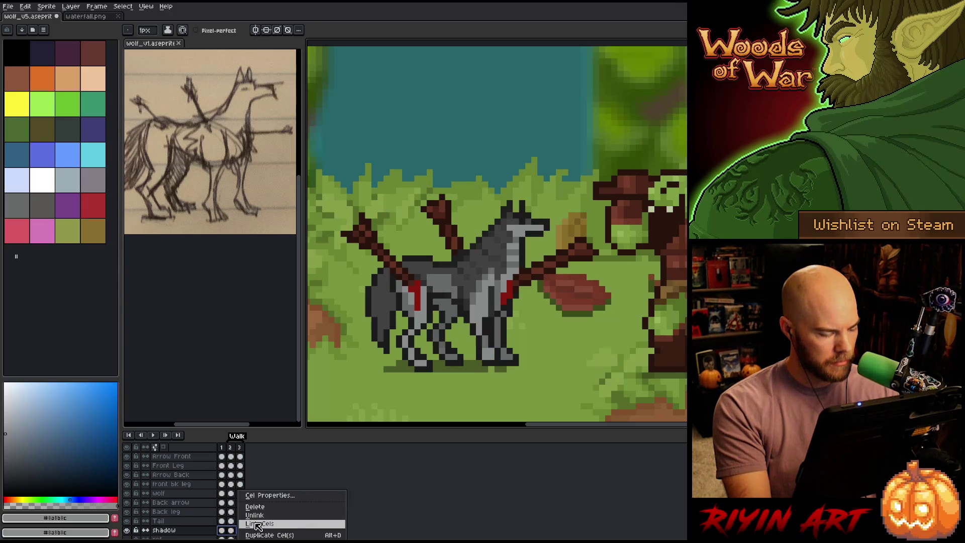
{"action": "left_click", "coordinate": [261, 524]}
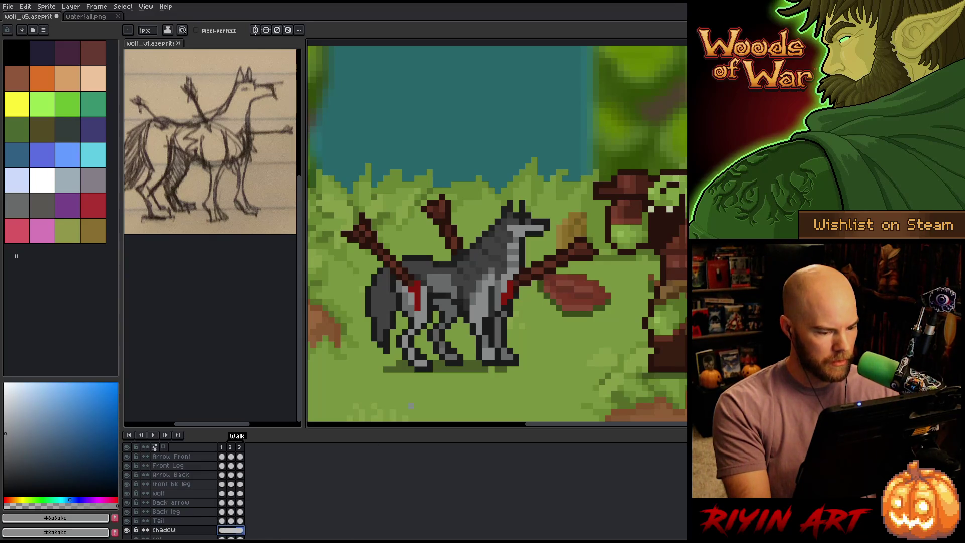
{"action": "key", "text": "m"}
{"action": "left_click_drag", "start_coordinate": [467, 363], "coordinate": [491, 375]}
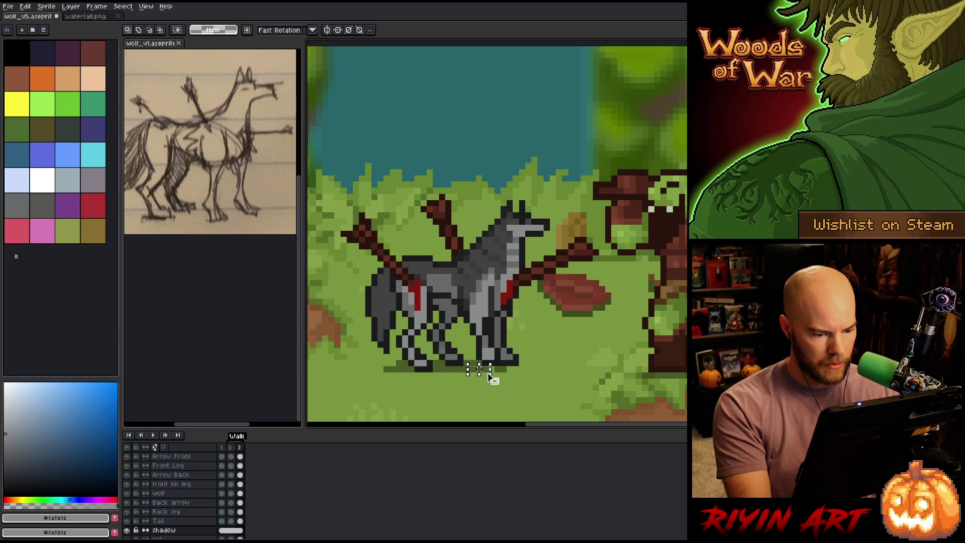
{"action": "key", "text": "ctrl+d"}
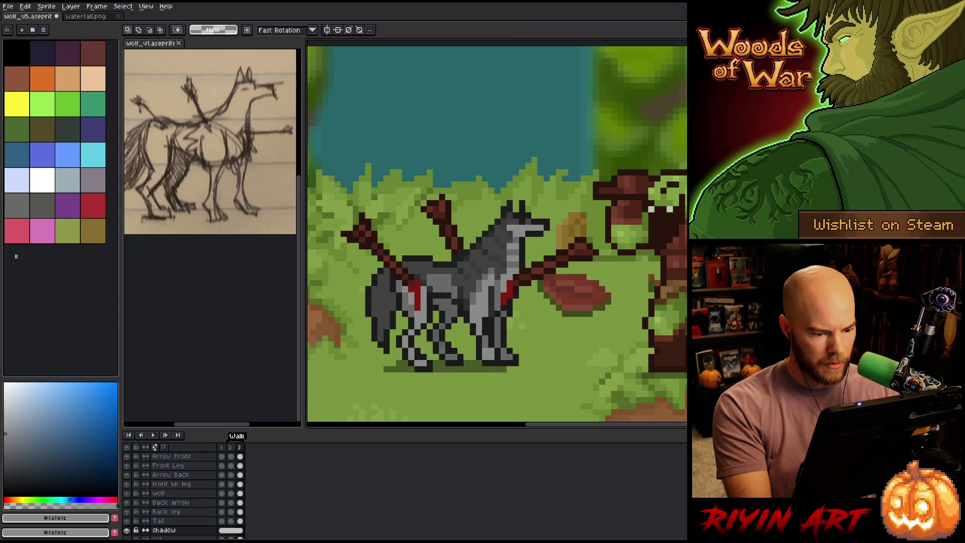
Step: Solo the Shadow layer, select and stretch its end pixels, then show all layers again
{"action": "left_click", "coordinate": [127, 530], "text": "alt"}
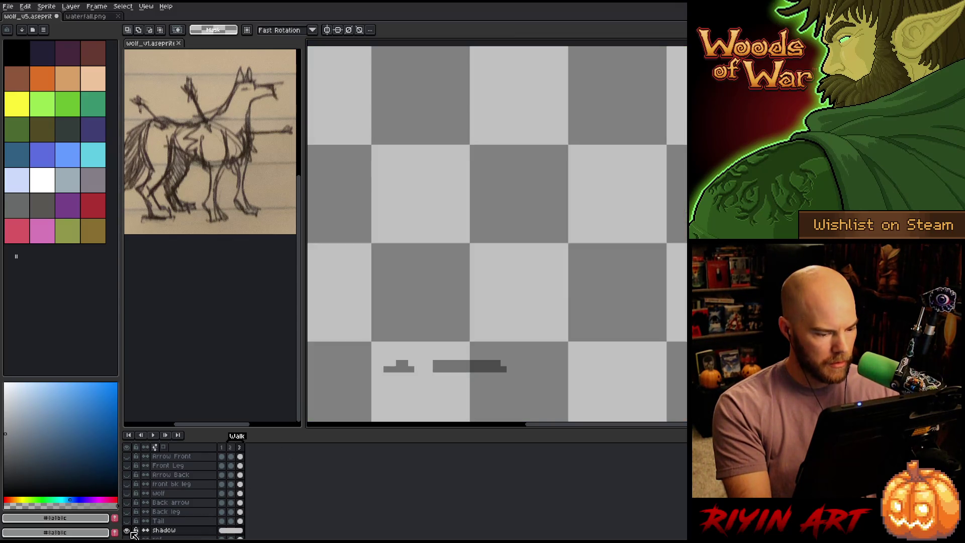
{"action": "scroll", "coordinate": [448, 355], "scroll_direction": "up", "scroll_amount": 3}
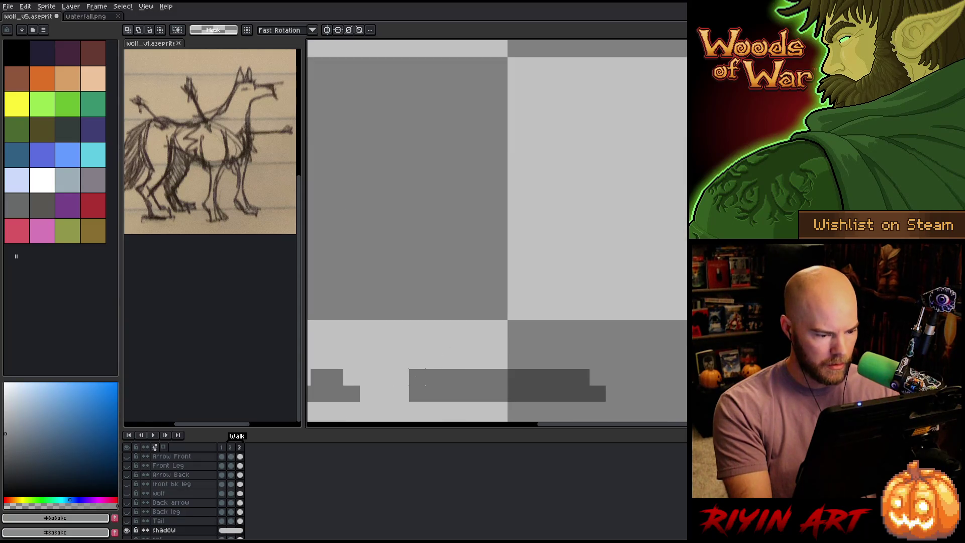
{"action": "mouse_move", "coordinate": [417, 373]}
{"action": "left_mouse_down"}
{"action": "mouse_move", "coordinate": [416, 398]}
{"action": "mouse_move", "coordinate": [347, 379]}
{"action": "mouse_move", "coordinate": [367, 379]}
{"action": "mouse_move", "coordinate": [326, 382]}
{"action": "left_mouse_up"}
{"action": "key", "text": "Return"}
{"action": "key", "text": "Return"}
{"action": "scroll", "coordinate": [384, 327], "scroll_direction": "down", "scroll_amount": 4}
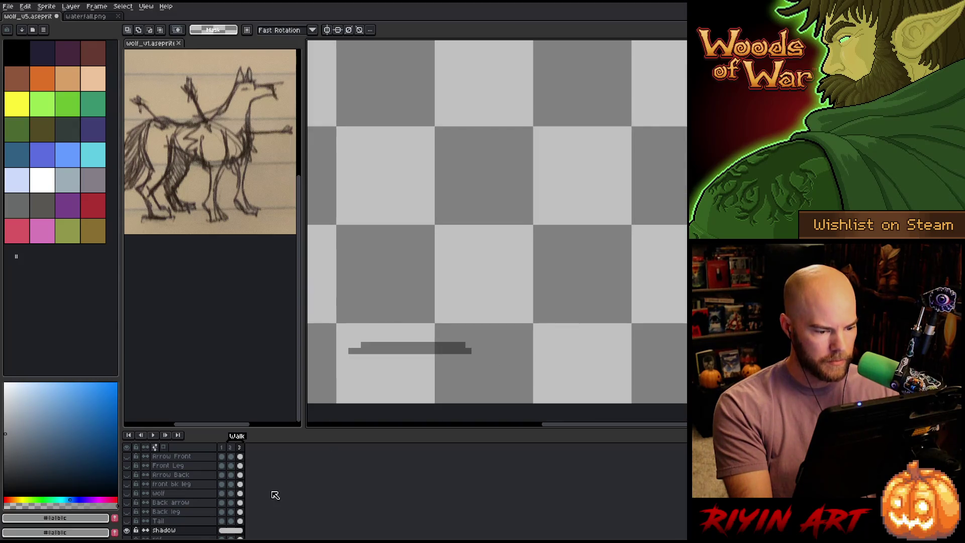
{"action": "left_click", "coordinate": [127, 530], "text": "alt"}
{"action": "scroll", "coordinate": [505, 302], "scroll_direction": "down", "scroll_amount": 2}
{"action": "scroll", "coordinate": [505, 302], "scroll_direction": "up", "scroll_amount": 3}
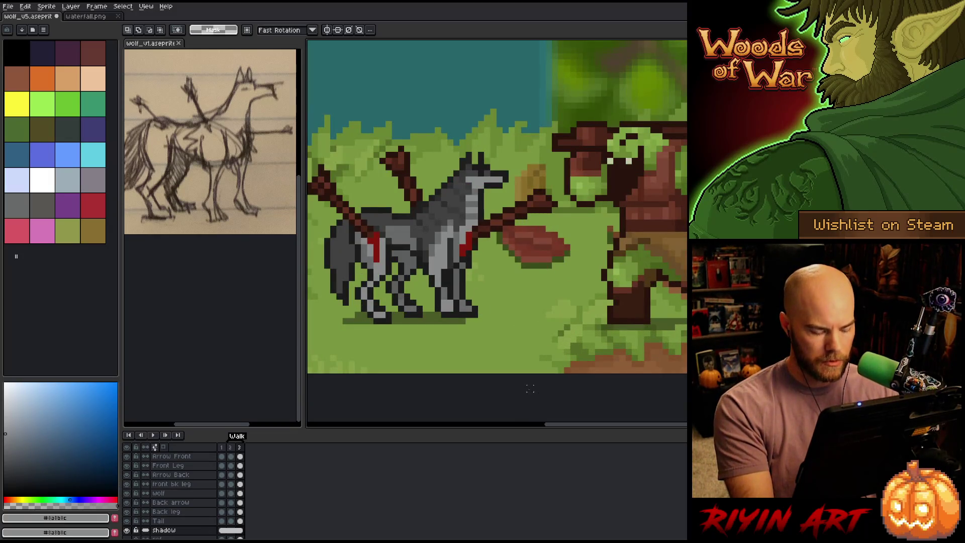
Step: Stretch the shadow further so it reaches under the wolf's front foot
{"action": "mouse_move", "coordinate": [463, 320]}
{"action": "left_mouse_down"}
{"action": "mouse_move", "coordinate": [446, 327]}
{"action": "mouse_move", "coordinate": [480, 325]}
{"action": "left_mouse_up"}
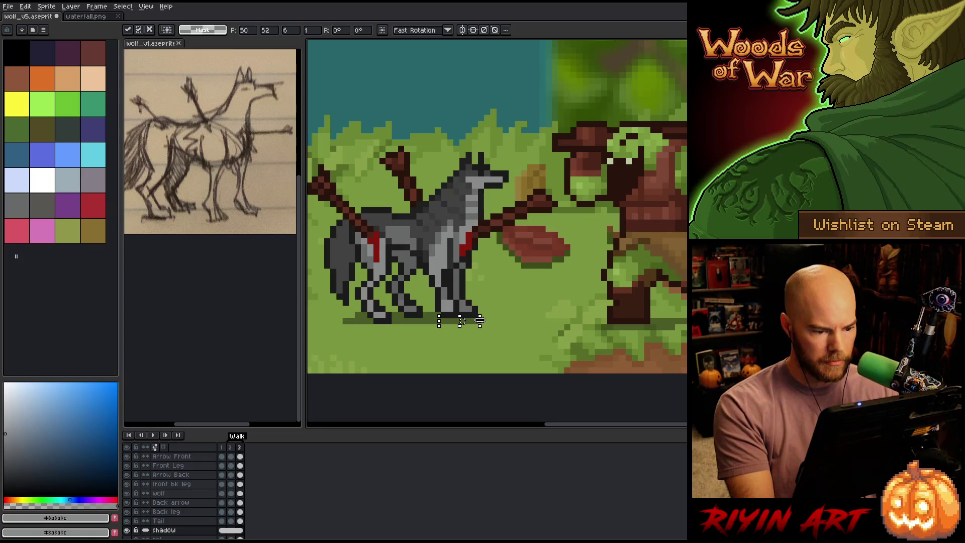
{"action": "left_click", "coordinate": [542, 301]}
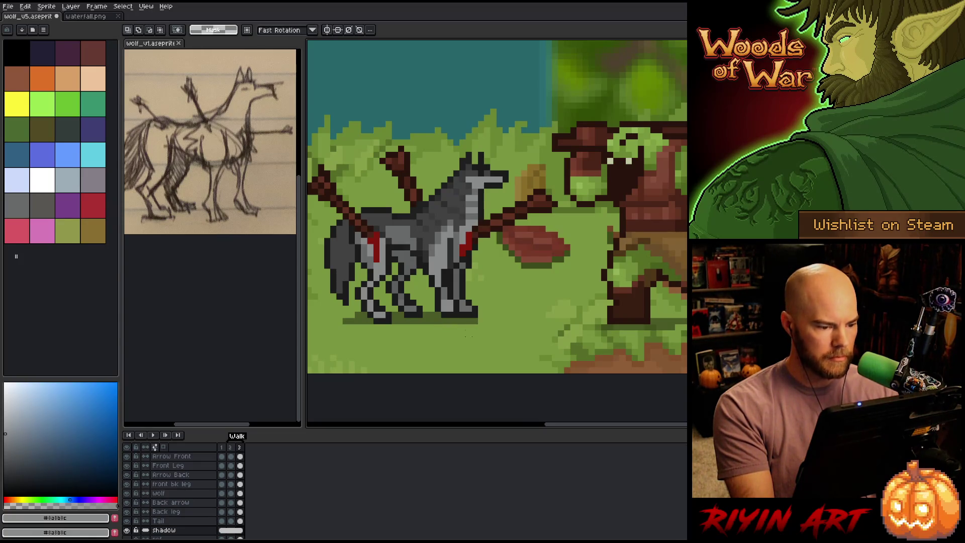
{"action": "scroll", "coordinate": [469, 336], "scroll_direction": "down", "scroll_amount": 3}
{"action": "scroll", "coordinate": [422, 304], "scroll_direction": "up", "scroll_amount": 3}
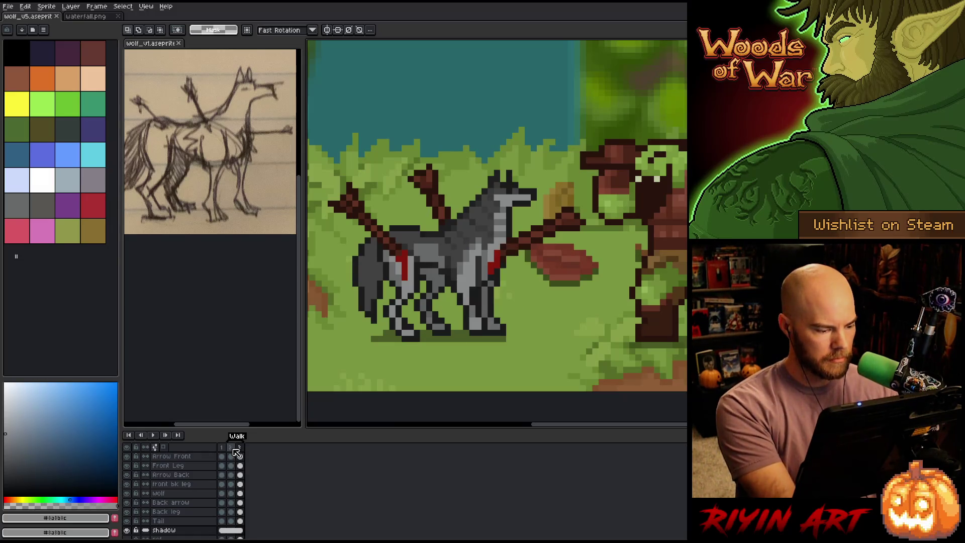
Step: Play the walk from frame 2, then marquee the nearer back leg on the Back leg layer's frame 3 cel
{"action": "left_click", "coordinate": [231, 454]}
{"action": "key", "text": "Return"}
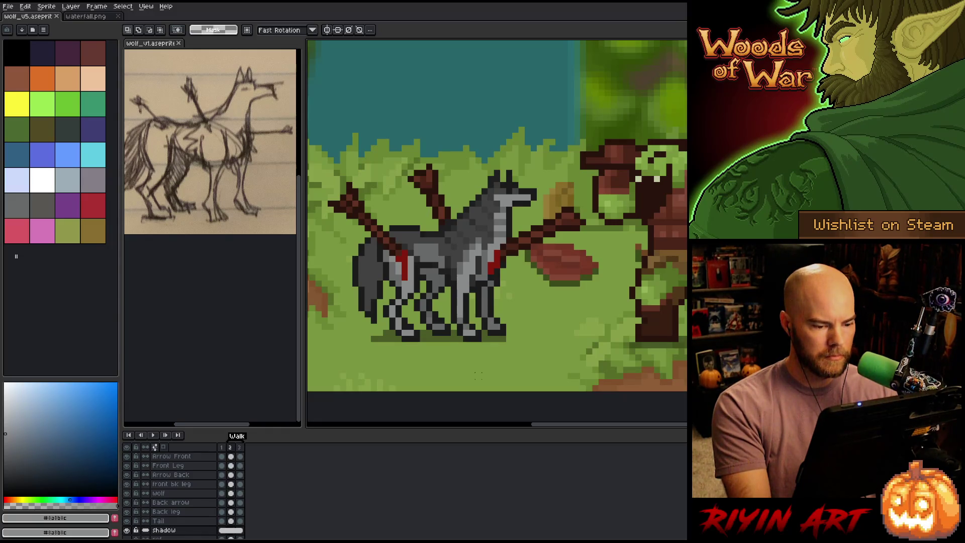
{"action": "mouse_move", "coordinate": [603, 369]}
{"action": "left_mouse_down"}
{"action": "mouse_move", "coordinate": [565, 372]}
{"action": "mouse_move", "coordinate": [590, 362]}
{"action": "mouse_move", "coordinate": [541, 371]}
{"action": "left_mouse_up"}
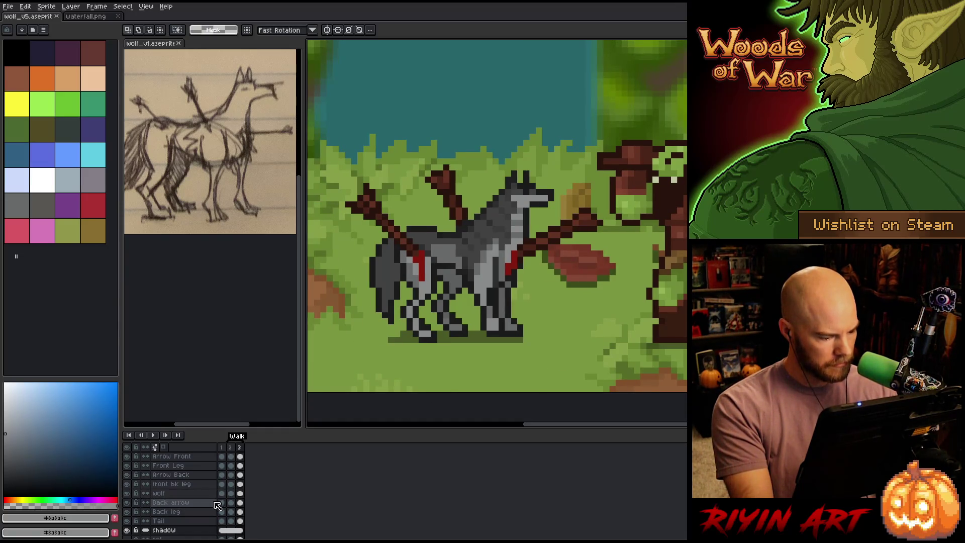
{"action": "left_click", "coordinate": [240, 512]}
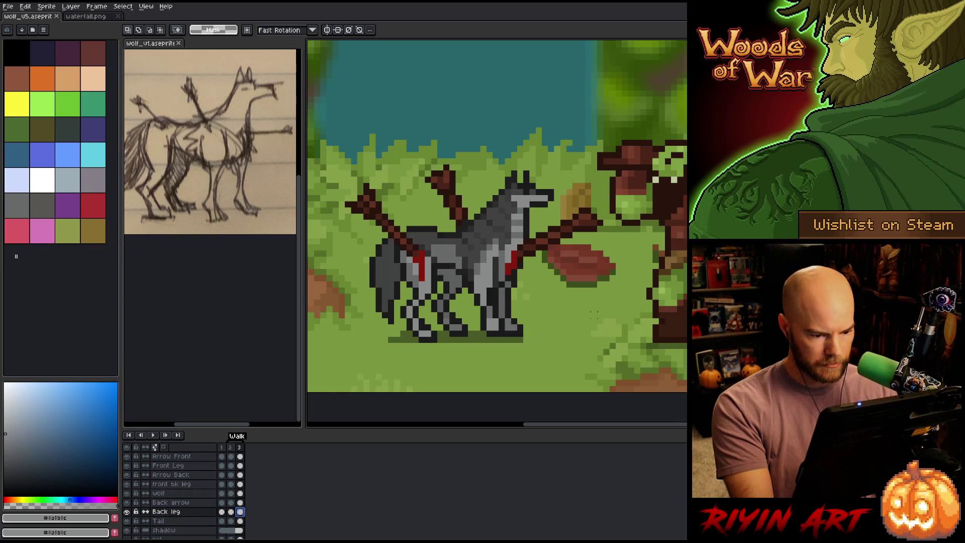
{"action": "mouse_move", "coordinate": [566, 354]}
{"action": "left_mouse_down"}
{"action": "mouse_move", "coordinate": [470, 332]}
{"action": "mouse_move", "coordinate": [459, 305]}
{"action": "left_mouse_up"}
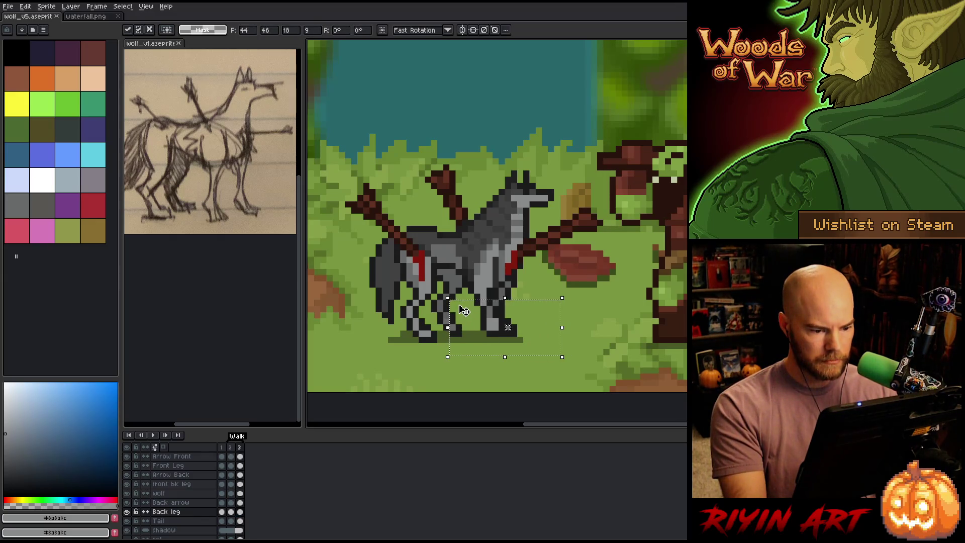
{"action": "mouse_move", "coordinate": [572, 361]}
{"action": "left_mouse_down"}
{"action": "mouse_move", "coordinate": [474, 315]}
{"action": "mouse_move", "coordinate": [473, 304]}
{"action": "left_mouse_up"}
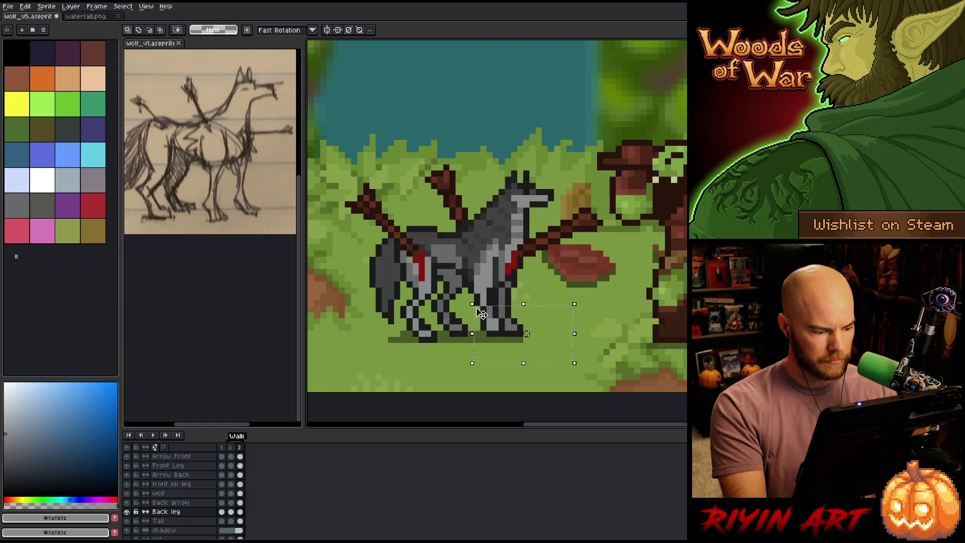
Step: Duplicate the Back leg layer and rename the copy 'Back front leg'
{"action": "right_click", "coordinate": [176, 512]}
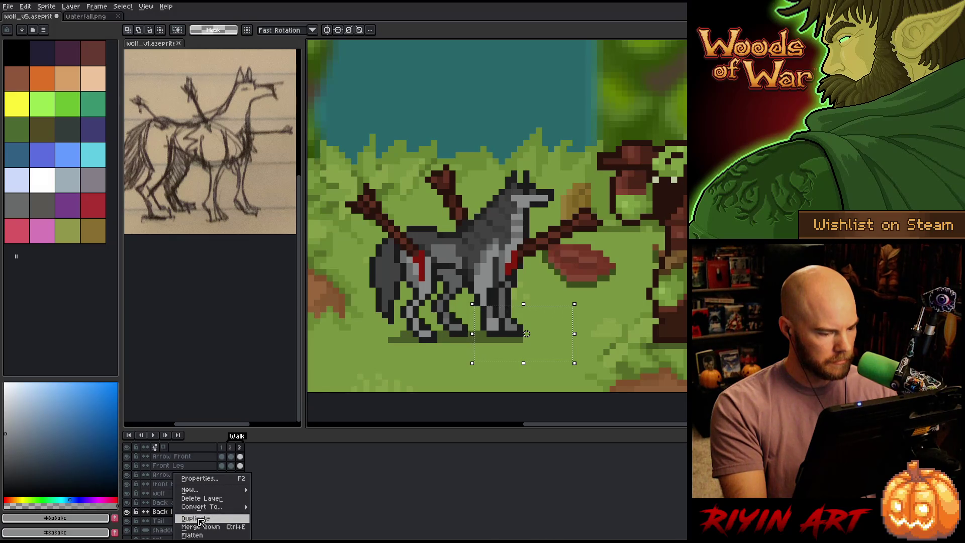
{"action": "left_click", "coordinate": [197, 518]}
{"action": "double_click", "coordinate": [179, 514]}
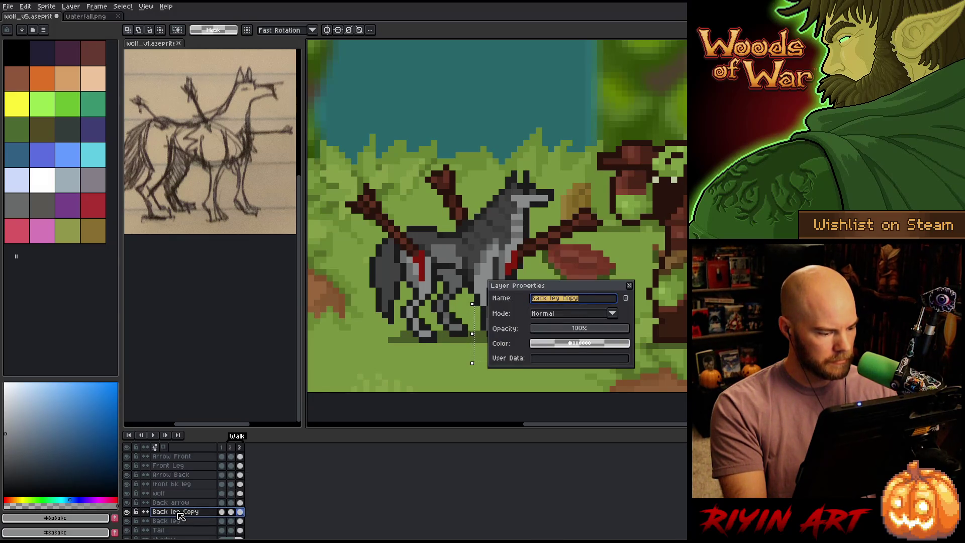
{"action": "left_click", "coordinate": [535, 299]}
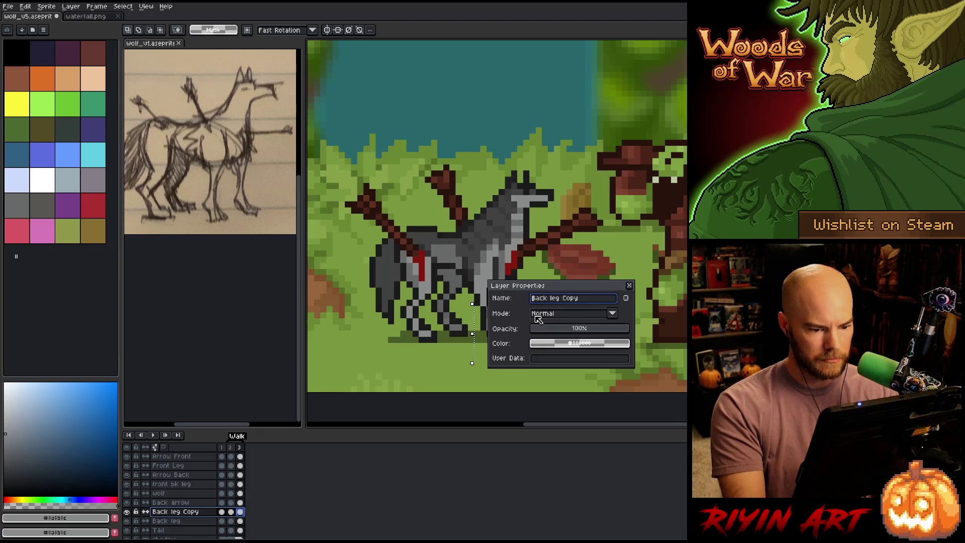
{"action": "type", "text": "fron"}
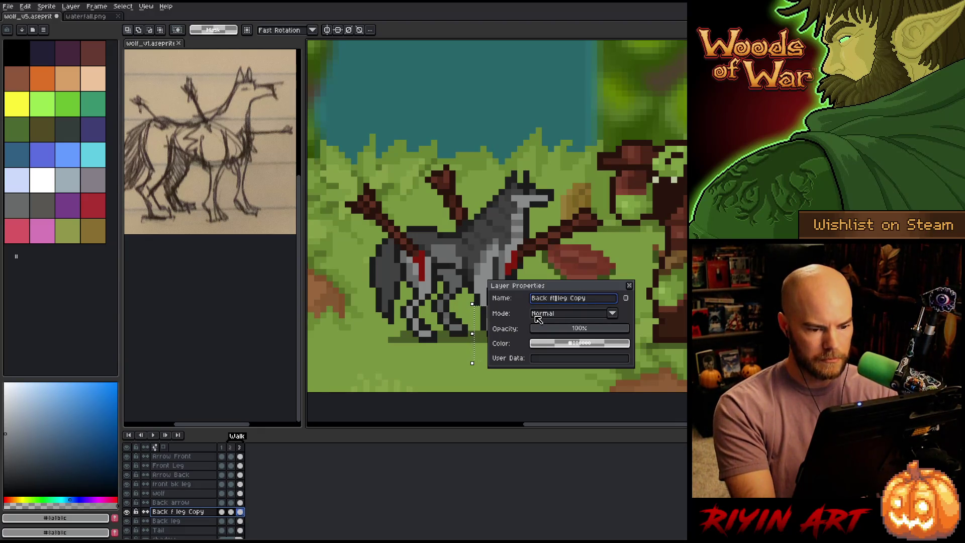
{"action": "type", "text": "t"}
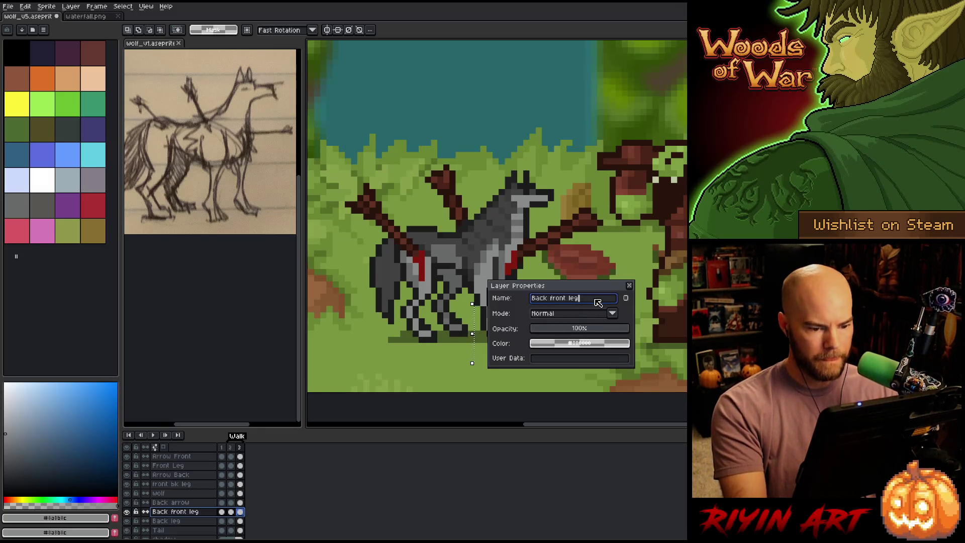
{"action": "left_click", "coordinate": [629, 286]}
Step: On the Back front leg layer, remove the left back leg from frames 1–3
{"action": "left_click", "coordinate": [127, 512], "text": "alt"}
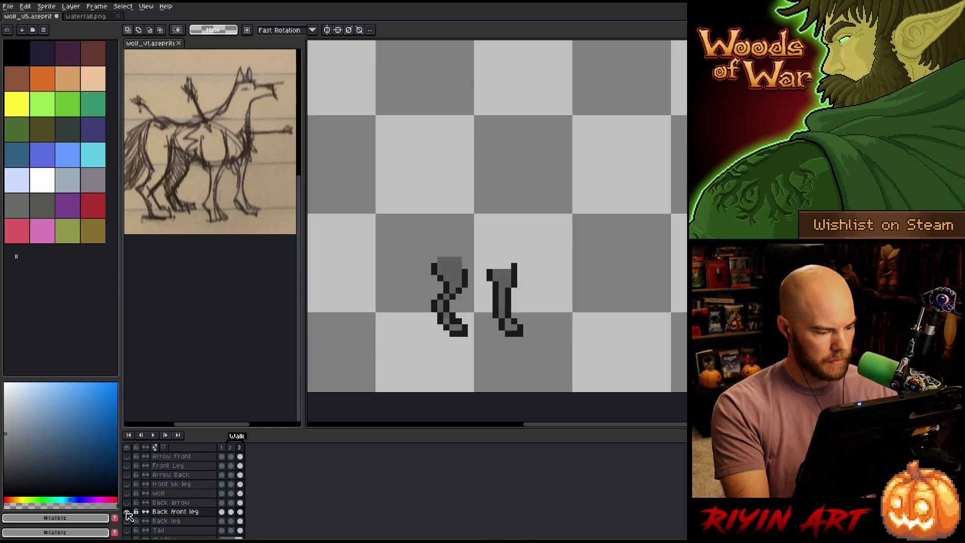
{"action": "left_click_drag", "start_coordinate": [221, 511], "coordinate": [240, 512]}
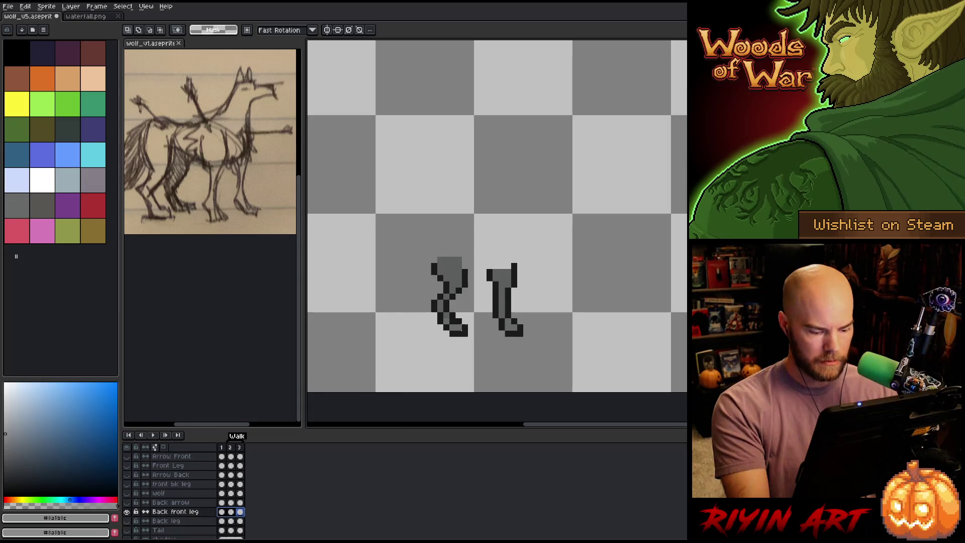
{"action": "mouse_move", "coordinate": [523, 183]}
{"action": "left_mouse_down"}
{"action": "mouse_move", "coordinate": [500, 351]}
{"action": "mouse_move", "coordinate": [478, 369]}
{"action": "left_mouse_up"}
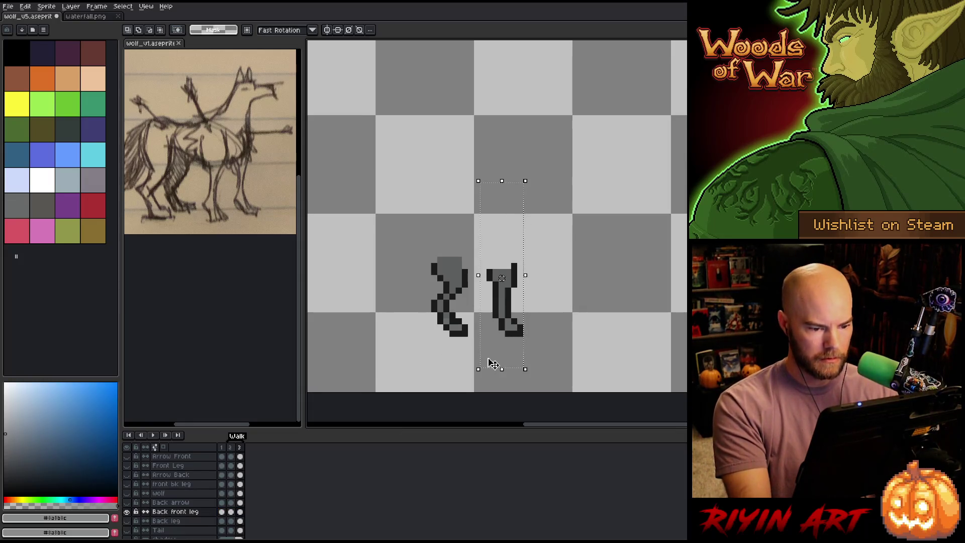
{"action": "left_click", "coordinate": [240, 512]}
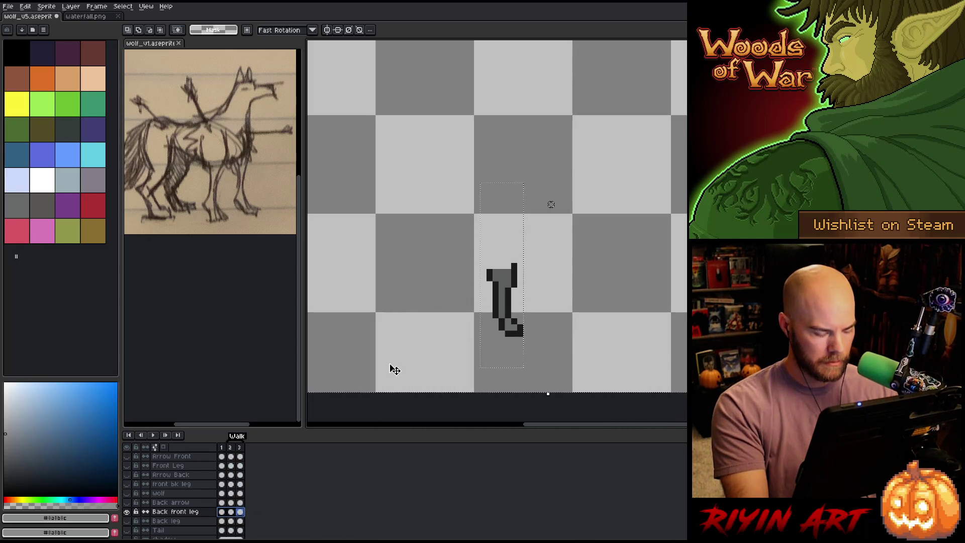
{"action": "key", "text": "ctrl+d"}
Step: Check the result against the Back leg layer by toggling layer visibility, then deselect
{"action": "left_click", "coordinate": [128, 514], "text": "alt"}
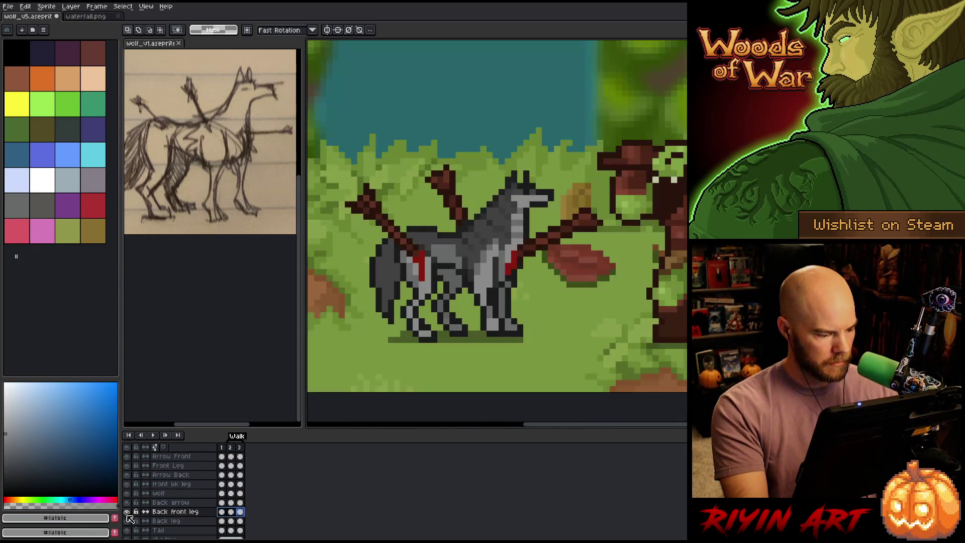
{"action": "left_click", "coordinate": [128, 517], "text": "alt"}
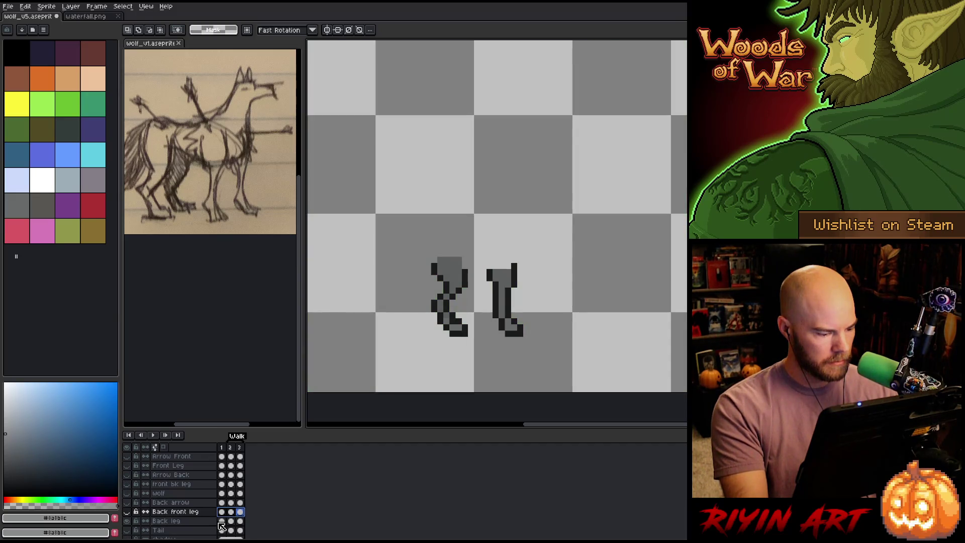
{"action": "mouse_move", "coordinate": [362, 194]}
{"action": "left_mouse_down"}
{"action": "mouse_move", "coordinate": [463, 377]}
{"action": "mouse_move", "coordinate": [476, 382]}
{"action": "left_mouse_up"}
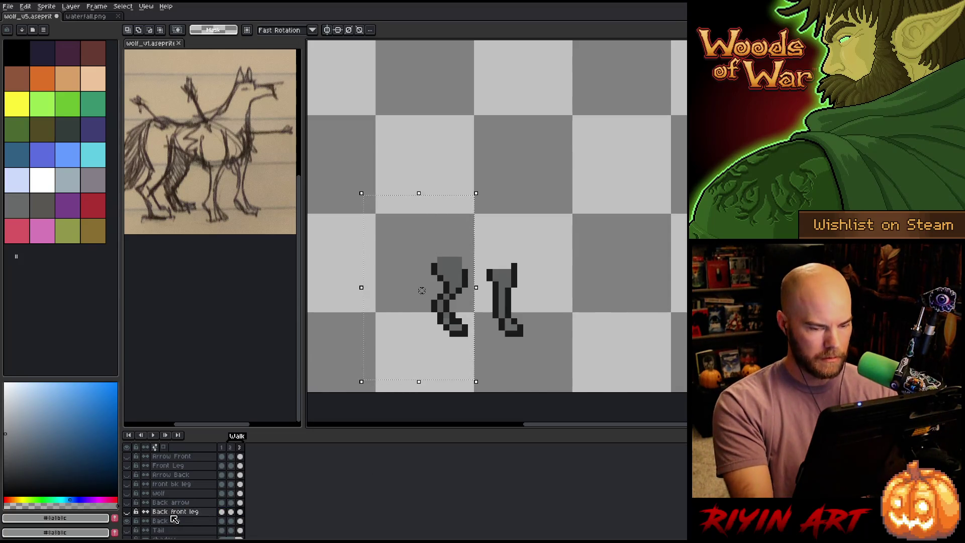
{"action": "left_click", "coordinate": [240, 521]}
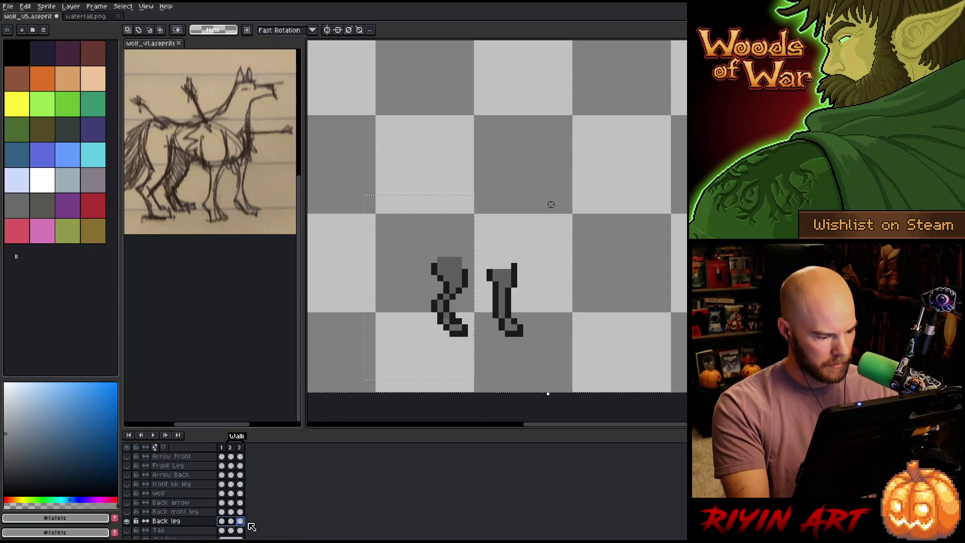
{"action": "left_click", "coordinate": [127, 521], "text": "alt"}
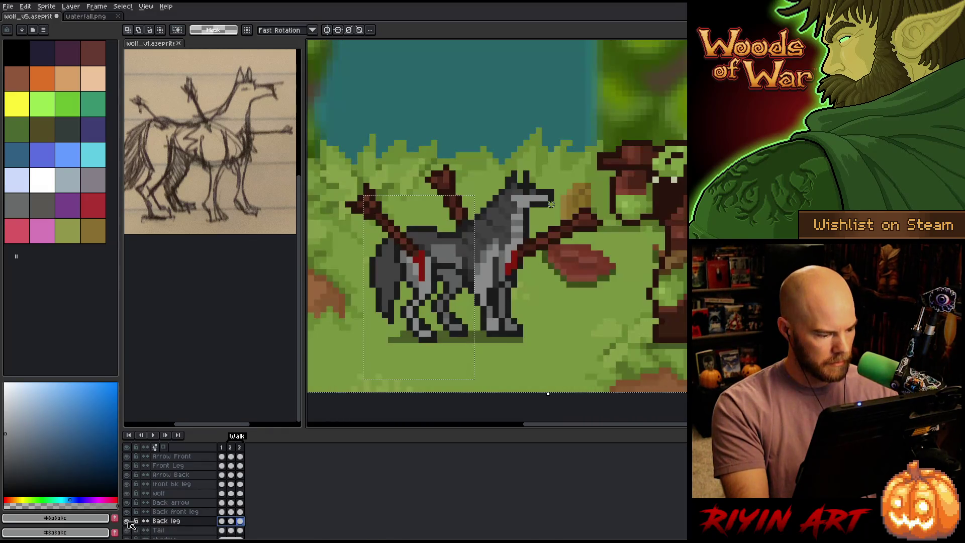
{"action": "left_click", "coordinate": [240, 512]}
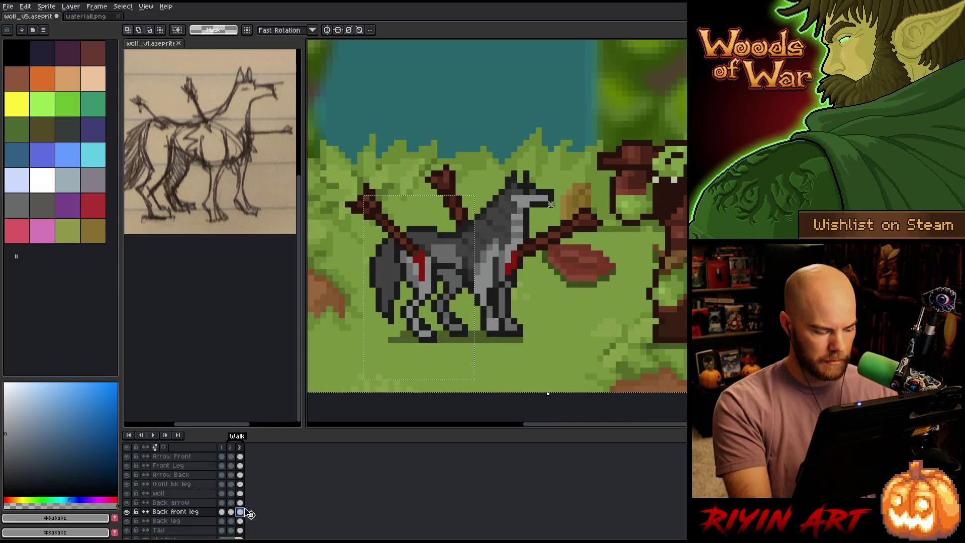
{"action": "key", "text": "ctrl+d"}
Step: Save, then move the back front leg down slightly and commit its new position
{"action": "key", "text": "ctrl+s"}
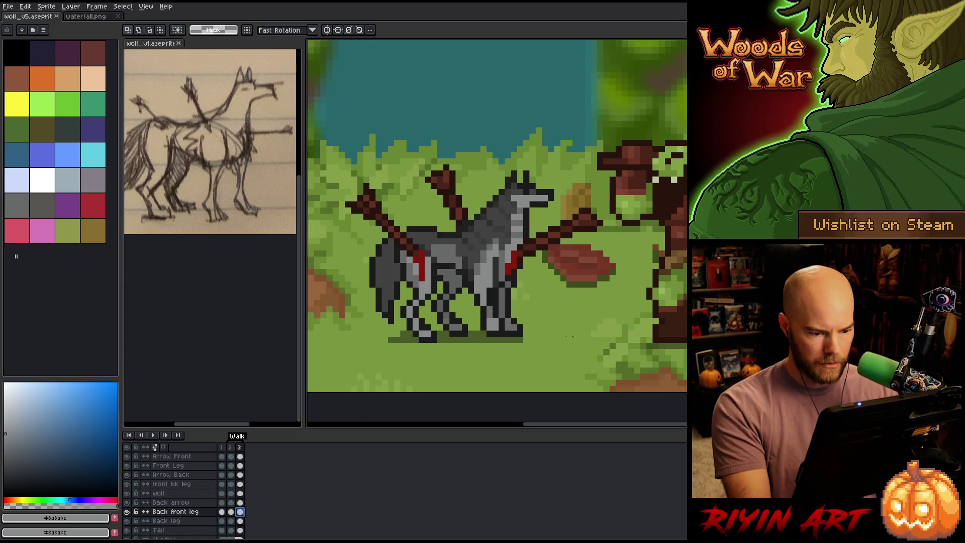
{"action": "left_click_drag", "start_coordinate": [578, 346], "coordinate": [467, 299]}
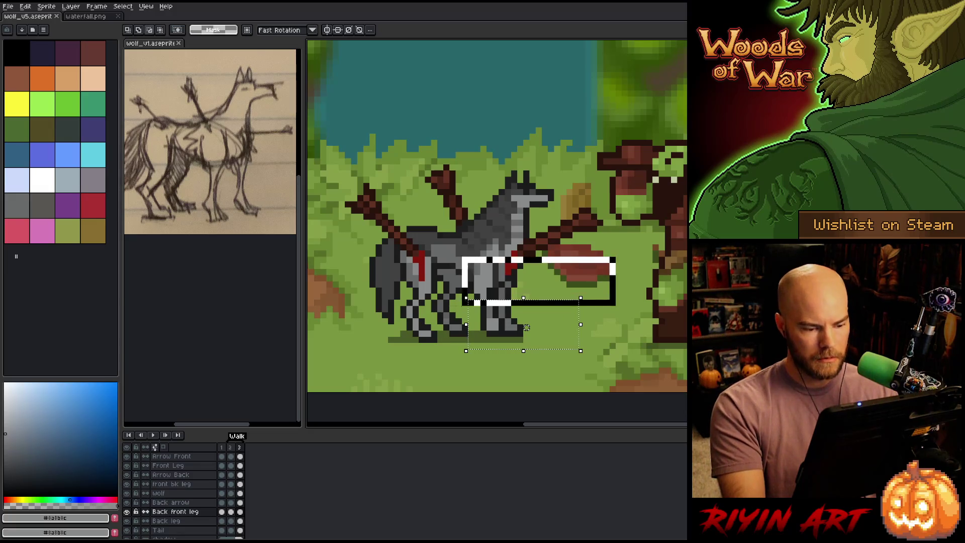
{"action": "left_click_drag", "start_coordinate": [524, 298], "coordinate": [520, 327]}
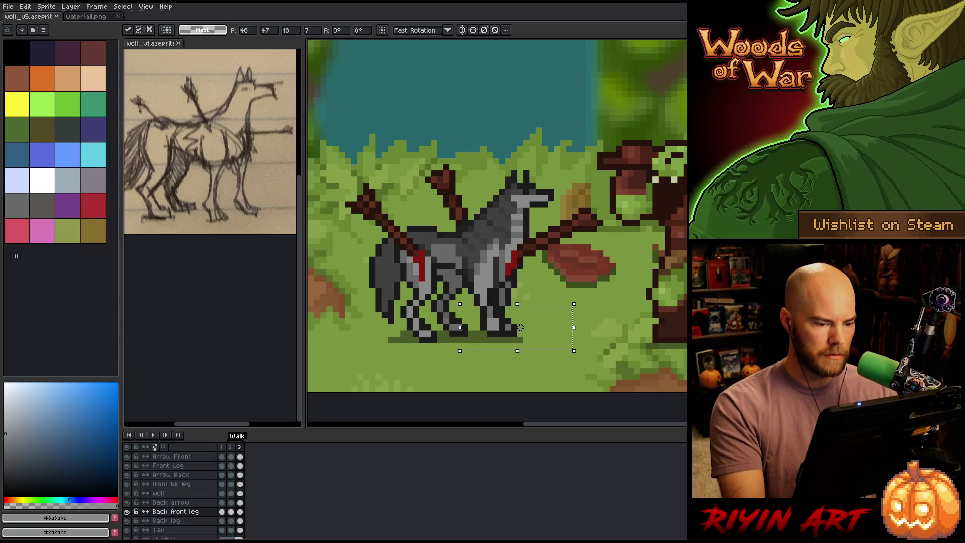
{"action": "key", "text": "Return"}
{"action": "key", "text": "Return"}
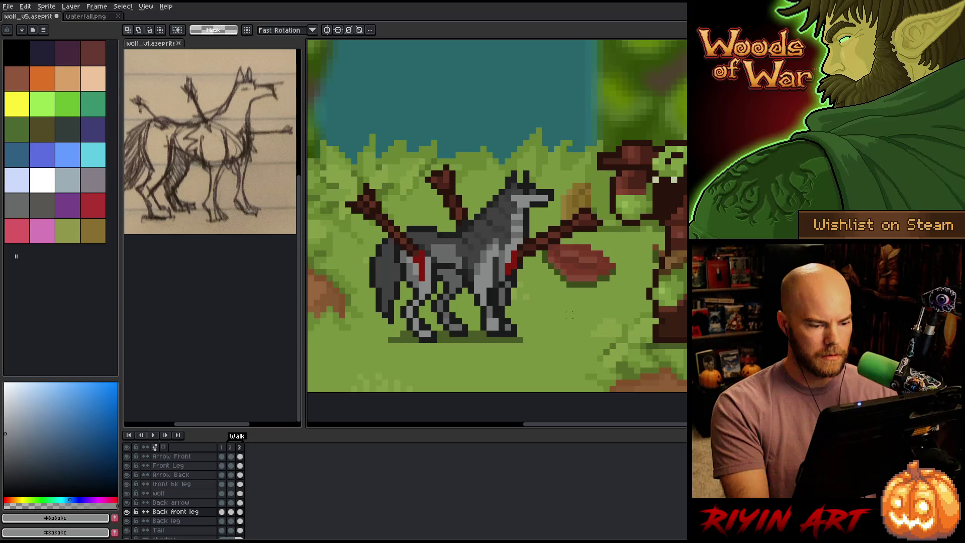
{"action": "left_click_drag", "start_coordinate": [521, 299], "coordinate": [435, 307]}
{"action": "key", "text": "ctrl+d"}
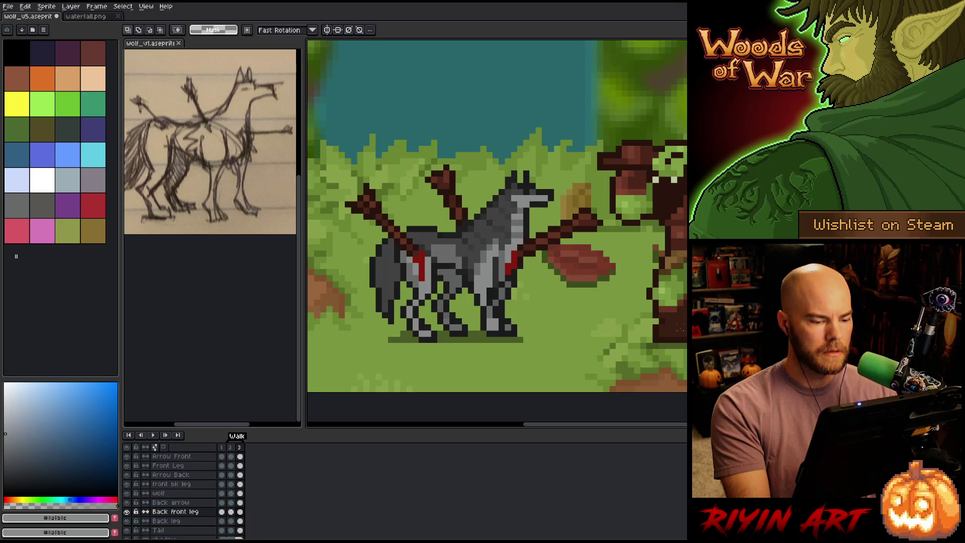
Step: Add a fourth frame with Alt+N and step between neighbouring frames to compare leg poses
{"action": "key", "text": "alt+n"}
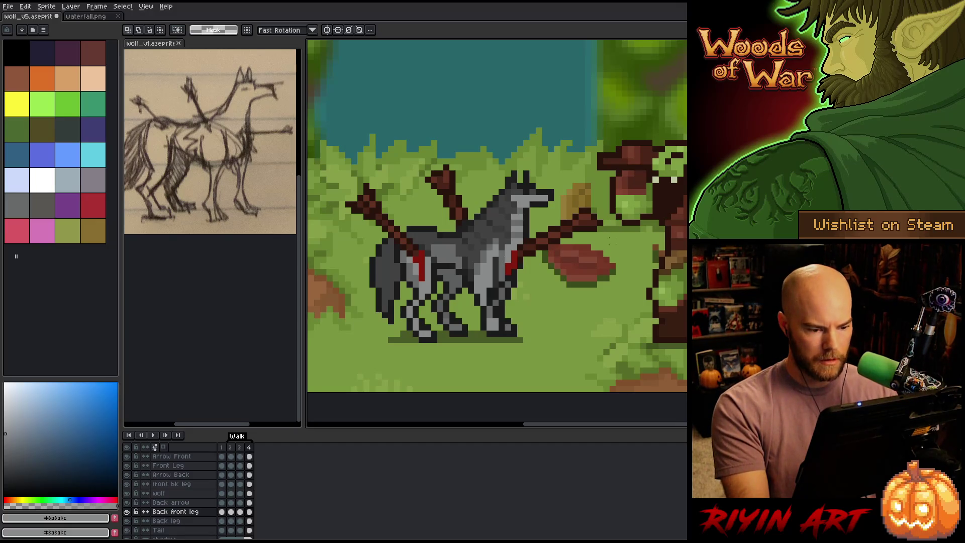
{"action": "mouse_move", "coordinate": [613, 240]}
{"action": "left_mouse_down"}
{"action": "mouse_move", "coordinate": [528, 355]}
{"action": "mouse_move", "coordinate": [477, 377]}
{"action": "left_mouse_up"}
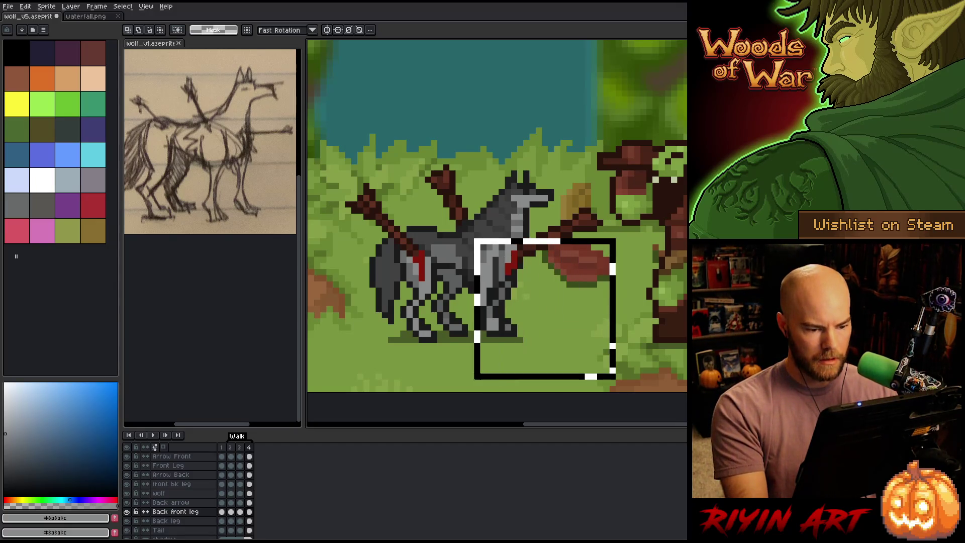
{"action": "key", "text": "ctrl+d"}
{"action": "key", "text": "comma"}
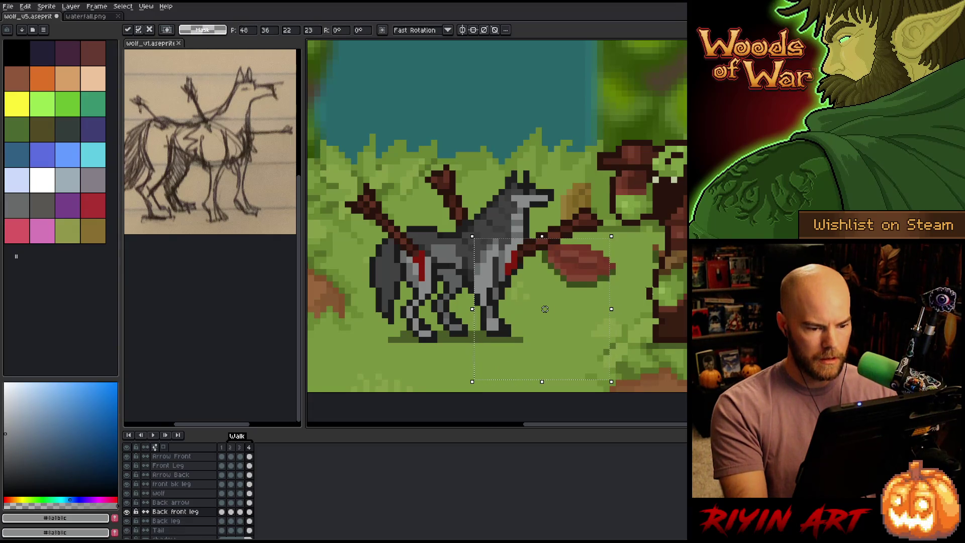
{"action": "key", "text": "period"}
{"action": "key", "text": "comma"}
{"action": "key", "text": "comma"}
{"action": "key", "text": "period"}
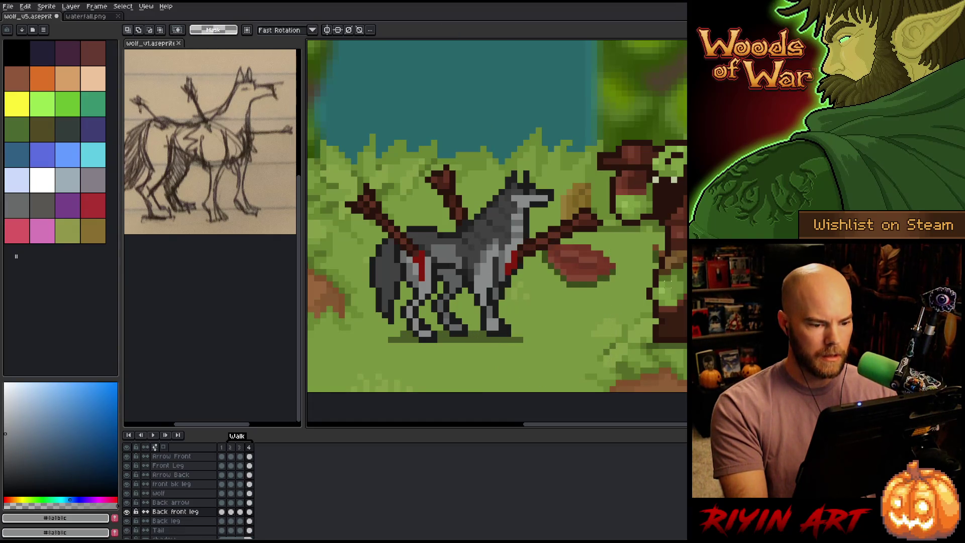
{"action": "key", "text": "comma"}
{"action": "key", "text": "period"}
{"action": "key", "text": "period"}
{"action": "key", "text": "comma"}
{"action": "key", "text": "comma"}
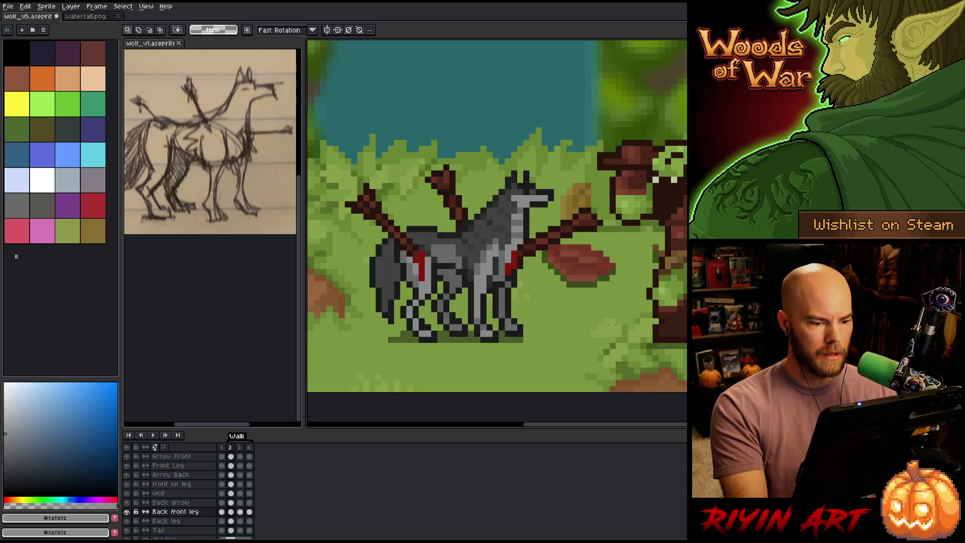
{"action": "key", "text": "period"}
{"action": "key", "text": "period"}
{"action": "key", "text": "comma"}
{"action": "key", "text": "comma"}
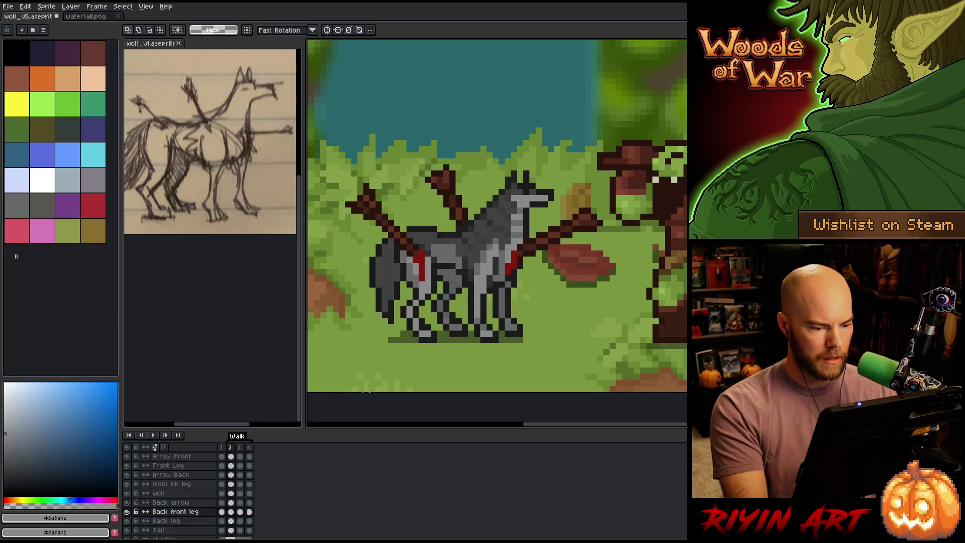
{"action": "key", "text": "period"}
{"action": "key", "text": "period"}
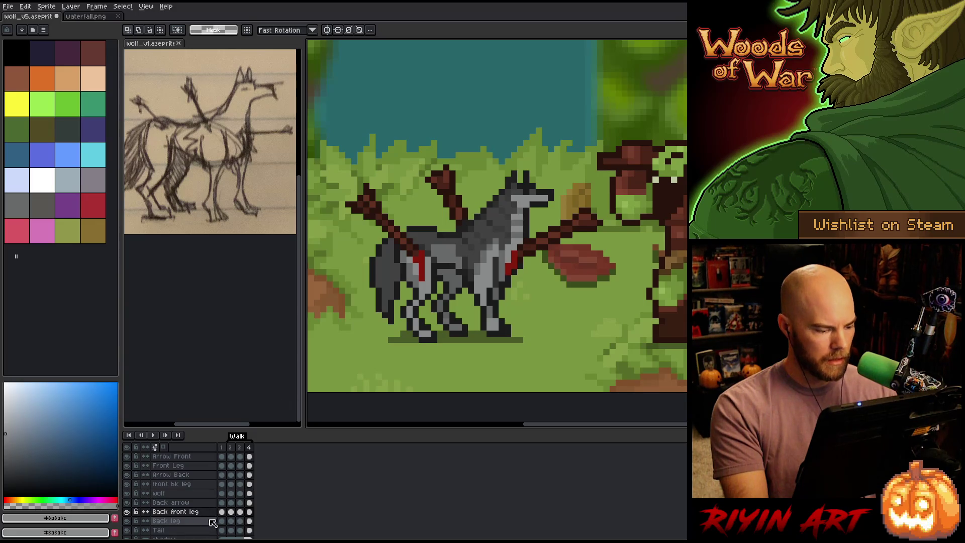
Step: On the Front Leg layer, marquee the wolf's front foot and drop it into a new stride position
{"action": "left_click", "coordinate": [193, 483]}
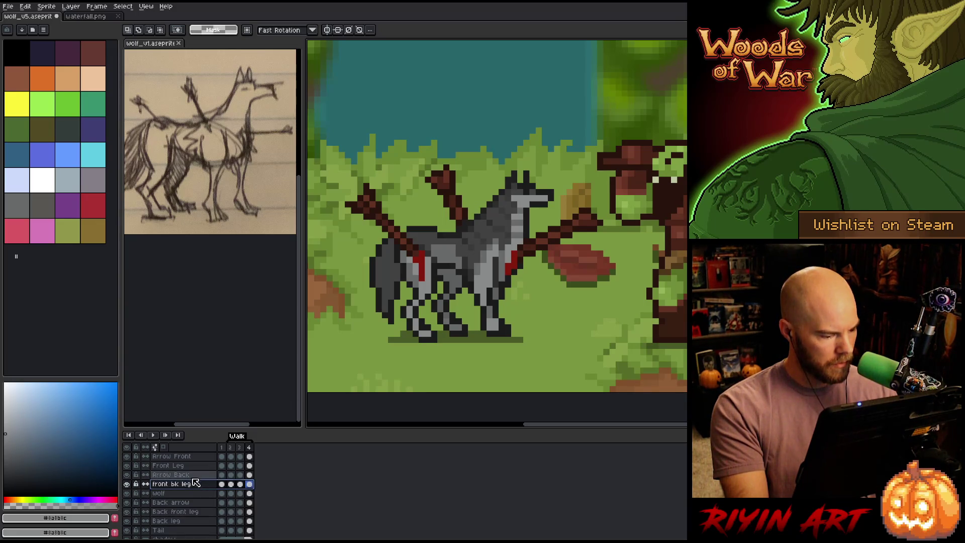
{"action": "left_click", "coordinate": [249, 466]}
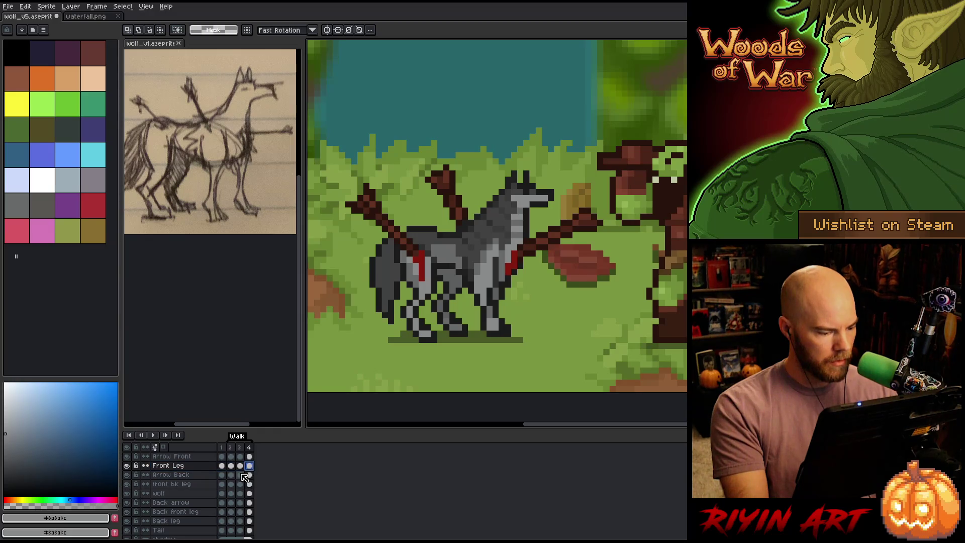
{"action": "mouse_move", "coordinate": [666, 369]}
{"action": "left_mouse_down"}
{"action": "mouse_move", "coordinate": [467, 310]}
{"action": "mouse_move", "coordinate": [454, 285]}
{"action": "left_mouse_up"}
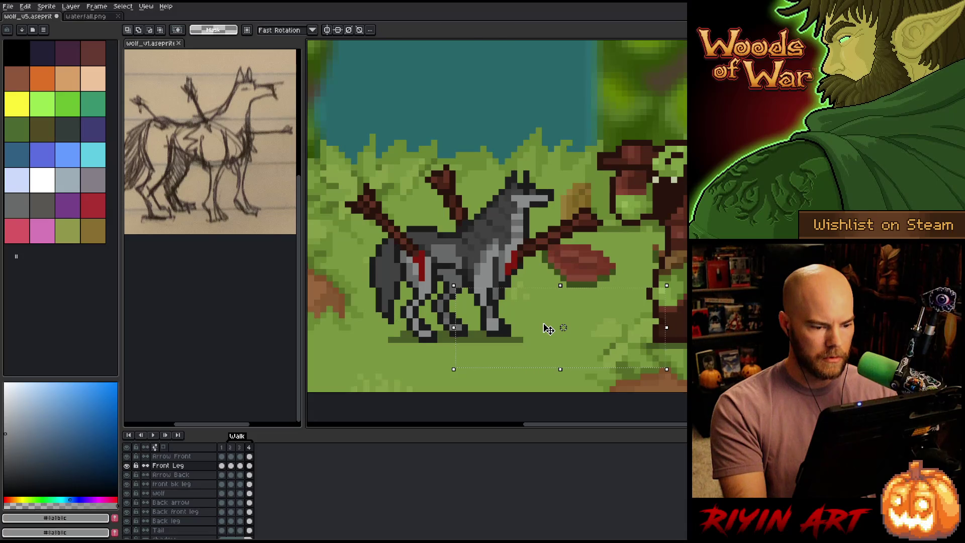
{"action": "key", "text": "ctrl+z"}
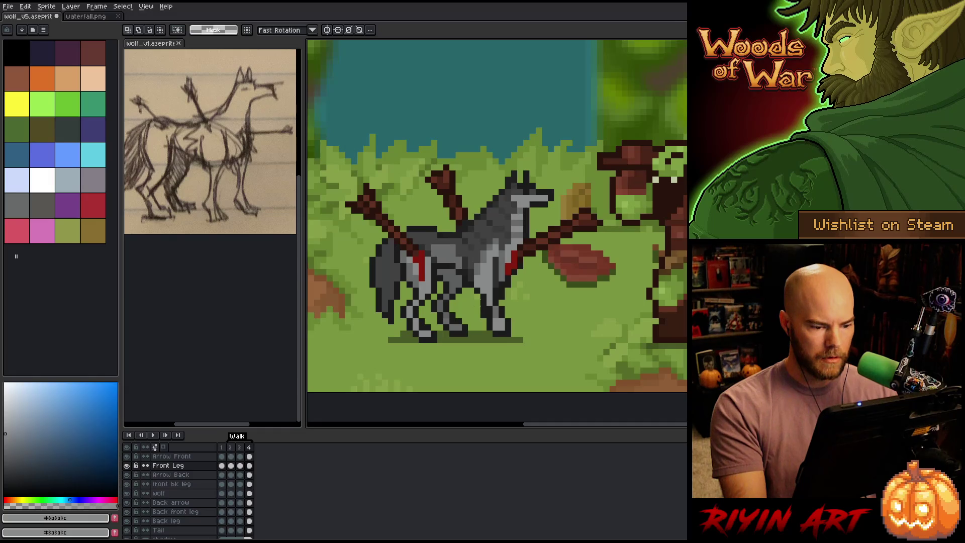
{"action": "mouse_move", "coordinate": [550, 350]}
{"action": "left_mouse_down"}
{"action": "mouse_move", "coordinate": [478, 304]}
{"action": "mouse_move", "coordinate": [513, 325]}
{"action": "left_mouse_up"}
{"action": "key", "text": "ctrl+d"}
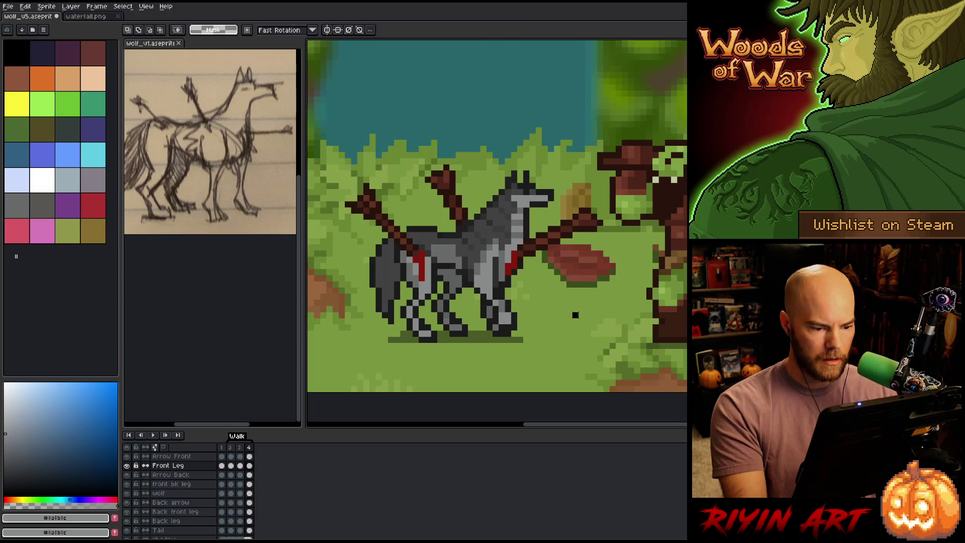
Step: Sample the dark outline colour with the pencil, play the walk cycle, then add a fifth frame
{"action": "key", "text": "b"}
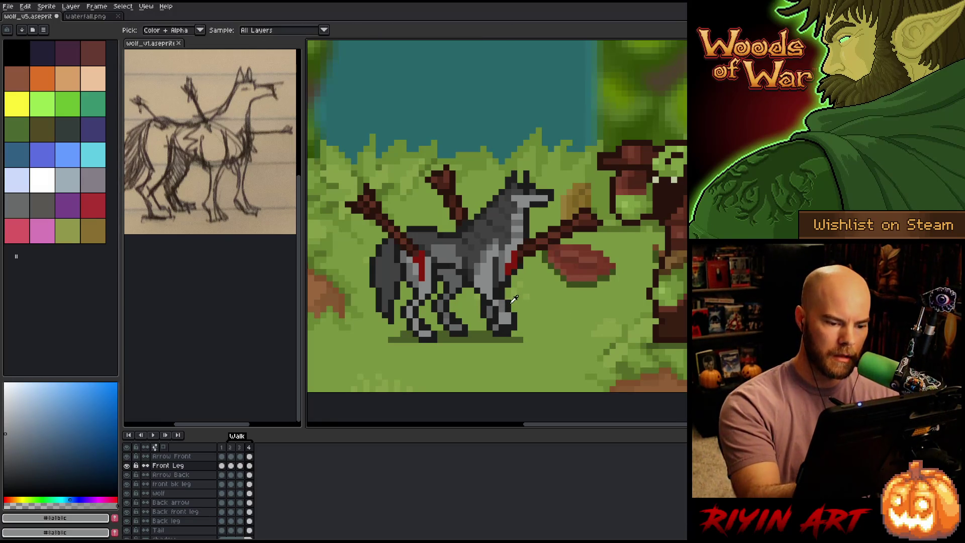
{"action": "left_click", "coordinate": [504, 290], "text": "alt"}
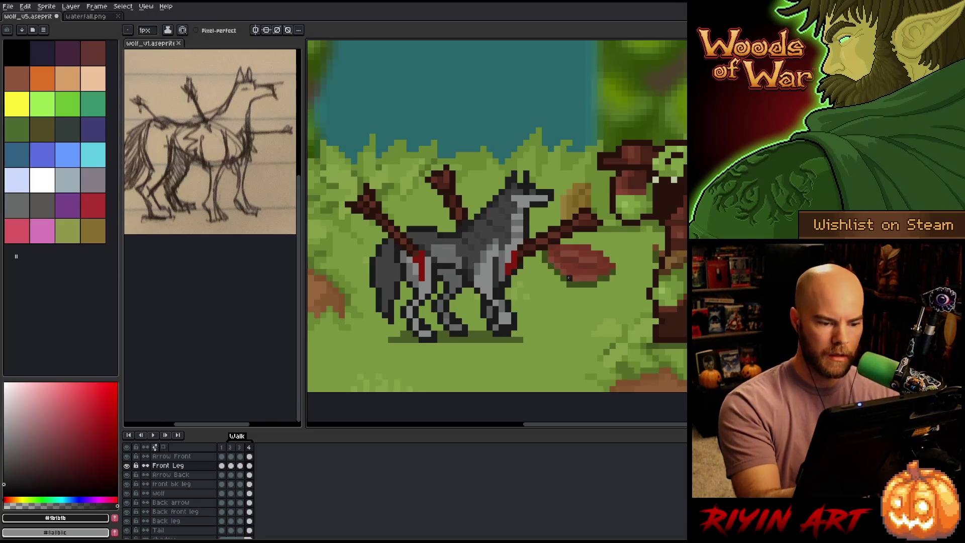
{"action": "key", "text": "alt"}
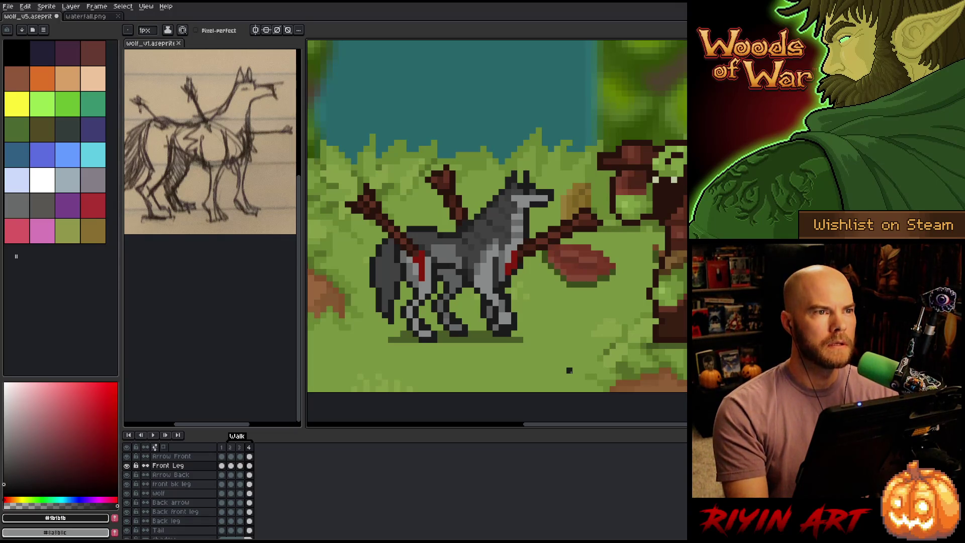
{"action": "key", "text": "Return"}
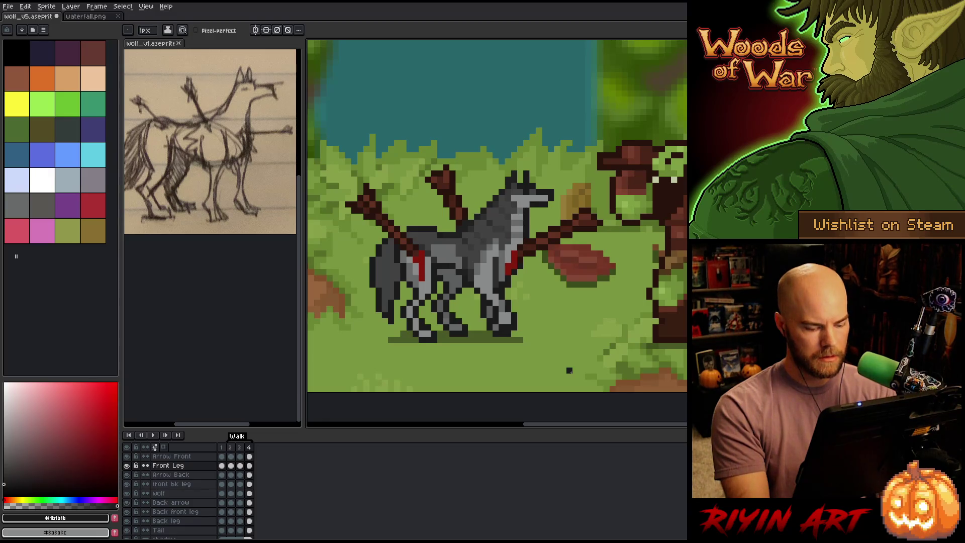
{"action": "key", "text": "alt+n"}
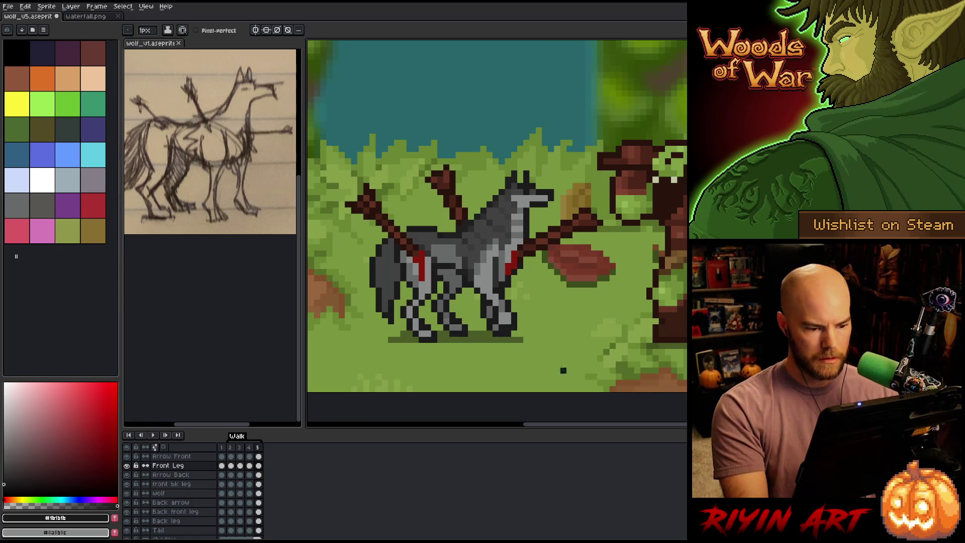
Step: Marquee the front hoof in frame 5, shift it slightly right, and commit the pixels
{"action": "key", "text": "m"}
{"action": "left_click_drag", "start_coordinate": [559, 361], "coordinate": [481, 307]}
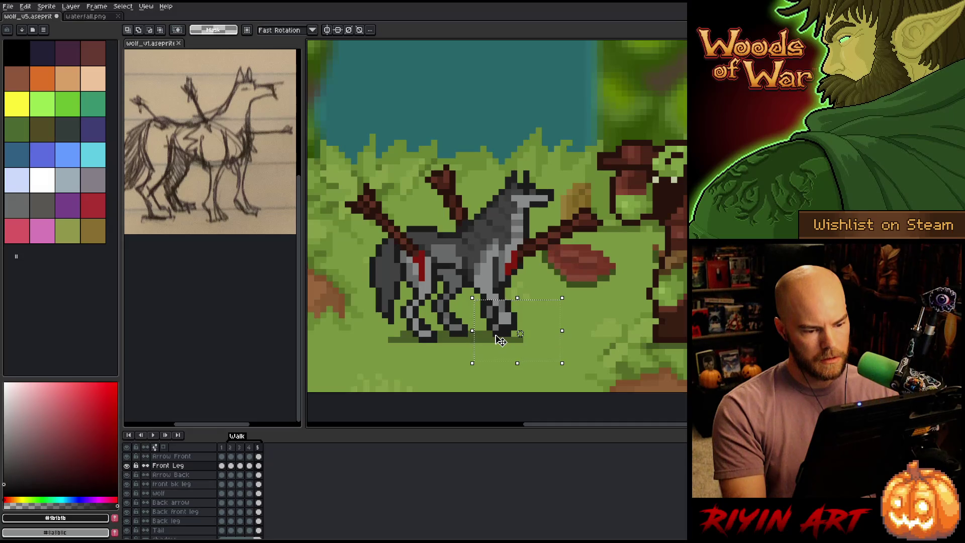
{"action": "left_click_drag", "start_coordinate": [500, 341], "coordinate": [507, 339]}
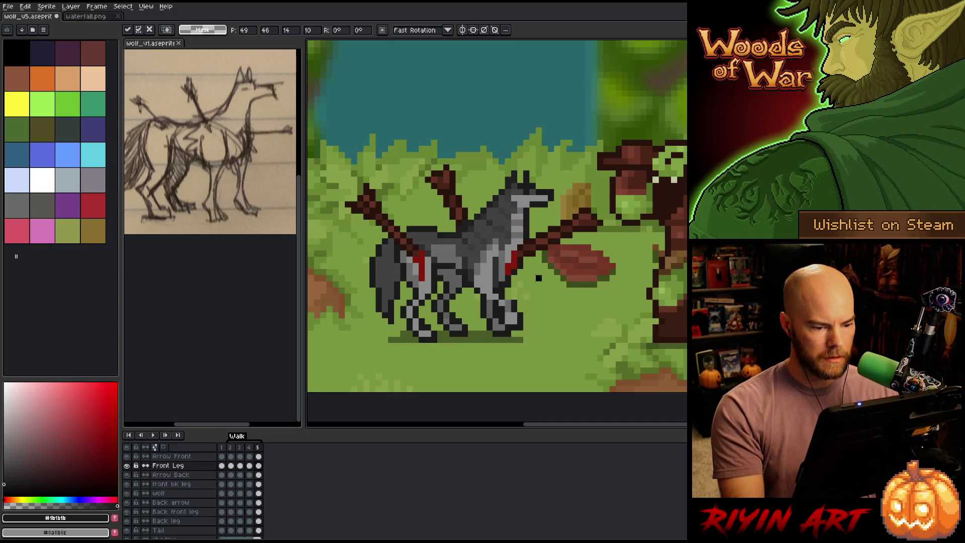
{"action": "key", "text": "ctrl+d"}
{"action": "key", "text": "b"}
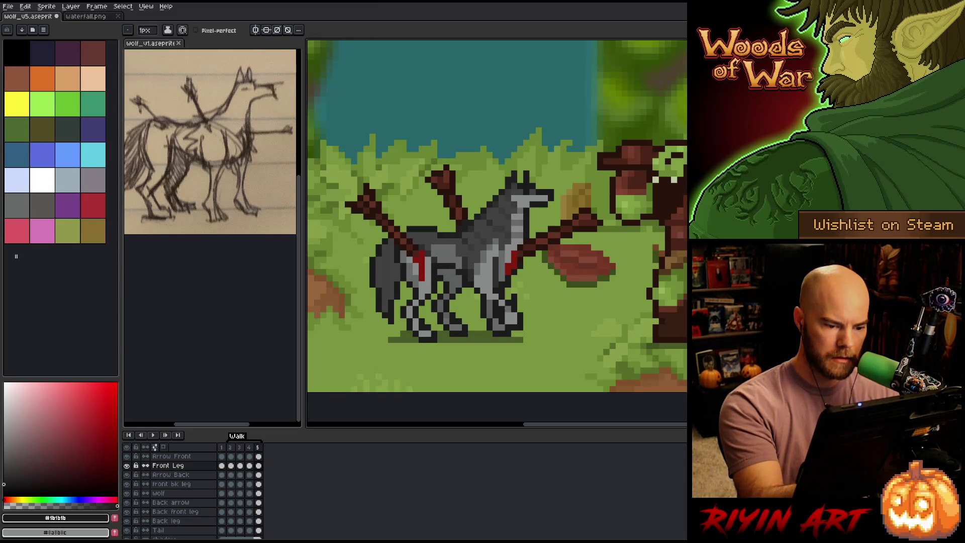
{"action": "key", "text": "e"}
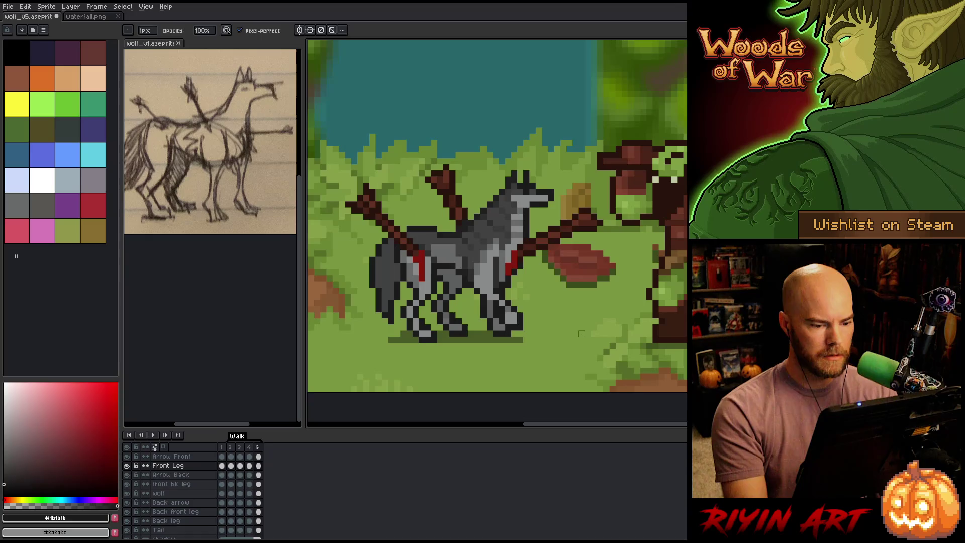
{"action": "key", "text": "b"}
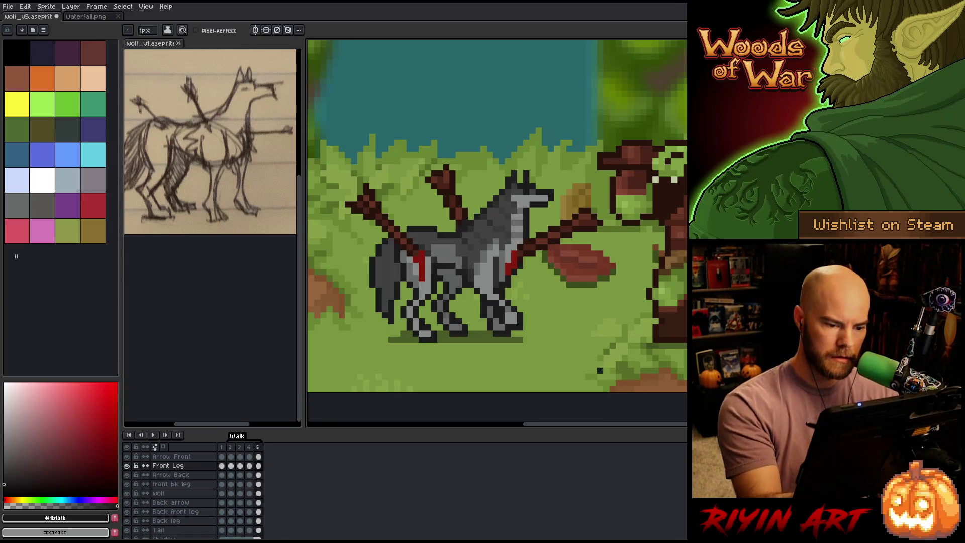
Step: Sample the wolf's grey and dark outline colours and compare the leg pose across frames 3–5
{"action": "left_click", "coordinate": [490, 297], "text": "alt"}
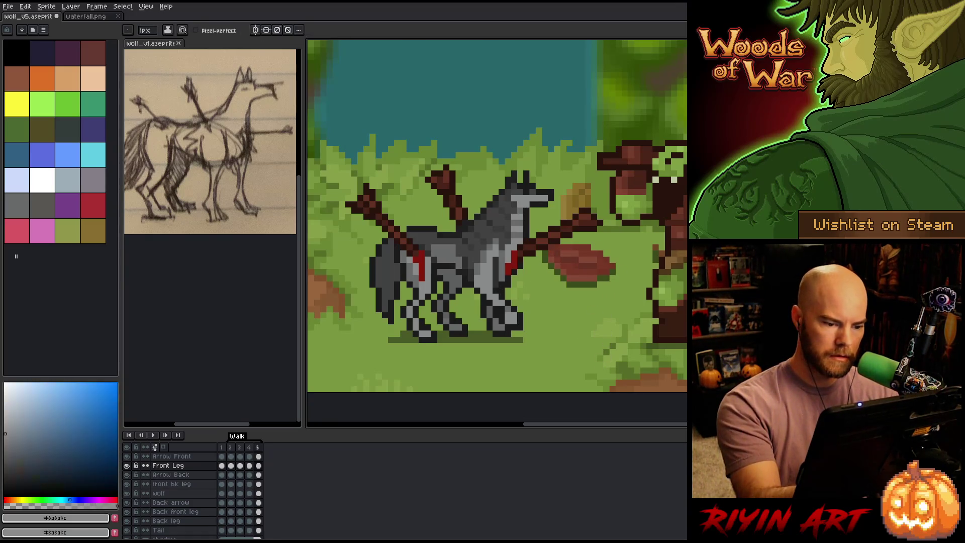
{"action": "left_click", "coordinate": [502, 283], "text": "alt"}
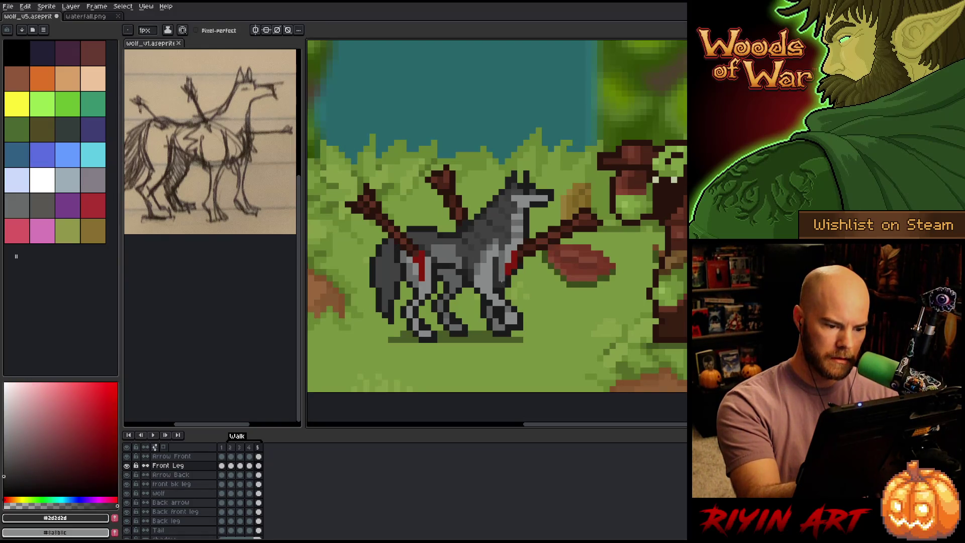
{"action": "left_click", "coordinate": [499, 302], "text": "alt"}
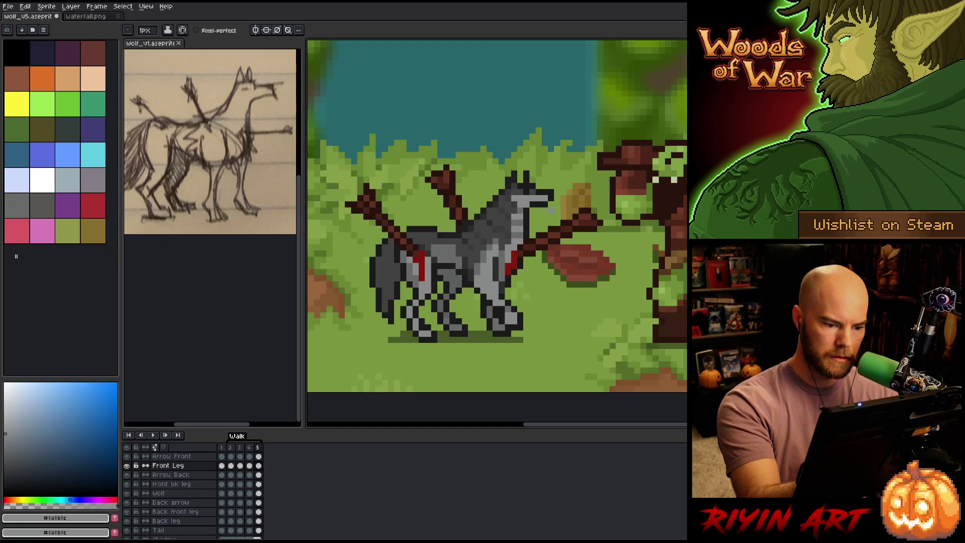
{"action": "key", "text": "Left"}
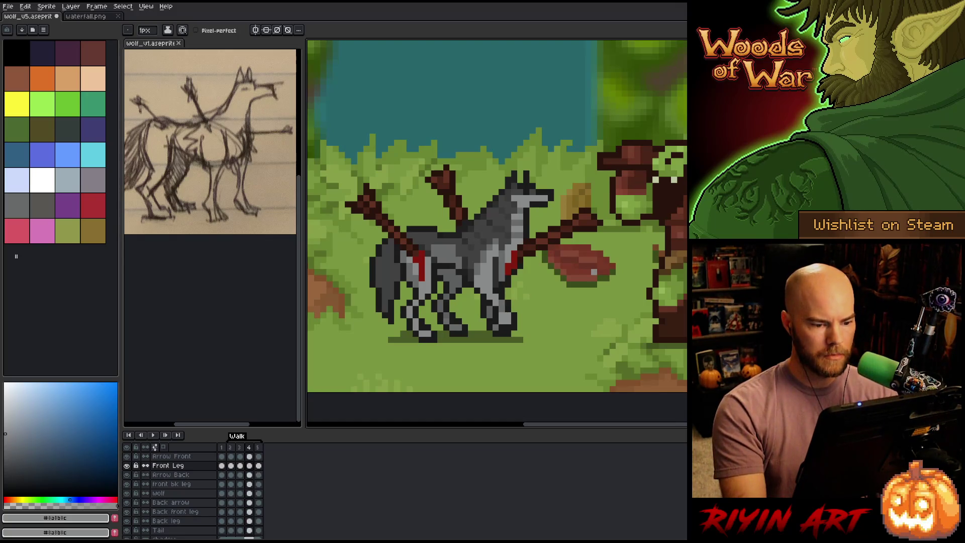
{"action": "key", "text": "Left"}
{"action": "key", "text": "Right"}
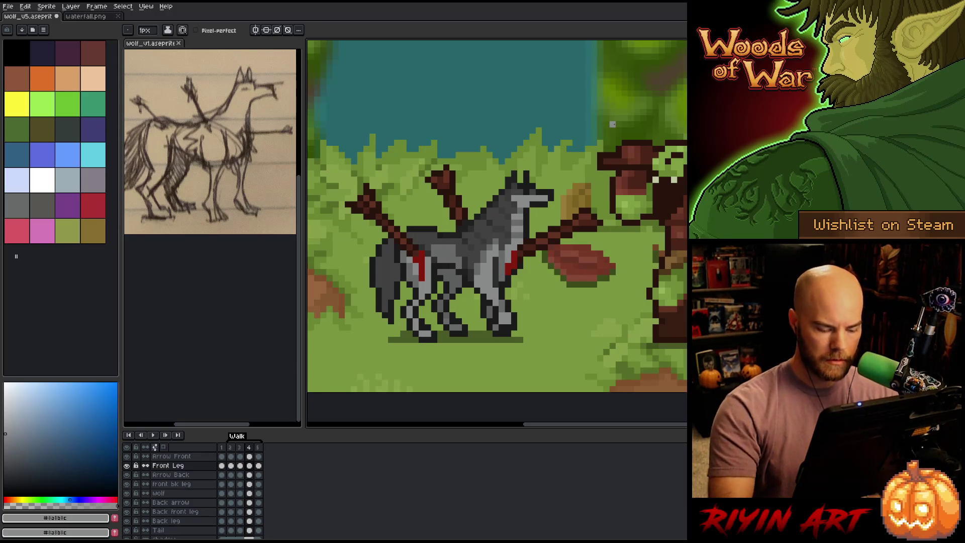
{"action": "key", "text": "Left"}
{"action": "key", "text": "Right"}
{"action": "key", "text": "Right"}
{"action": "key", "text": "Left"}
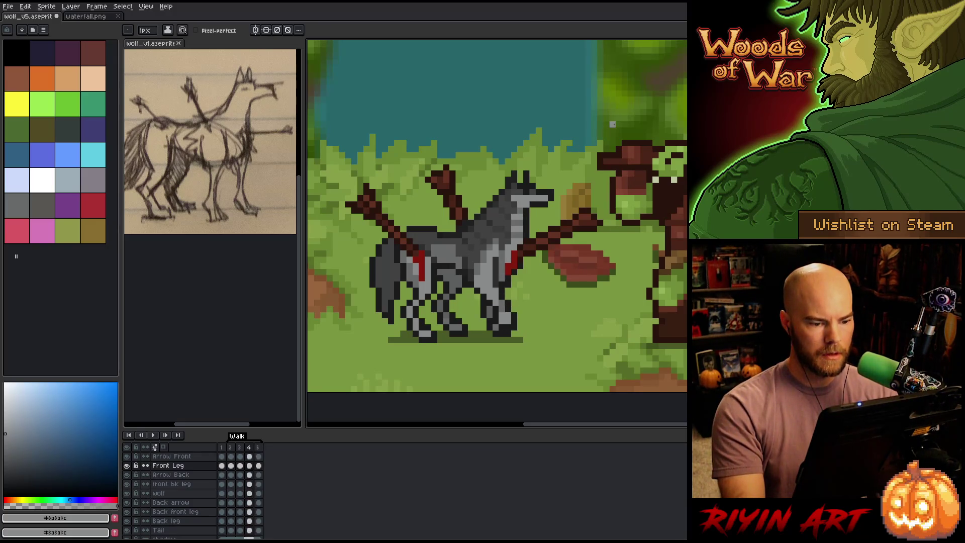
{"action": "key", "text": "Right"}
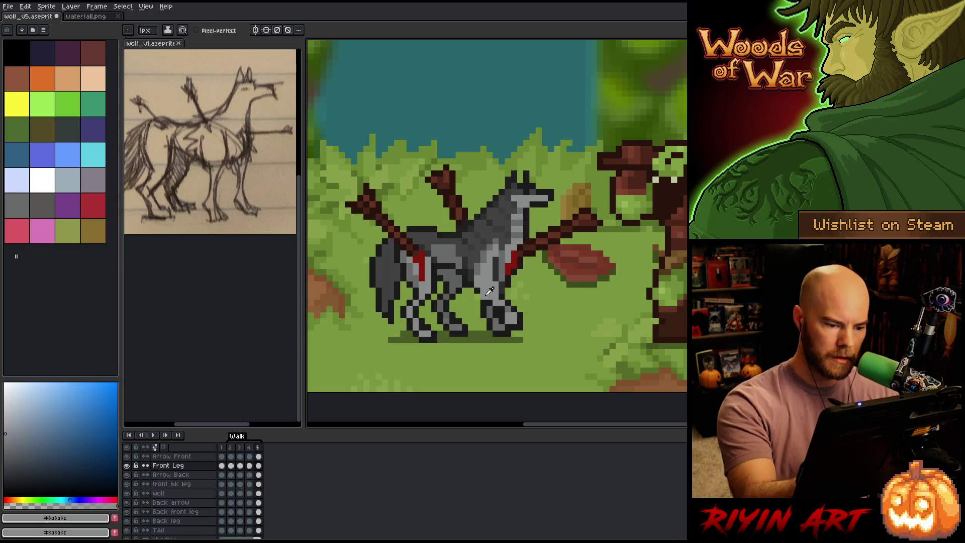
Step: Paint a dark outline pixel on the front leg in frame 5 and sample more grey tones
{"action": "left_click", "coordinate": [486, 294], "text": "alt"}
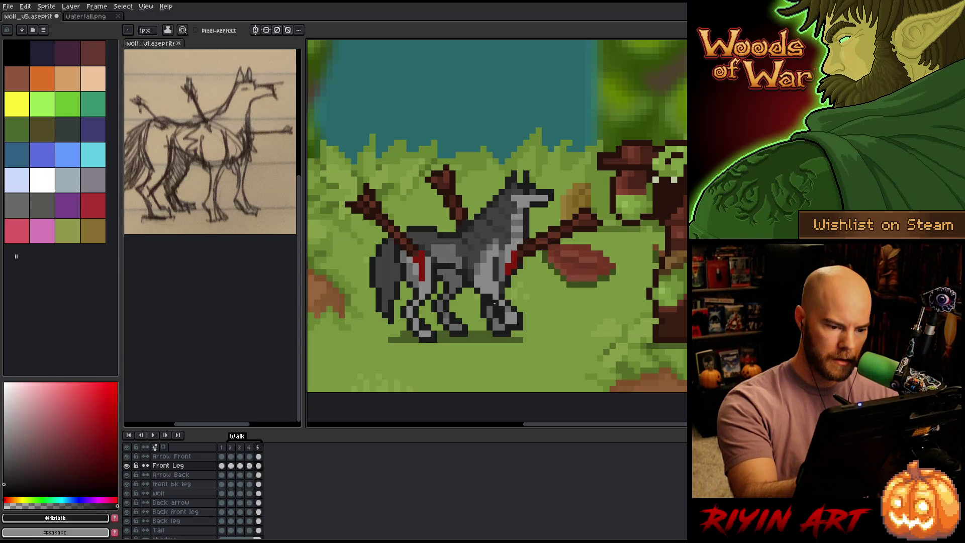
{"action": "key", "text": "b"}
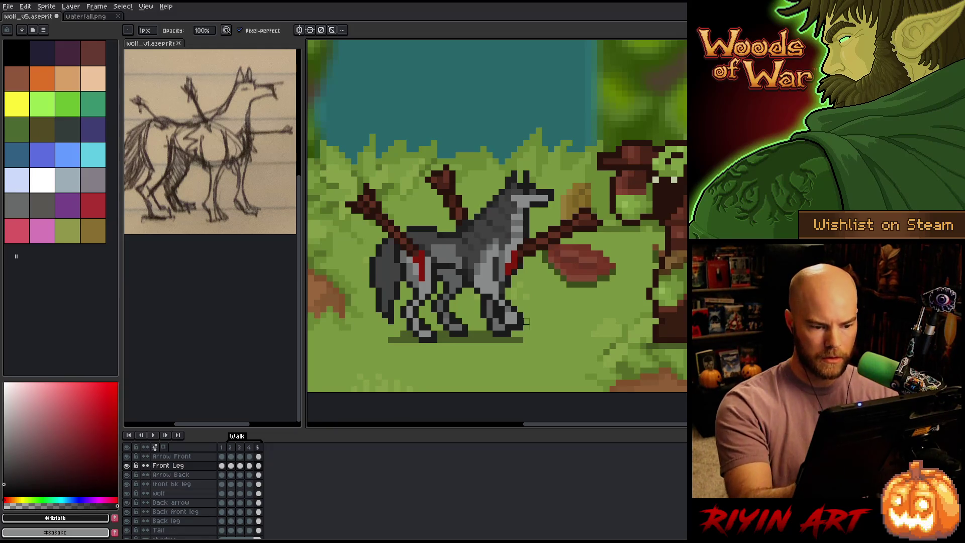
{"action": "left_click", "coordinate": [483, 284]}
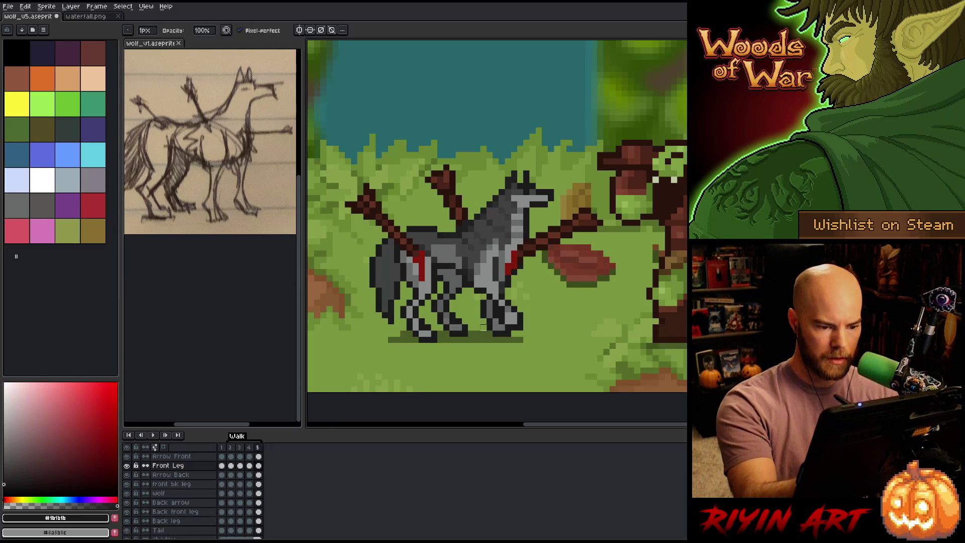
{"action": "key", "text": "Left"}
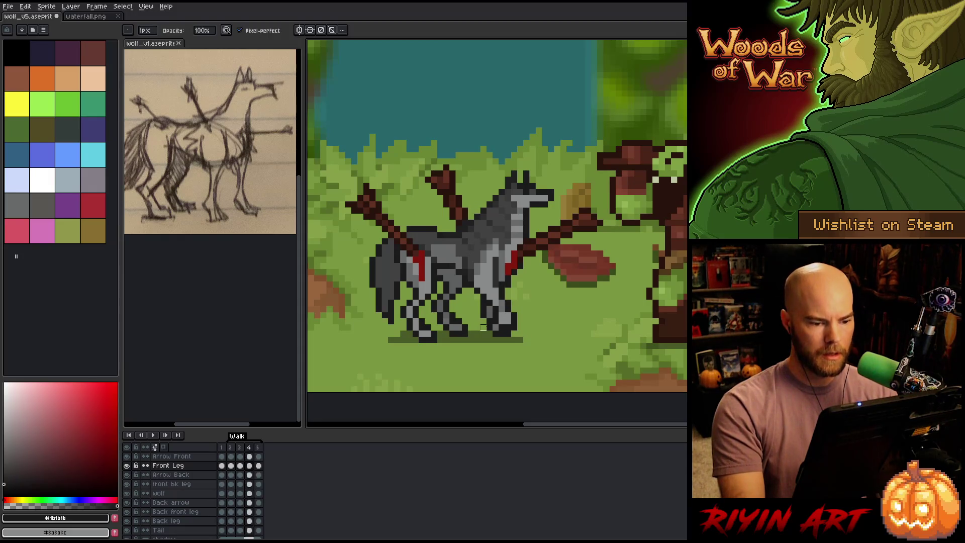
{"action": "key", "text": "Right"}
{"action": "left_click", "coordinate": [506, 285], "text": "alt"}
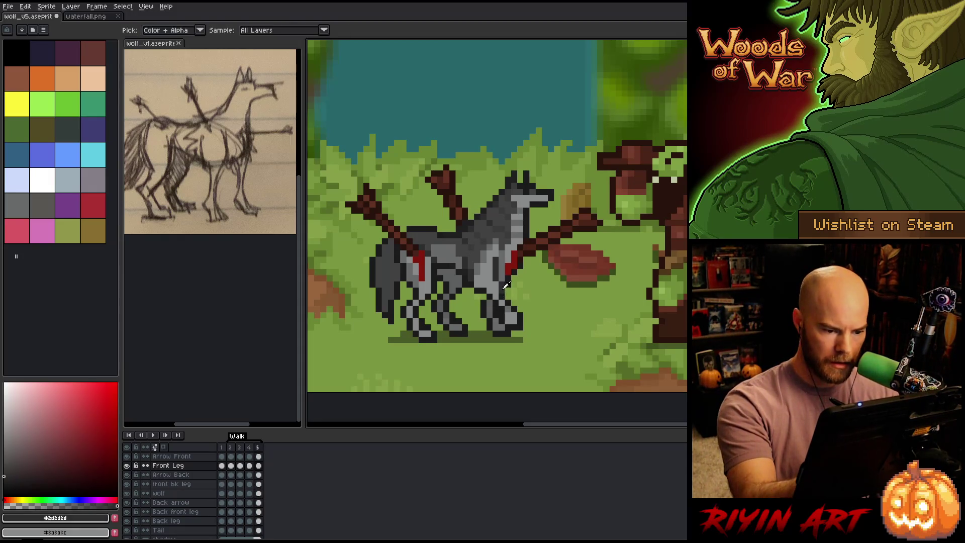
{"action": "left_click", "coordinate": [507, 294], "text": "alt"}
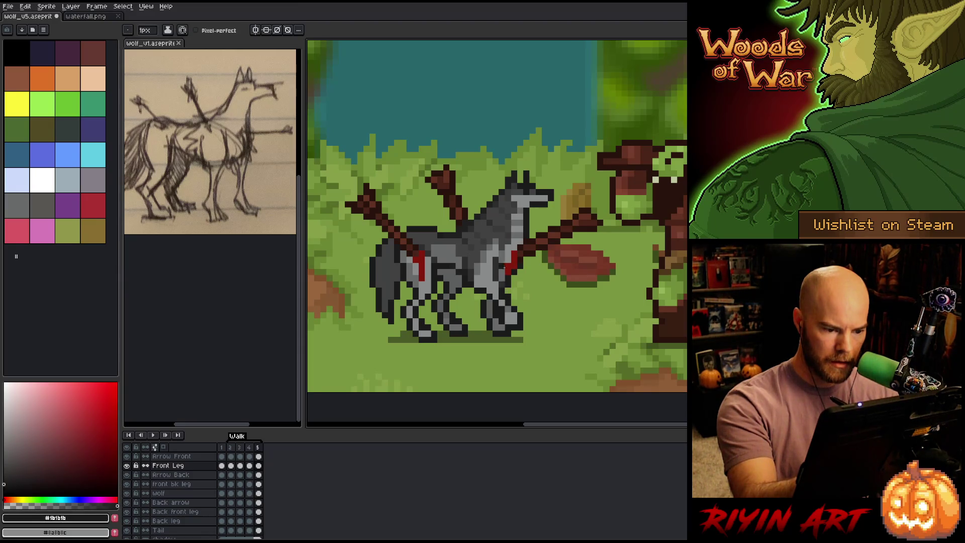
{"action": "left_click", "coordinate": [515, 241], "text": "alt"}
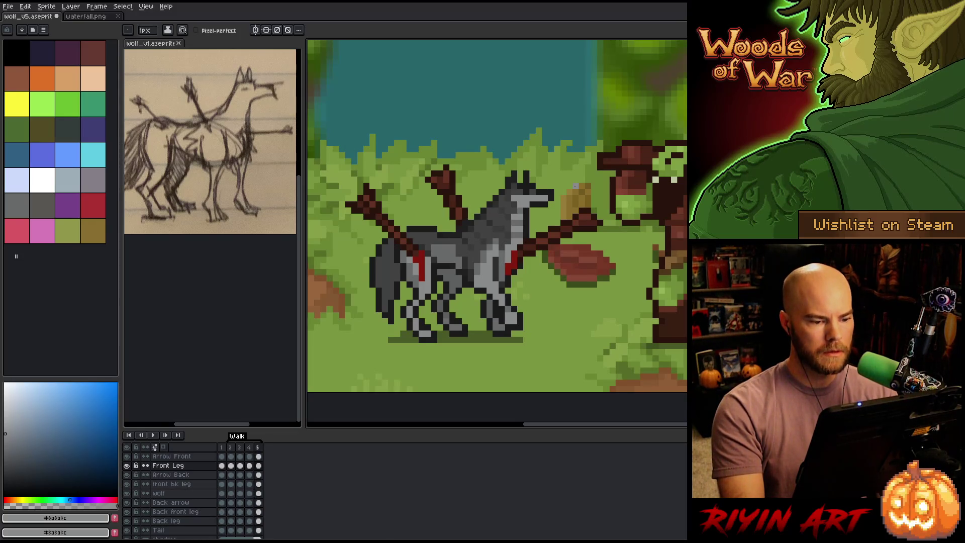
{"action": "left_click", "coordinate": [507, 282], "text": "alt"}
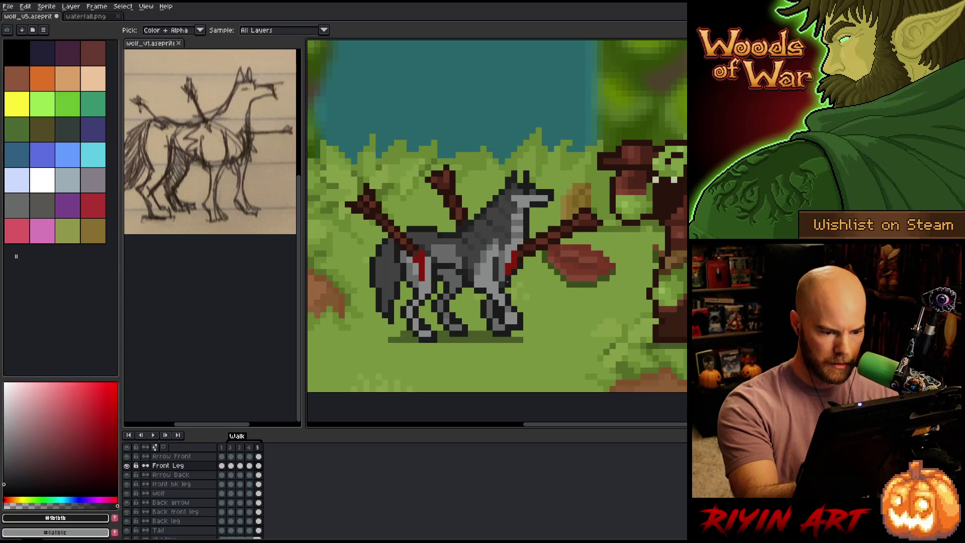
Step: Flip back and forth between frames 4 and 5 to compare the front leg poses
{"action": "key", "text": "Left"}
{"action": "key", "text": "Left"}
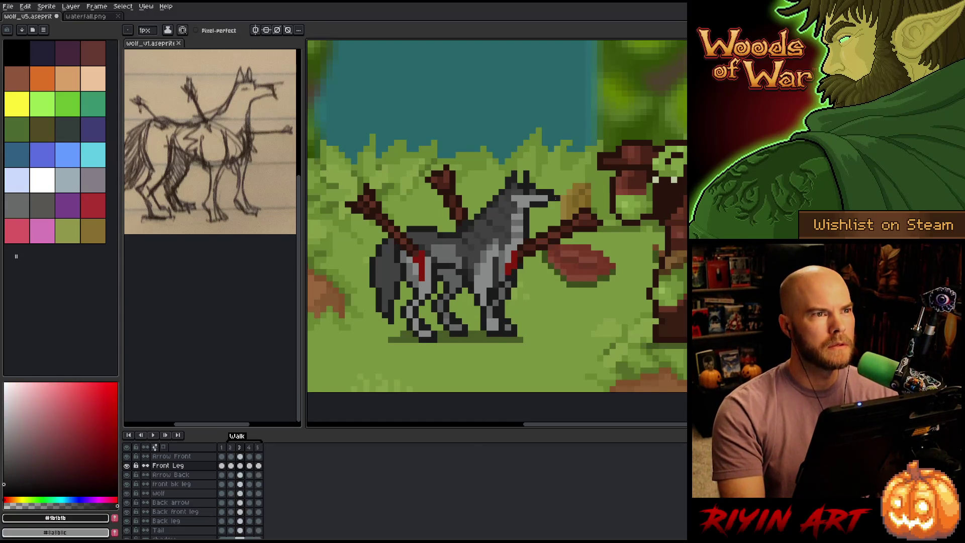
{"action": "key", "text": "Right"}
{"action": "key", "text": "Right"}
{"action": "key", "text": "Left"}
{"action": "key", "text": "Left"}
{"action": "key", "text": "Left"}
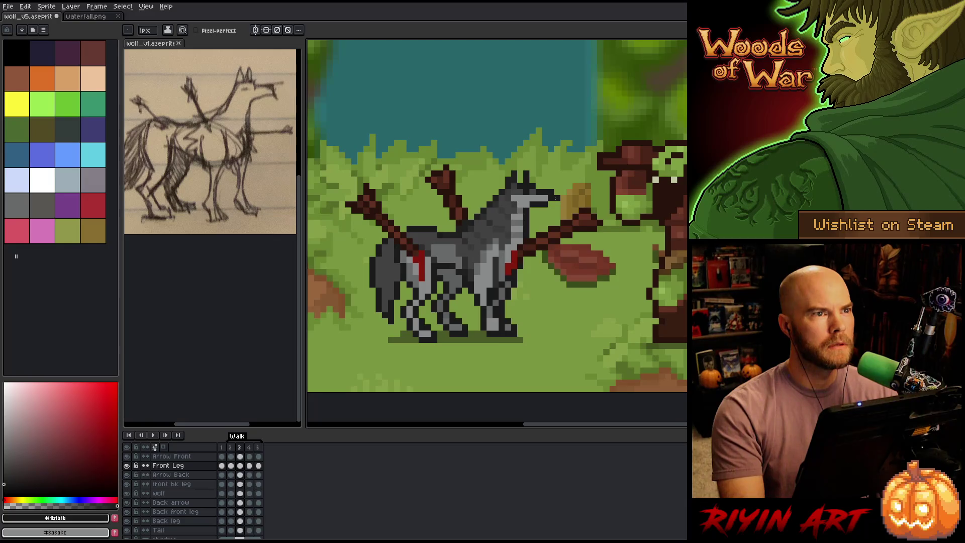
{"action": "key", "text": "Right"}
{"action": "key", "text": "Right"}
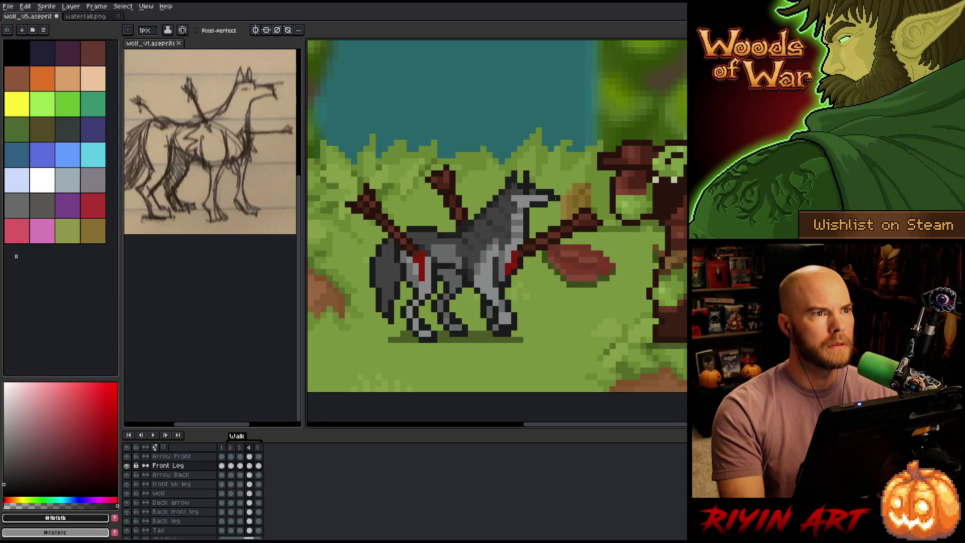
{"action": "key", "text": "Right"}
{"action": "key", "text": "Left"}
{"action": "key", "text": "Right"}
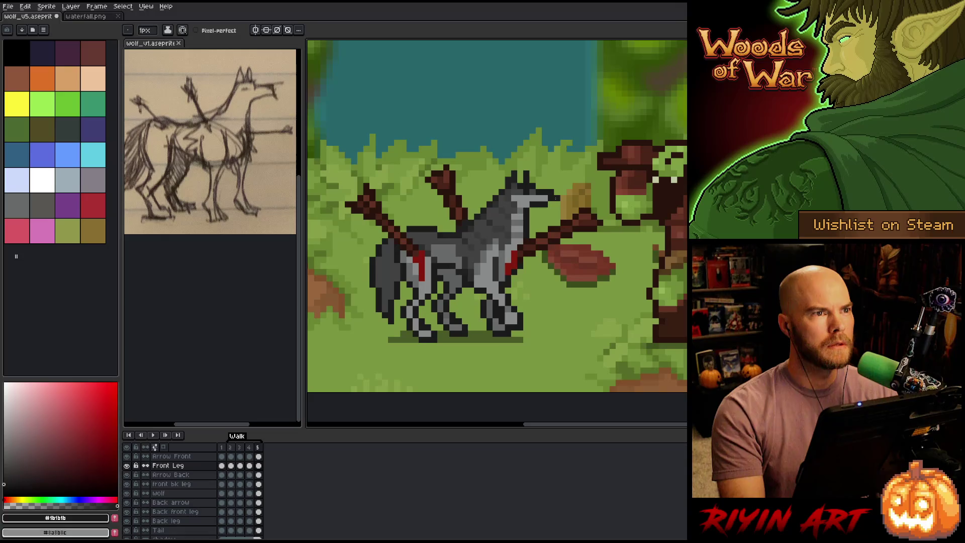
{"action": "key", "text": "Left"}
{"action": "key", "text": "Right"}
{"action": "key", "text": "Left"}
{"action": "key", "text": "Right"}
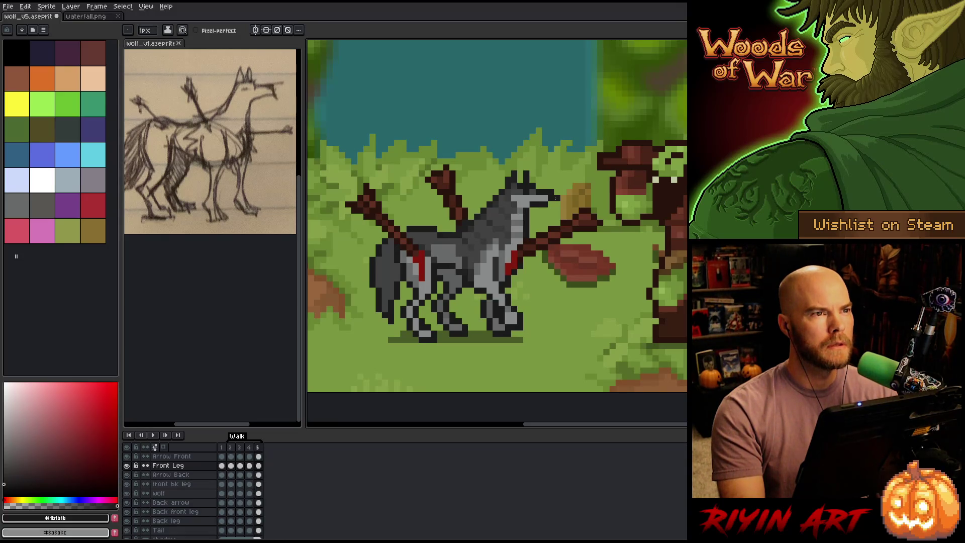
{"action": "key", "text": "Left"}
{"action": "key", "text": "Right"}
{"action": "key", "text": "Left"}
{"action": "key", "text": "Right"}
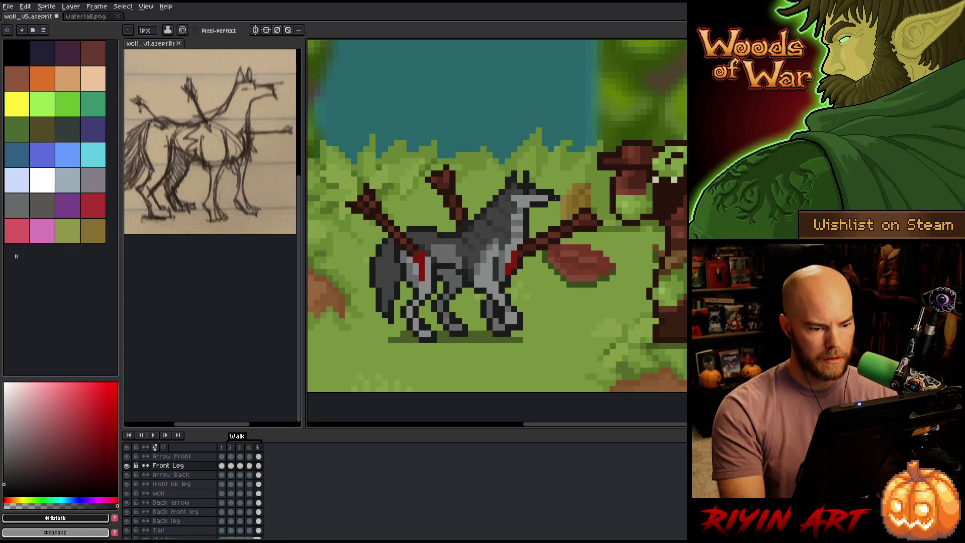
{"action": "key", "text": "Left"}
{"action": "key", "text": "Right"}
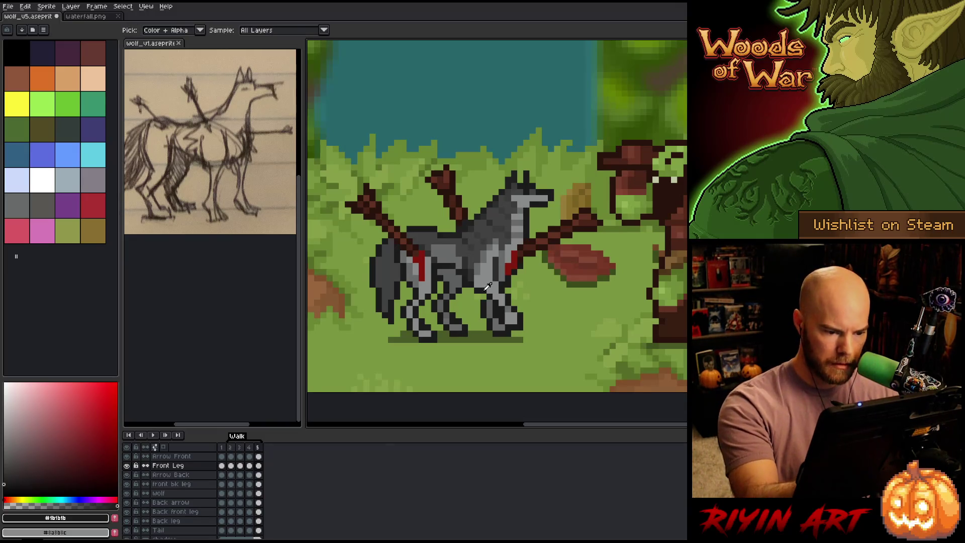
Step: Resample the grey and dark outline colours, then recheck the leg between frames 4 and 5
{"action": "left_click", "coordinate": [484, 296], "text": "alt"}
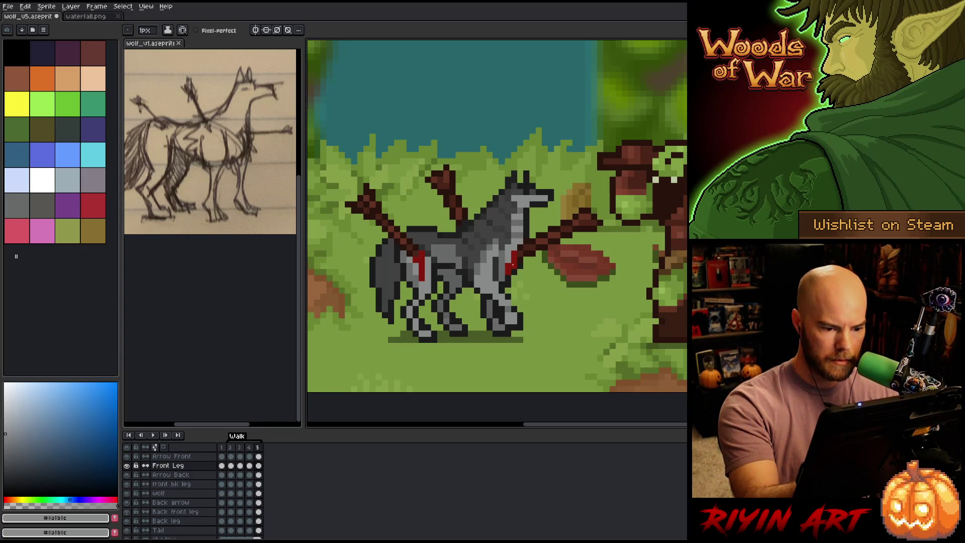
{"action": "left_click", "coordinate": [519, 291], "text": "alt"}
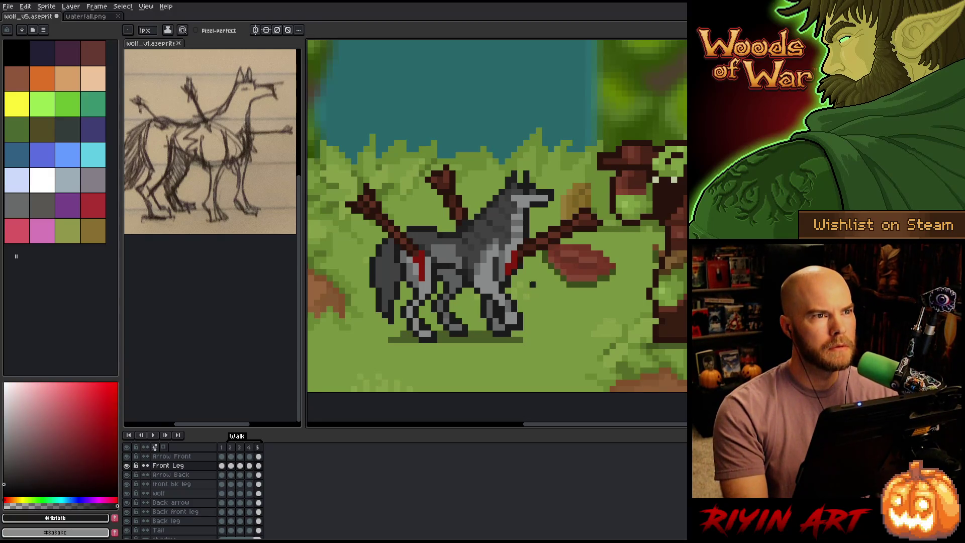
{"action": "key", "text": "comma"}
{"action": "key", "text": "period"}
{"action": "key", "text": "comma"}
{"action": "key", "text": "period"}
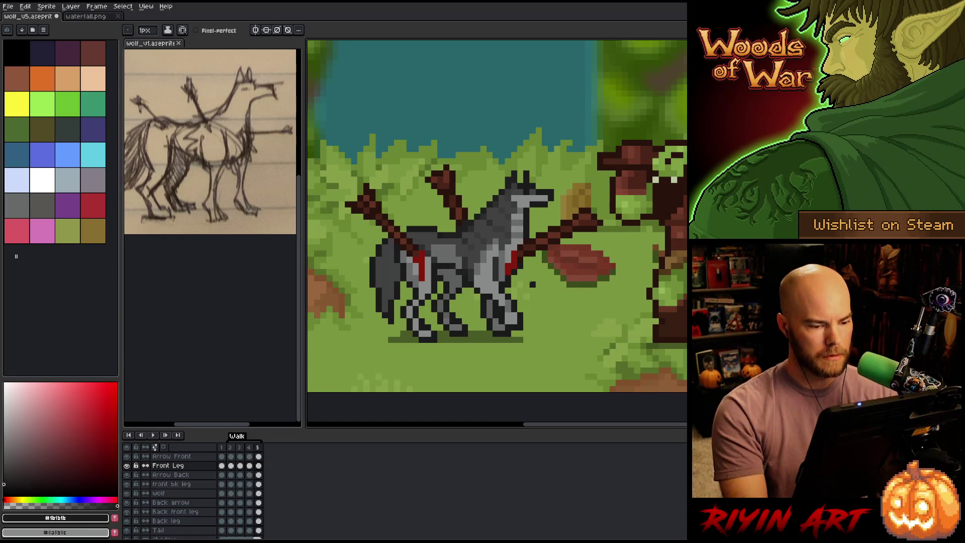
{"action": "key", "text": "comma"}
{"action": "key", "text": "period"}
{"action": "key", "text": "comma"}
{"action": "key", "text": "period"}
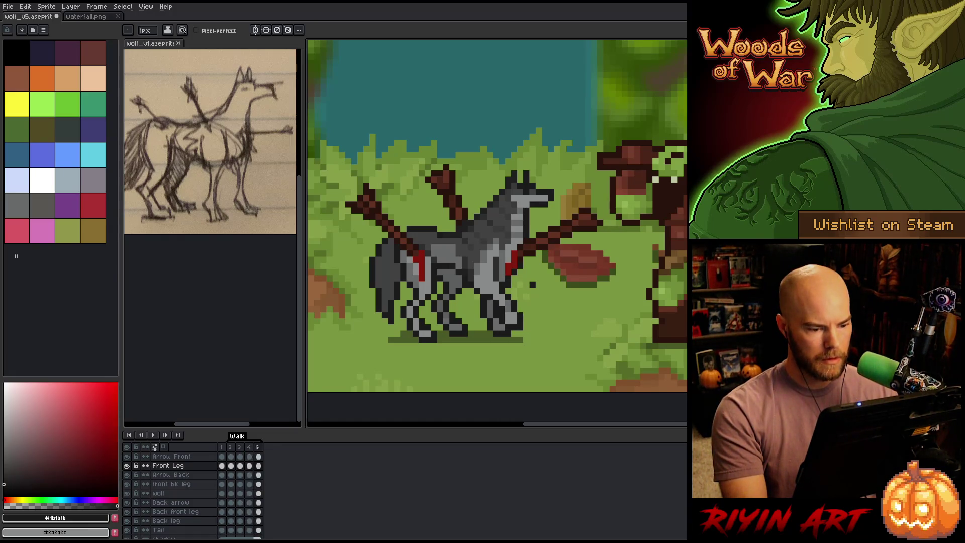
Step: In frame 5, move the Back front leg's lower part one pixel left and erase stray top pixels
{"action": "left_click", "coordinate": [258, 512]}
{"action": "key", "text": "m"}
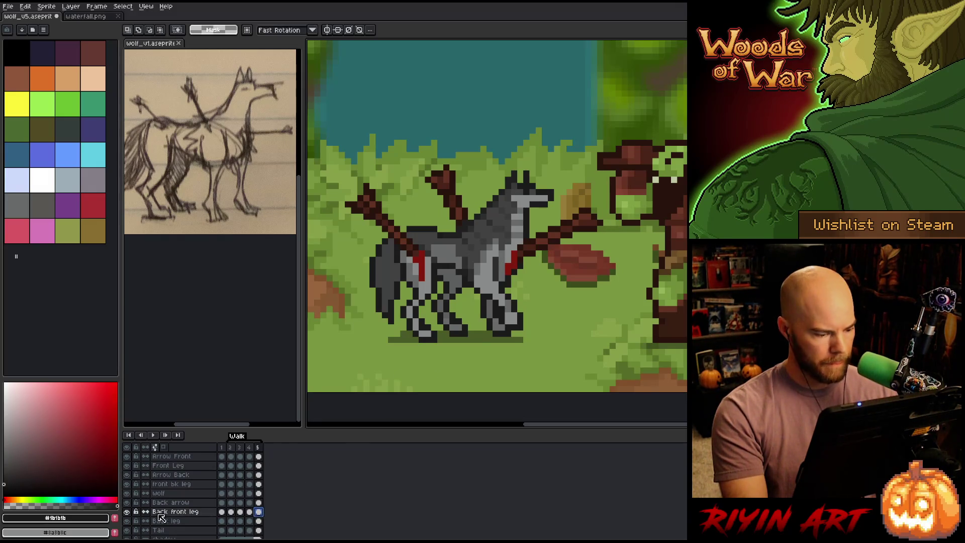
{"action": "left_click", "coordinate": [127, 512], "text": "alt"}
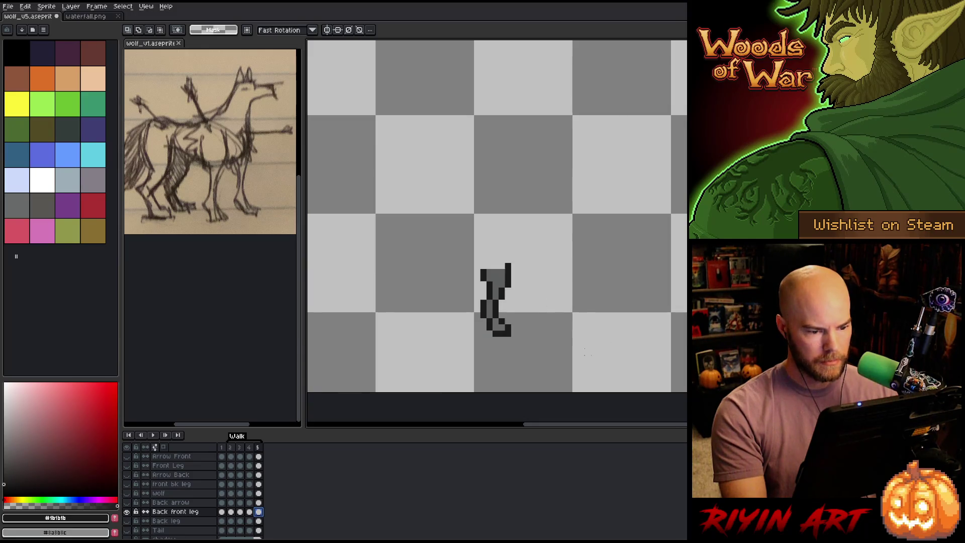
{"action": "mouse_move", "coordinate": [566, 388]}
{"action": "left_mouse_down"}
{"action": "mouse_move", "coordinate": [523, 381]}
{"action": "mouse_move", "coordinate": [444, 306]}
{"action": "left_mouse_up"}
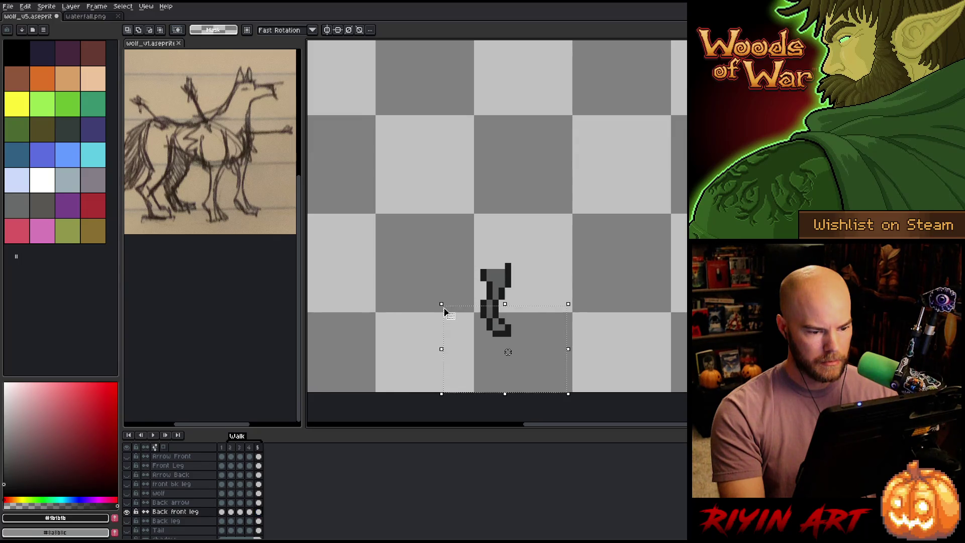
{"action": "key", "text": "Left"}
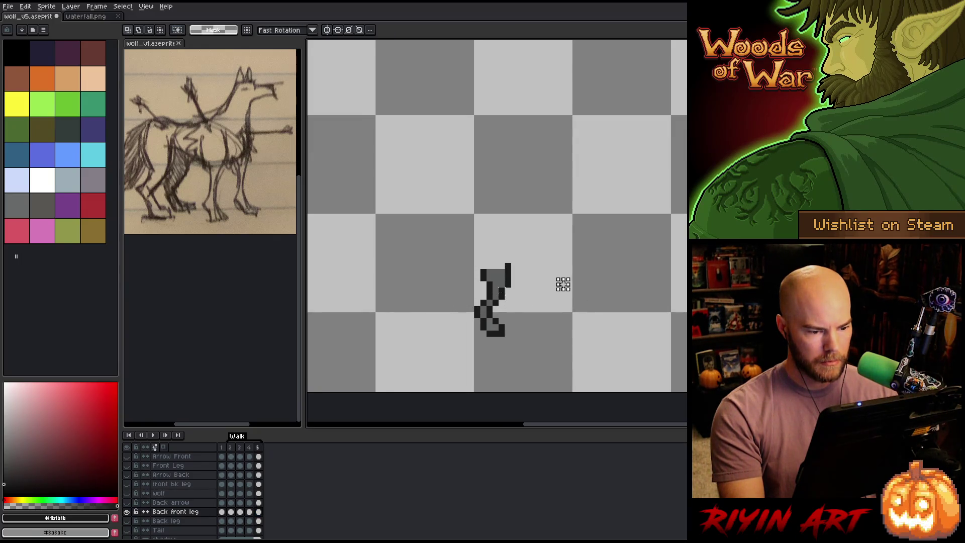
{"action": "key", "text": "ctrl+d"}
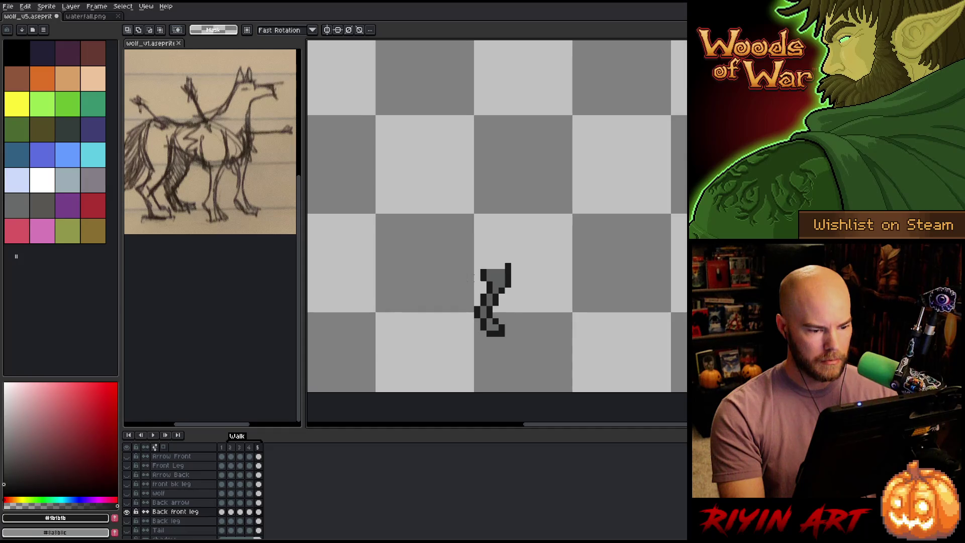
{"action": "left_click_drag", "start_coordinate": [475, 278], "coordinate": [484, 276]}
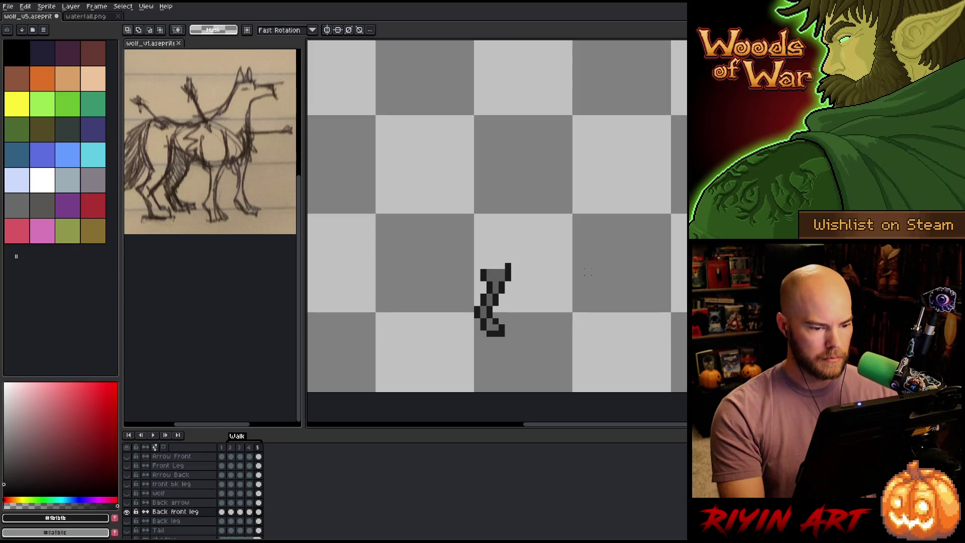
{"action": "left_click", "coordinate": [126, 512], "text": "alt"}
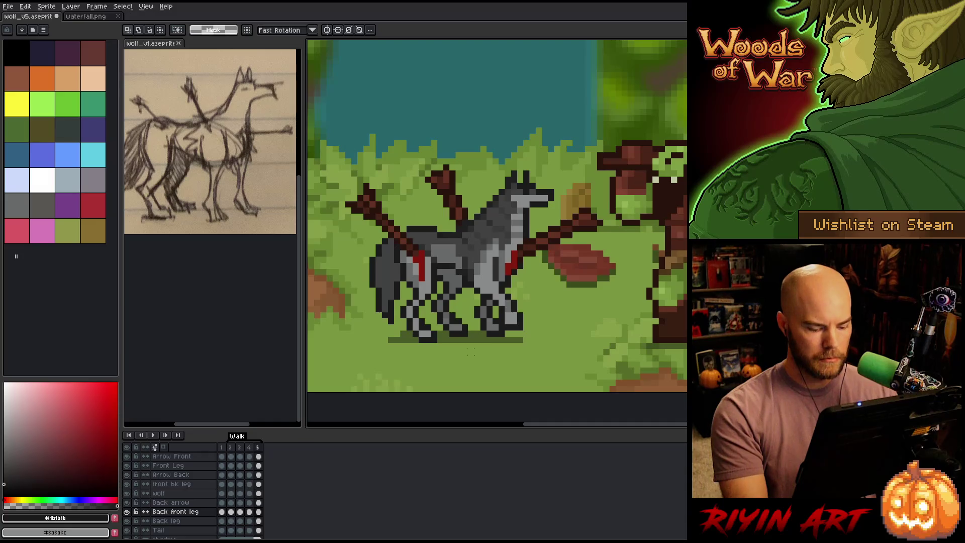
Step: Flip between frames 4 and 5 to compare the wolf's stride
{"action": "key", "text": "Left"}
{"action": "key", "text": "Right"}
{"action": "key", "text": "Left"}
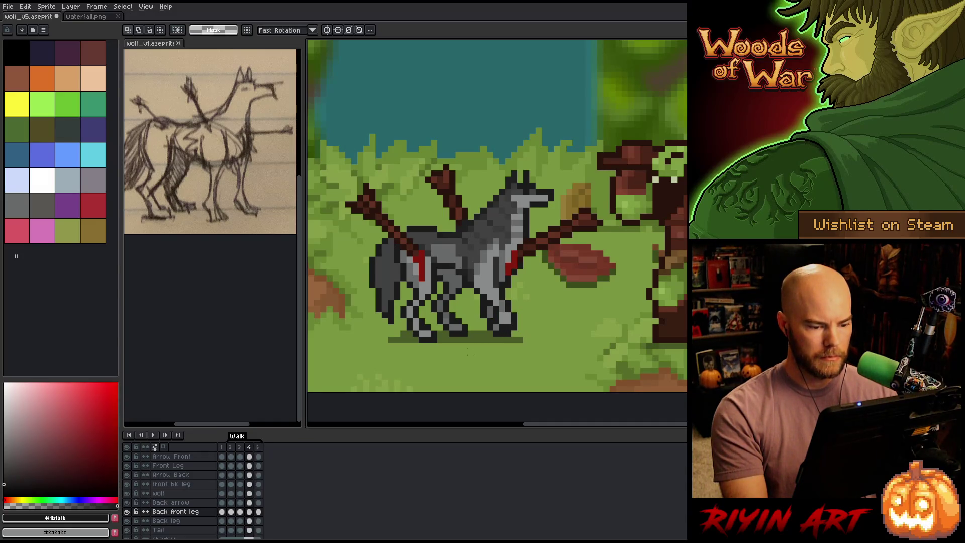
{"action": "key", "text": "Right"}
{"action": "key", "text": "Left"}
{"action": "key", "text": "Right"}
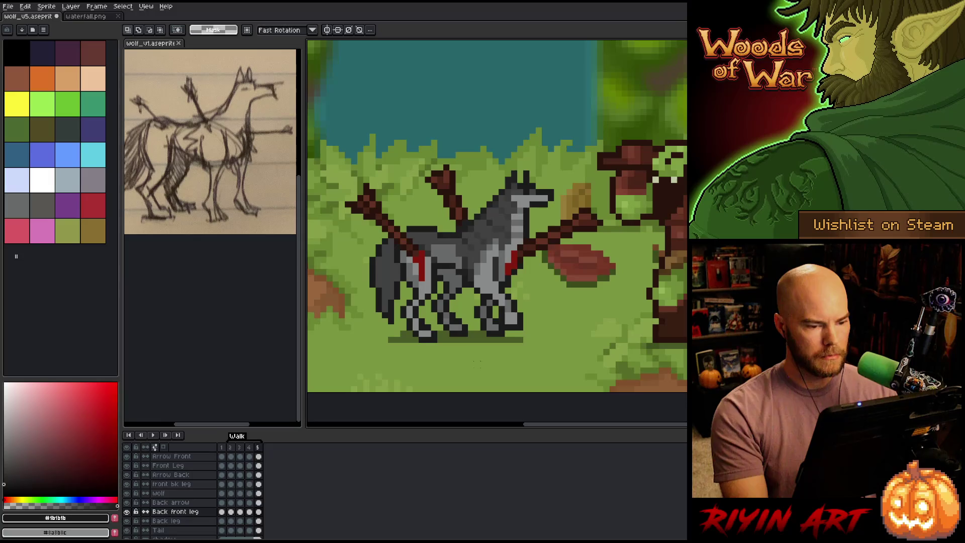
{"action": "key", "text": "Left"}
{"action": "key", "text": "Right"}
{"action": "key", "text": "Left"}
{"action": "key", "text": "Left"}
{"action": "key", "text": "Left"}
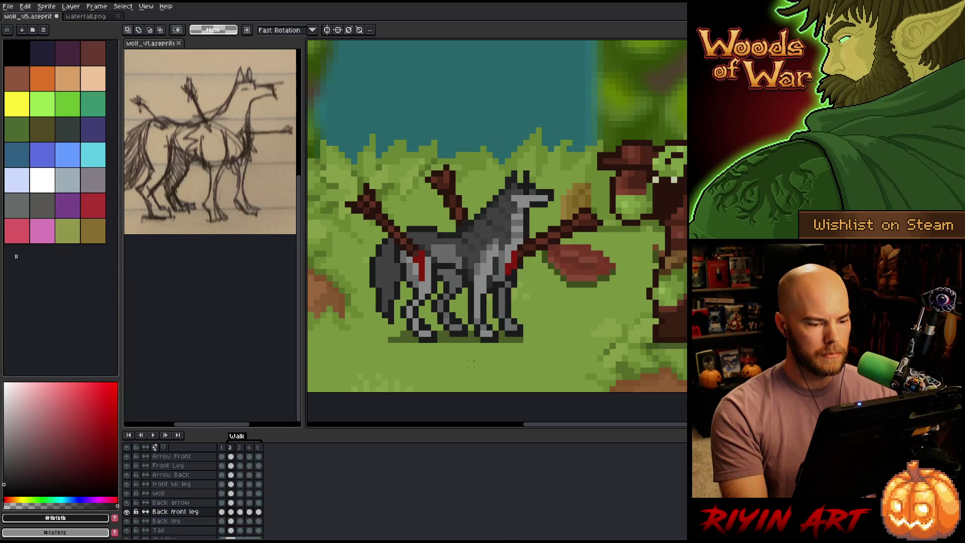
Step: Play the walk cycle to check it, then add a sixth frame after frame 5
{"action": "key", "text": "Return"}
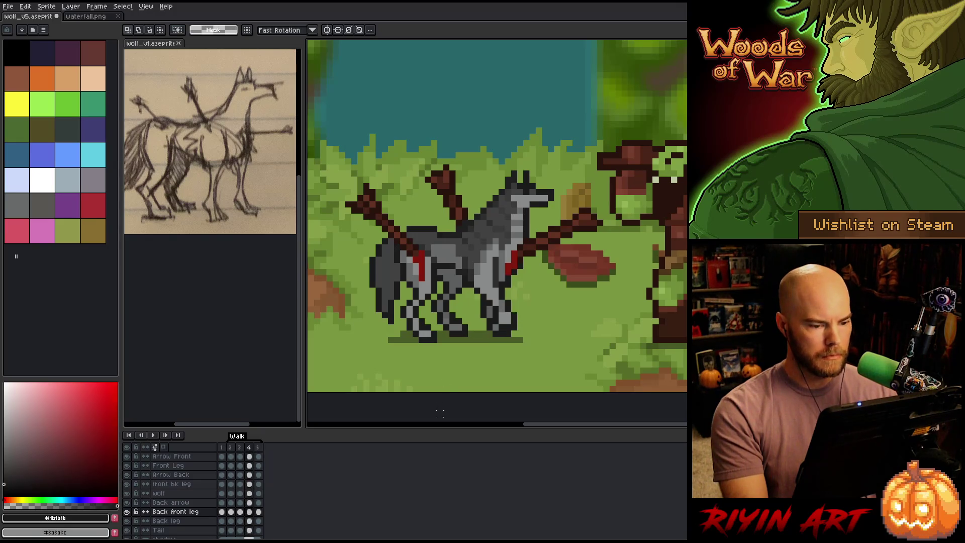
{"action": "key", "text": "Return"}
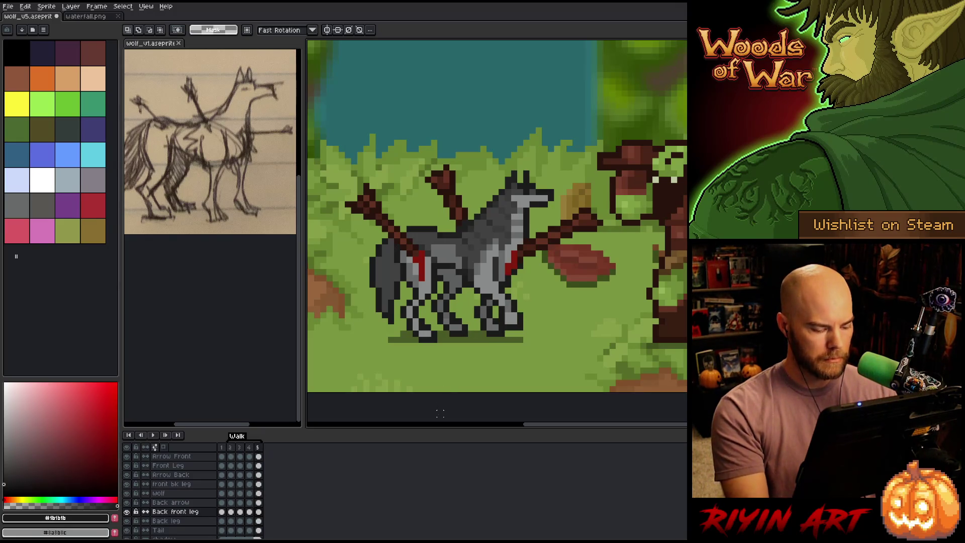
{"action": "key", "text": "alt+n"}
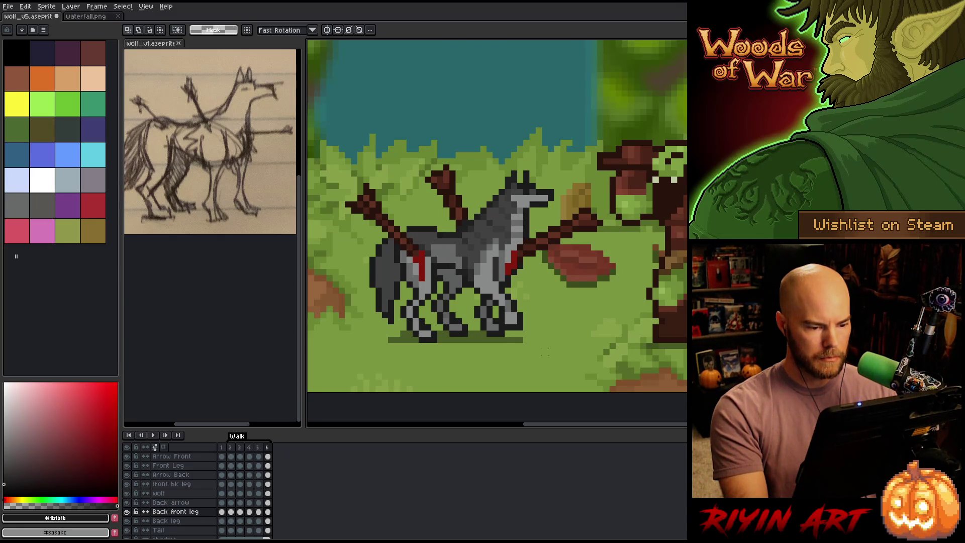
Step: Marquee the area around the wolf's legs on the Front Leg layer, then go to frame 6
{"action": "left_click_drag", "start_coordinate": [542, 355], "coordinate": [475, 332]}
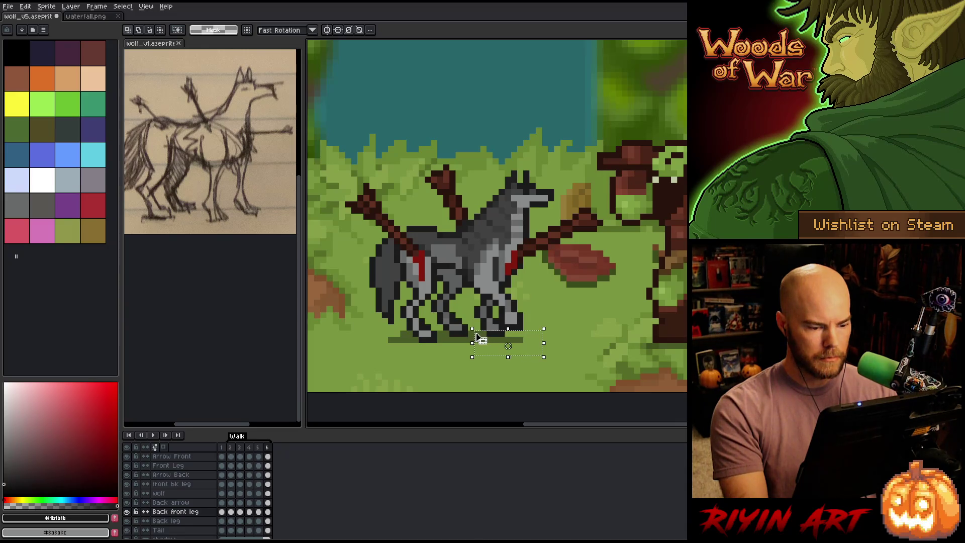
{"action": "left_click", "coordinate": [232, 448]}
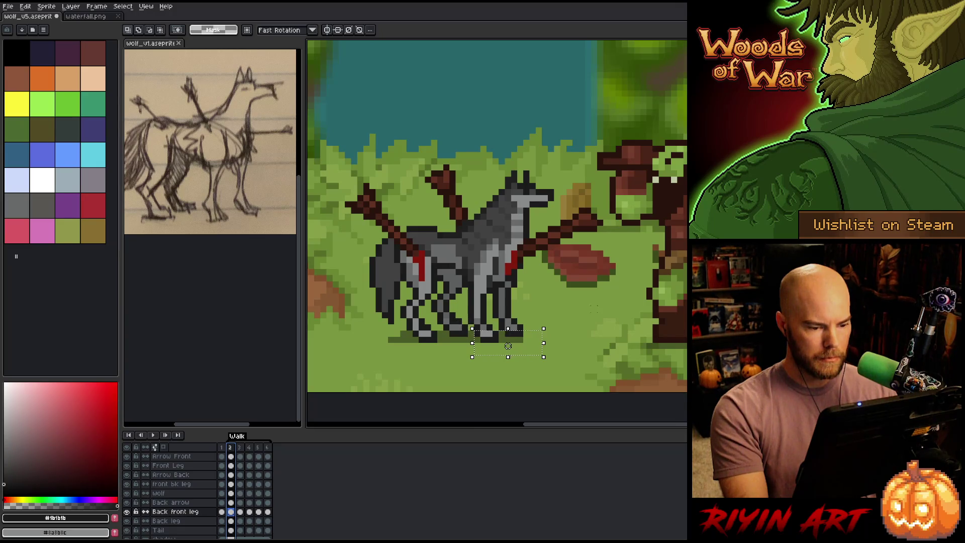
{"action": "mouse_move", "coordinate": [441, 317]}
{"action": "left_mouse_down"}
{"action": "mouse_move", "coordinate": [533, 352]}
{"action": "mouse_move", "coordinate": [537, 369]}
{"action": "left_mouse_up"}
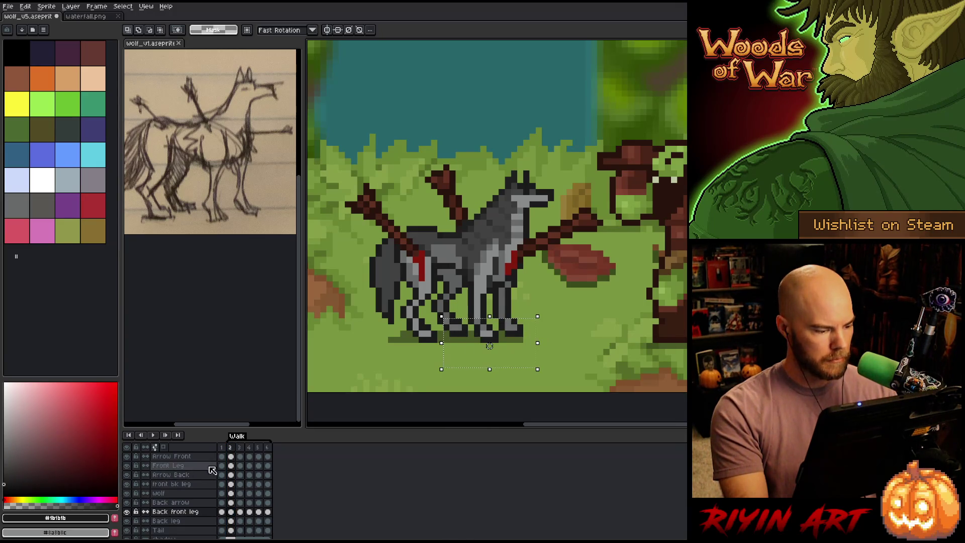
{"action": "left_click", "coordinate": [231, 465]}
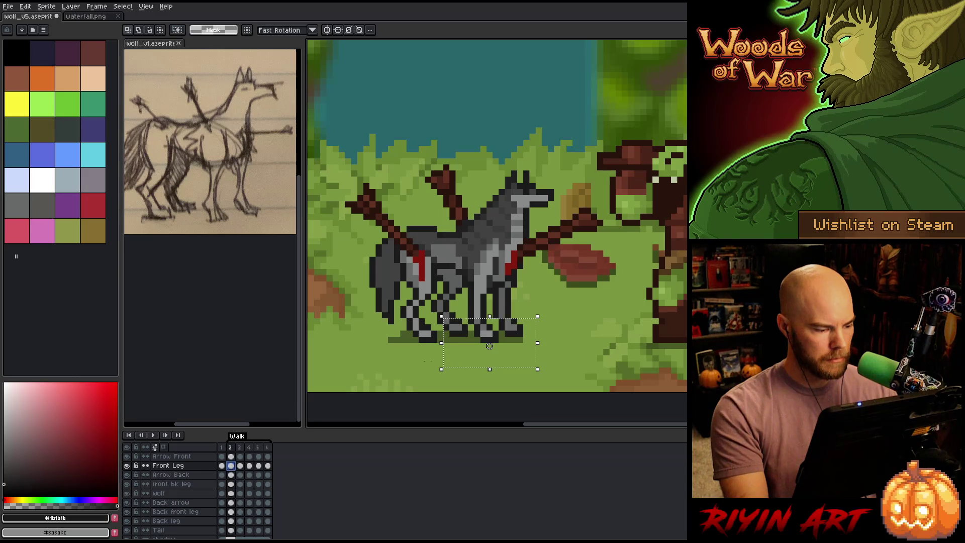
{"action": "left_click", "coordinate": [485, 340]}
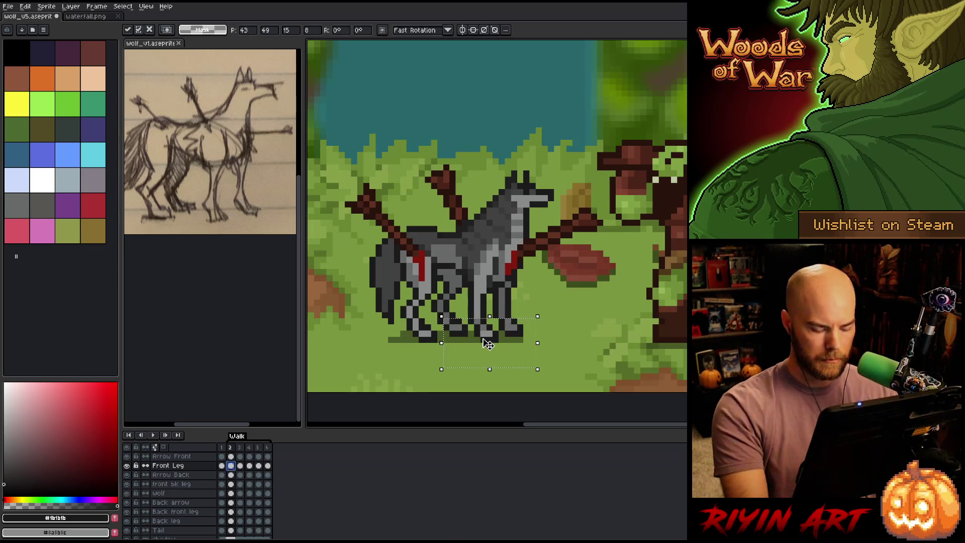
{"action": "key", "text": "Return"}
{"action": "key", "text": "Right"}
{"action": "key", "text": "Right"}
{"action": "key", "text": "Right"}
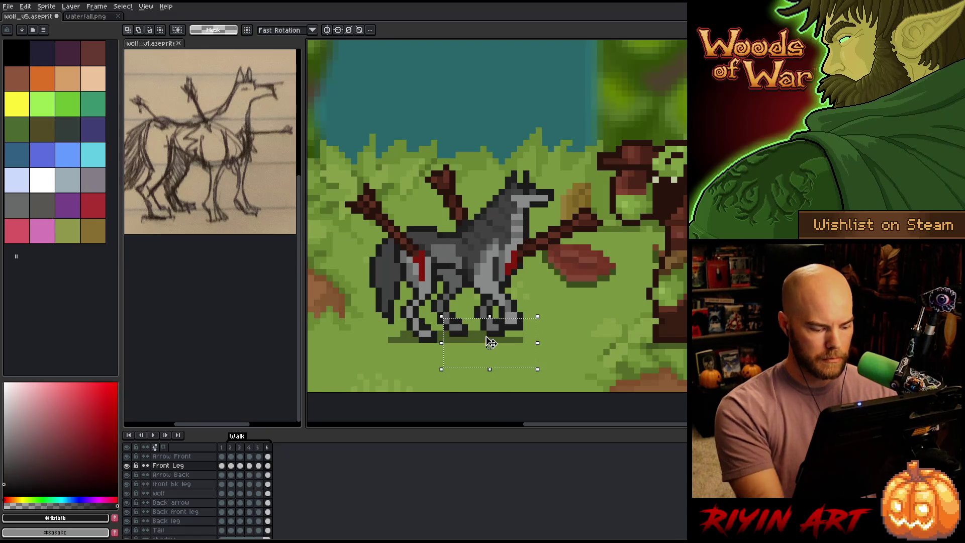
Step: Move the front leg right in frame 6, nudging it two pixels, and compare with frame 5
{"action": "mouse_move", "coordinate": [490, 342]}
{"action": "left_mouse_down"}
{"action": "mouse_move", "coordinate": [685, 346]}
{"action": "mouse_move", "coordinate": [484, 355]}
{"action": "left_mouse_up"}
{"action": "key", "text": "Right"}
{"action": "key", "text": "Right"}
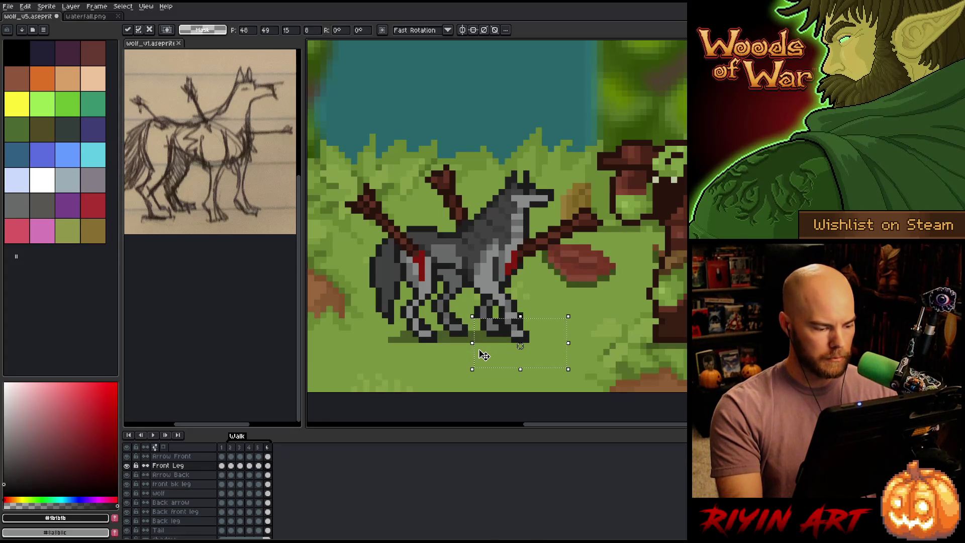
{"action": "key", "text": "comma"}
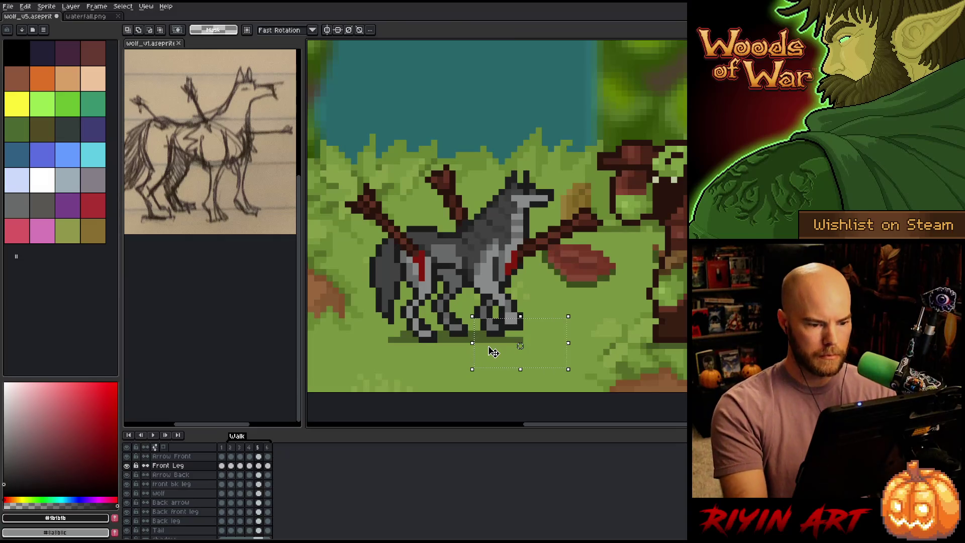
{"action": "key", "text": "period"}
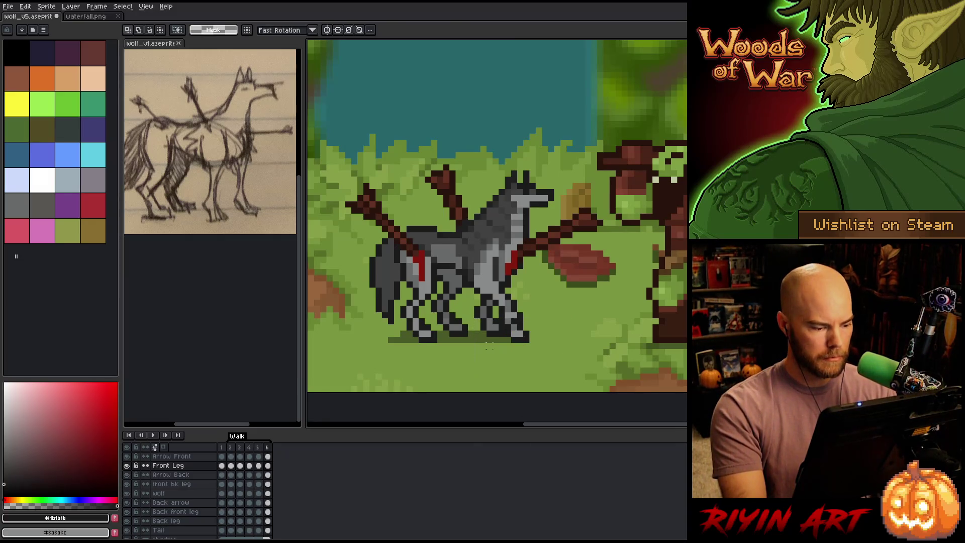
{"action": "key", "text": "b"}
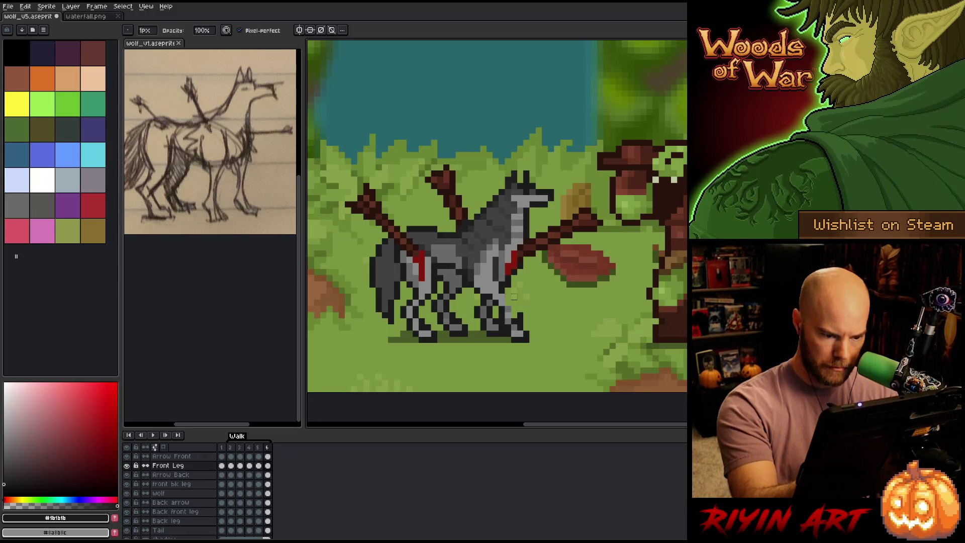
{"action": "key", "text": "e"}
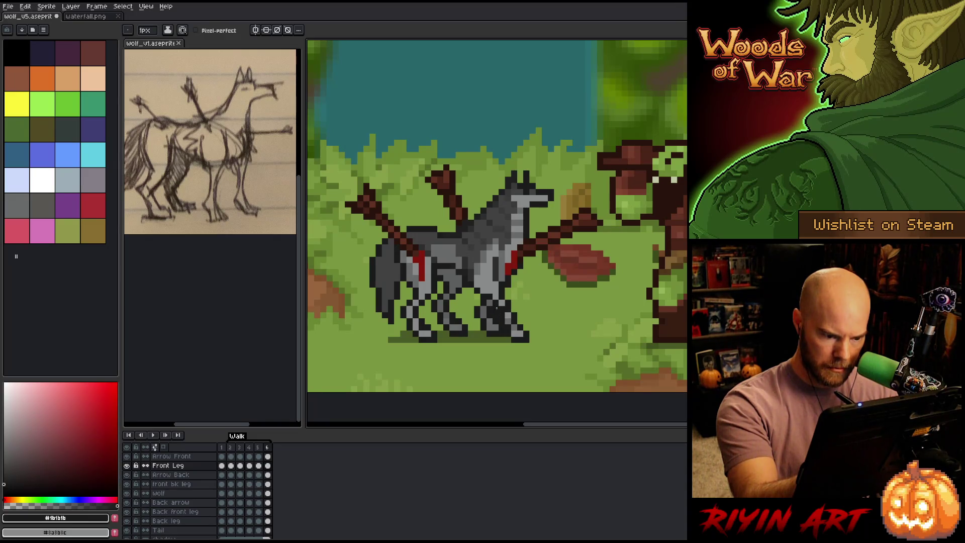
Step: Solo the Front Leg layer and repaint leg pixels in grey, cleaning up dark outline pixels
{"action": "left_click", "coordinate": [489, 302], "text": "alt"}
{"action": "left_click_drag", "start_coordinate": [489, 303], "coordinate": [502, 314]}
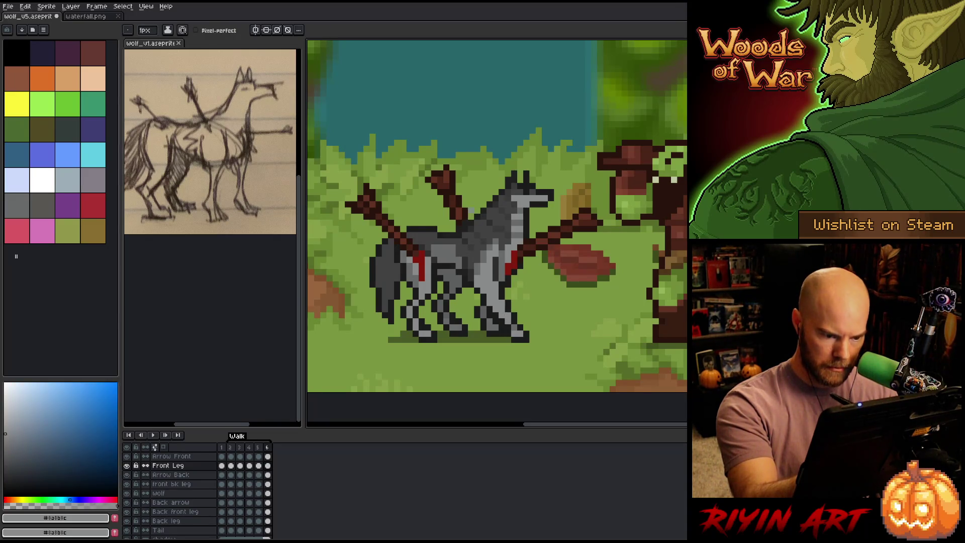
{"action": "left_click", "coordinate": [127, 465], "text": "alt"}
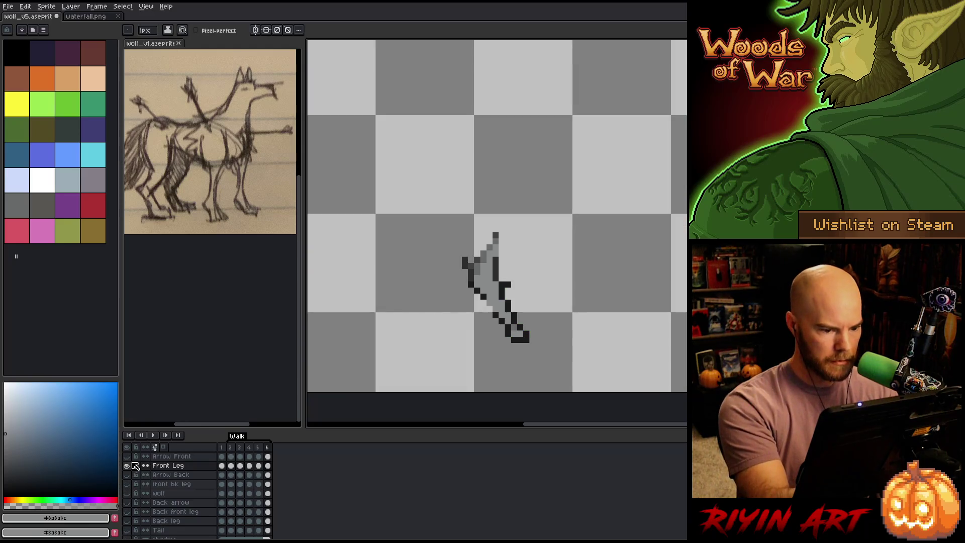
{"action": "left_click", "coordinate": [494, 308], "text": "alt"}
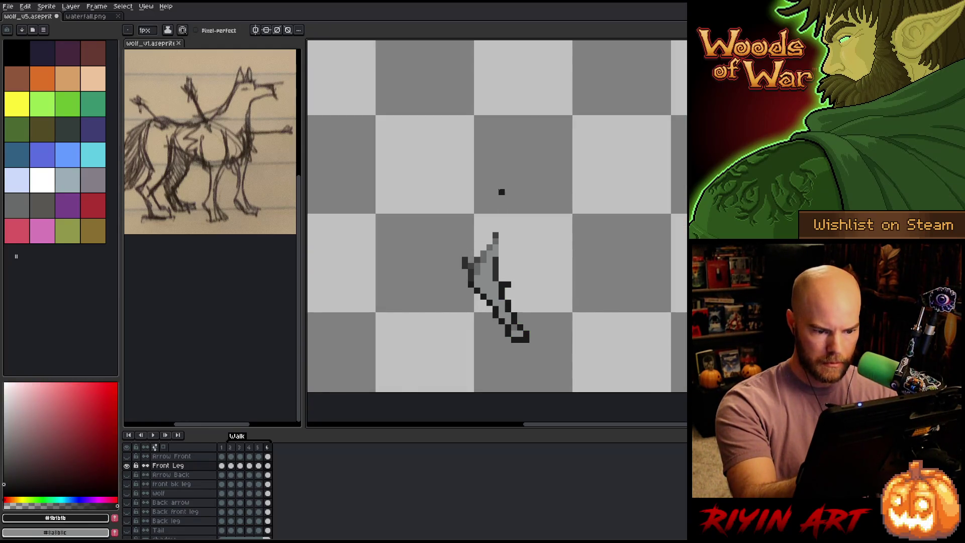
{"action": "right_click", "coordinate": [489, 302]}
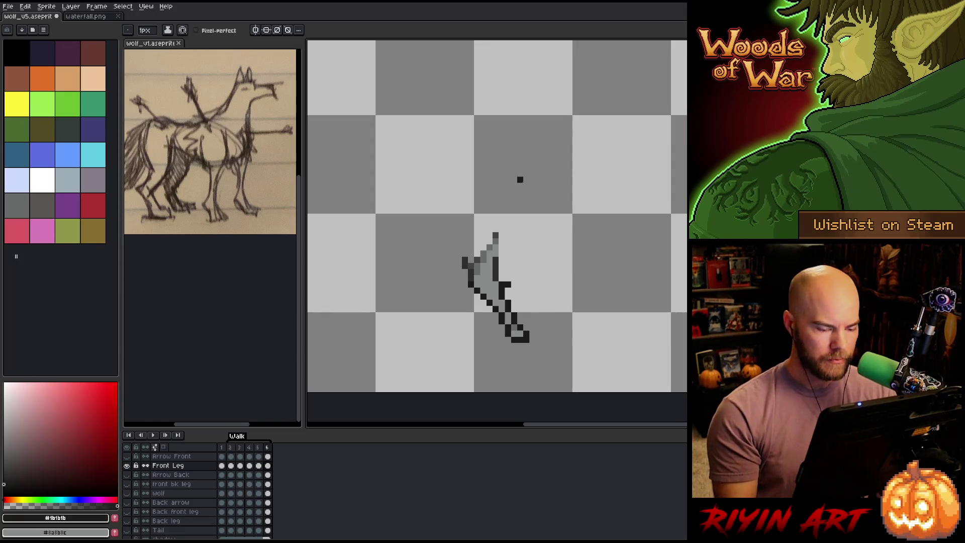
{"action": "key", "text": "b"}
{"action": "right_click", "coordinate": [508, 286]}
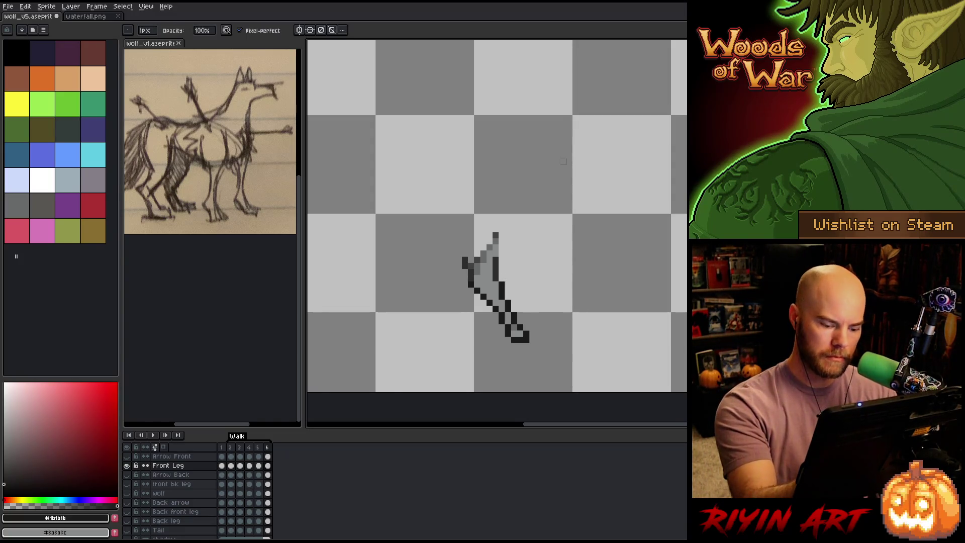
Step: Erase leg pixels in frame 5 and play the animation to check the leg's motion
{"action": "key", "text": "comma"}
{"action": "key", "text": "comma"}
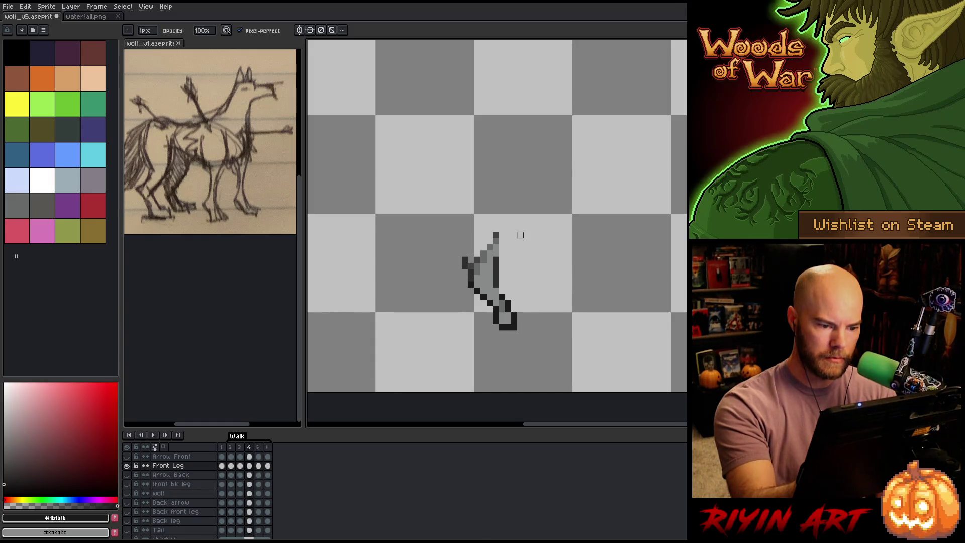
{"action": "key", "text": "e"}
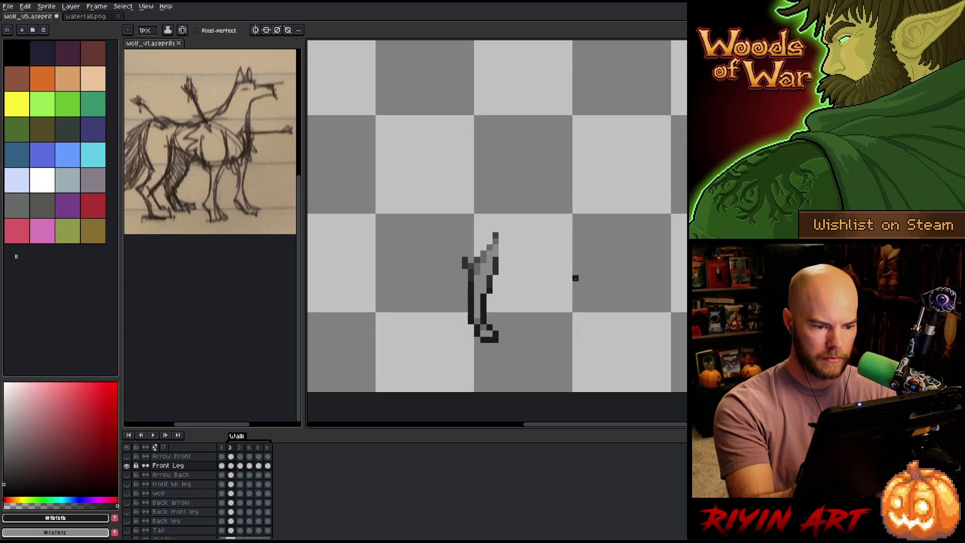
{"action": "key", "text": "Return"}
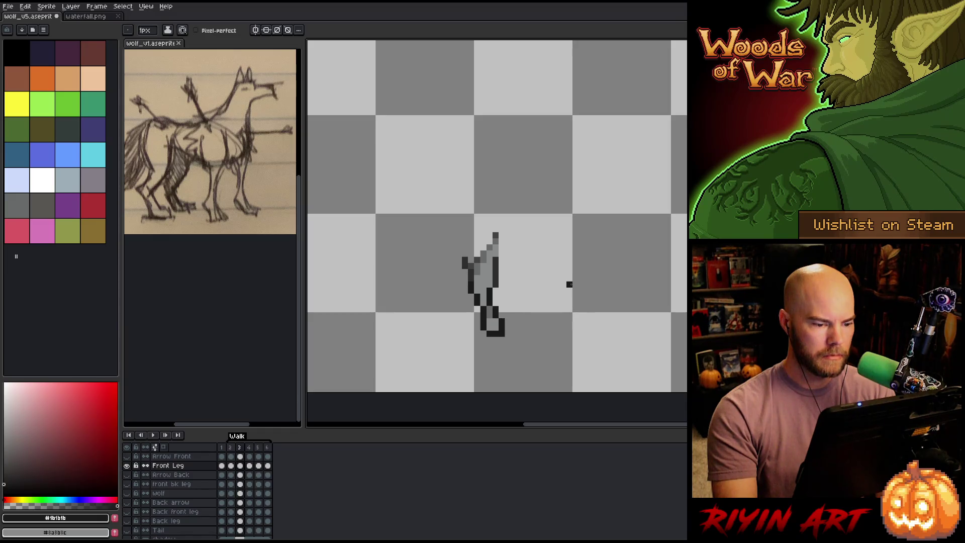
{"action": "key", "text": "b"}
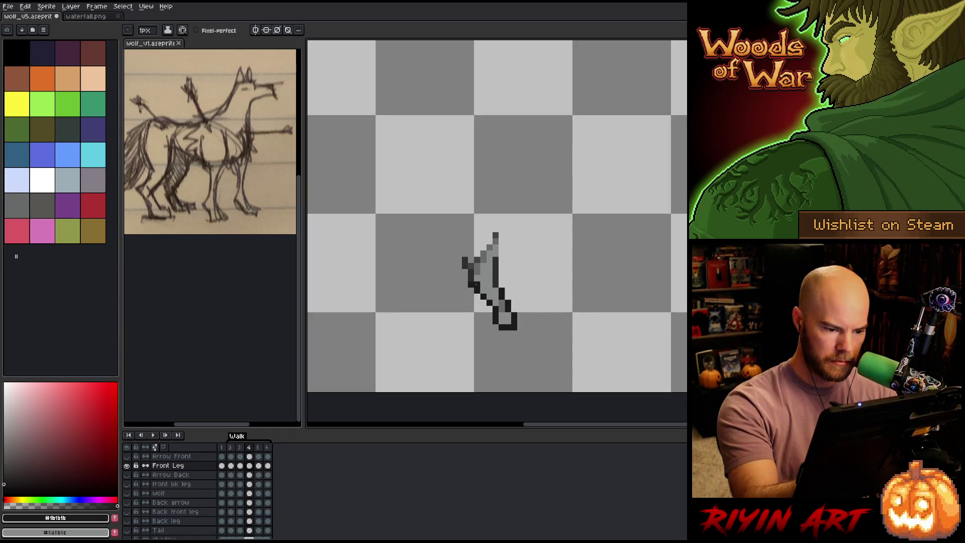
{"action": "key", "text": "period"}
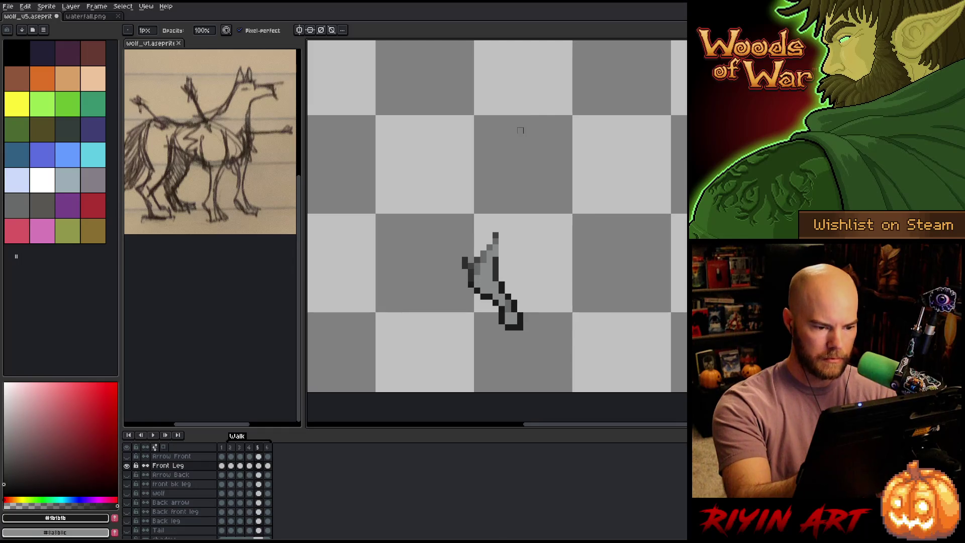
{"action": "key", "text": "e"}
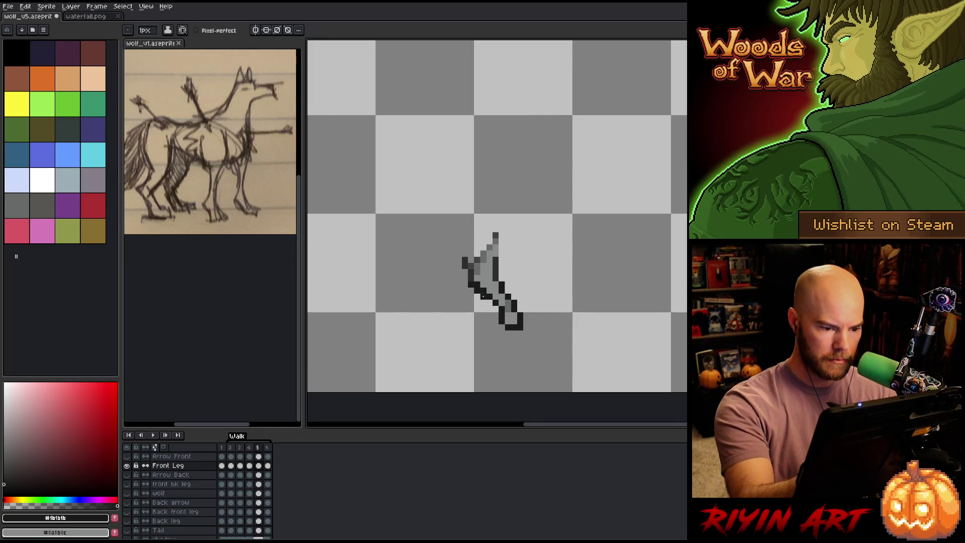
{"action": "key", "text": "b"}
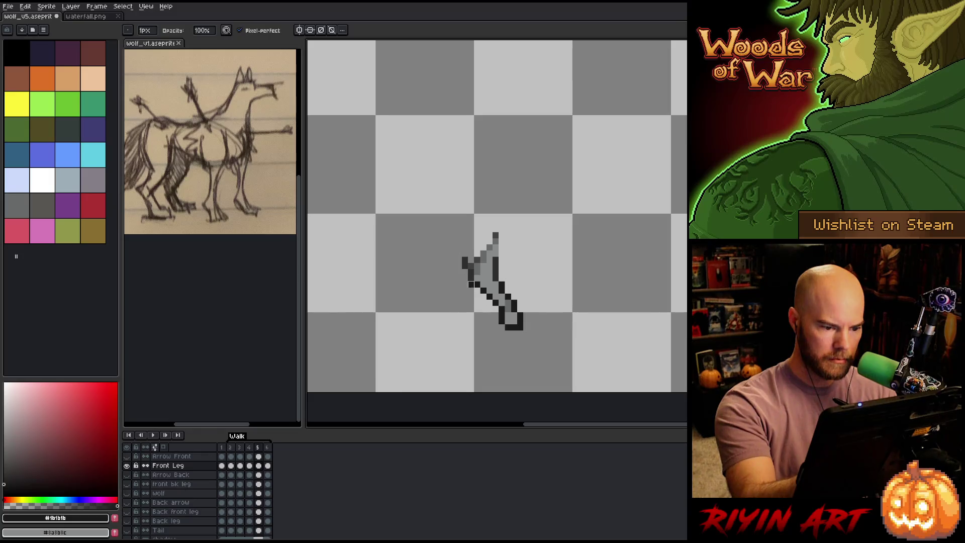
Step: Refine the leg with pencil and eraser while flipping between frames 5 and 6
{"action": "key", "text": "comma"}
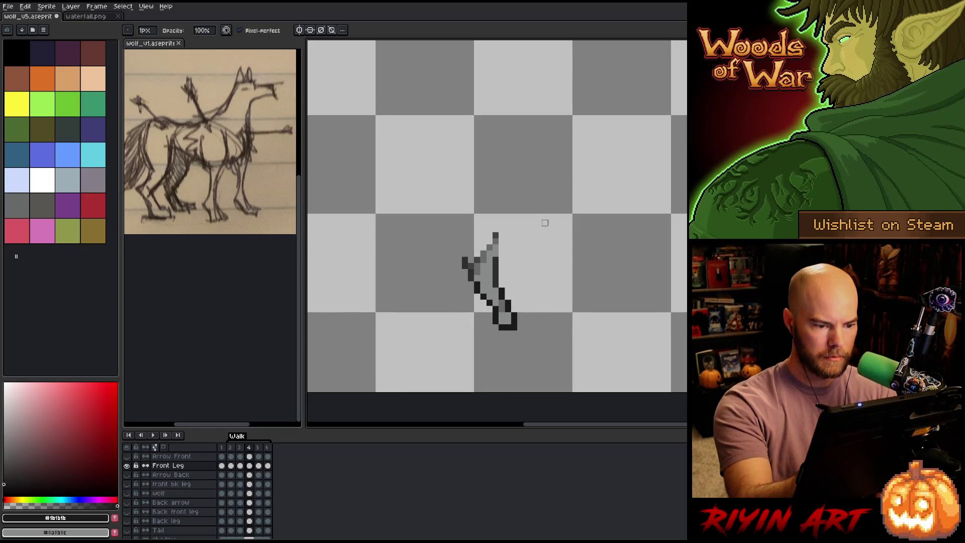
{"action": "key", "text": "period"}
{"action": "key", "text": "period"}
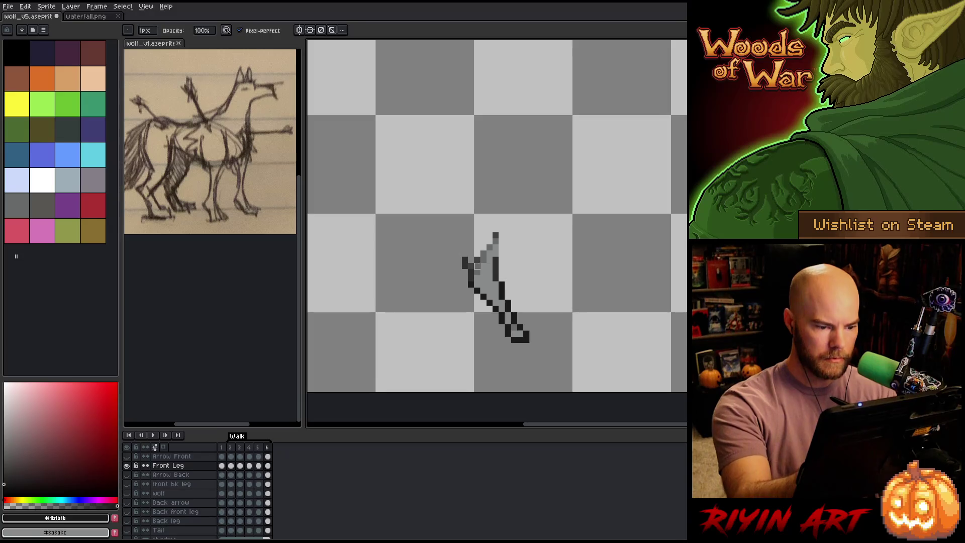
{"action": "key", "text": "e"}
{"action": "key", "text": "b"}
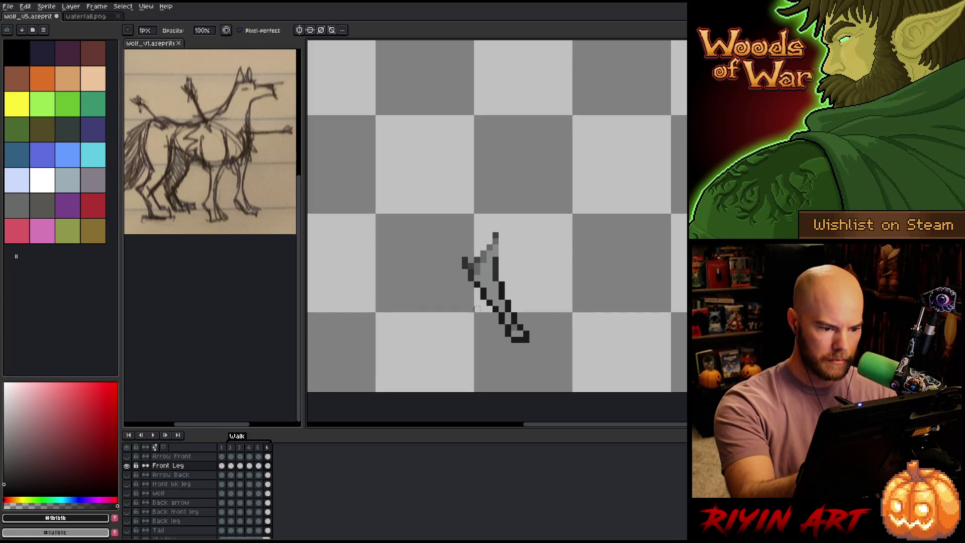
{"action": "key", "text": "comma"}
{"action": "key", "text": "period"}
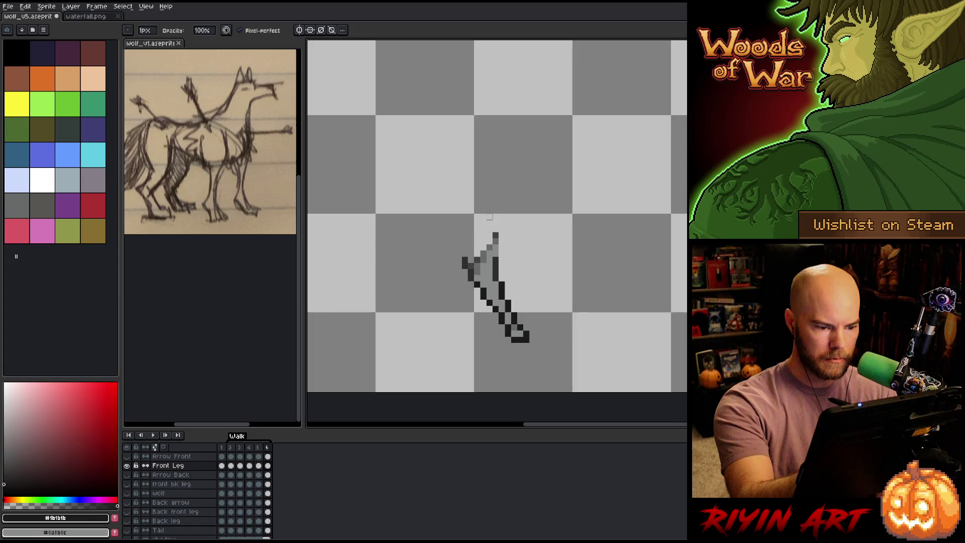
{"action": "key", "text": "comma"}
{"action": "key", "text": "period"}
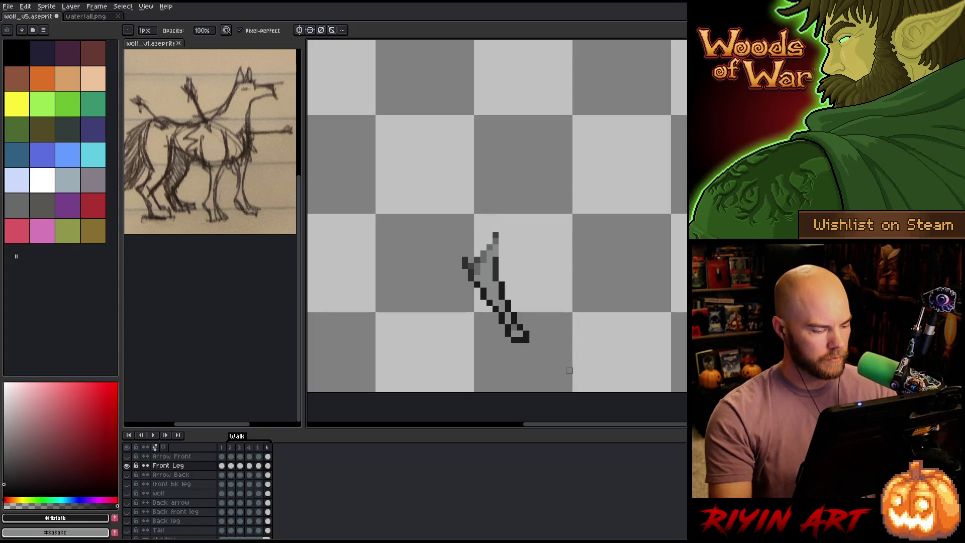
Step: Show all layers, compare frames 5 and 6, then select the Back front leg cel in frame 6
{"action": "left_click", "coordinate": [127, 466], "text": "alt"}
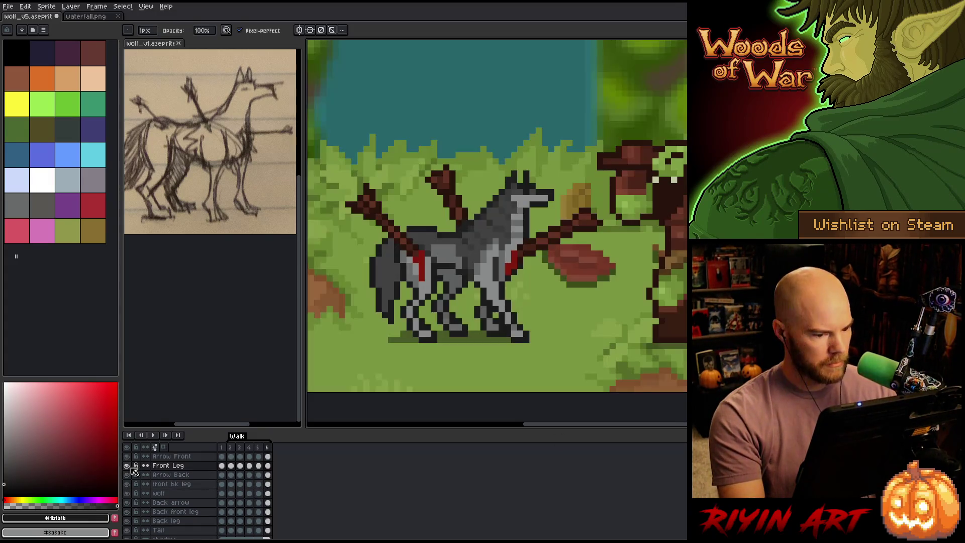
{"action": "key", "text": "comma"}
{"action": "key", "text": "period"}
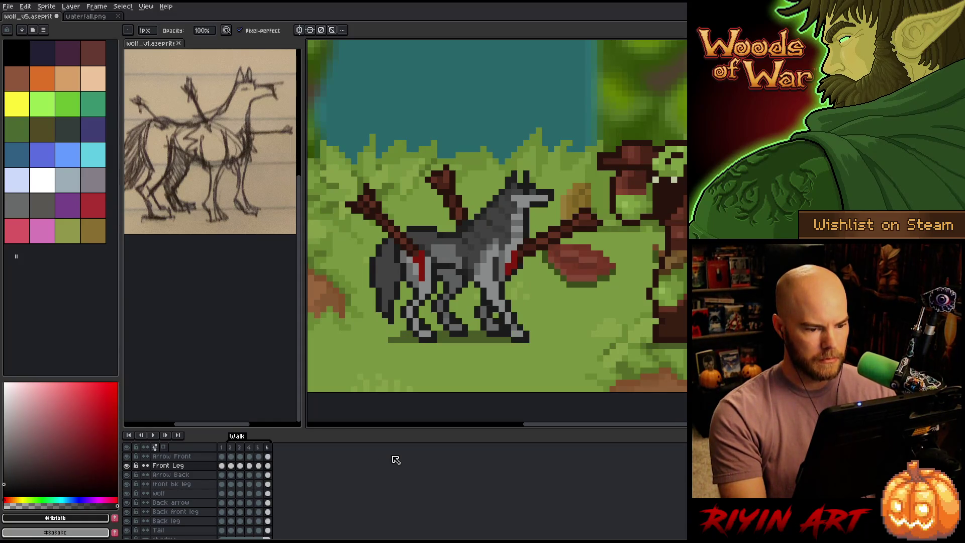
{"action": "key", "text": "comma"}
{"action": "key", "text": "period"}
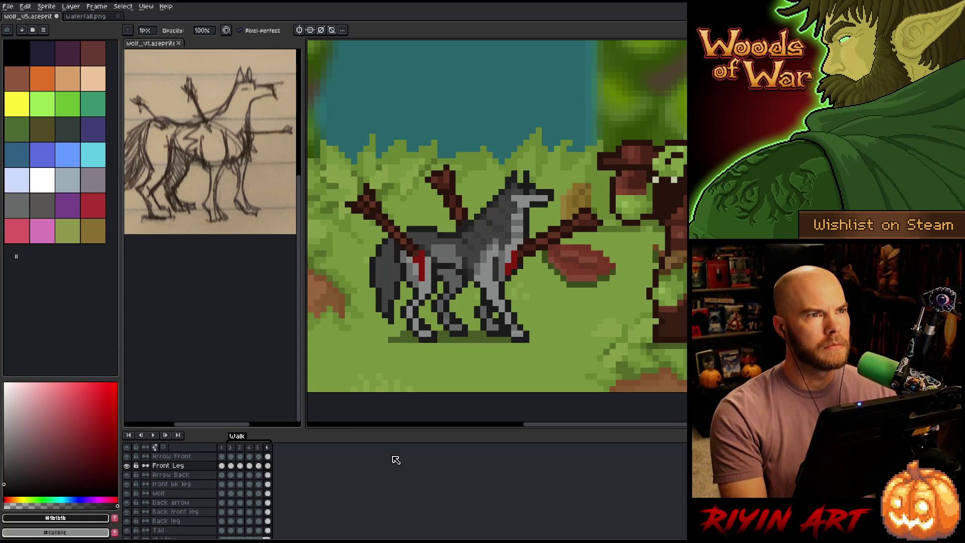
{"action": "key", "text": "comma"}
{"action": "key", "text": "period"}
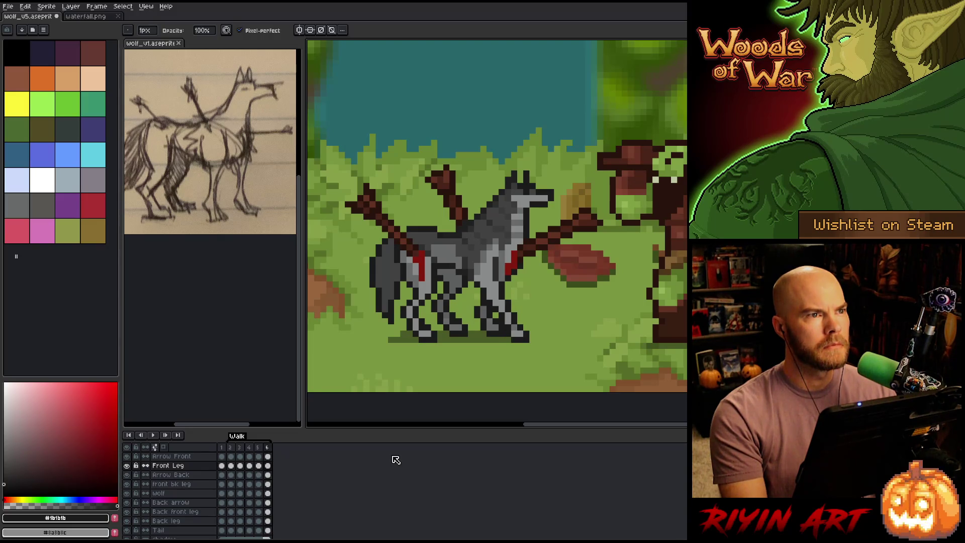
{"action": "key", "text": "comma"}
{"action": "key", "text": "period"}
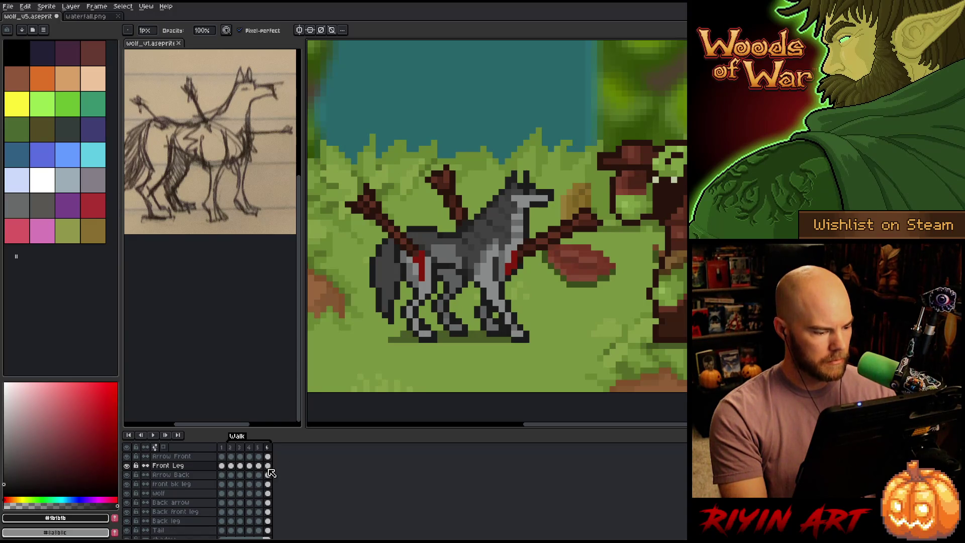
{"action": "left_click", "coordinate": [269, 512]}
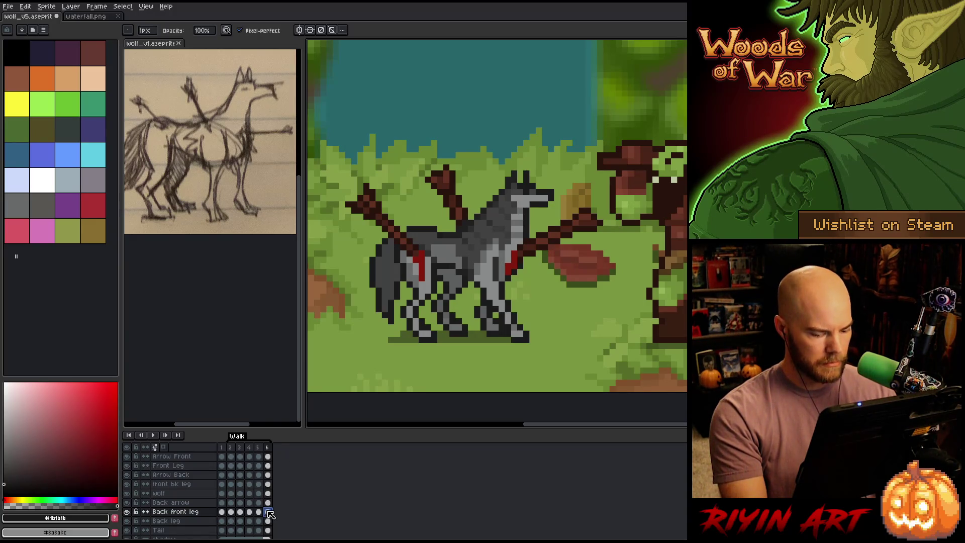
Step: Solo the Back front leg layer, shift its foot left in frame 6, then unhide all layers
{"action": "key", "text": "m"}
{"action": "left_click", "coordinate": [127, 511], "text": "alt"}
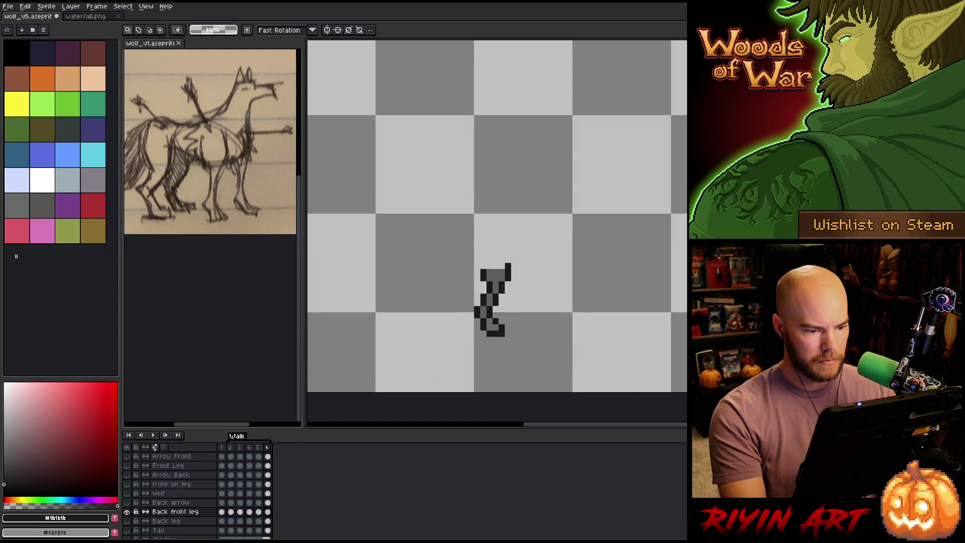
{"action": "mouse_move", "coordinate": [566, 373]}
{"action": "left_mouse_down"}
{"action": "mouse_move", "coordinate": [481, 339]}
{"action": "mouse_move", "coordinate": [459, 317]}
{"action": "left_mouse_up"}
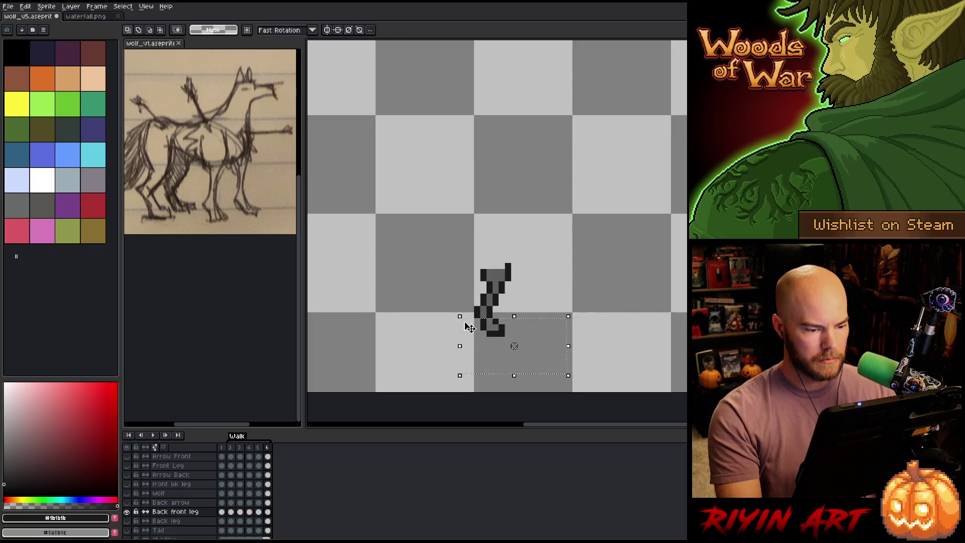
{"action": "left_click", "coordinate": [594, 290]}
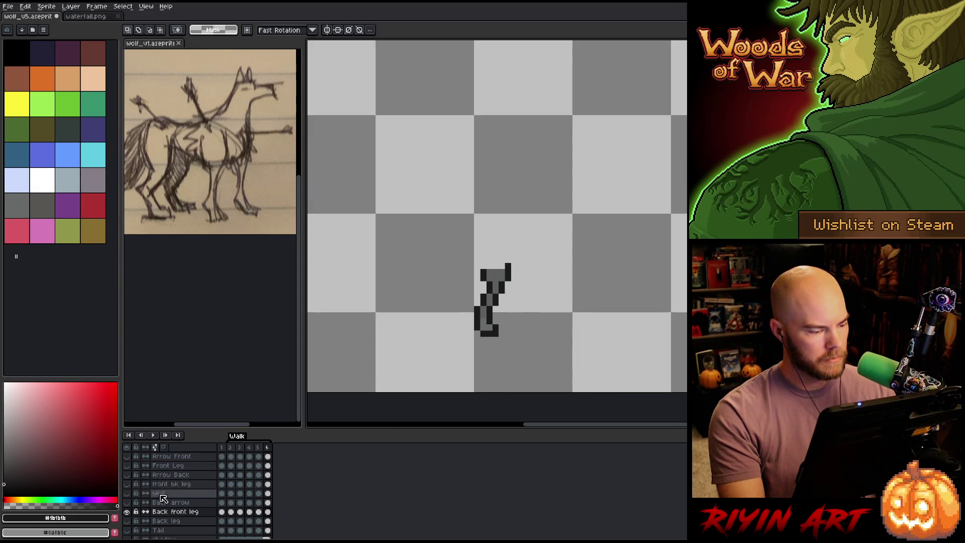
{"action": "left_click", "coordinate": [126, 512], "text": "alt"}
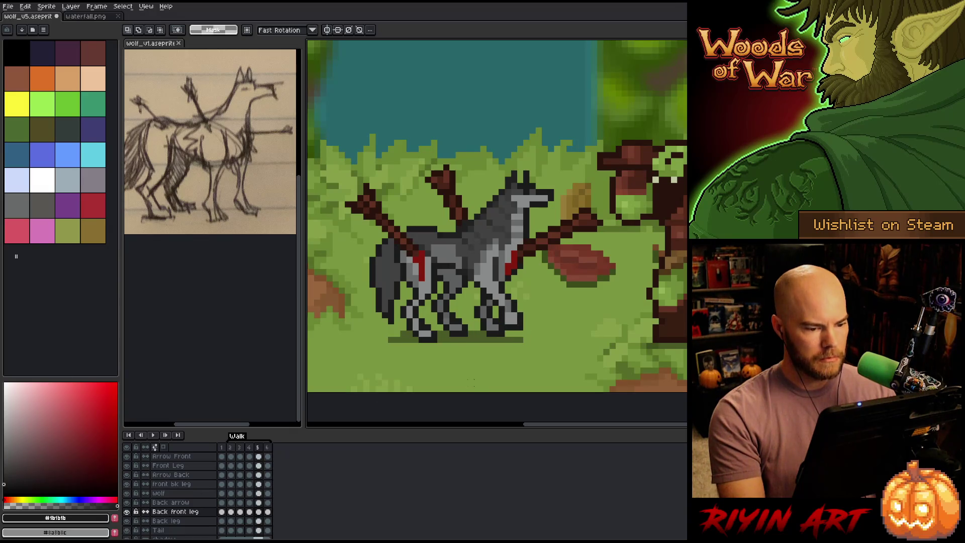
Step: Play the walk animation and compare the wolf's poses in frames 2, 3 and 6
{"action": "key", "text": "Return"}
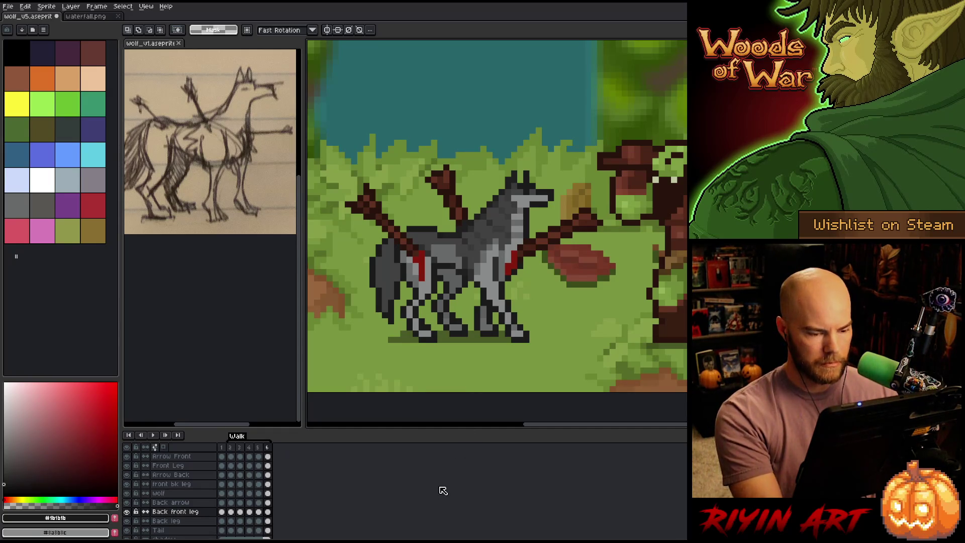
{"action": "left_click", "coordinate": [232, 447]}
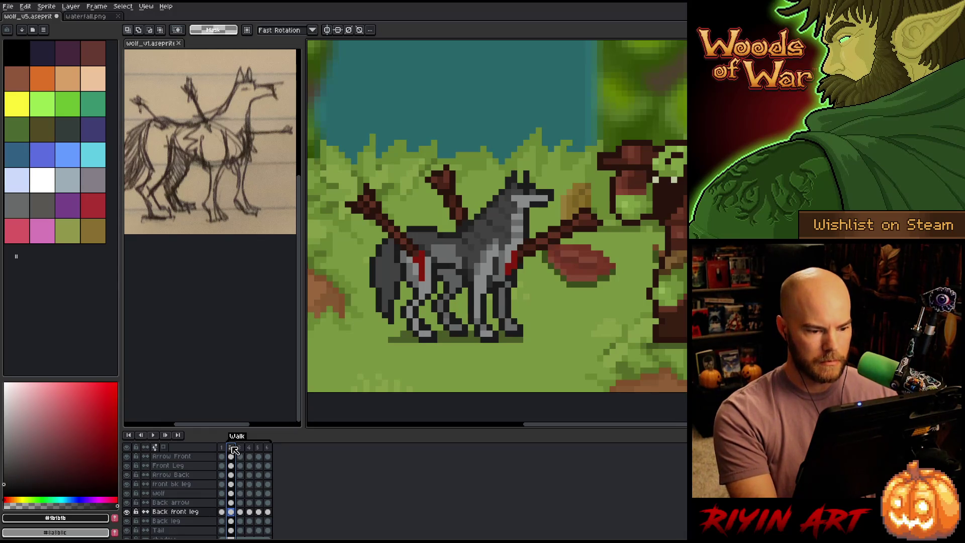
{"action": "key", "text": "Right"}
{"action": "left_click", "coordinate": [235, 449]}
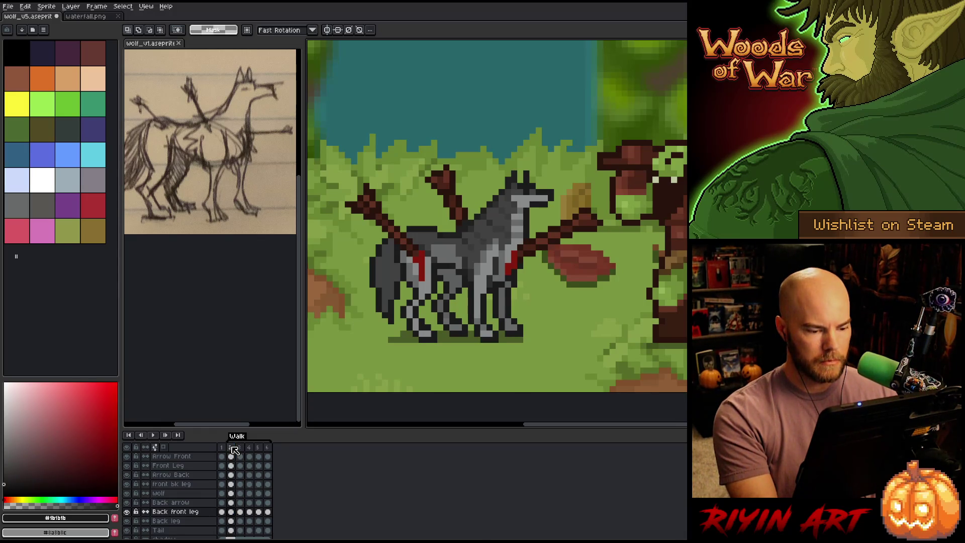
{"action": "key", "text": "Right"}
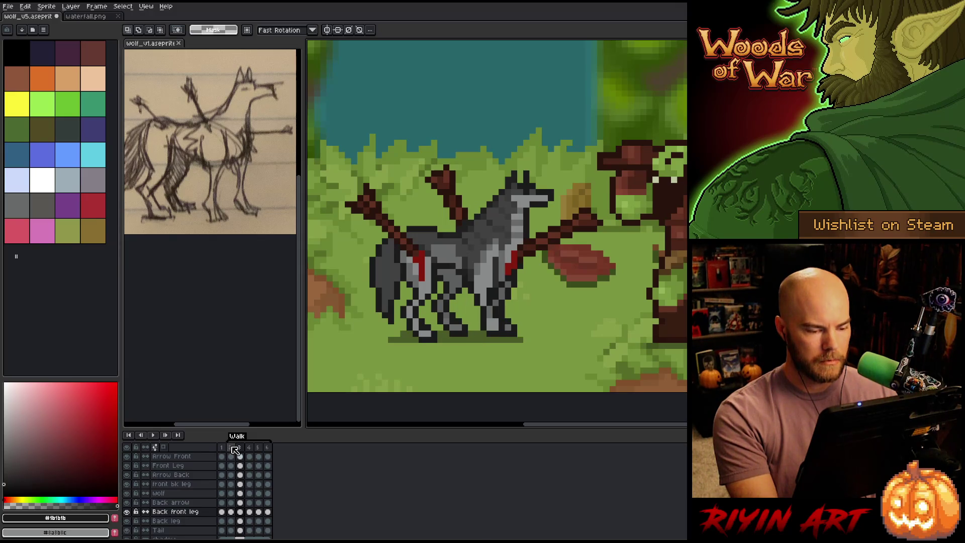
{"action": "key", "text": "Right"}
{"action": "key", "text": "Right"}
{"action": "key", "text": "Right"}
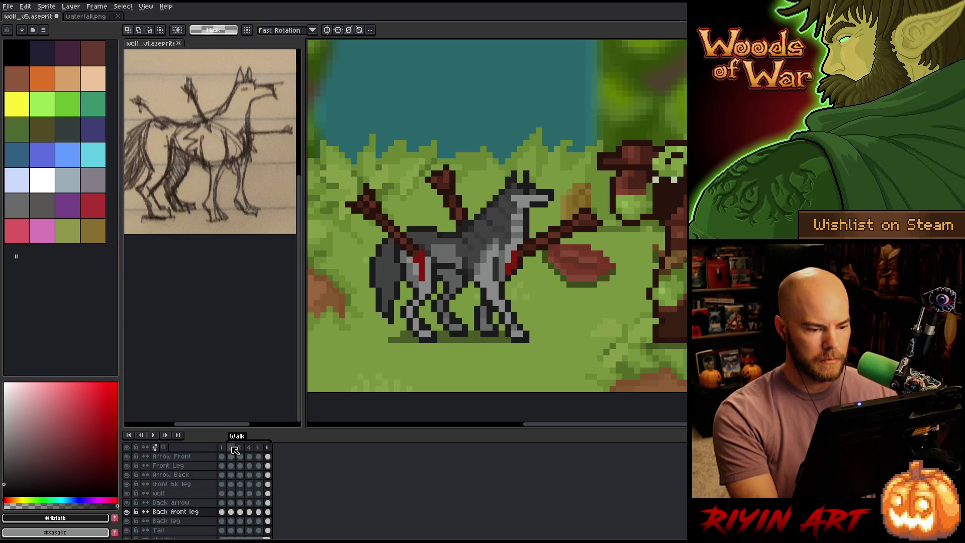
{"action": "left_click", "coordinate": [235, 449]}
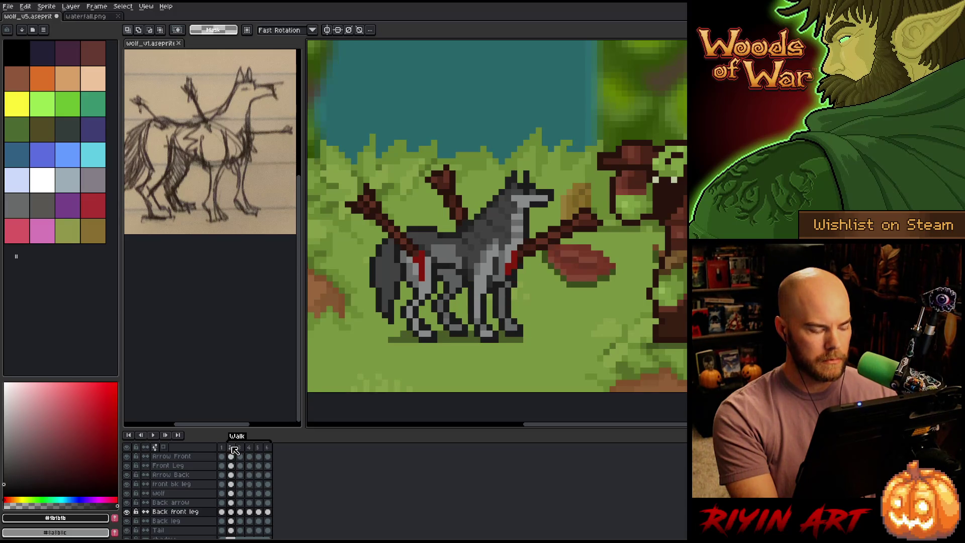
Step: Duplicate frame 6 as a new frame 7 and select the Front Leg layer
{"action": "left_click", "coordinate": [269, 449]}
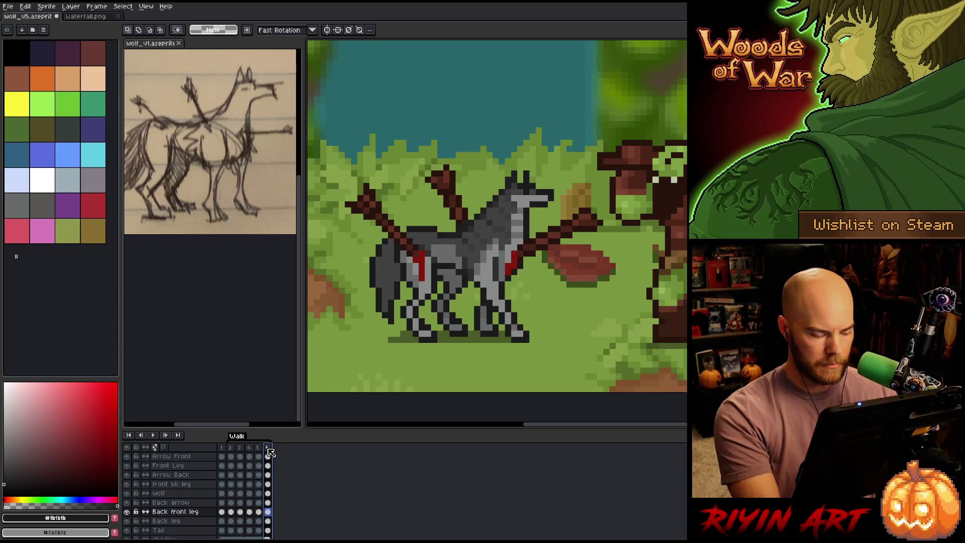
{"action": "key", "text": "alt+n"}
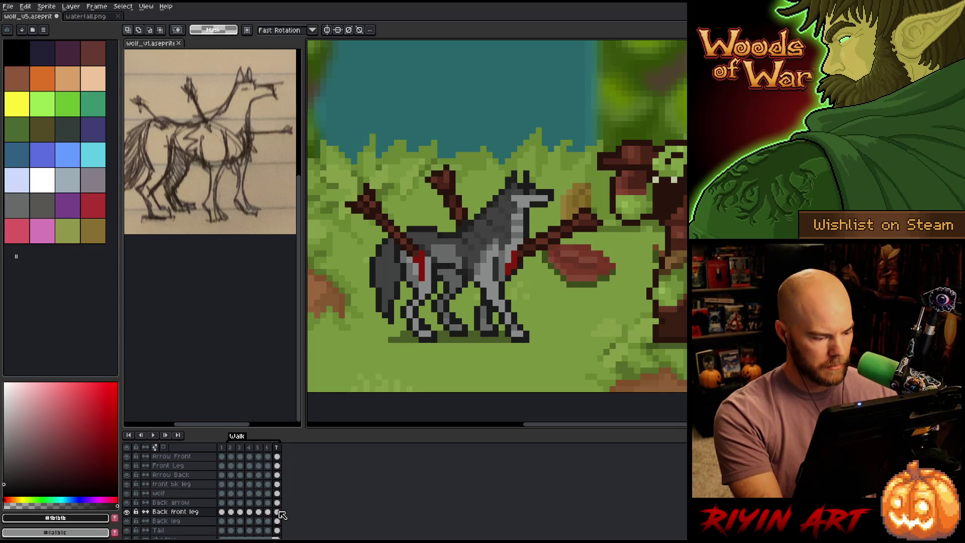
{"action": "left_click", "coordinate": [277, 466]}
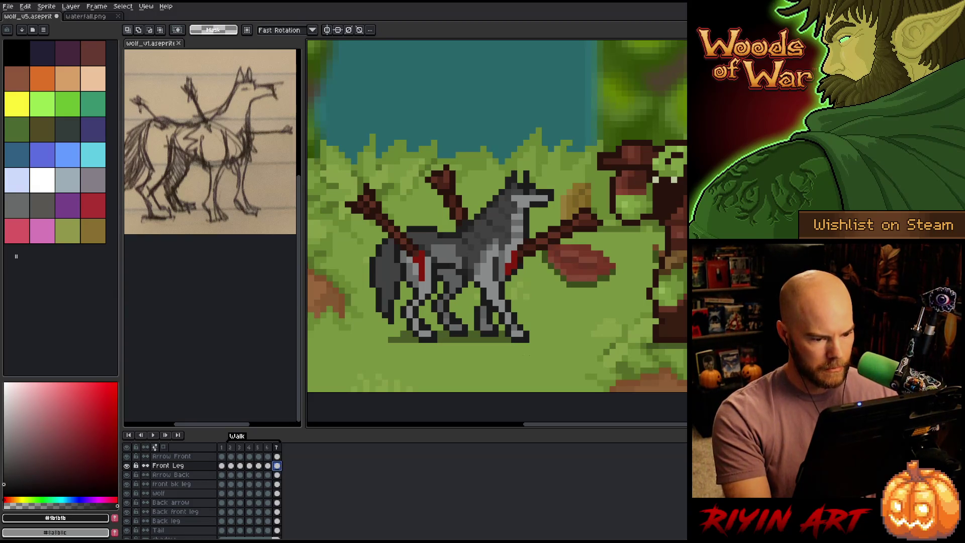
Step: Solo the Front Leg layer and shift its foot one pixel left on frame 7
{"action": "mouse_move", "coordinate": [587, 381]}
{"action": "left_mouse_down"}
{"action": "mouse_move", "coordinate": [436, 323]}
{"action": "mouse_move", "coordinate": [423, 298]}
{"action": "left_mouse_up"}
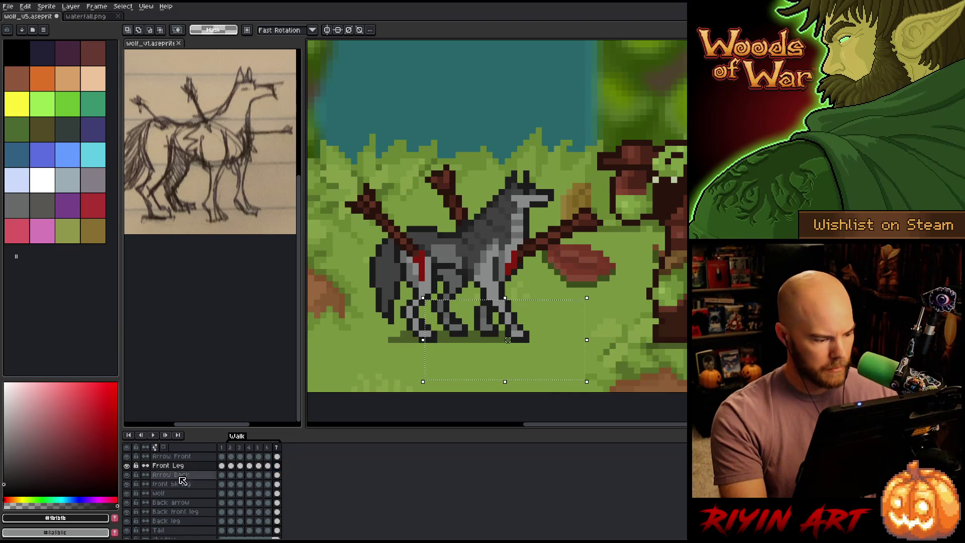
{"action": "left_click", "coordinate": [127, 465], "text": "alt"}
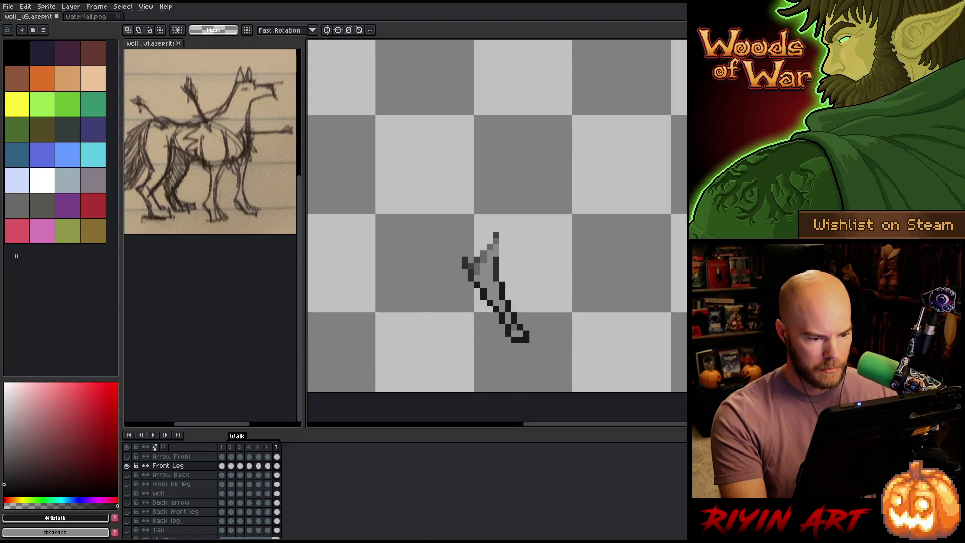
{"action": "left_click_drag", "start_coordinate": [592, 356], "coordinate": [472, 304]}
{"action": "left_click_drag", "start_coordinate": [534, 293], "coordinate": [497, 314]}
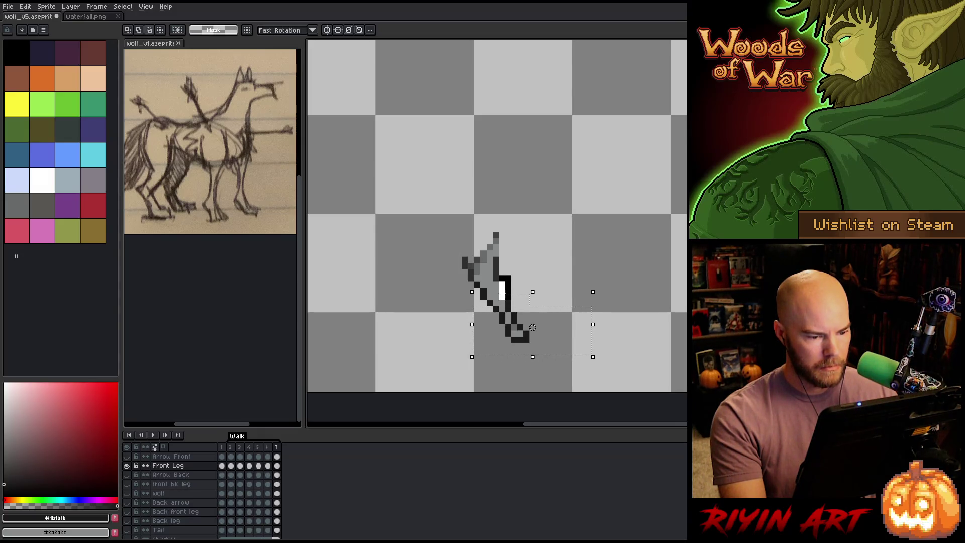
{"action": "left_click_drag", "start_coordinate": [532, 327], "coordinate": [526, 328]}
{"action": "left_click", "coordinate": [642, 296]}
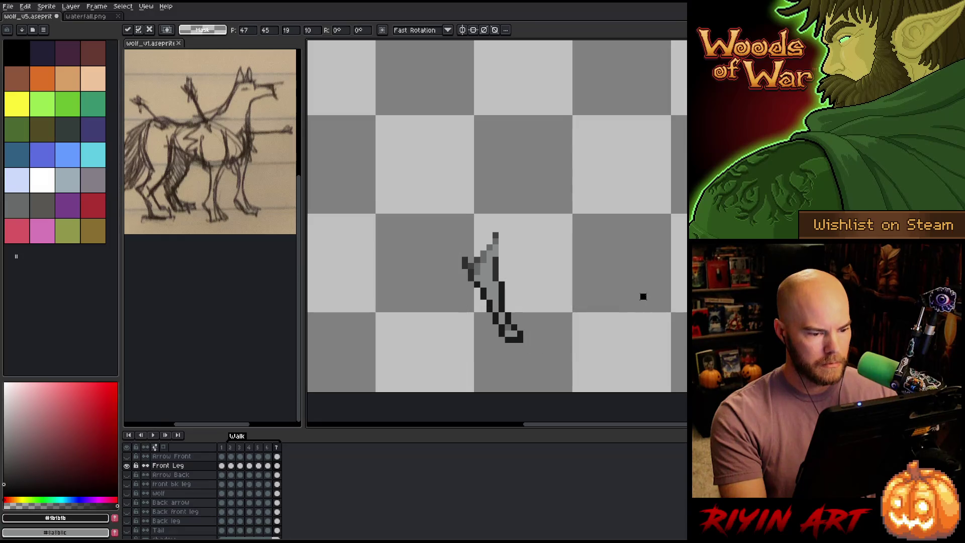
Step: Flip between frames 6 and 7 to compare the shifted foot
{"action": "key", "text": "comma"}
{"action": "key", "text": "comma"}
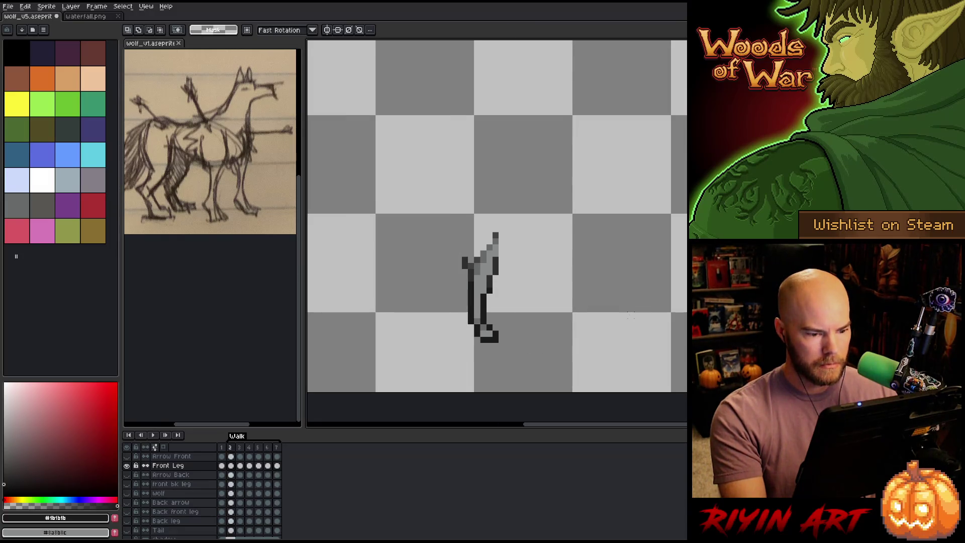
{"action": "key", "text": "period"}
{"action": "key", "text": "period"}
{"action": "key", "text": "comma"}
{"action": "key", "text": "period"}
{"action": "key", "text": "comma"}
{"action": "key", "text": "period"}
{"action": "key", "text": "comma"}
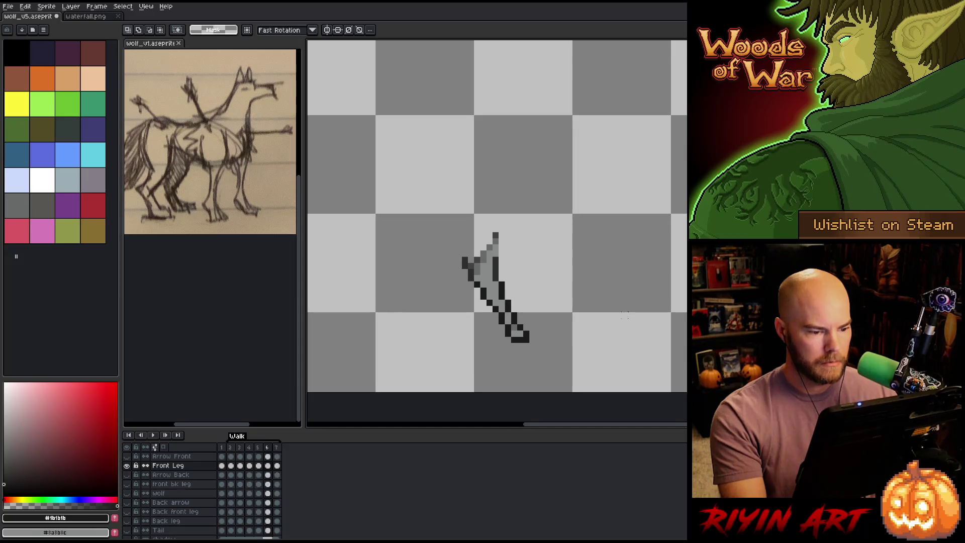
{"action": "key", "text": "period"}
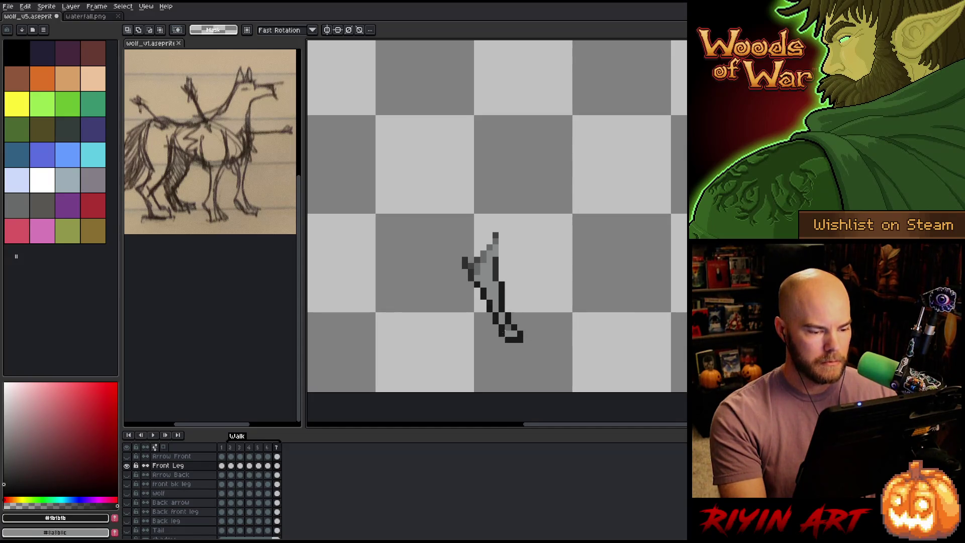
{"action": "key", "text": "comma"}
{"action": "key", "text": "period"}
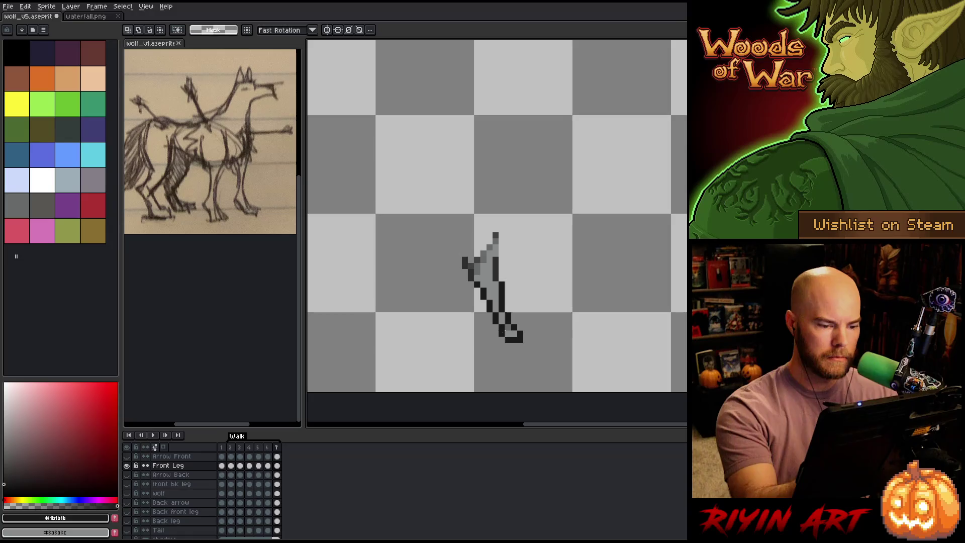
Step: Retouch the foot with grey and dark outline pixels, checking it against frame 6
{"action": "key", "text": "i"}
{"action": "key", "text": "b"}
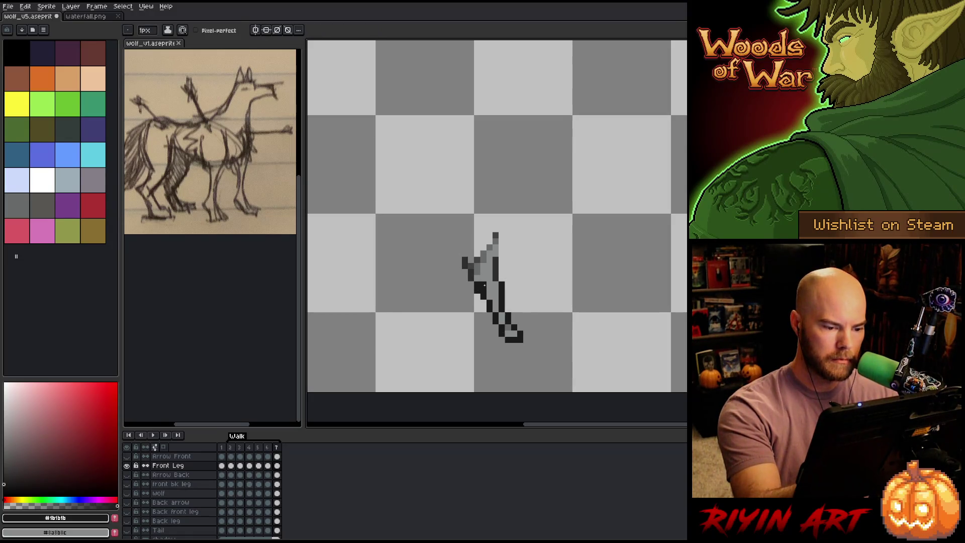
{"action": "left_click", "coordinate": [485, 285], "text": "alt"}
{"action": "key", "text": "comma"}
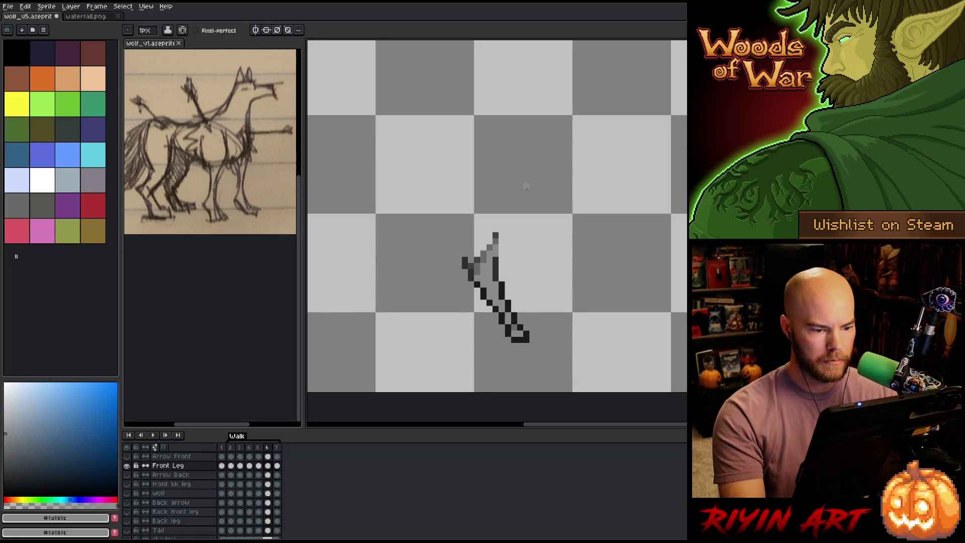
{"action": "key", "text": "period"}
{"action": "left_click", "coordinate": [501, 284], "text": "alt"}
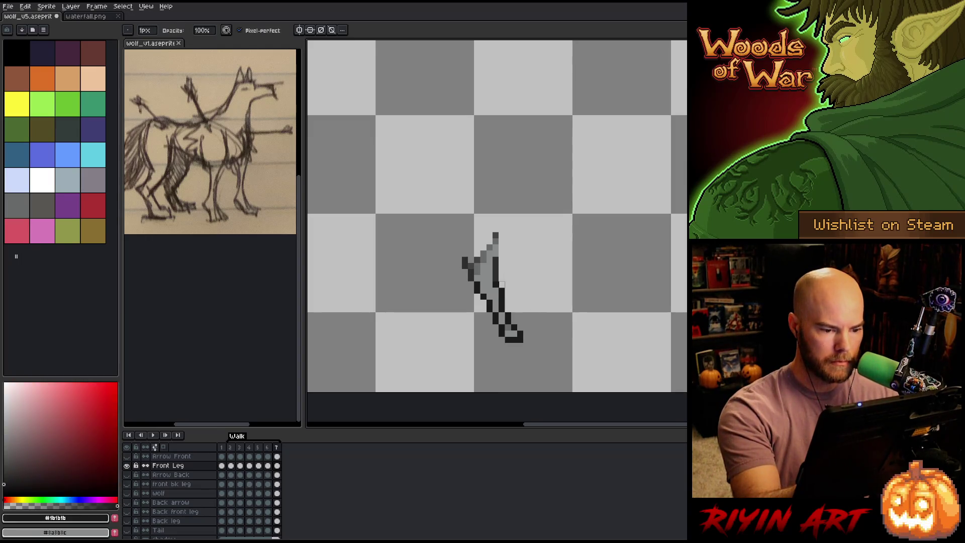
{"action": "key", "text": "comma"}
{"action": "key", "text": "period"}
{"action": "key", "text": "comma"}
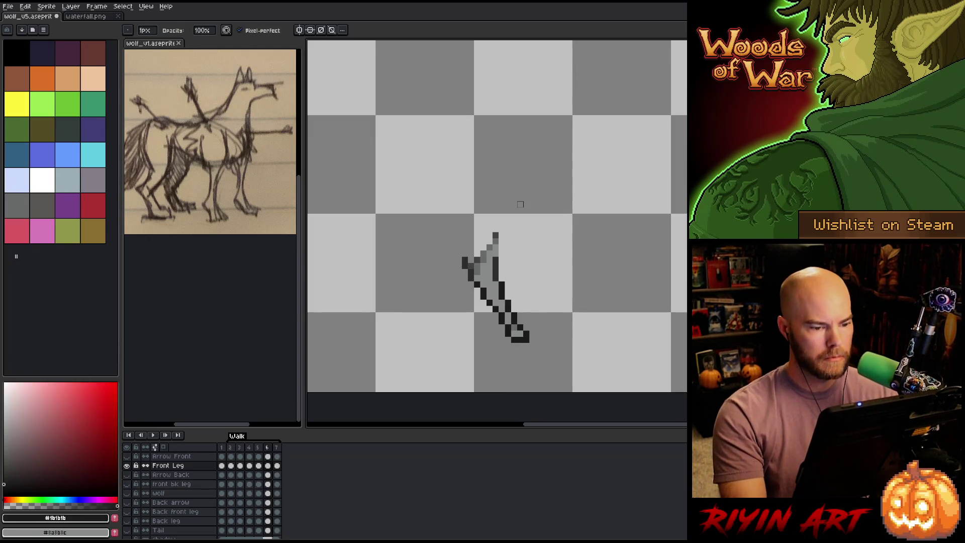
{"action": "key", "text": "period"}
{"action": "key", "text": "comma"}
{"action": "key", "text": "period"}
{"action": "key", "text": "comma"}
{"action": "key", "text": "period"}
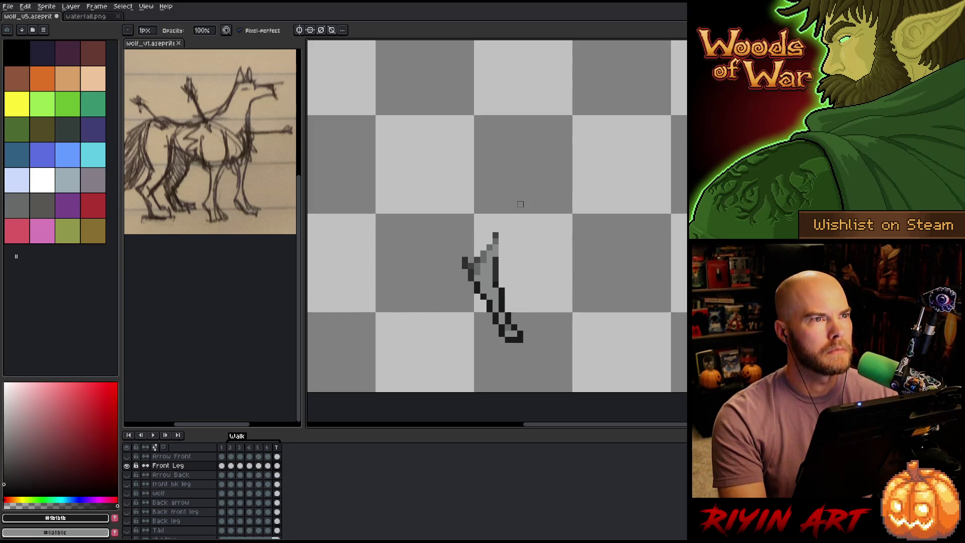
{"action": "key", "text": "comma"}
{"action": "key", "text": "period"}
{"action": "key", "text": "comma"}
{"action": "key", "text": "period"}
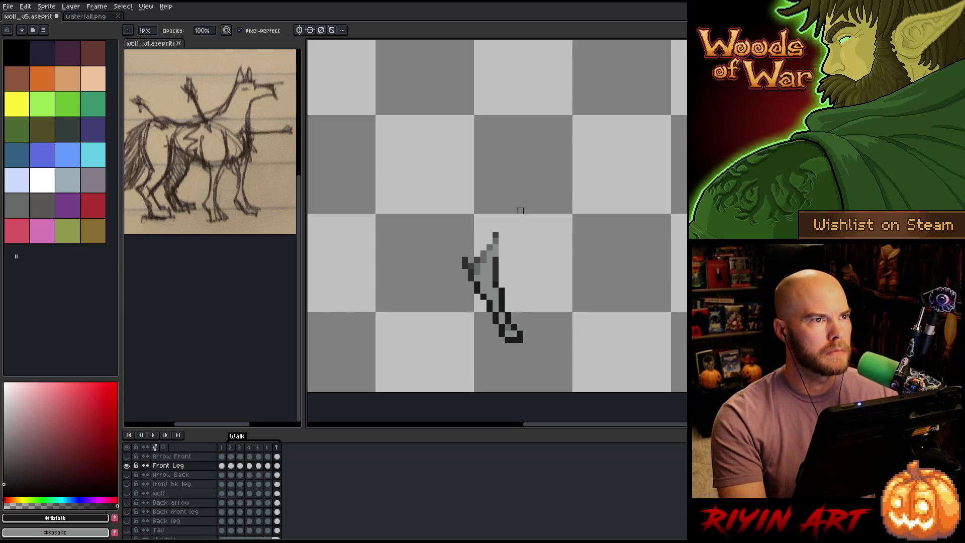
{"action": "left_click", "coordinate": [126, 465], "text": "alt"}
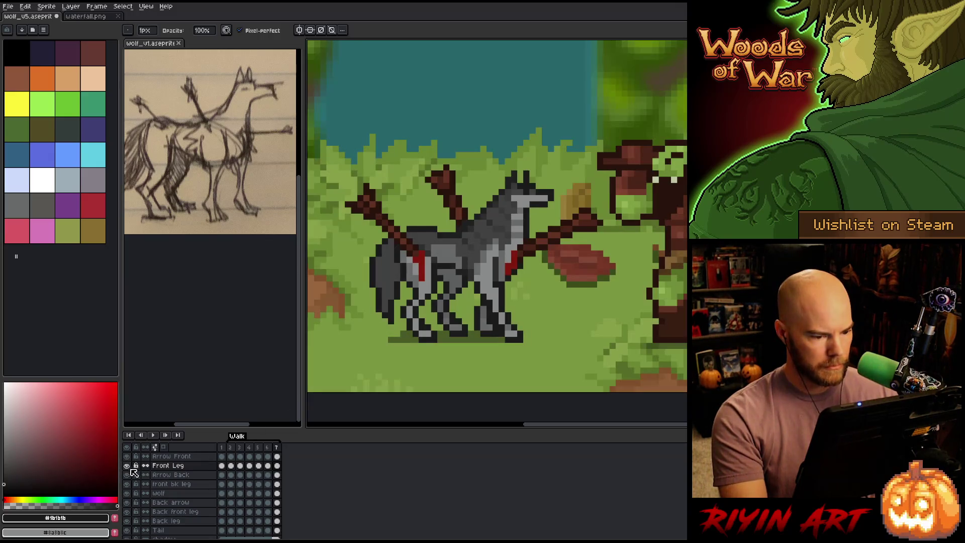
{"action": "key", "text": "comma"}
{"action": "key", "text": "period"}
{"action": "key", "text": "comma"}
{"action": "key", "text": "period"}
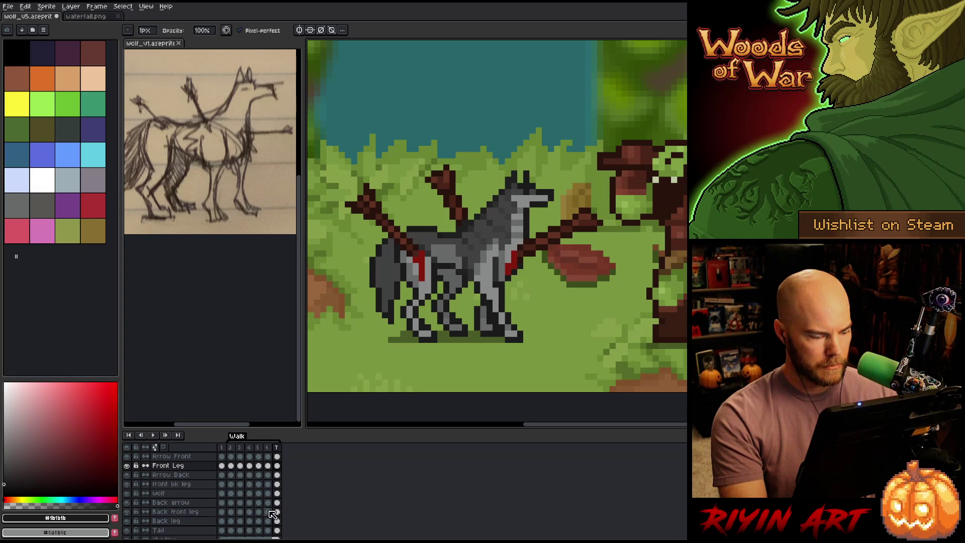
{"action": "left_click", "coordinate": [184, 523]}
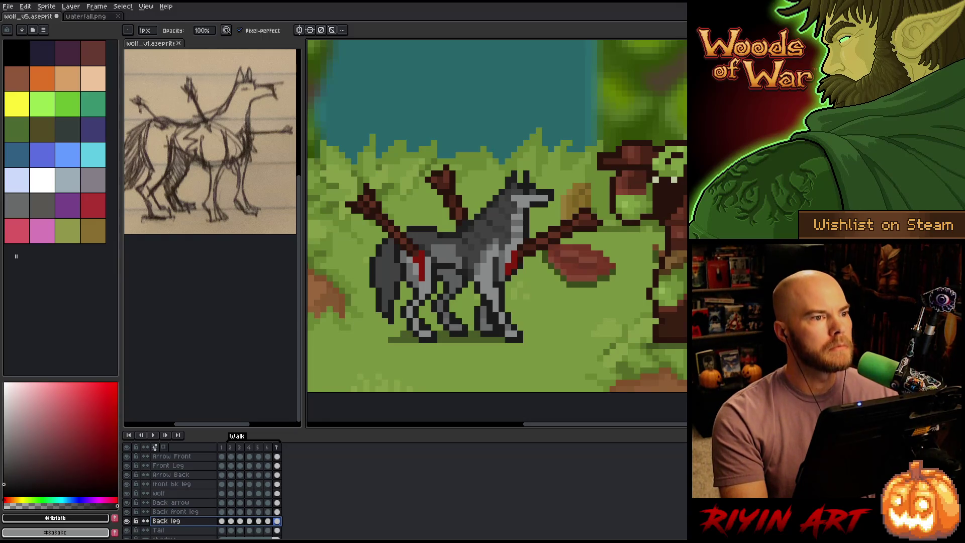
{"action": "key", "text": "Return"}
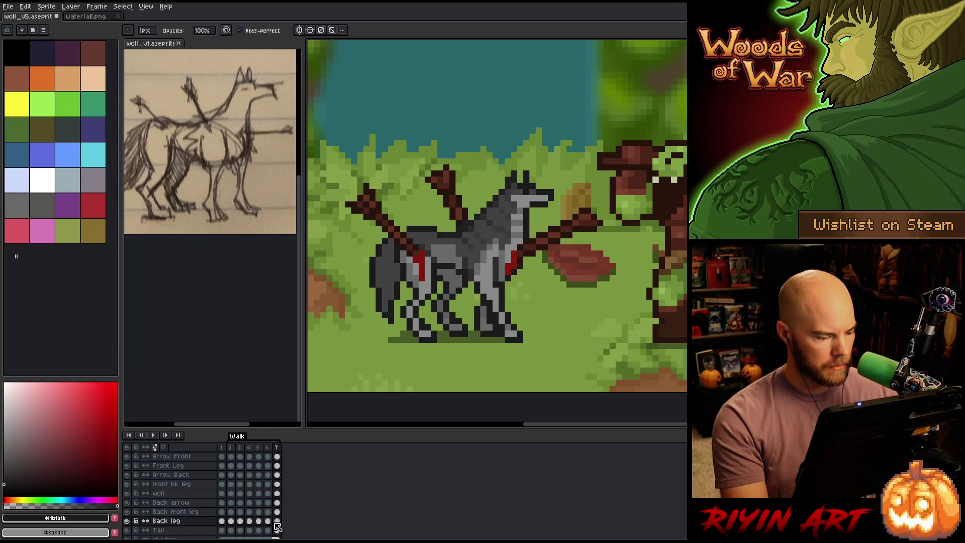
{"action": "left_click", "coordinate": [127, 521], "text": "alt"}
{"action": "left_click", "coordinate": [127, 521], "text": "alt"}
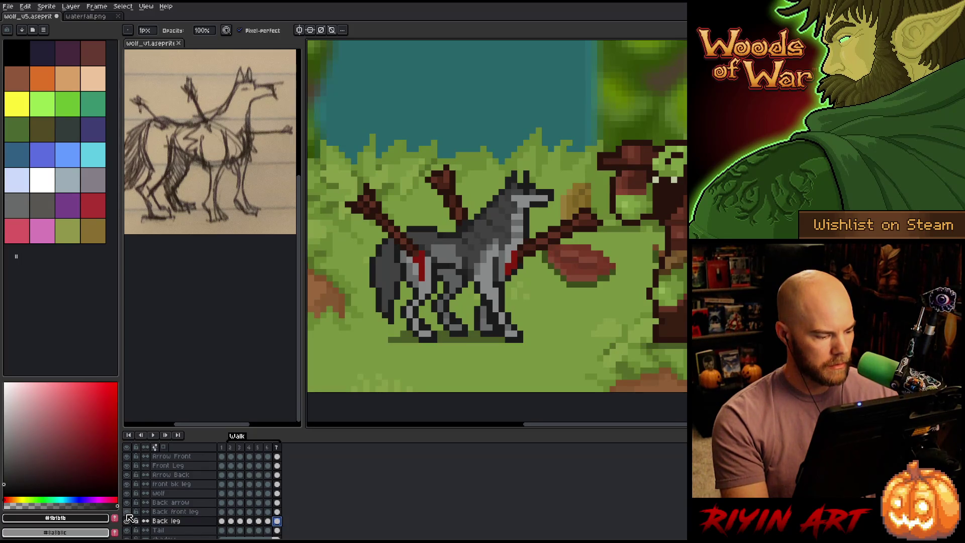
{"action": "left_click", "coordinate": [278, 511]}
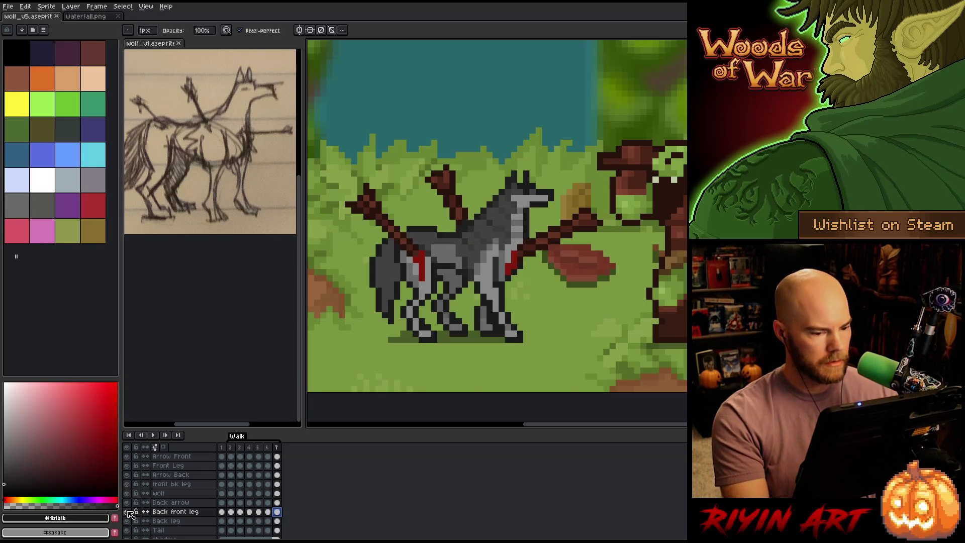
Step: Solo the Back front leg layer and nudge its lower leg up and right
{"action": "left_click", "coordinate": [127, 512], "text": "alt"}
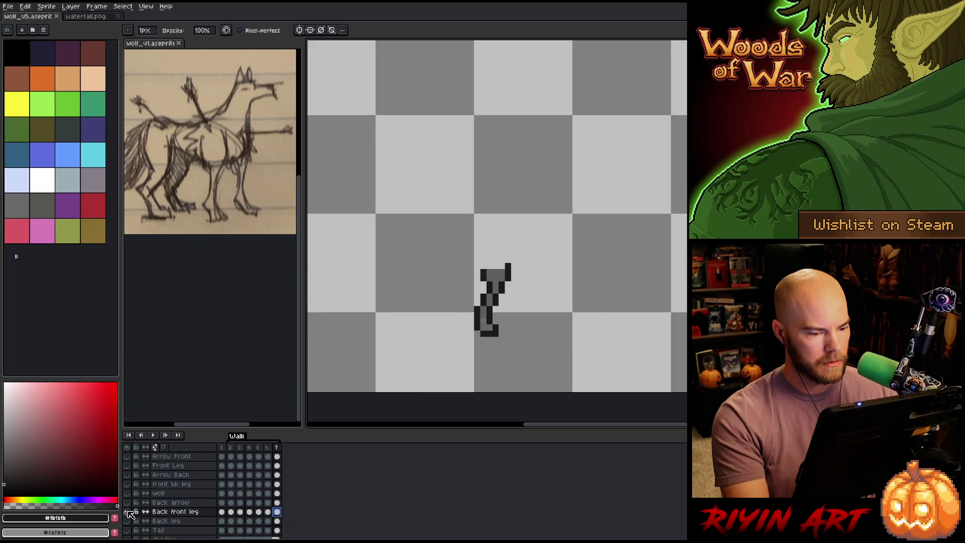
{"action": "key", "text": "m"}
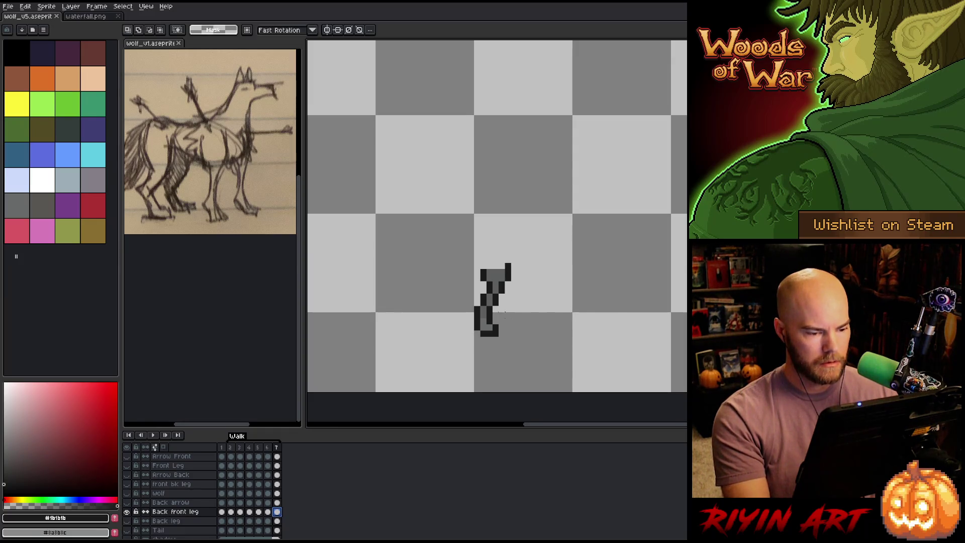
{"action": "left_click_drag", "start_coordinate": [525, 356], "coordinate": [448, 316]}
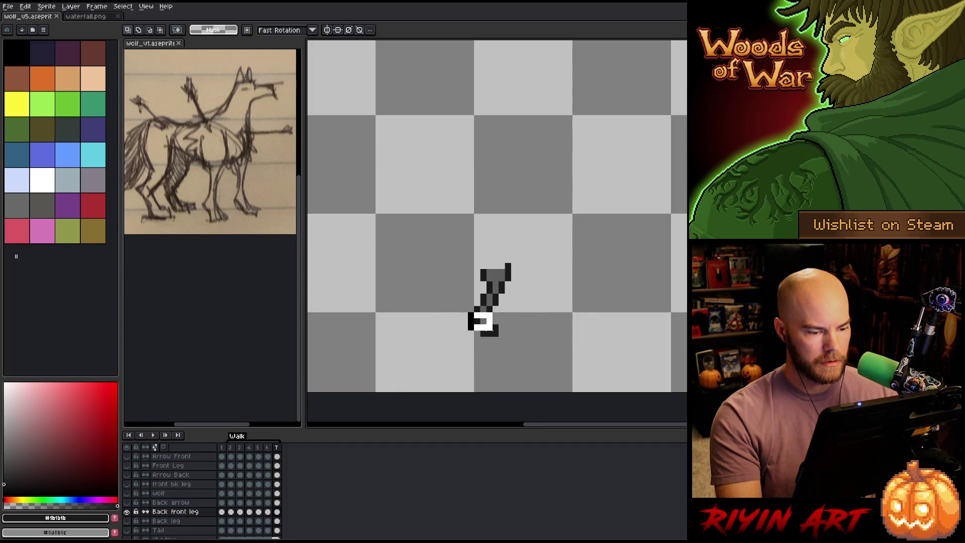
{"action": "left_click_drag", "start_coordinate": [477, 321], "coordinate": [483, 321]}
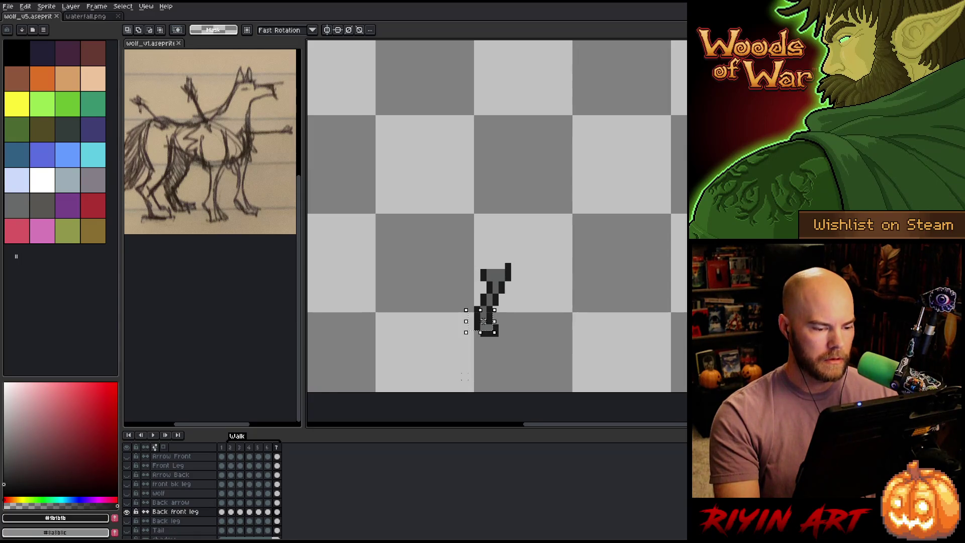
{"action": "left_click_drag", "start_coordinate": [483, 321], "coordinate": [489, 315]}
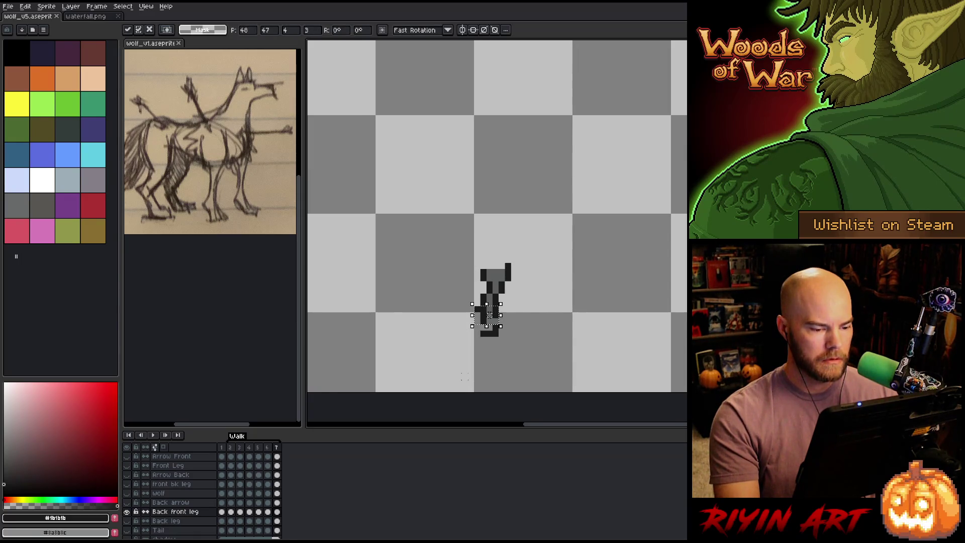
{"action": "key", "text": "Return"}
Step: Shift the lower leg further up-right, then sample the leg's grey and outline colours
{"action": "mouse_move", "coordinate": [542, 373]}
{"action": "left_mouse_down"}
{"action": "mouse_move", "coordinate": [474, 340]}
{"action": "mouse_move", "coordinate": [462, 318]}
{"action": "mouse_move", "coordinate": [466, 297]}
{"action": "left_mouse_up"}
{"action": "left_click_drag", "start_coordinate": [502, 339], "coordinate": [508, 333]}
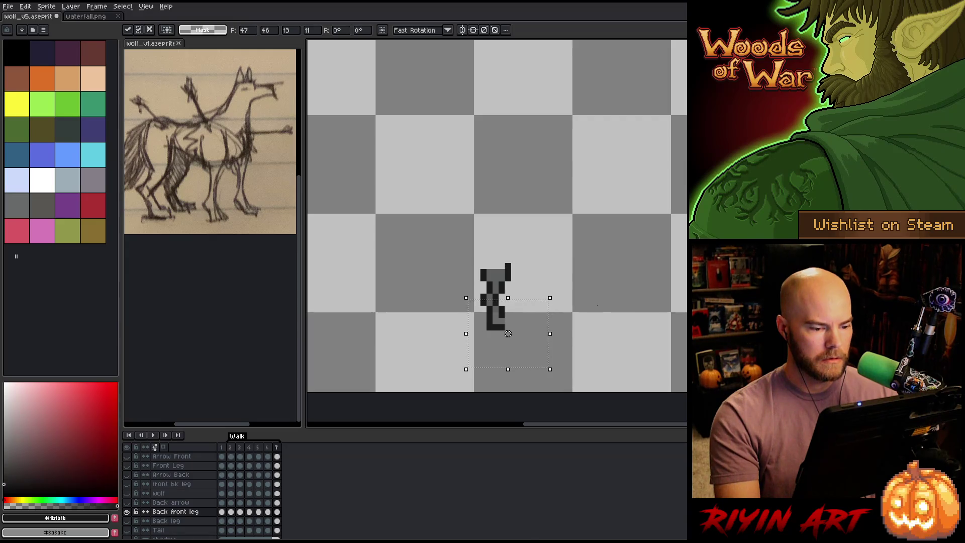
{"action": "key", "text": "ctrl+d"}
{"action": "key", "text": "i"}
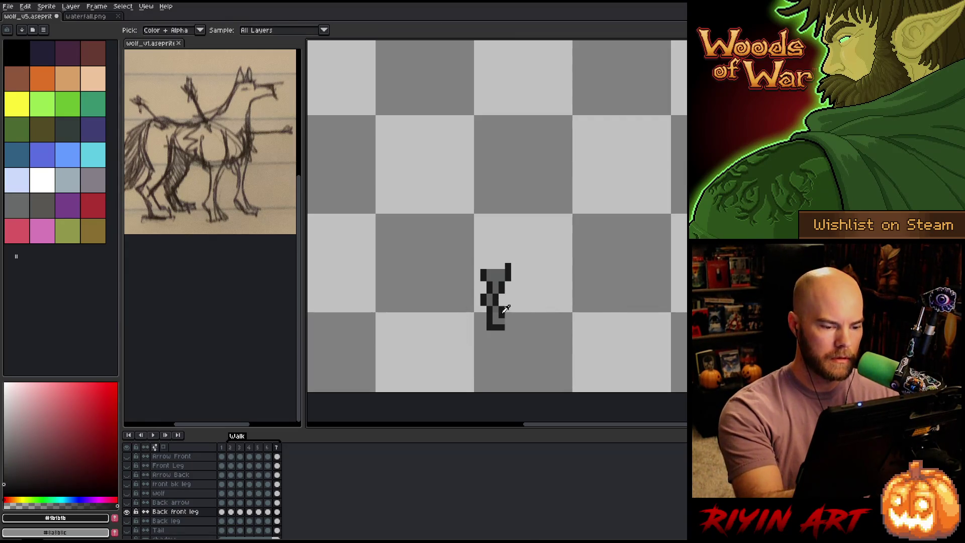
{"action": "left_click", "coordinate": [502, 314]}
{"action": "key", "text": "b"}
{"action": "left_click", "coordinate": [505, 309], "text": "alt"}
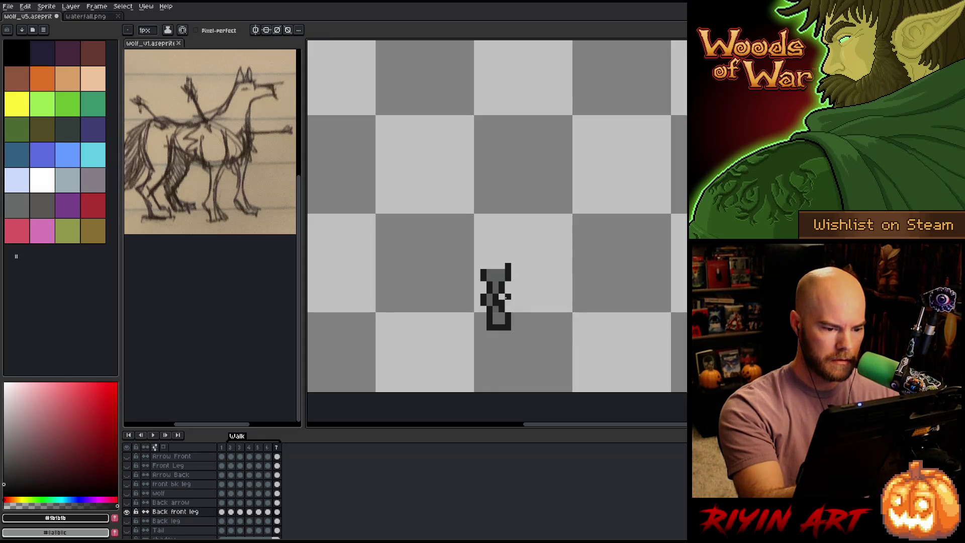
Step: Repaint the back leg's paw, erasing excess dark pixels and adding new outline pixels
{"action": "left_click", "coordinate": [507, 285]}
{"action": "left_click", "coordinate": [496, 272], "text": "alt"}
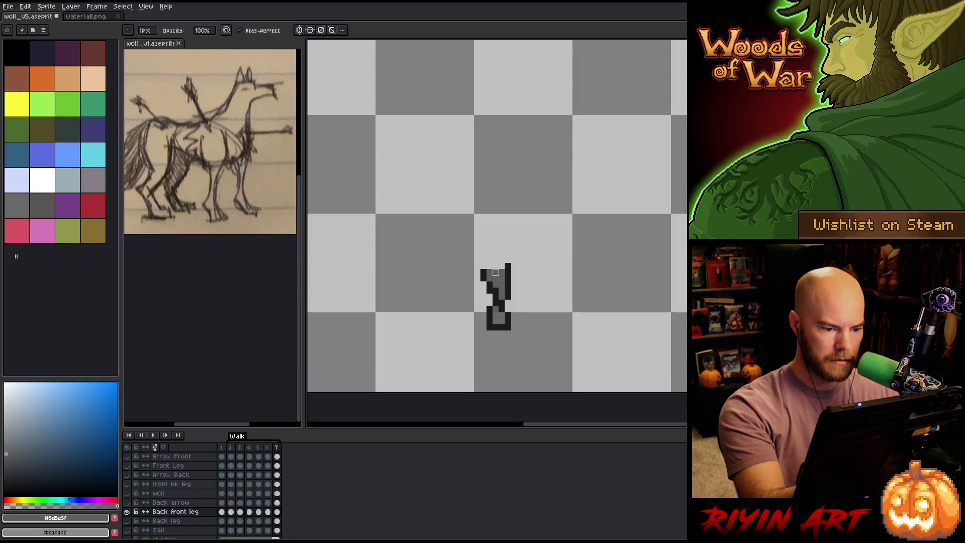
{"action": "key", "text": "e"}
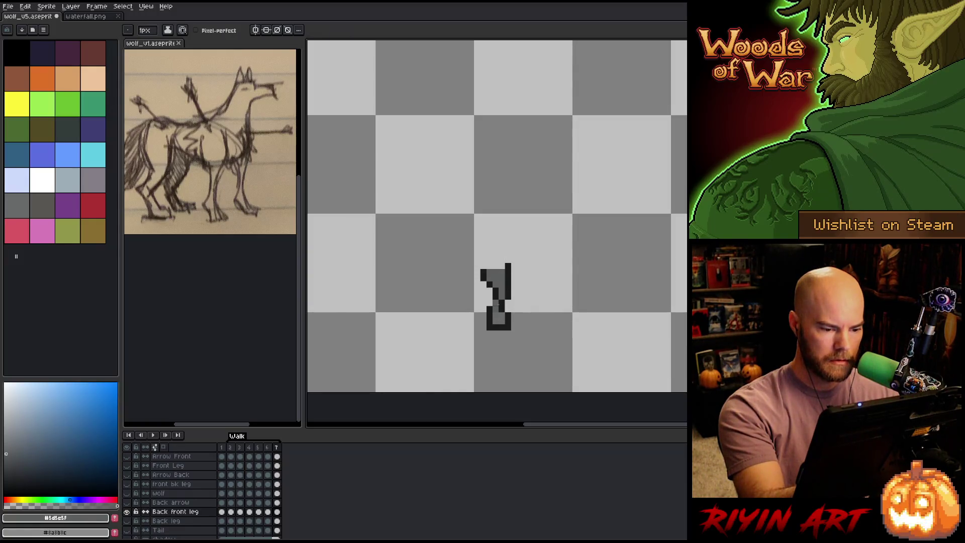
{"action": "left_click", "coordinate": [500, 285], "text": "alt"}
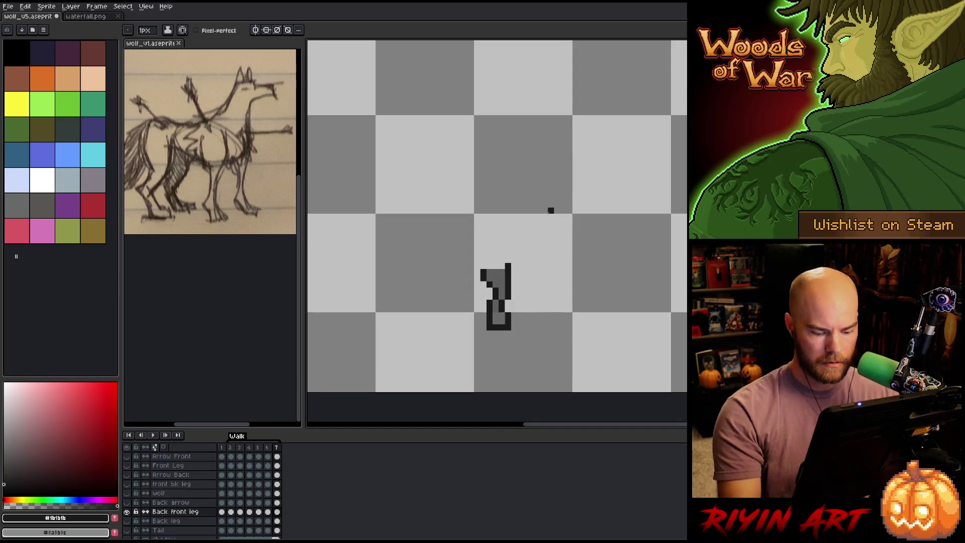
{"action": "key", "text": "b"}
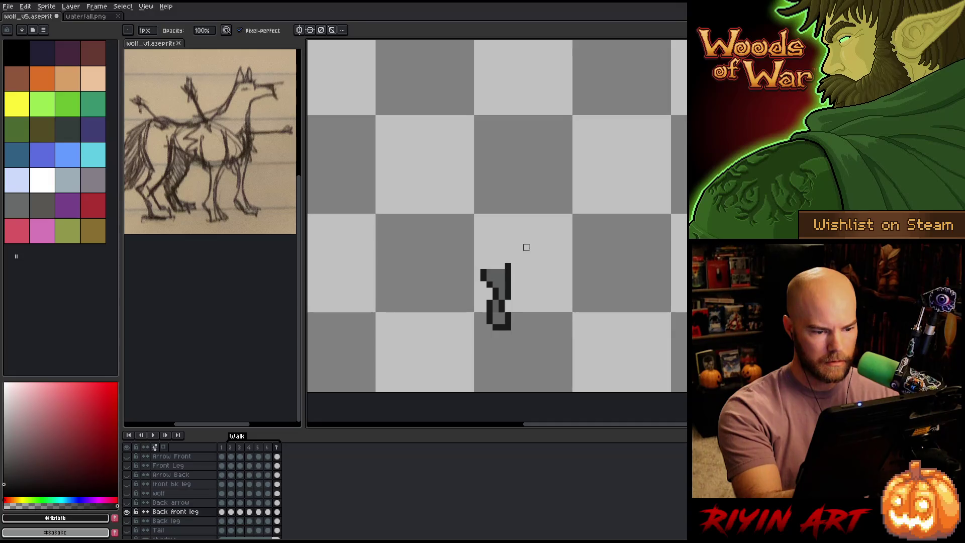
{"action": "key", "text": "e"}
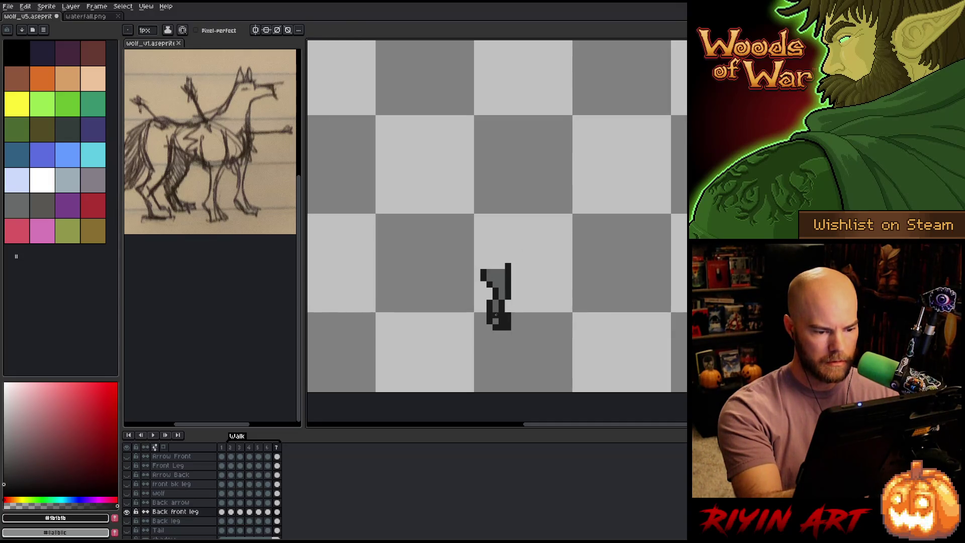
{"action": "mouse_move", "coordinate": [495, 314]}
{"action": "left_mouse_down"}
{"action": "mouse_move", "coordinate": [482, 315]}
{"action": "mouse_move", "coordinate": [508, 341]}
{"action": "left_mouse_up"}
{"action": "key", "text": "b"}
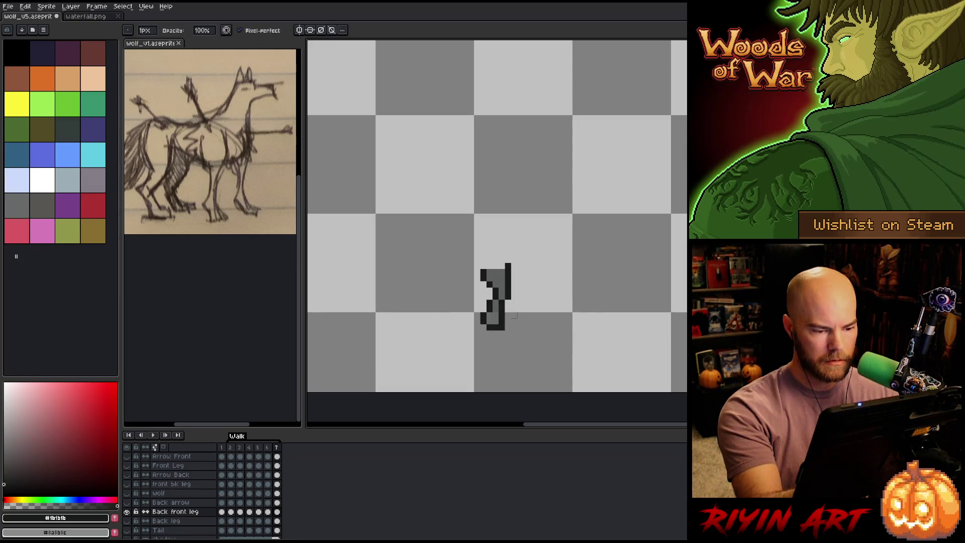
{"action": "left_click", "coordinate": [502, 309]}
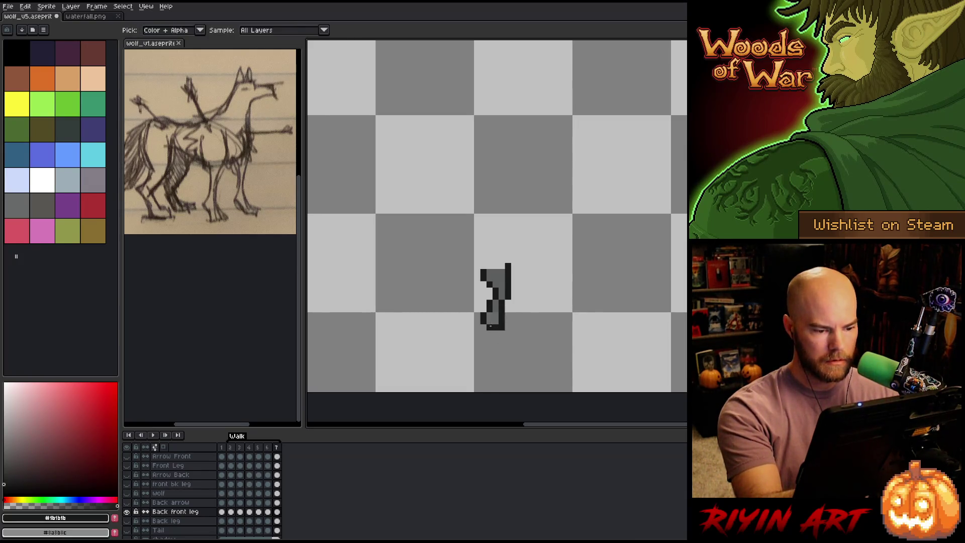
Step: Flip between frames 6 and 7 to check the reshaped paw against the previous stride
{"action": "key", "text": "Left"}
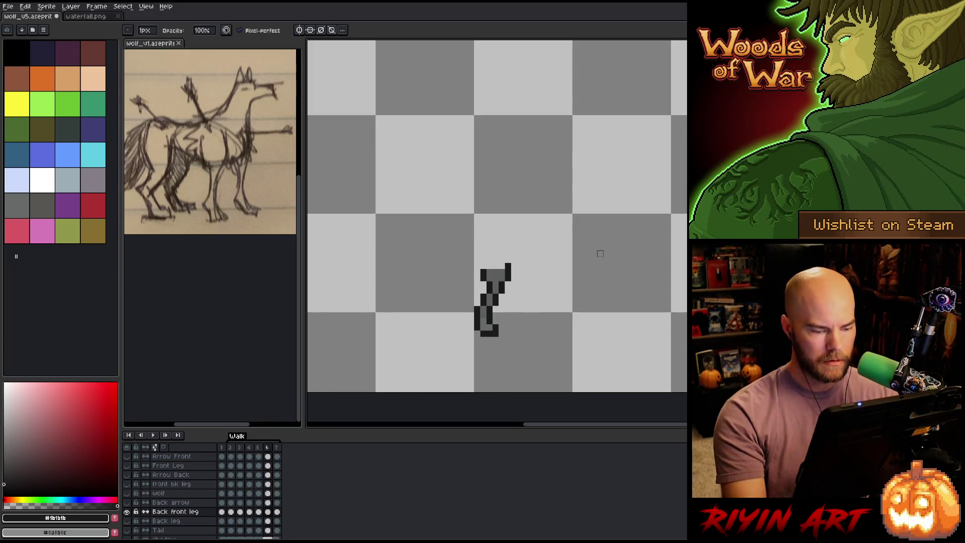
{"action": "key", "text": "Right"}
{"action": "key", "text": "Left"}
{"action": "key", "text": "Right"}
{"action": "key", "text": "Left"}
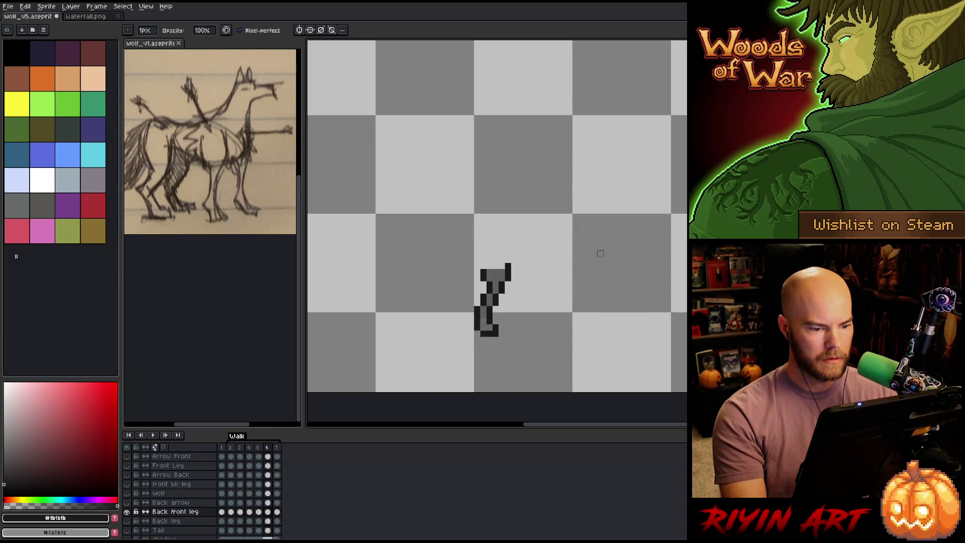
{"action": "key", "text": "Right"}
{"action": "key", "text": "Left"}
{"action": "key", "text": "Right"}
{"action": "key", "text": "Left"}
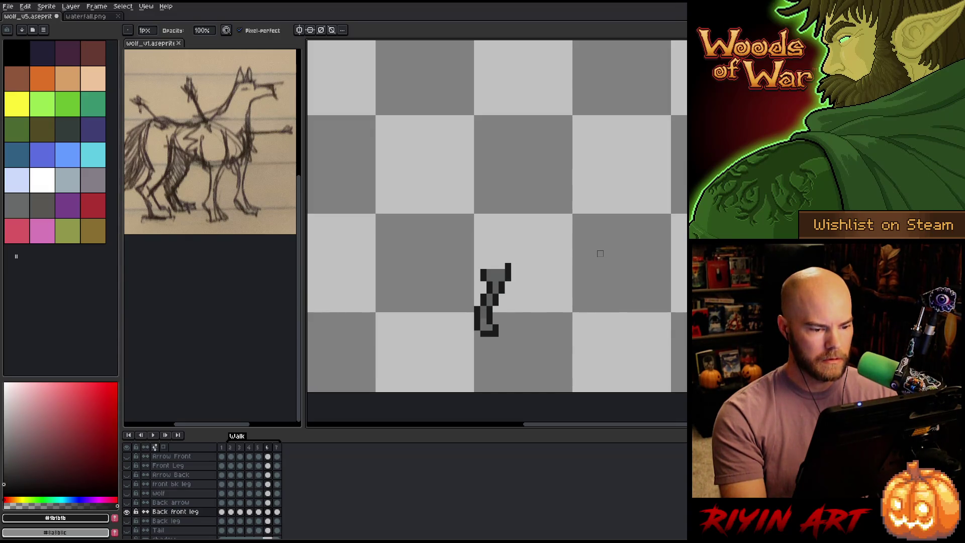
{"action": "key", "text": "Right"}
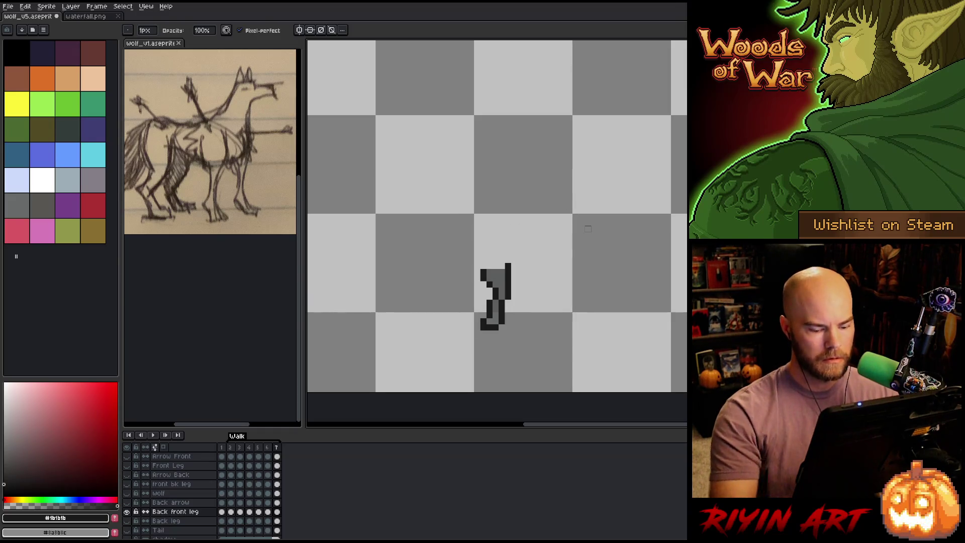
Step: Show all layers again and compare frames 6 and 7 in the full forest scene
{"action": "left_click", "coordinate": [126, 511], "text": "alt"}
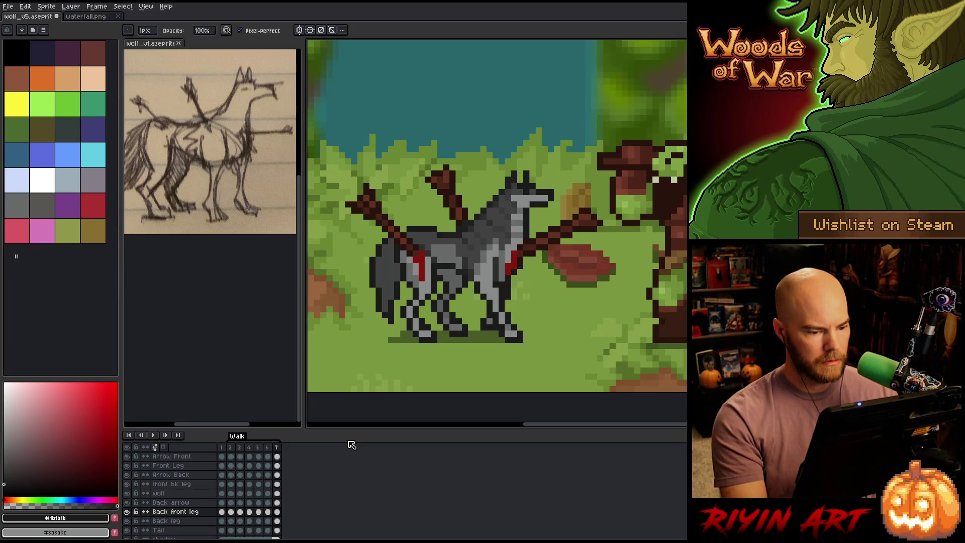
{"action": "key", "text": "Left"}
{"action": "key", "text": "Right"}
{"action": "key", "text": "Left"}
{"action": "key", "text": "Right"}
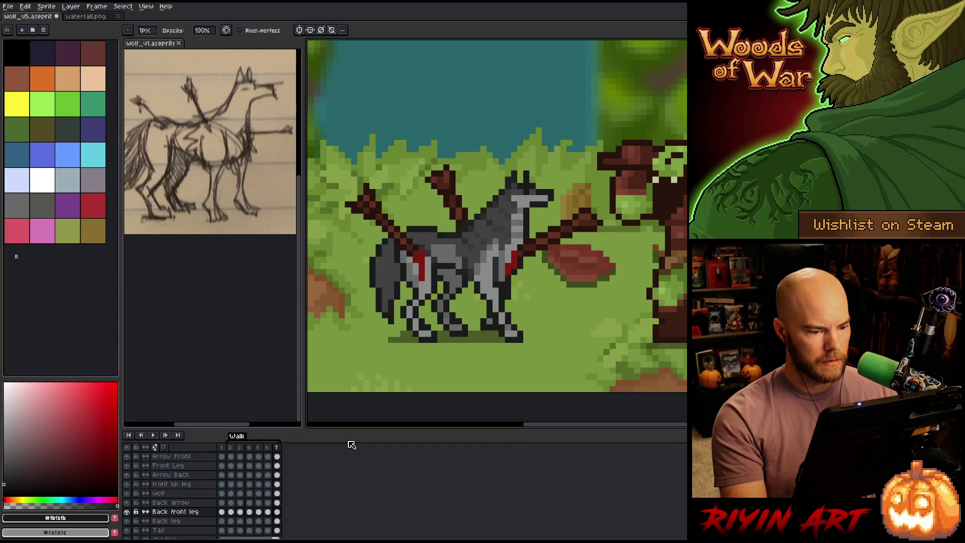
{"action": "key", "text": "Left"}
{"action": "key", "text": "Right"}
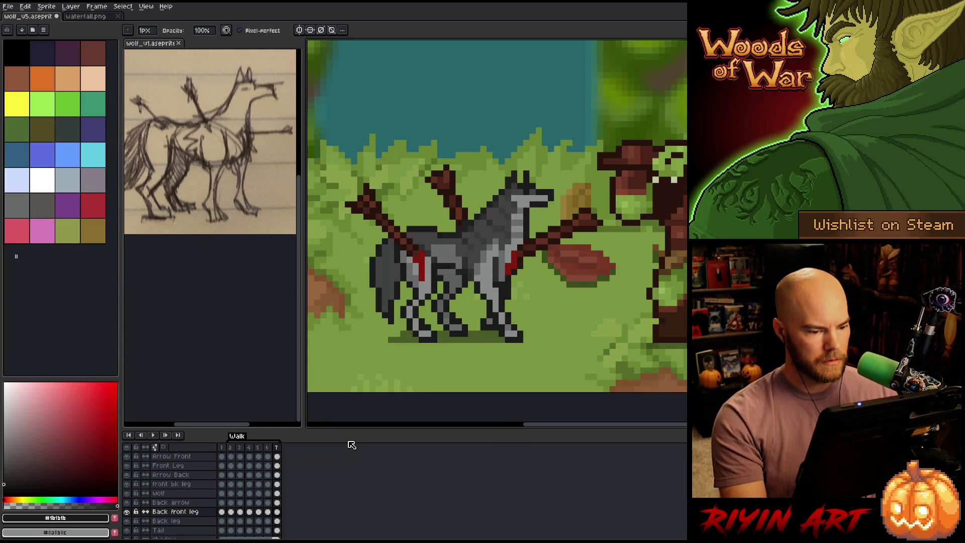
Step: Select the Front Leg layer, recheck frames 6 and 7, then play the seven-frame walk cycle
{"action": "key", "text": "e"}
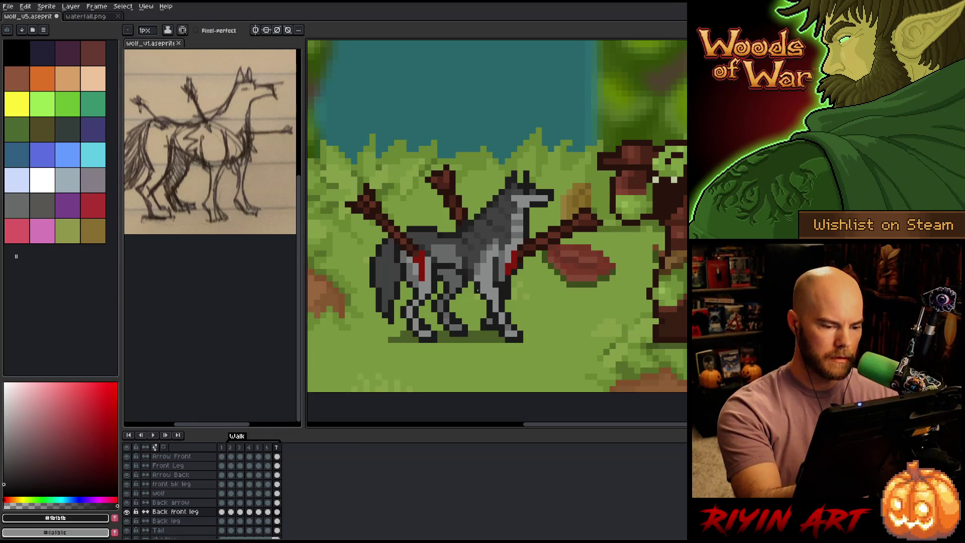
{"action": "left_click", "coordinate": [277, 466]}
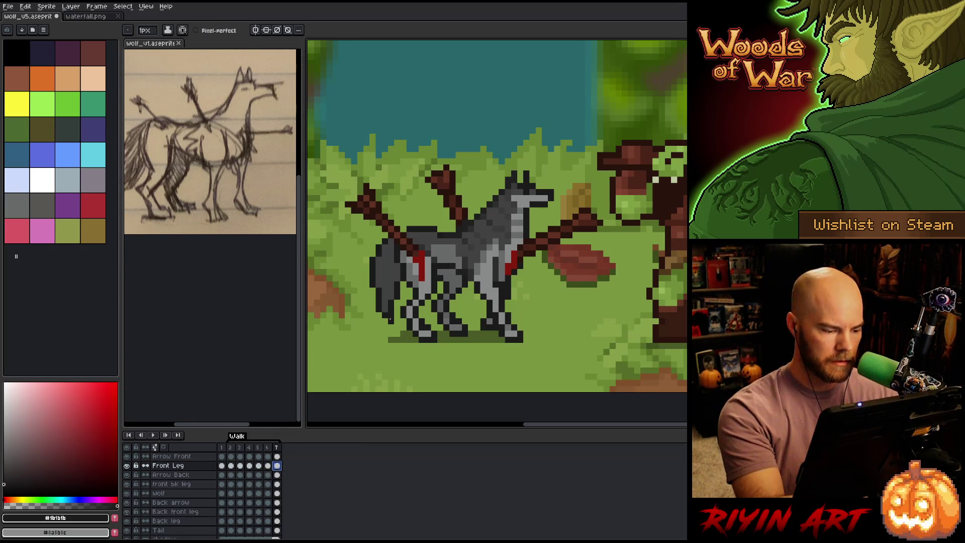
{"action": "key", "text": "b"}
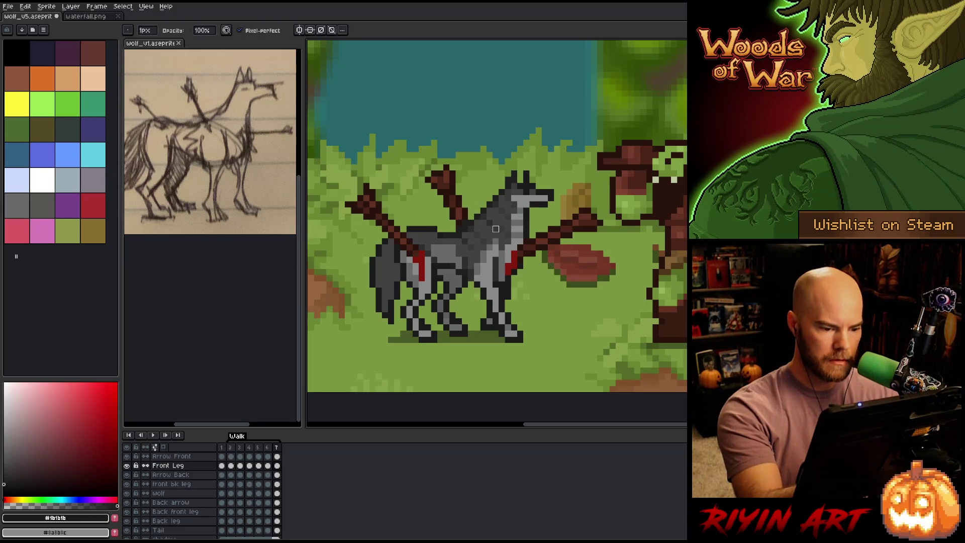
{"action": "key", "text": "Left"}
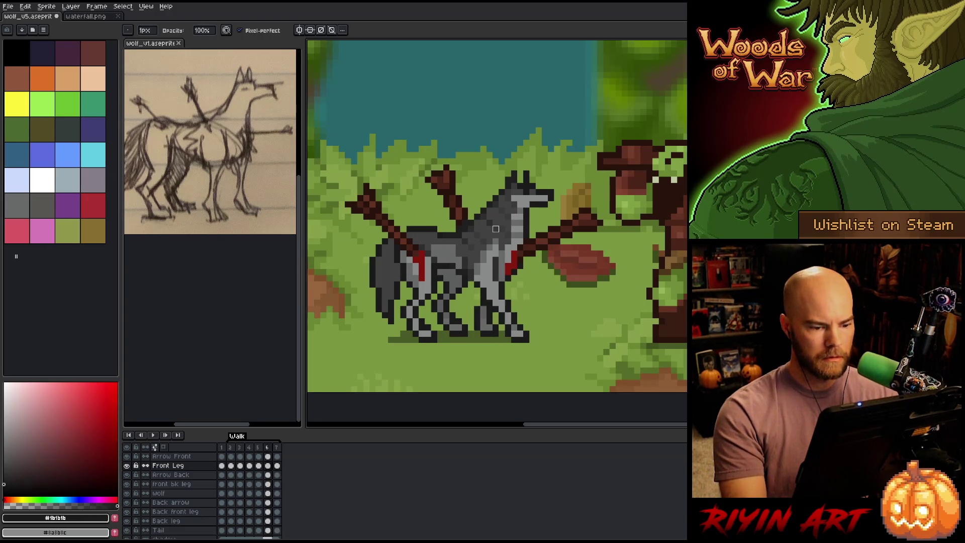
{"action": "key", "text": "Right"}
{"action": "key", "text": "Left"}
{"action": "key", "text": "Right"}
{"action": "key", "text": "Left"}
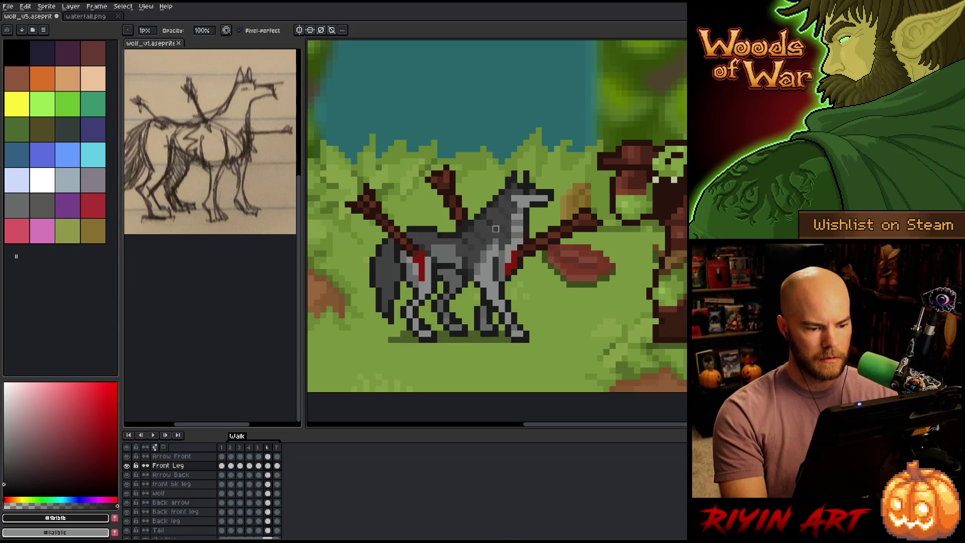
{"action": "key", "text": "Right"}
{"action": "key", "text": "Left"}
{"action": "key", "text": "Right"}
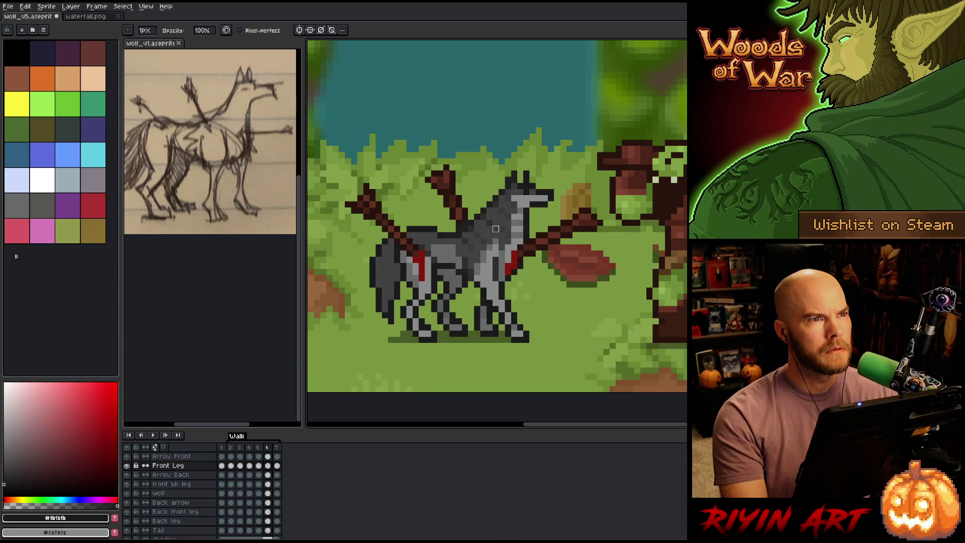
{"action": "key", "text": "Left"}
{"action": "key", "text": "Left"}
{"action": "key", "text": "Return"}
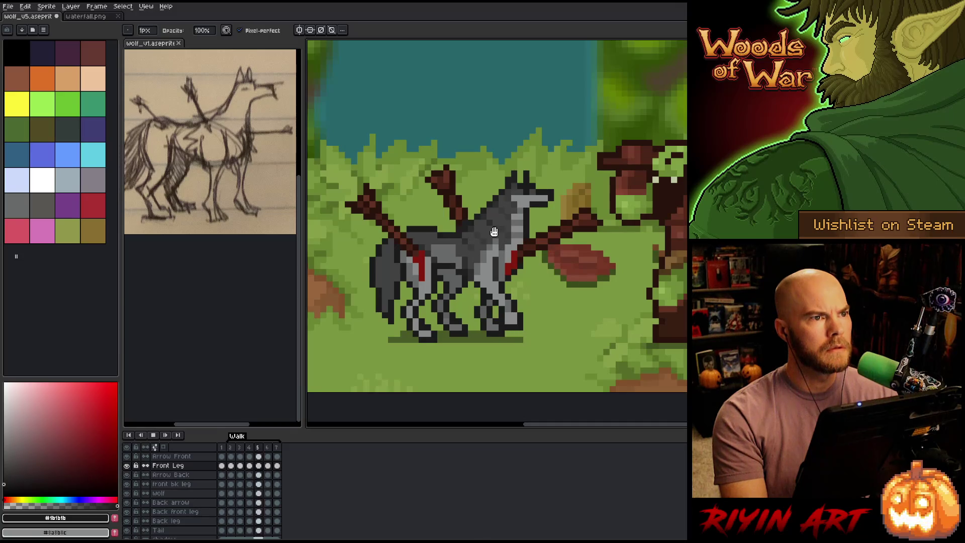
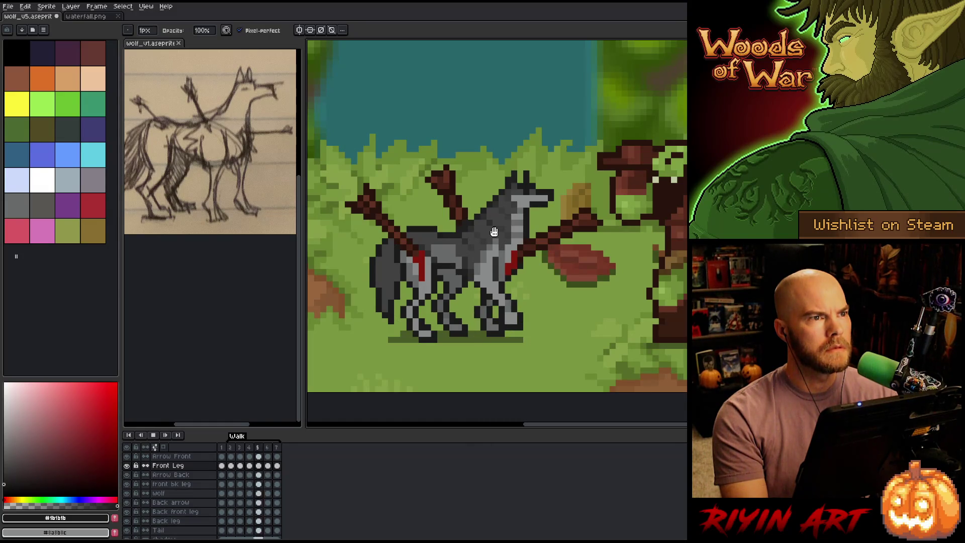
Step: Stop the walk playback, compare frames 6 and 7, and add an eighth frame
{"action": "key", "text": "Return"}
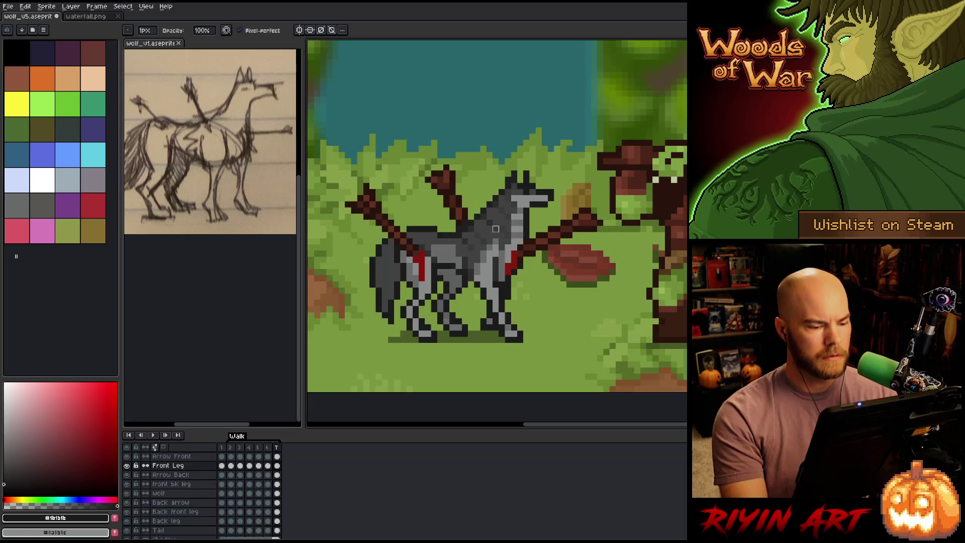
{"action": "key", "text": "Left"}
{"action": "key", "text": "Right"}
{"action": "key", "text": "Left"}
{"action": "key", "text": "Right"}
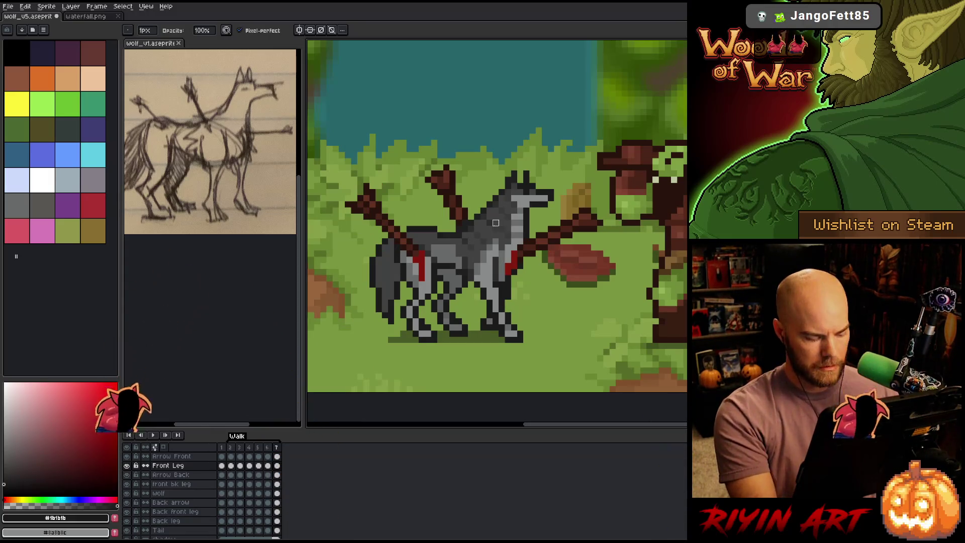
{"action": "key", "text": "alt+n"}
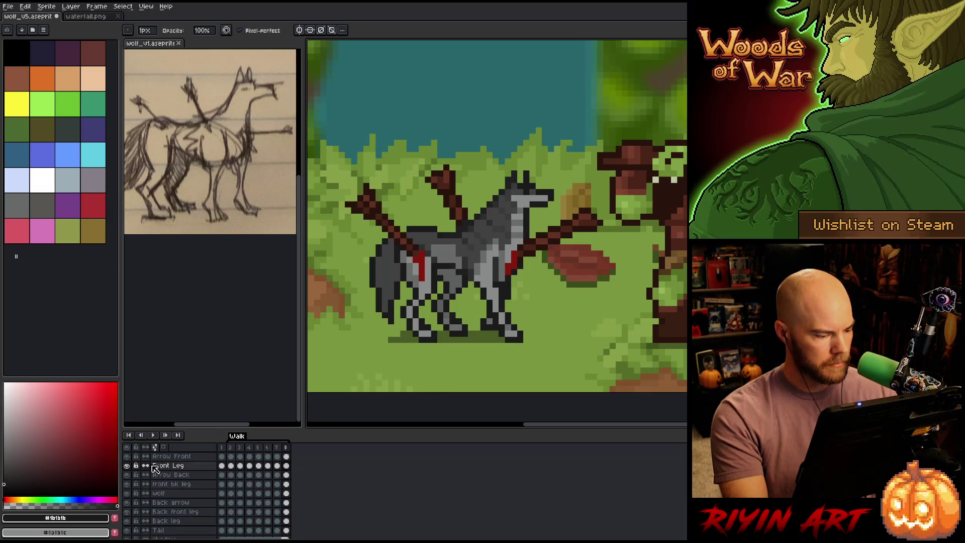
Step: Solo the Front Leg layer and shift its foot pixels slightly in frame 8
{"action": "left_click", "coordinate": [127, 466], "text": "alt"}
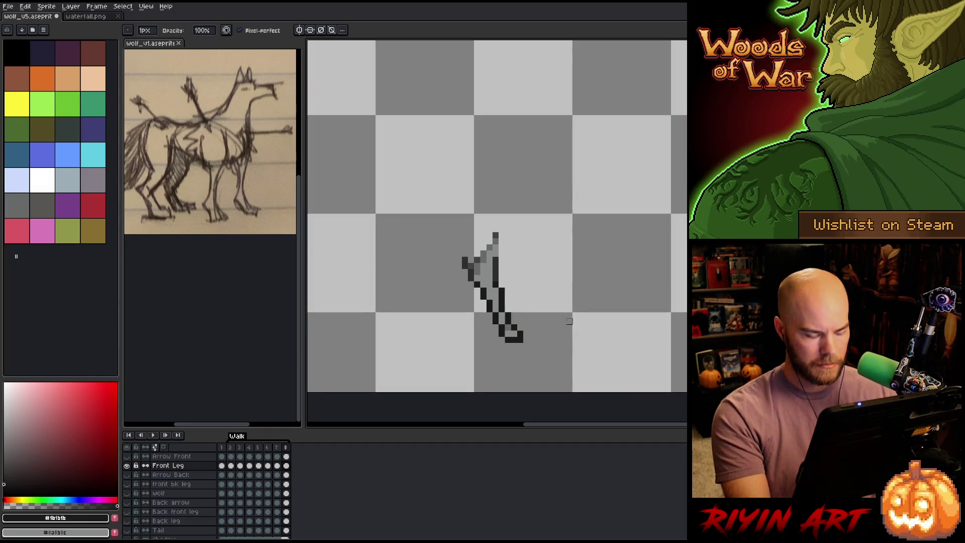
{"action": "key", "text": "m"}
{"action": "mouse_move", "coordinate": [584, 366]}
{"action": "left_mouse_down"}
{"action": "mouse_move", "coordinate": [530, 364]}
{"action": "mouse_move", "coordinate": [442, 311]}
{"action": "left_mouse_up"}
{"action": "key", "text": "ctrl+d"}
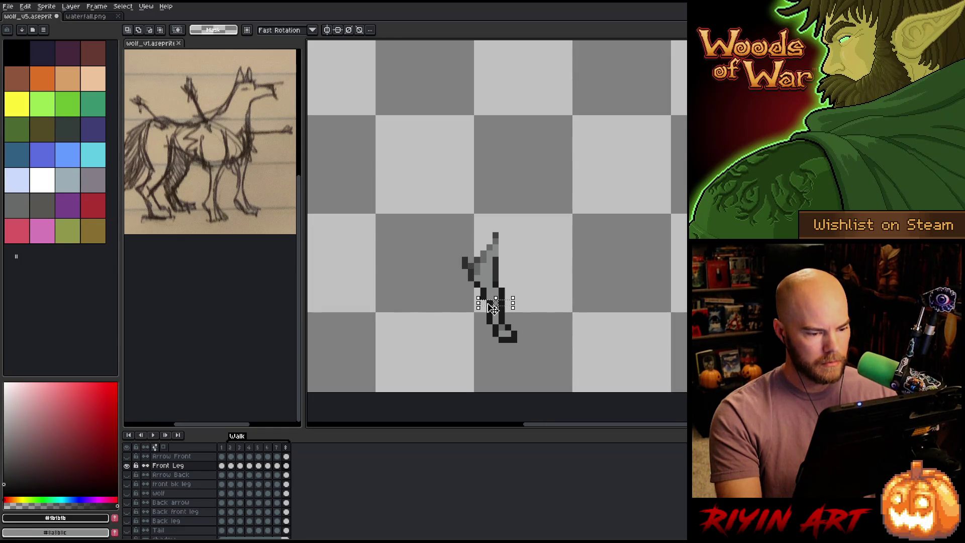
{"action": "mouse_move", "coordinate": [496, 302]}
{"action": "left_mouse_down"}
{"action": "mouse_move", "coordinate": [483, 305]}
{"action": "mouse_move", "coordinate": [505, 298]}
{"action": "left_mouse_up"}
{"action": "key", "text": "ctrl+d"}
{"action": "key", "text": "ctrl+d"}
{"action": "key", "text": "ctrl+d"}
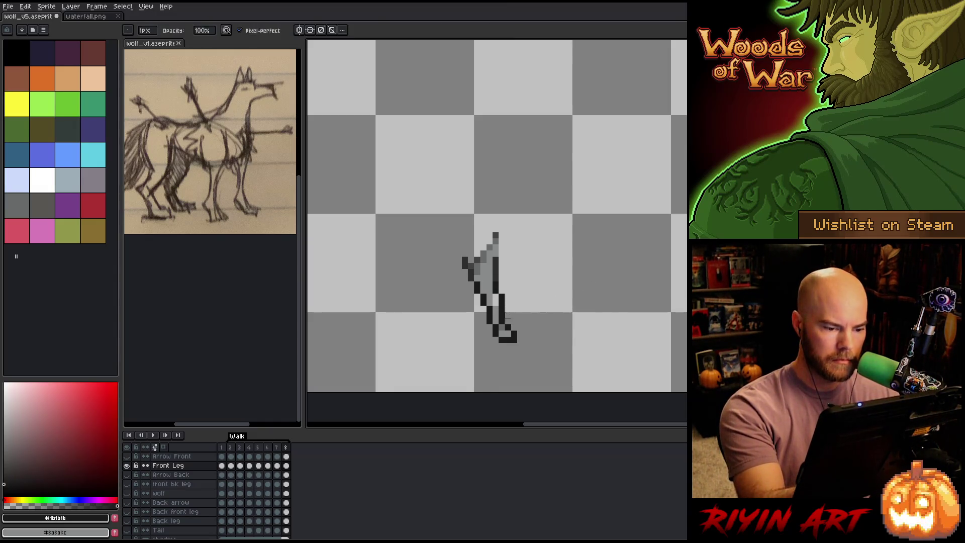
{"action": "left_click", "coordinate": [496, 263], "text": "alt"}
Step: Compare frame 8's front leg pose against frame 7, then show all layers again
{"action": "key", "text": "Left"}
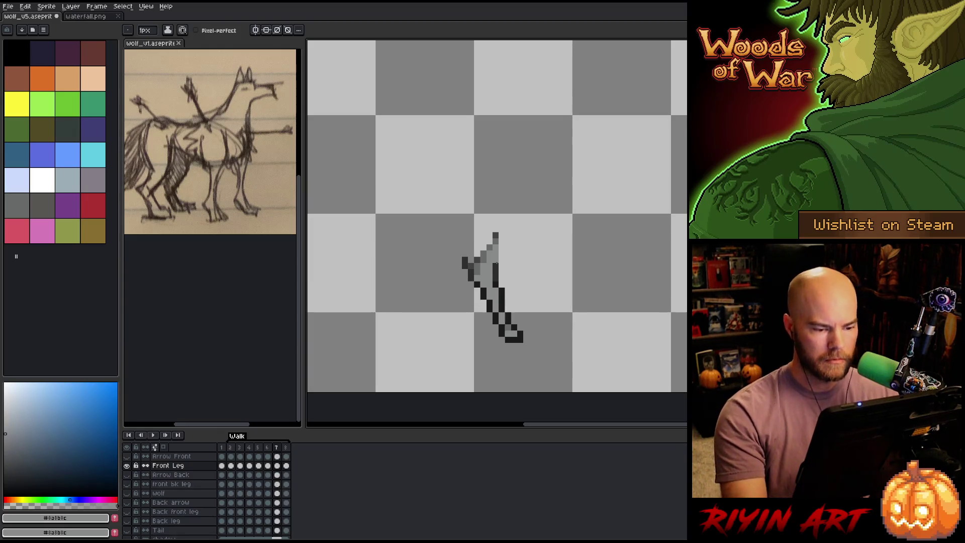
{"action": "key", "text": "Right"}
{"action": "key", "text": "Left"}
{"action": "key", "text": "Right"}
{"action": "key", "text": "Left"}
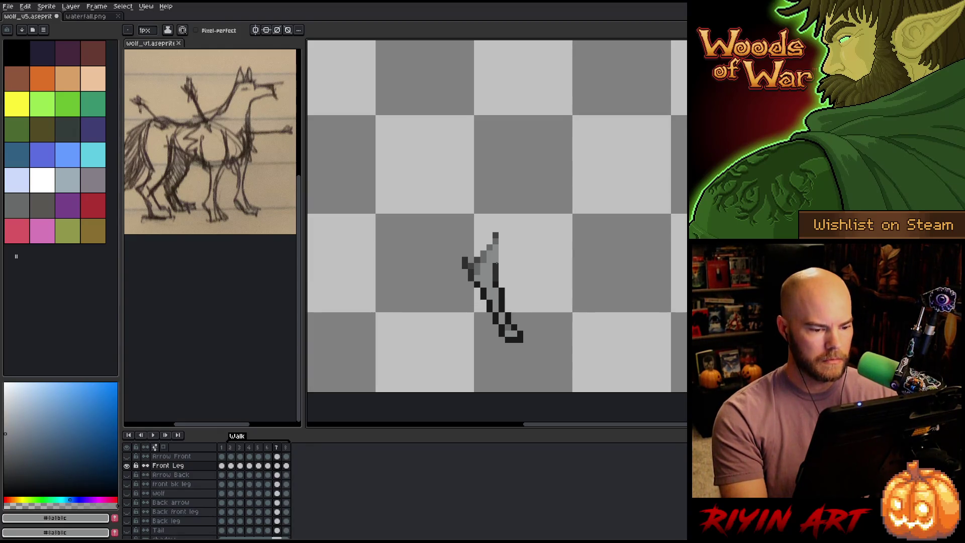
{"action": "key", "text": "Right"}
{"action": "key", "text": "Left"}
{"action": "key", "text": "Right"}
{"action": "key", "text": "Left"}
{"action": "key", "text": "Right"}
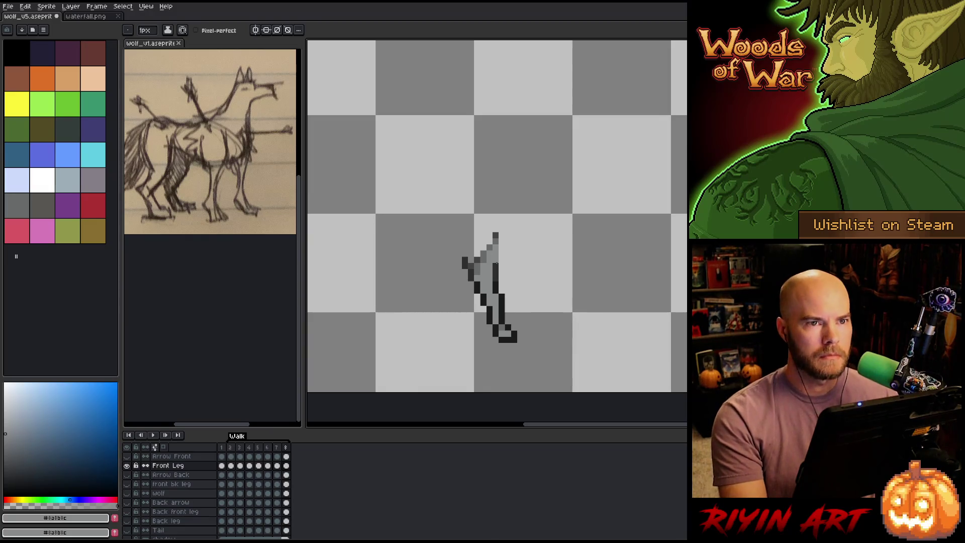
{"action": "key", "text": "Left"}
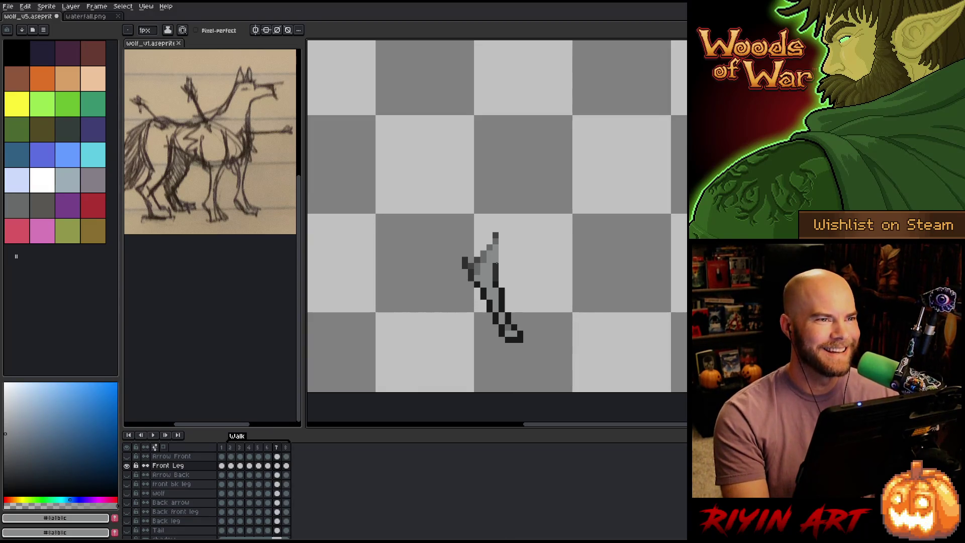
{"action": "key", "text": "Right"}
{"action": "key", "text": "Left"}
{"action": "key", "text": "Right"}
{"action": "key", "text": "Left"}
{"action": "key", "text": "Right"}
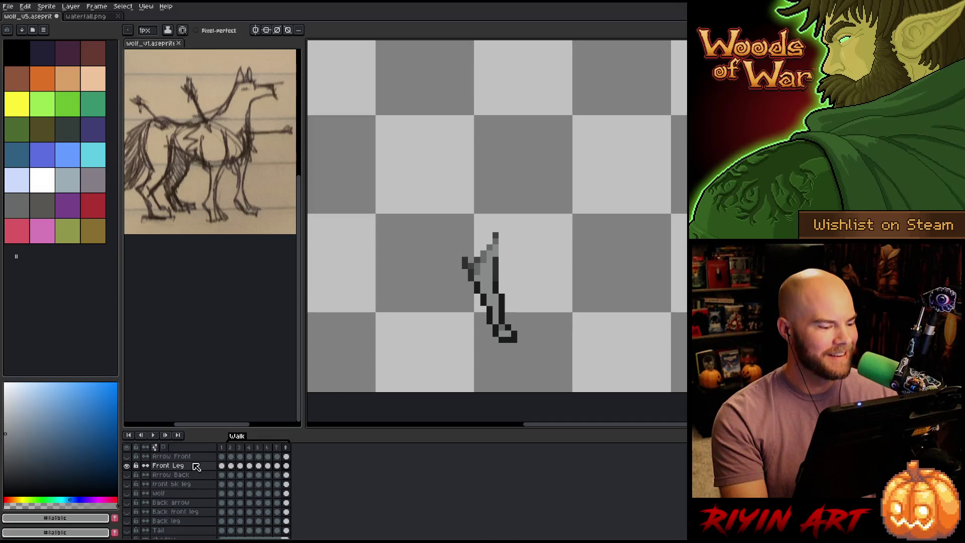
{"action": "left_click", "coordinate": [128, 466], "text": "alt"}
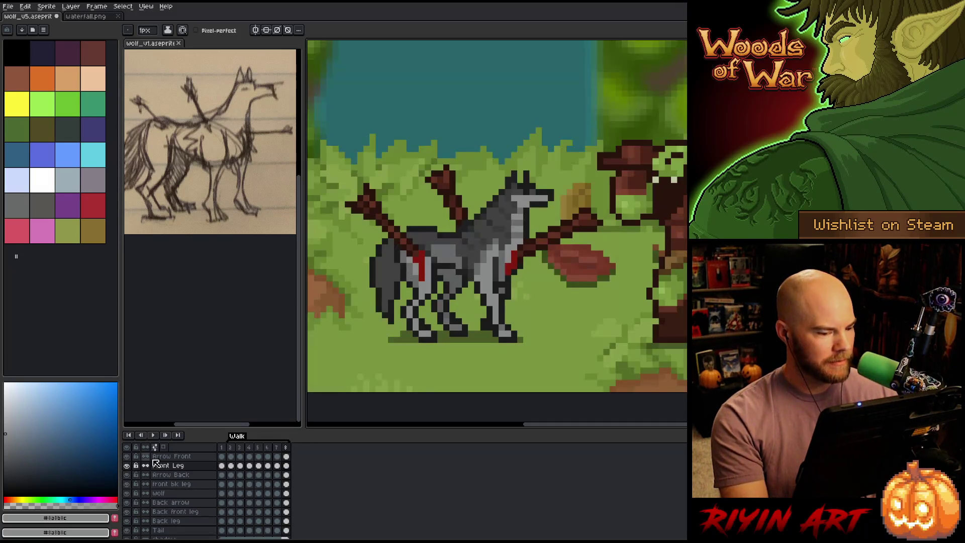
{"action": "key", "text": "Left"}
{"action": "key", "text": "Right"}
{"action": "key", "text": "Left"}
{"action": "key", "text": "Right"}
{"action": "key", "text": "Left"}
{"action": "key", "text": "Right"}
{"action": "key", "text": "Left"}
{"action": "key", "text": "Right"}
{"action": "key", "text": "Left"}
{"action": "key", "text": "Right"}
{"action": "key", "text": "Left"}
{"action": "key", "text": "Right"}
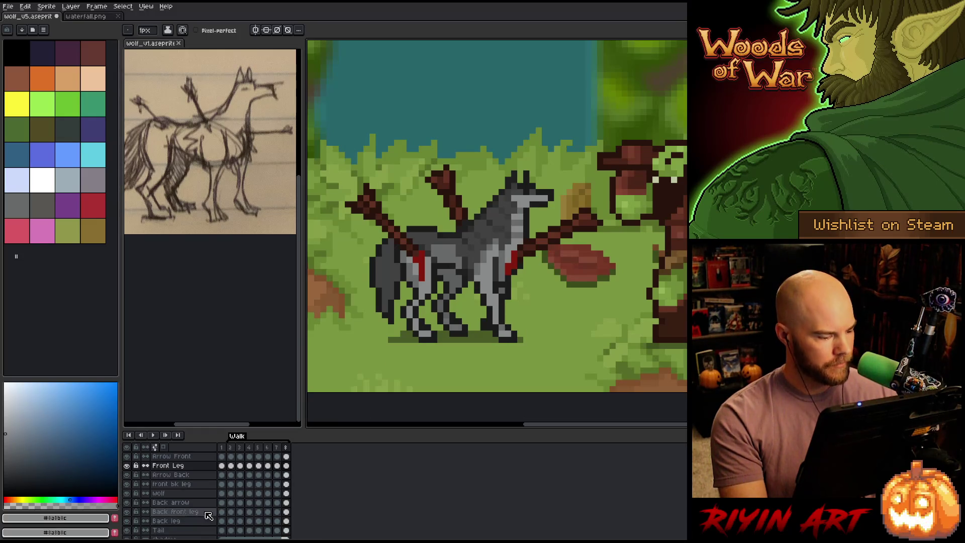
Step: Select the Back front leg layer and check its pose across frames 6 to 8
{"action": "left_click", "coordinate": [181, 512]}
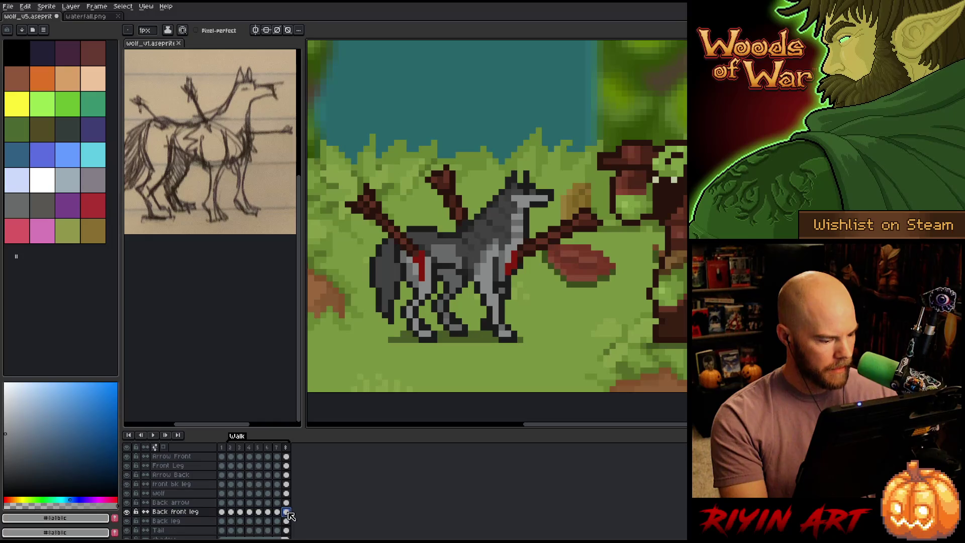
{"action": "key", "text": "Left"}
{"action": "key", "text": "Right"}
{"action": "key", "text": "Left"}
{"action": "key", "text": "Left"}
{"action": "key", "text": "Right"}
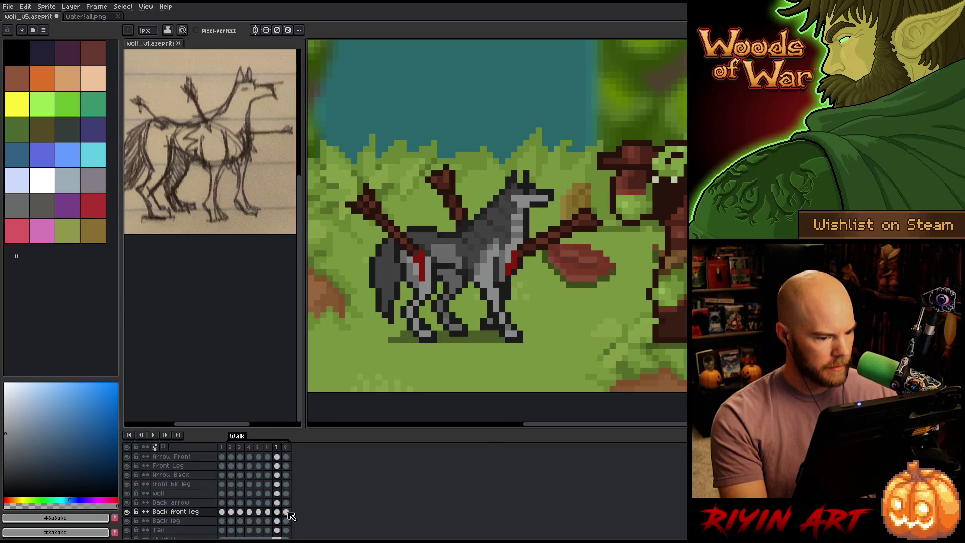
{"action": "key", "text": "Right"}
Step: Solo the Back front leg layer, reposition its leg drawing in frame 8, then show every layer
{"action": "left_click", "coordinate": [127, 512], "text": "alt"}
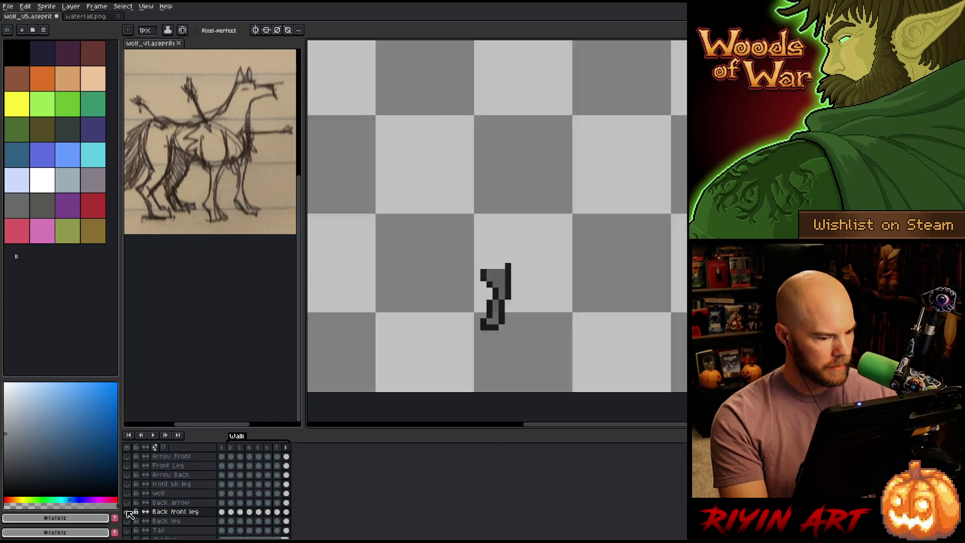
{"action": "key", "text": "m"}
{"action": "mouse_move", "coordinate": [536, 361]}
{"action": "left_mouse_down"}
{"action": "mouse_move", "coordinate": [485, 346]}
{"action": "mouse_move", "coordinate": [431, 309]}
{"action": "mouse_move", "coordinate": [435, 300]}
{"action": "left_mouse_up"}
{"action": "left_click", "coordinate": [489, 333]}
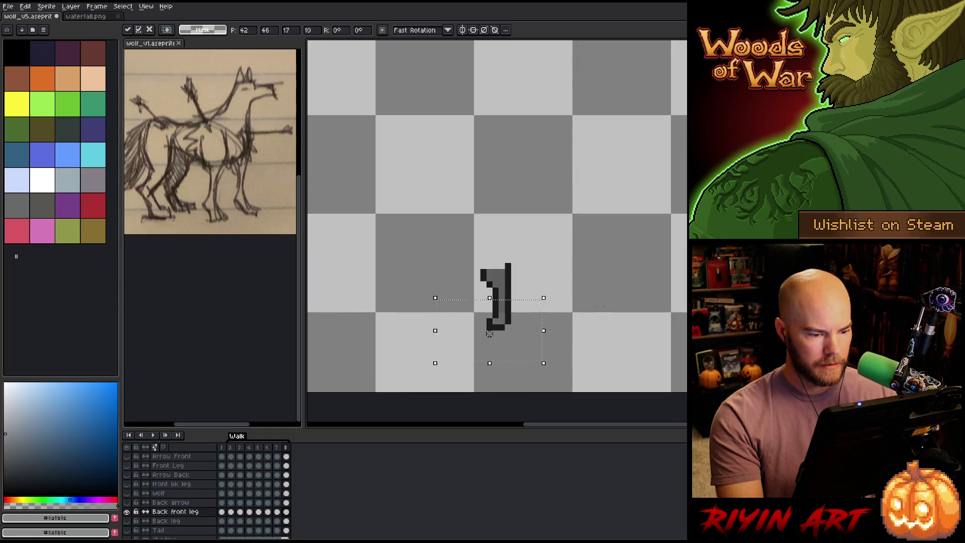
{"action": "left_click", "coordinate": [638, 294]}
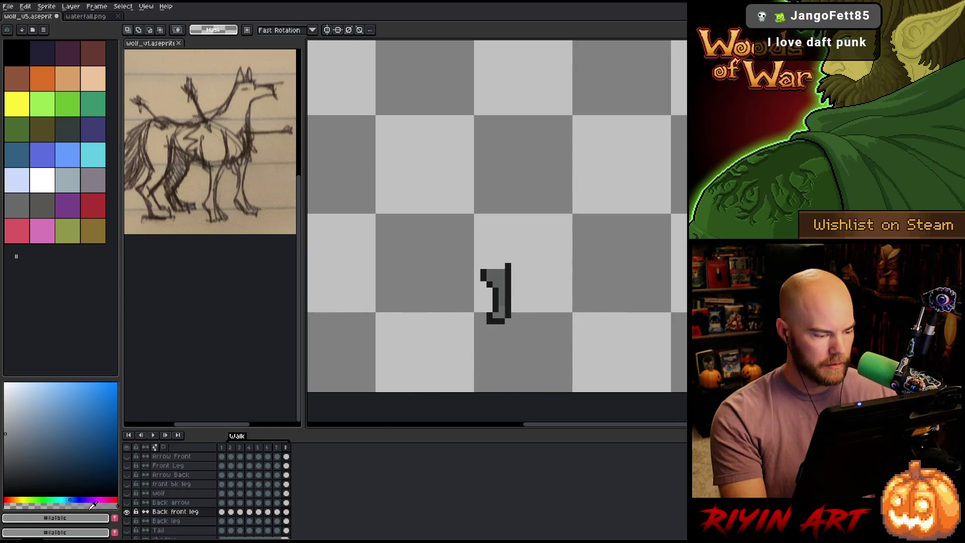
{"action": "left_click", "coordinate": [128, 512]}
{"action": "left_click", "coordinate": [128, 511]}
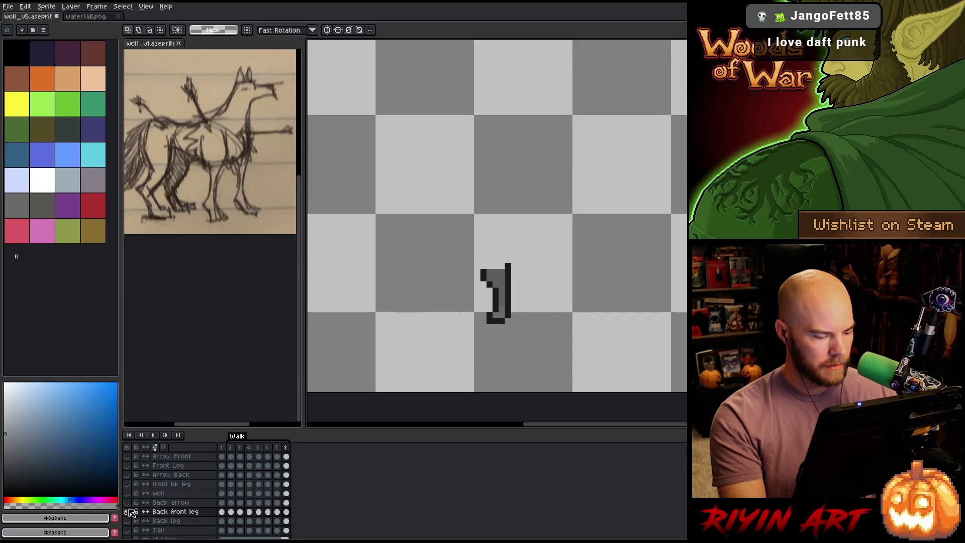
{"action": "left_click", "coordinate": [128, 512], "text": "alt"}
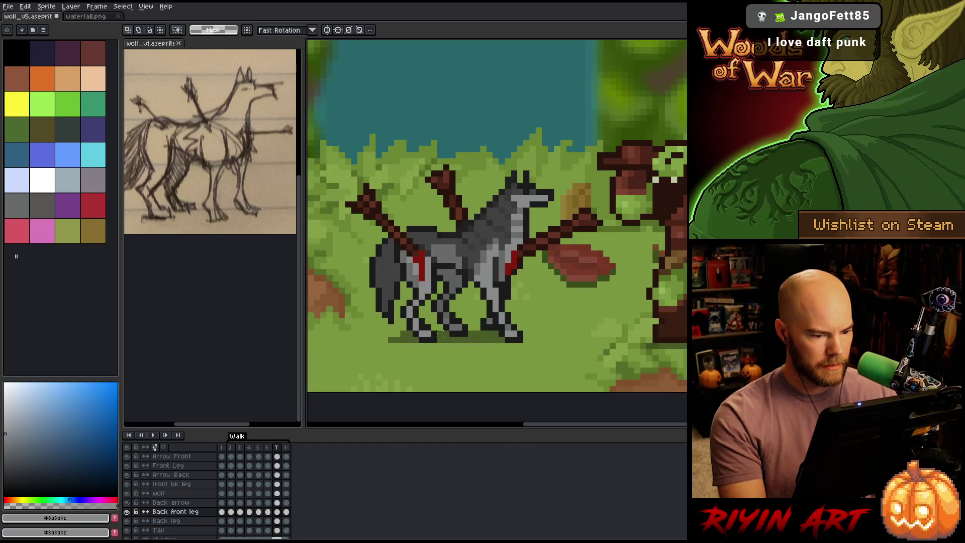
Step: Review the walk animation, then select the front legs on the Front Leg layer
{"action": "key", "text": "Return"}
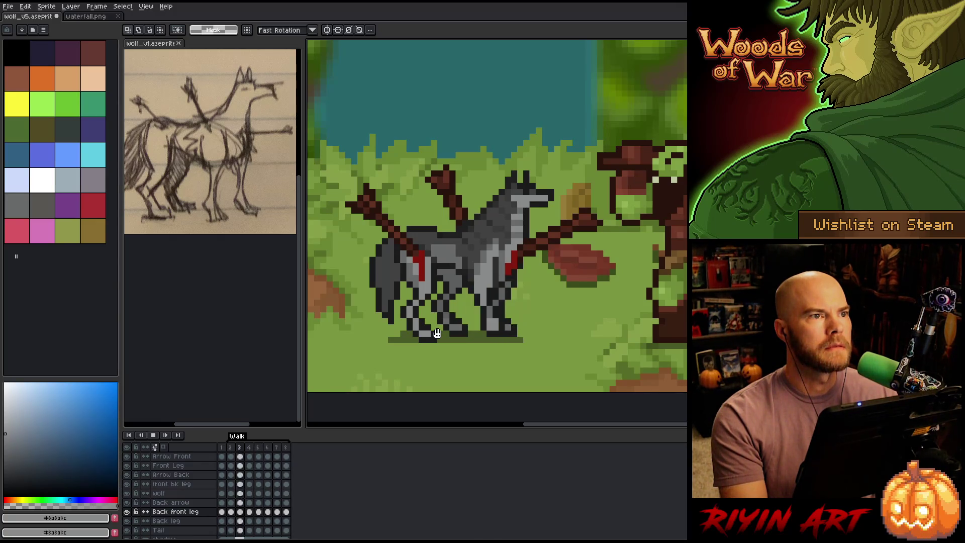
{"action": "key", "text": "Return"}
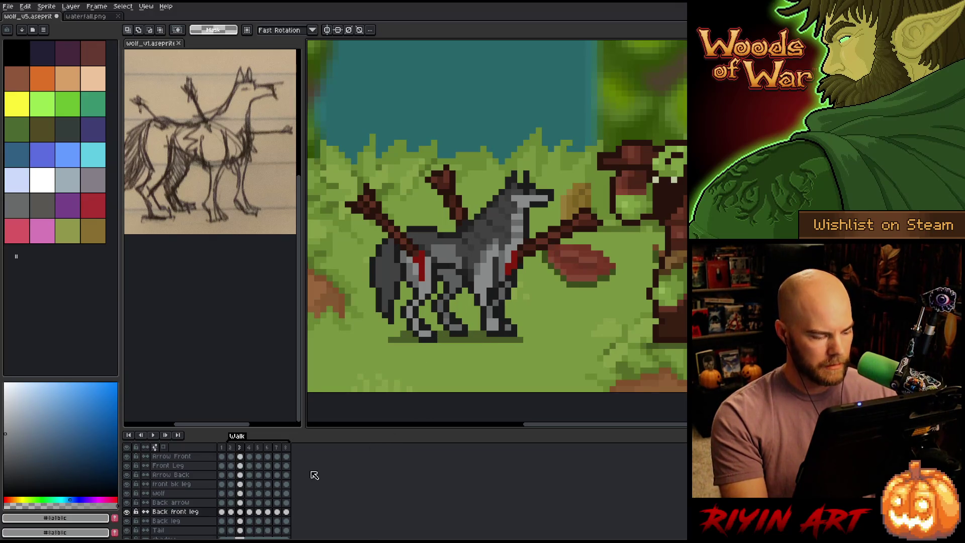
{"action": "left_click", "coordinate": [239, 466]}
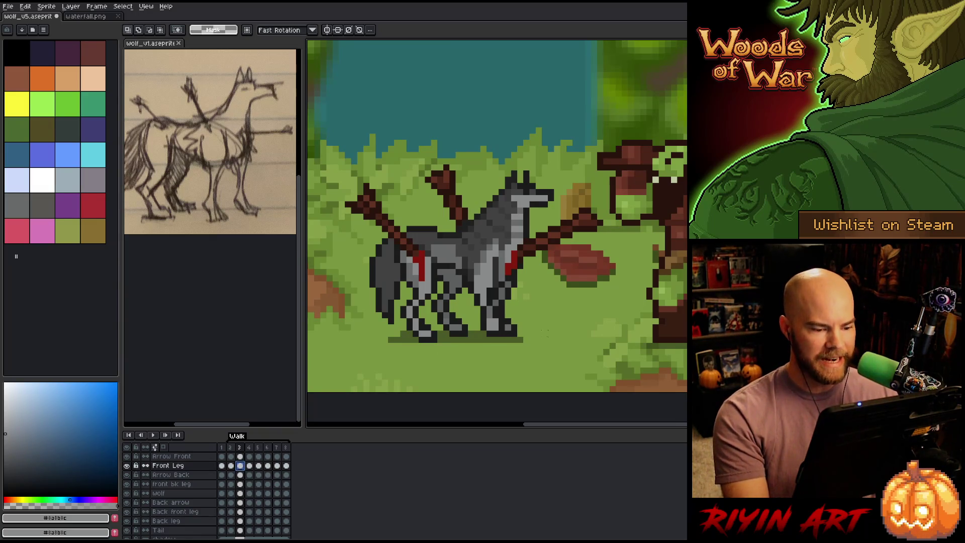
{"action": "mouse_move", "coordinate": [556, 338]}
{"action": "left_mouse_down"}
{"action": "mouse_move", "coordinate": [443, 328]}
{"action": "mouse_move", "coordinate": [429, 316]}
{"action": "left_mouse_up"}
{"action": "key", "text": "ctrl+d"}
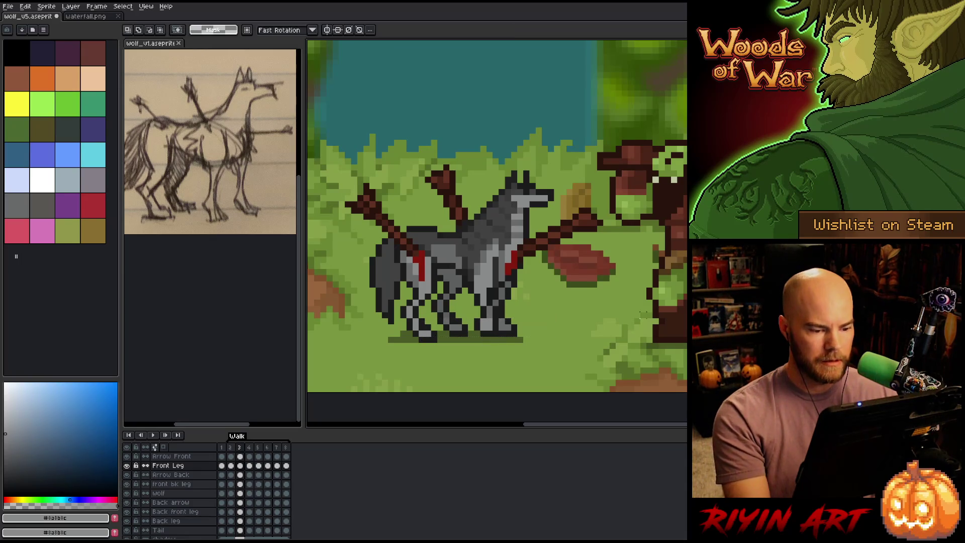
Step: Select the front leg area in frame 4 and compare poses across frames 3 to 5
{"action": "key", "text": "Right"}
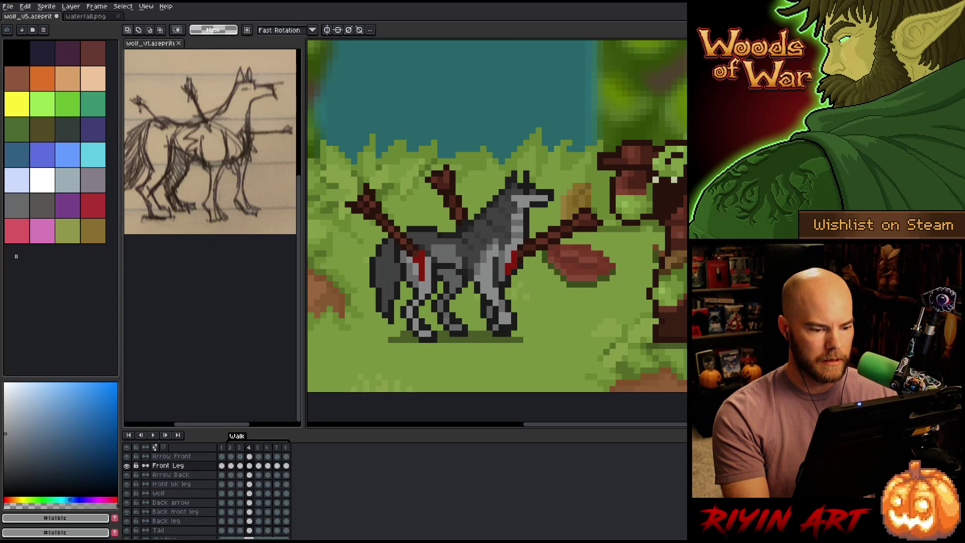
{"action": "left_click_drag", "start_coordinate": [631, 371], "coordinate": [469, 320]}
{"action": "key", "text": "ctrl+d"}
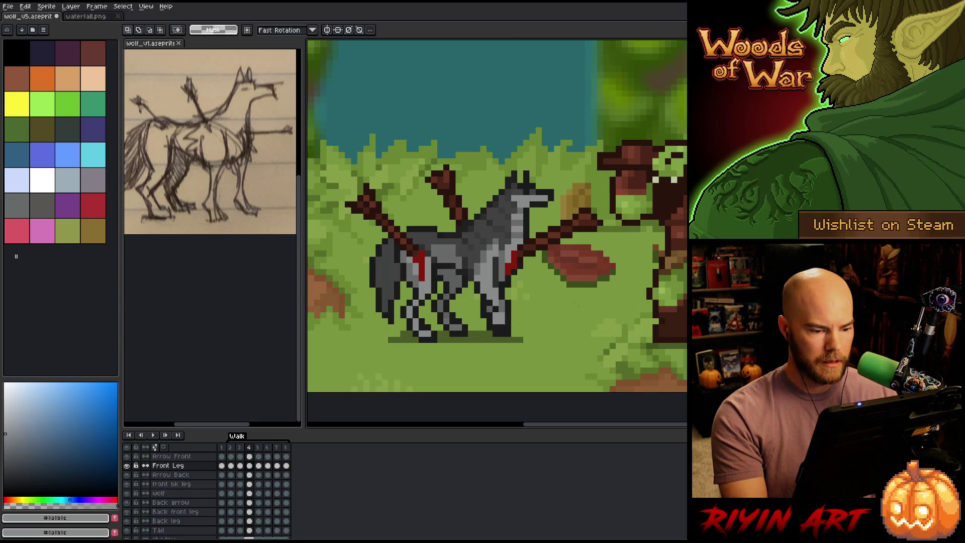
{"action": "key", "text": "Left"}
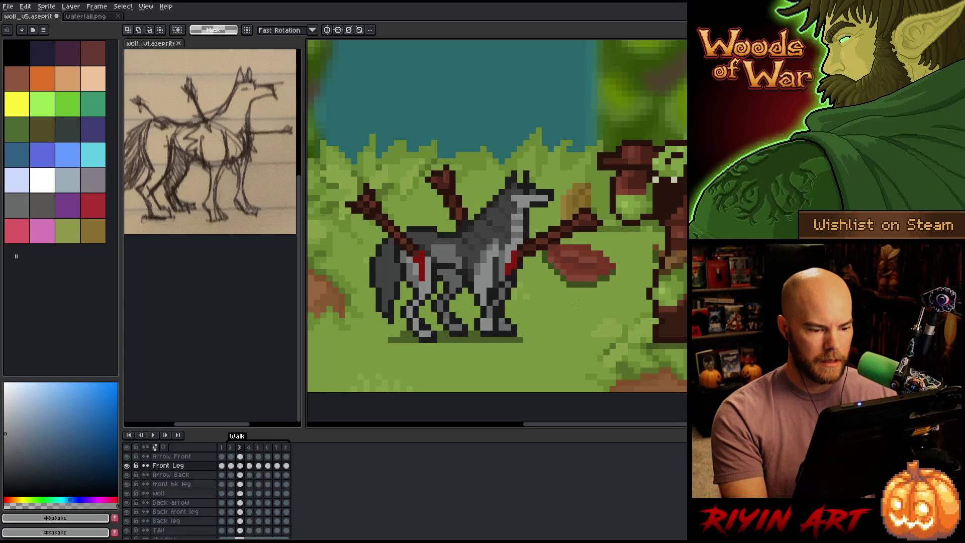
{"action": "key", "text": "Right"}
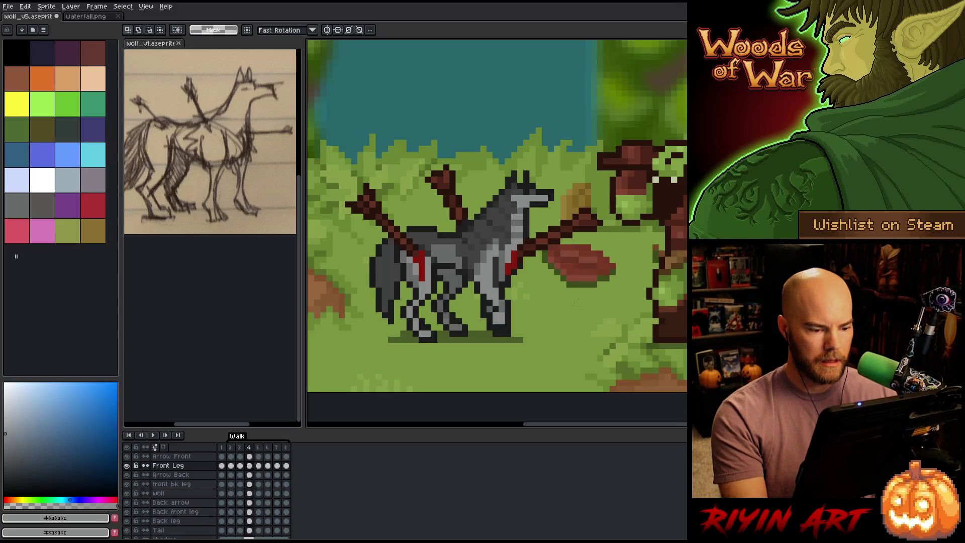
{"action": "key", "text": "Right"}
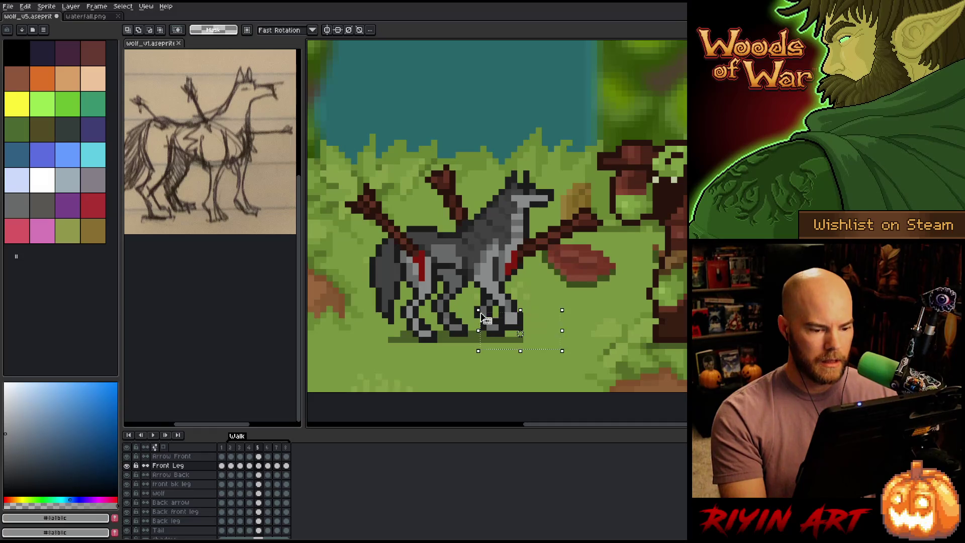
{"action": "key", "text": "Left"}
{"action": "key", "text": "Right"}
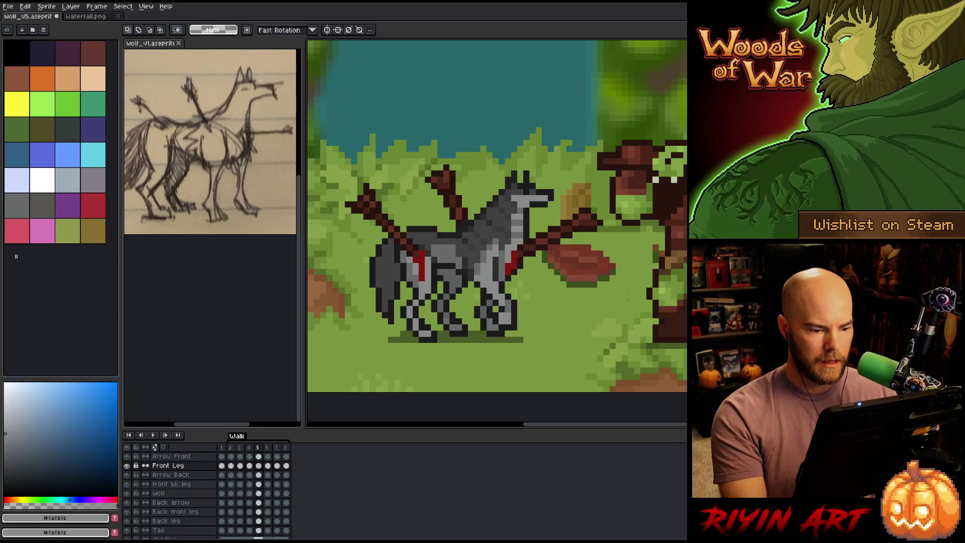
{"action": "key", "text": "Right"}
{"action": "key", "text": "Left"}
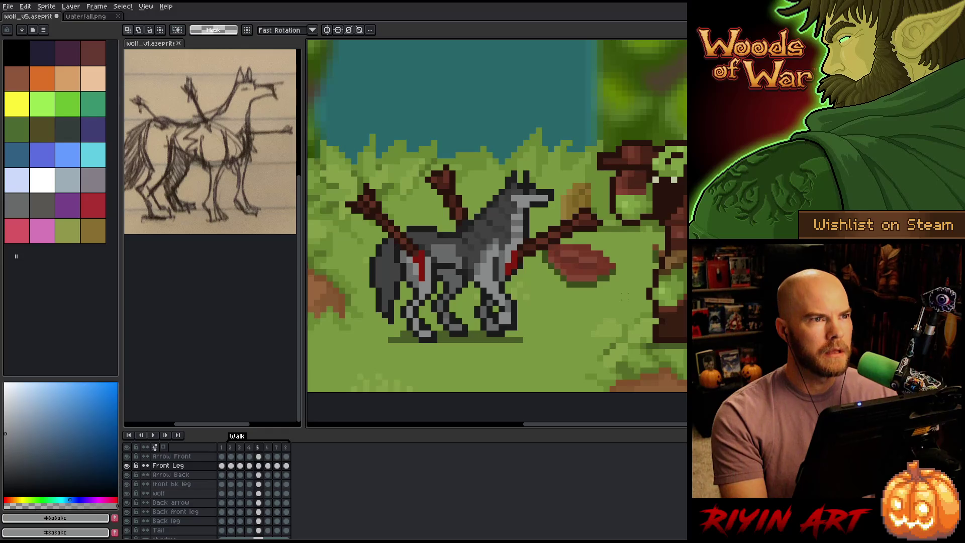
{"action": "key", "text": "Return"}
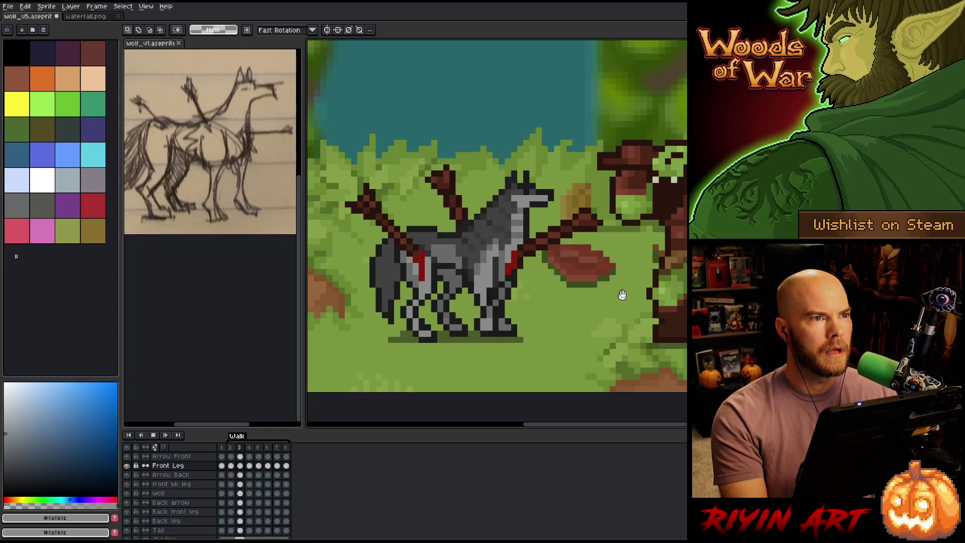
{"action": "key", "text": "Return"}
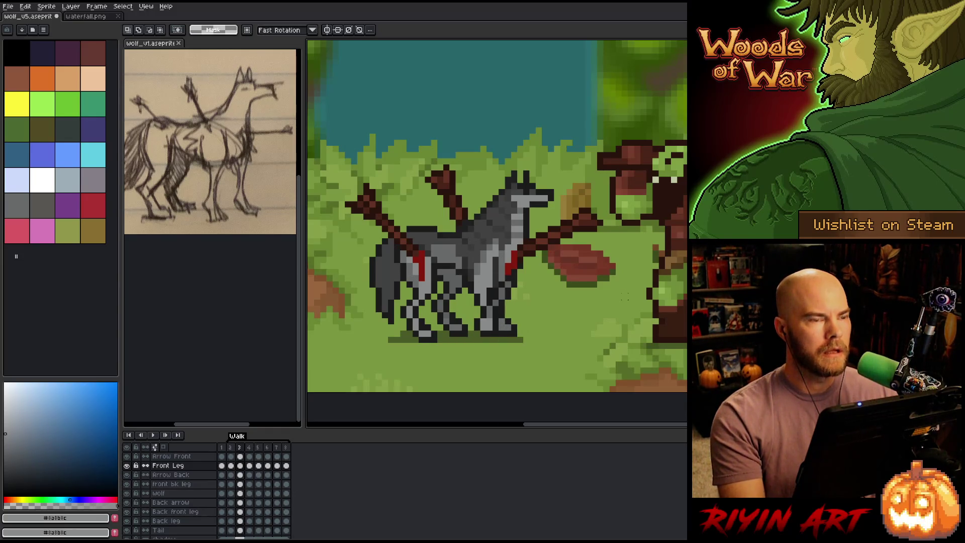
Step: Sample the wolf's dark grey leg colour and check the legs across frames 3 to 6
{"action": "key", "text": "b"}
{"action": "left_click", "coordinate": [483, 315], "text": "alt"}
{"action": "key", "text": "e"}
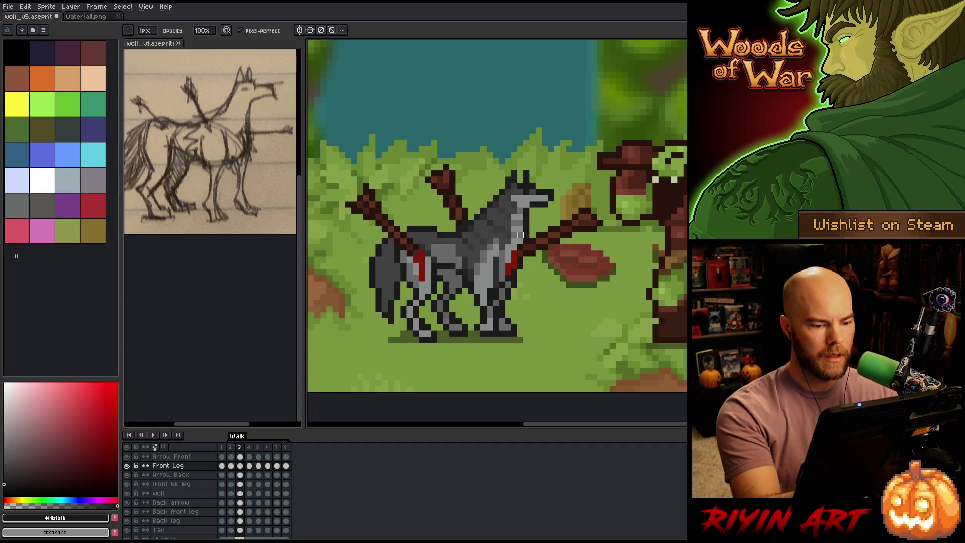
{"action": "key", "text": "Right"}
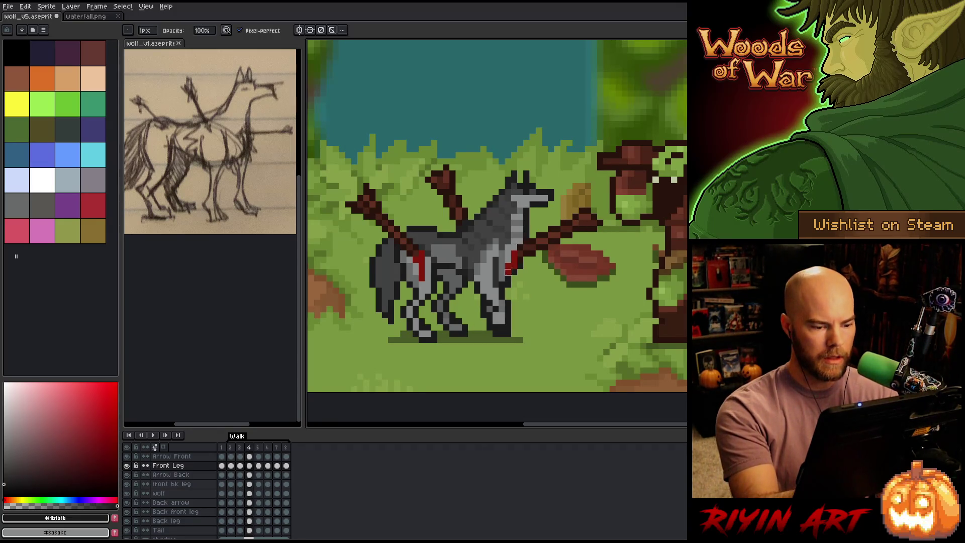
{"action": "key", "text": "Right"}
{"action": "key", "text": "Right"}
{"action": "key", "text": "Right"}
{"action": "key", "text": "Left"}
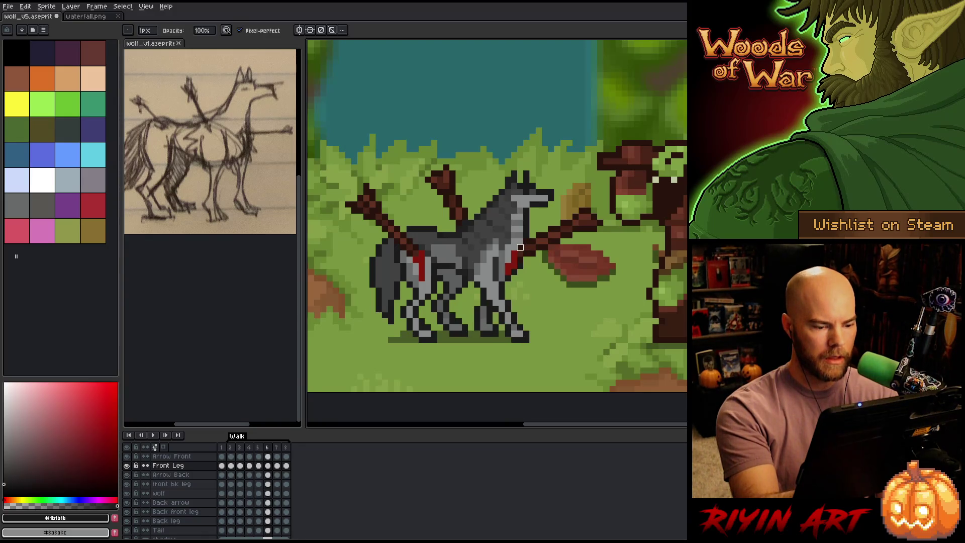
{"action": "key", "text": "Left"}
{"action": "key", "text": "Left"}
{"action": "key", "text": "Left"}
{"action": "key", "text": "Right"}
{"action": "key", "text": "Right"}
{"action": "key", "text": "Right"}
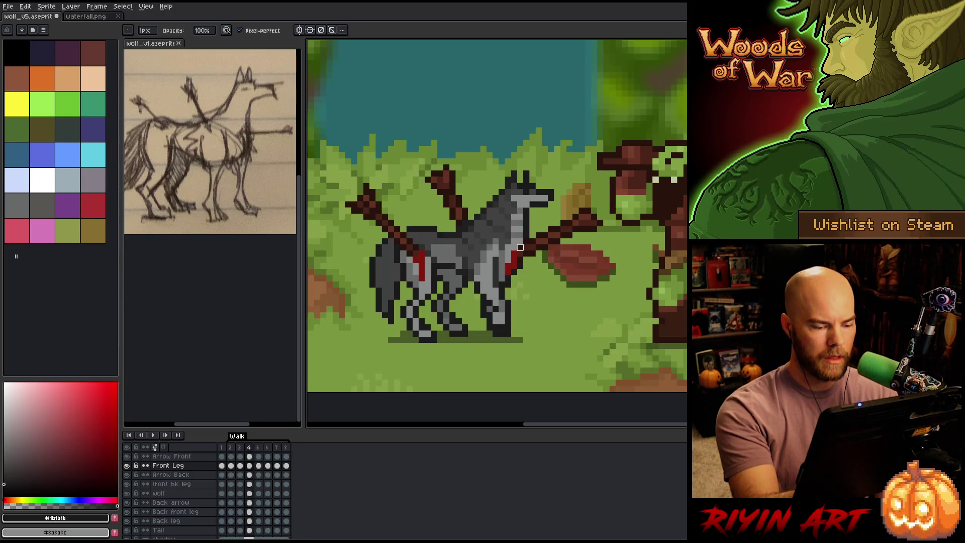
{"action": "key", "text": "Left"}
{"action": "key", "text": "Left"}
{"action": "key", "text": "Left"}
{"action": "key", "text": "Left"}
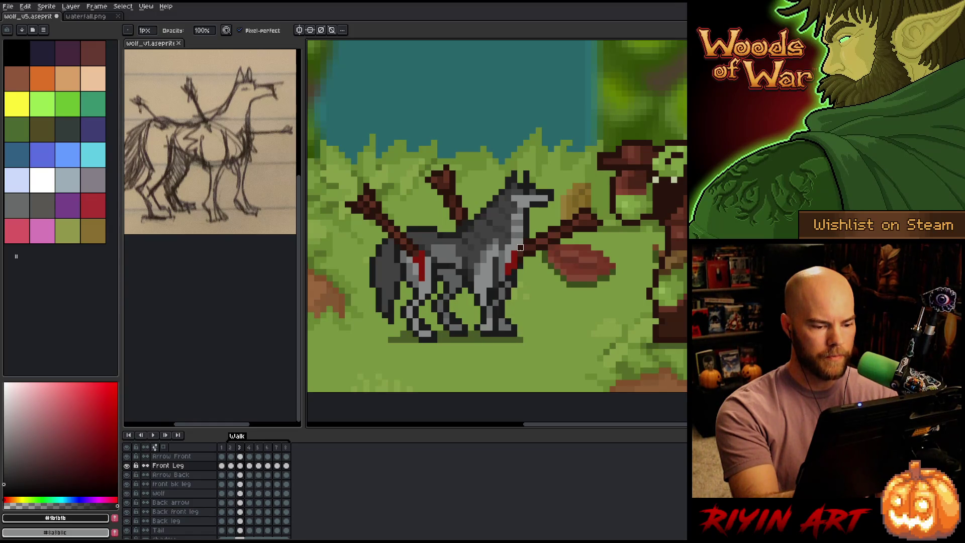
{"action": "key", "text": "e"}
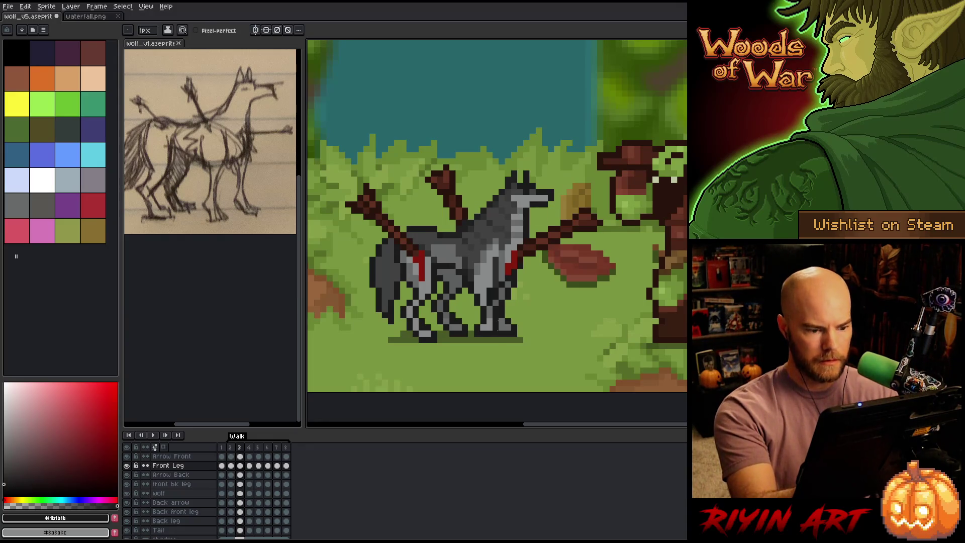
{"action": "key", "text": "b"}
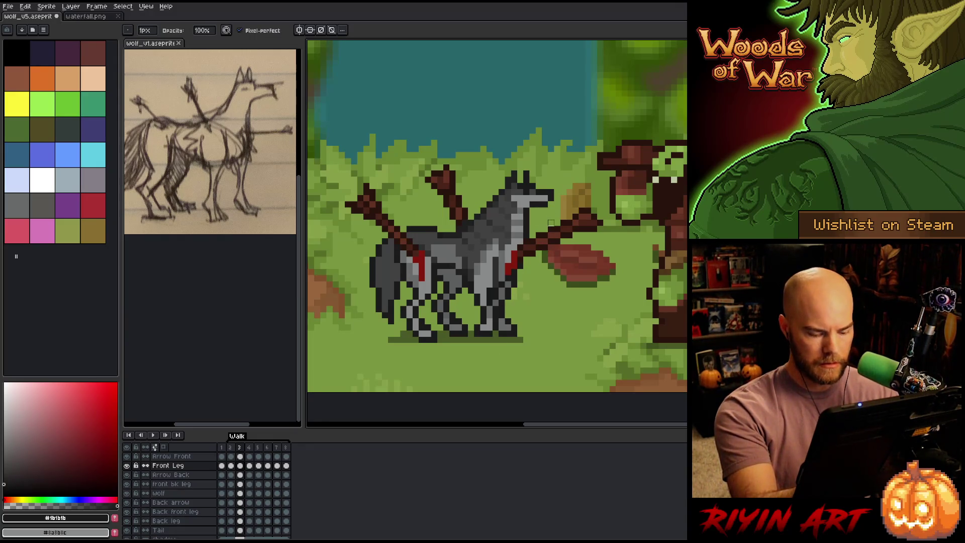
Step: Redraw the front leg in frames 4 and 5 with pencil and eraser, then save
{"action": "key", "text": "Right"}
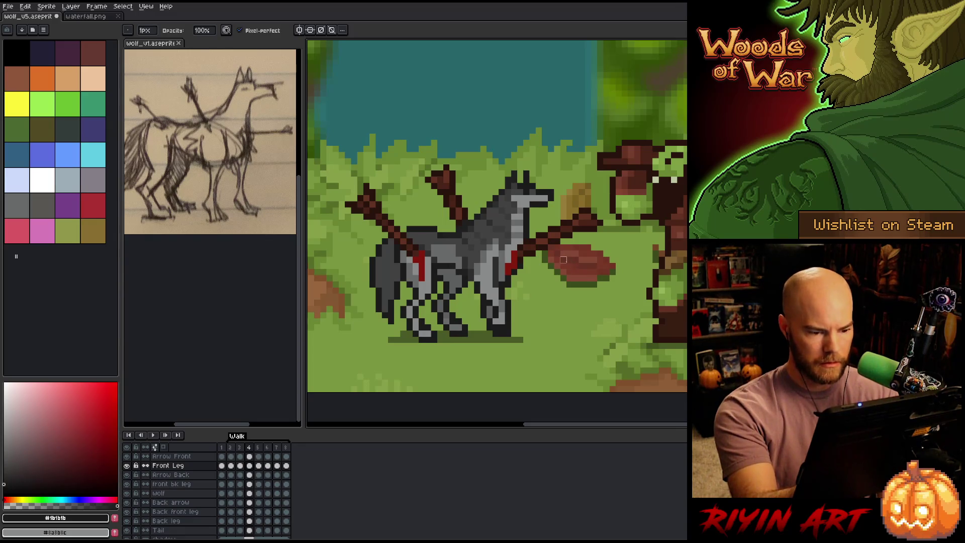
{"action": "key", "text": "Right"}
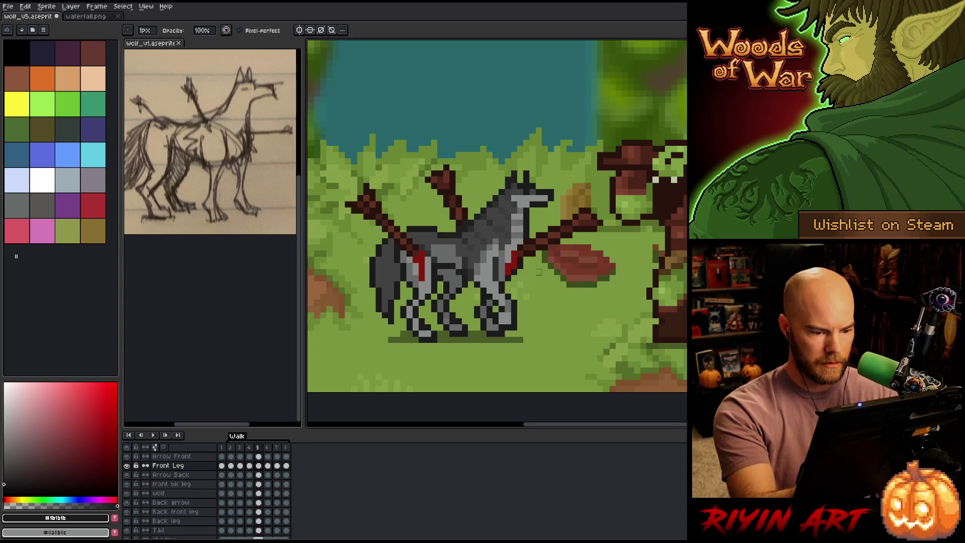
{"action": "key", "text": "e"}
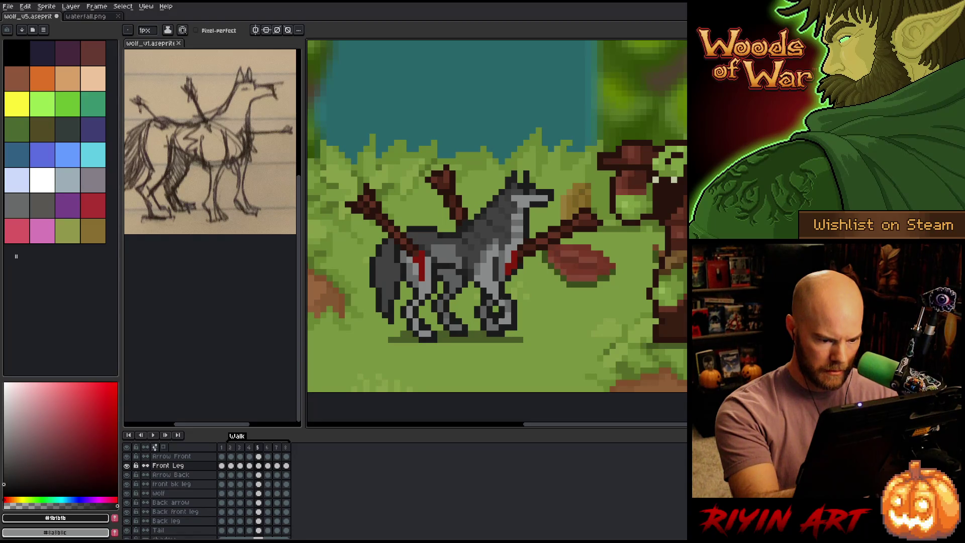
{"action": "key", "text": "b"}
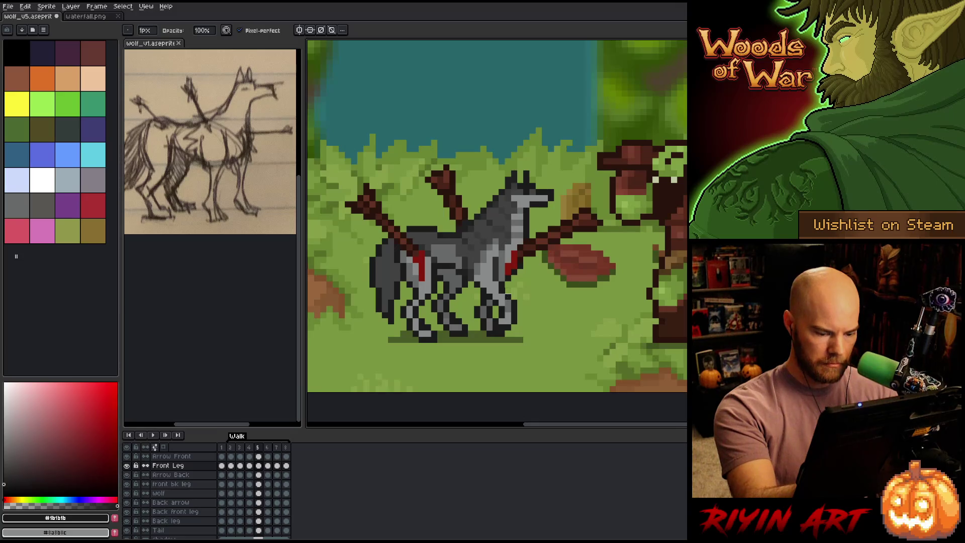
{"action": "key", "text": "e"}
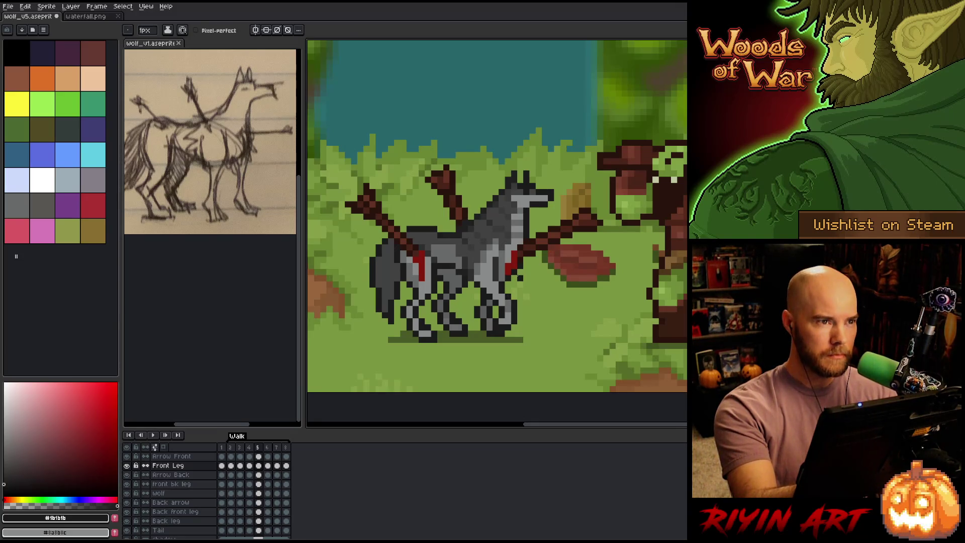
{"action": "key", "text": "ctrl+s"}
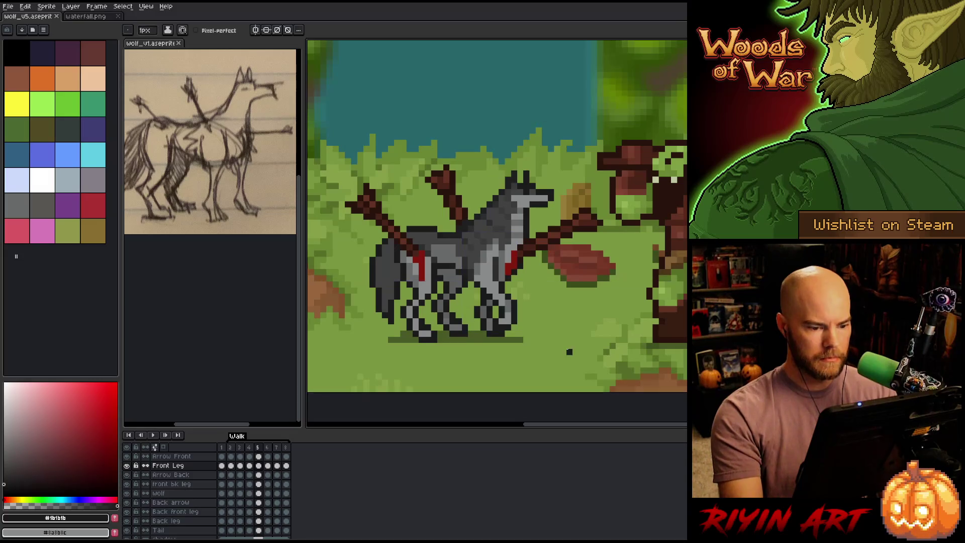
Step: Play the walk cycle and compare leg poses between frames 2 and 3
{"action": "key", "text": "Return"}
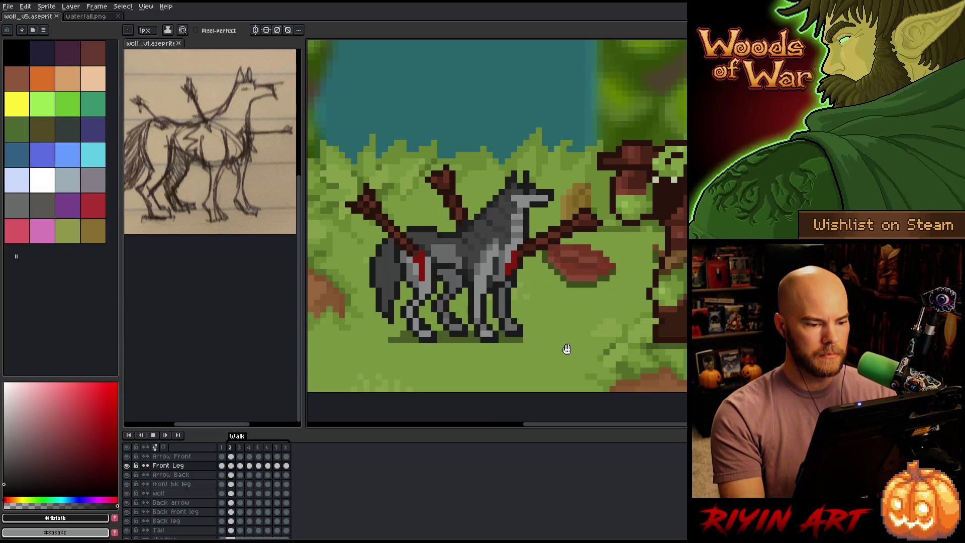
{"action": "key", "text": "Return"}
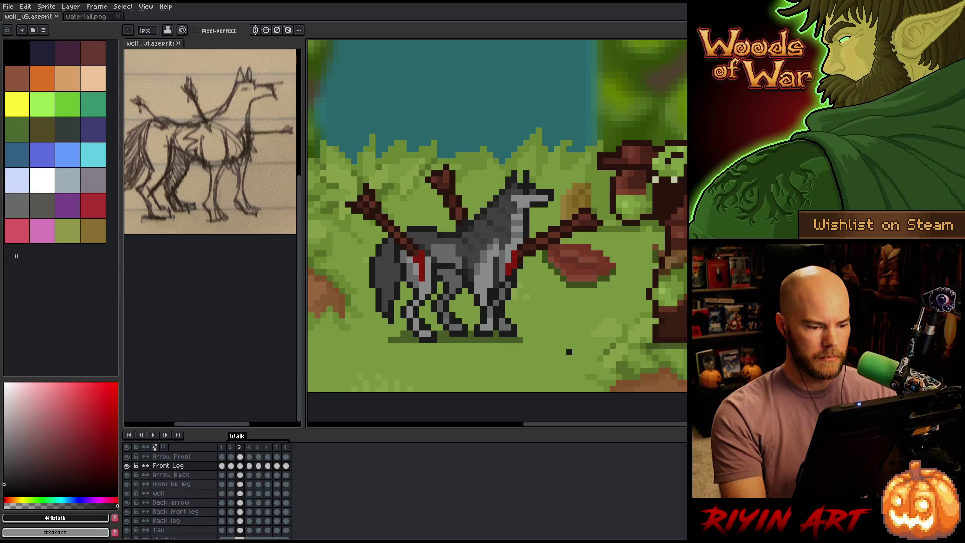
{"action": "key", "text": "Left"}
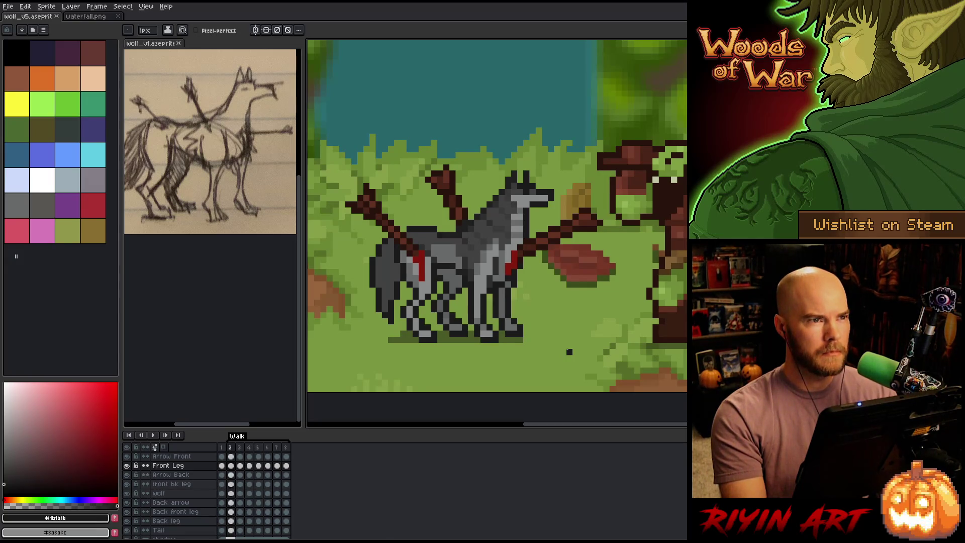
{"action": "key", "text": "Right"}
{"action": "key", "text": "Right"}
{"action": "key", "text": "Left"}
{"action": "key", "text": "Left"}
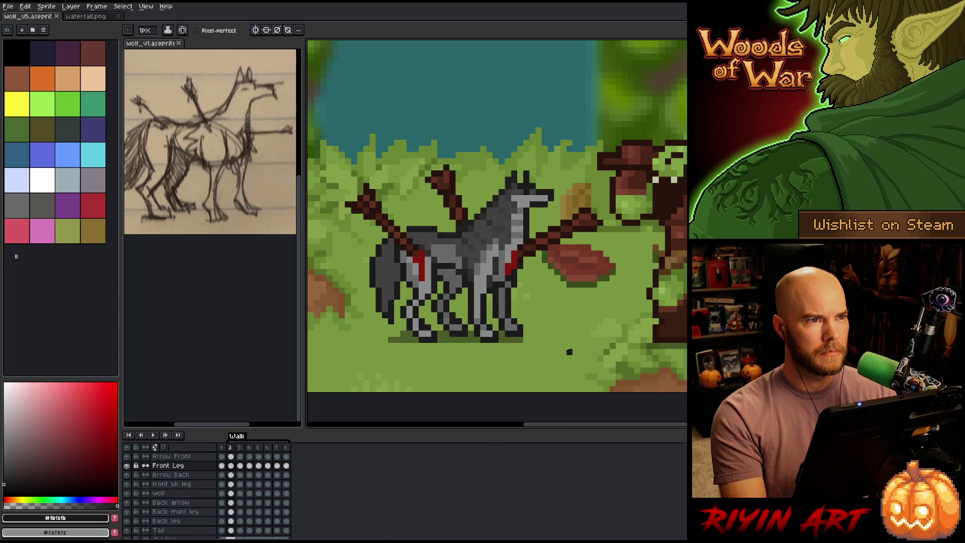
{"action": "key", "text": "Right"}
{"action": "key", "text": "Left"}
{"action": "key", "text": "Right"}
{"action": "key", "text": "Left"}
{"action": "key", "text": "Right"}
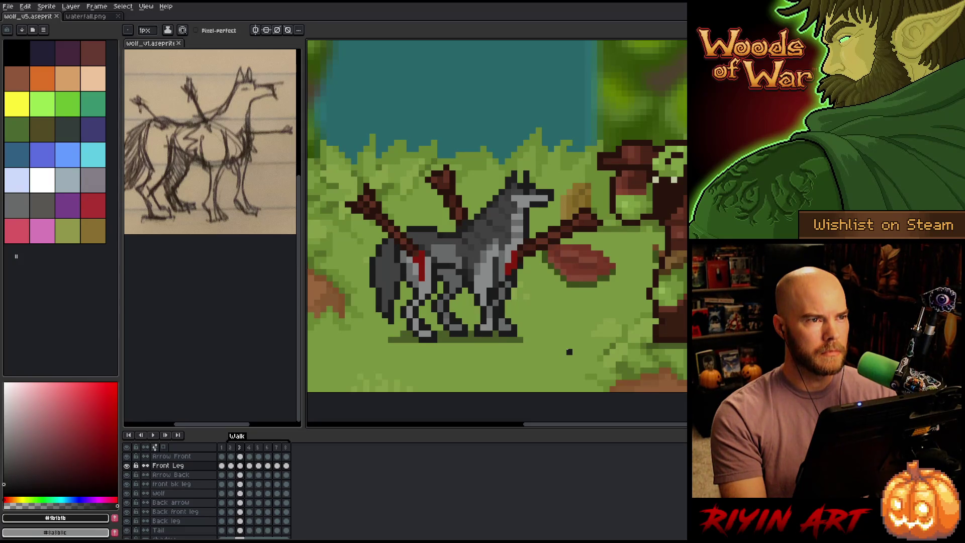
{"action": "key", "text": "Return"}
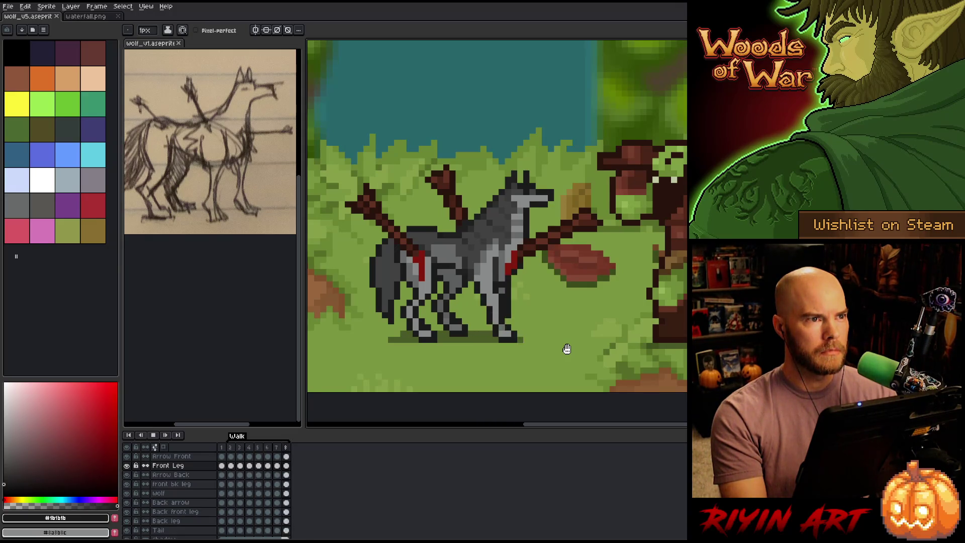
{"action": "key", "text": "Return"}
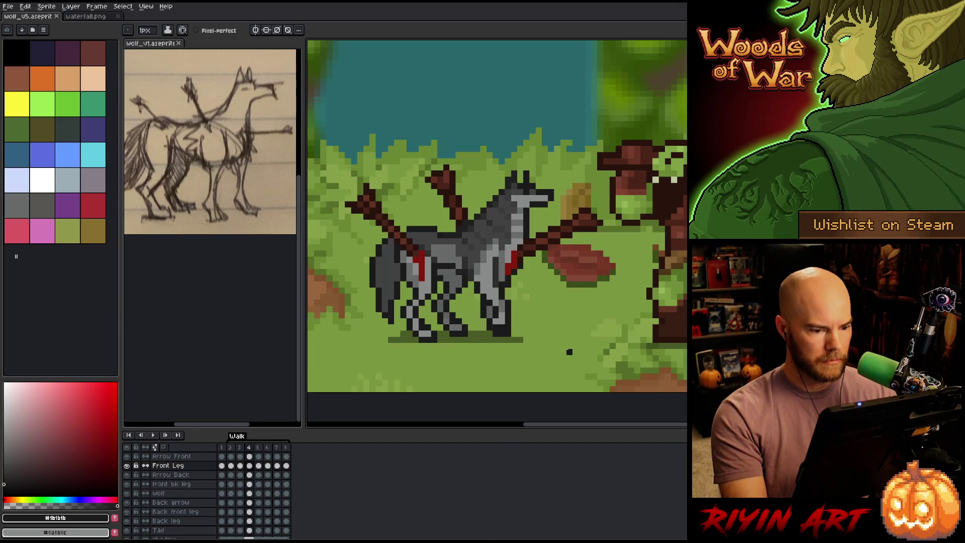
Step: Compare leg poses across frames 5 to 8, then add a ninth frame
{"action": "key", "text": "Right"}
{"action": "key", "text": "Right"}
{"action": "key", "text": "Left"}
{"action": "key", "text": "Right"}
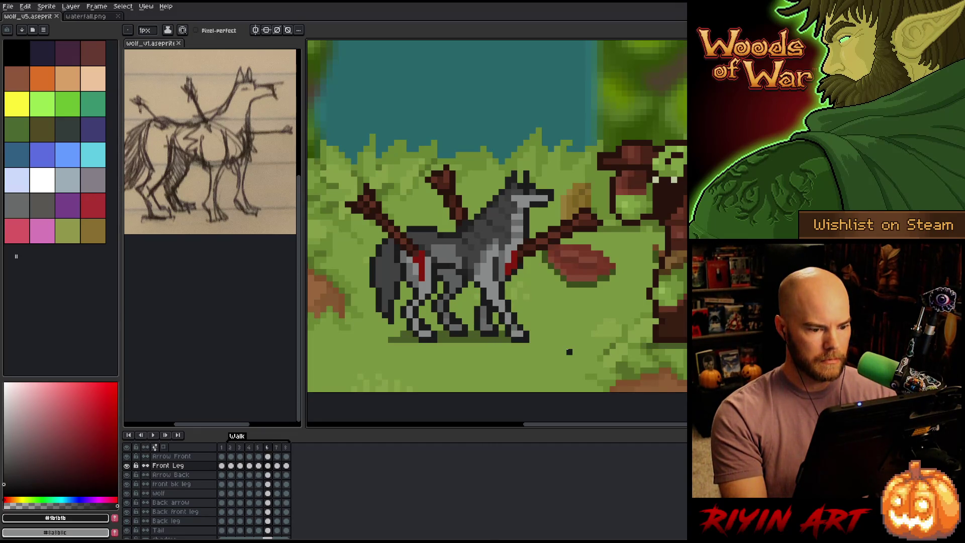
{"action": "key", "text": "Left"}
{"action": "key", "text": "Right"}
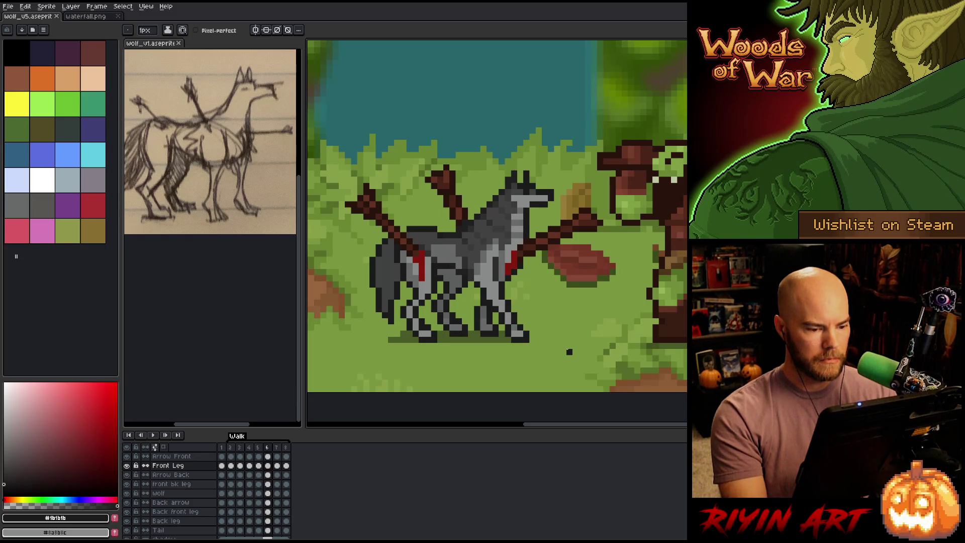
{"action": "key", "text": "Left"}
{"action": "key", "text": "Right"}
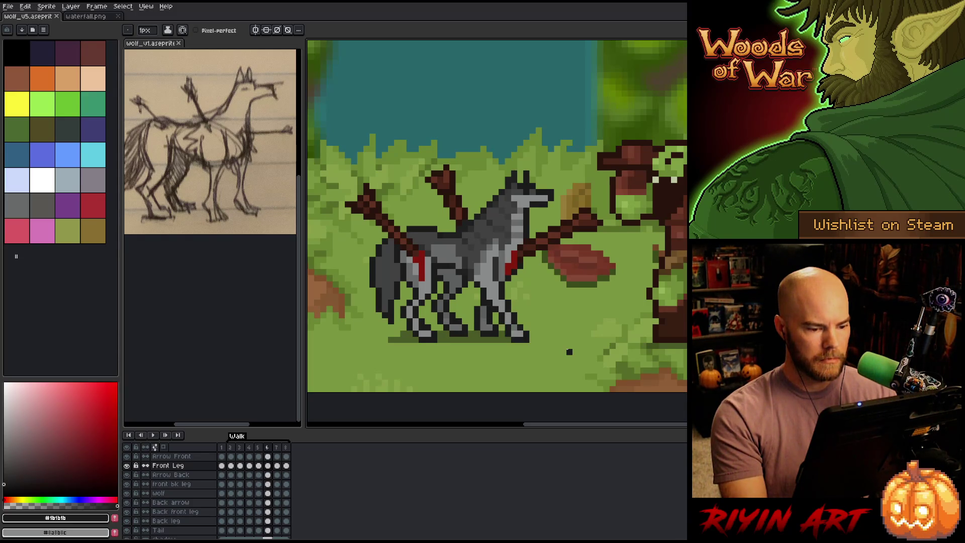
{"action": "key", "text": "Right"}
{"action": "key", "text": "Right"}
{"action": "key", "text": "Left"}
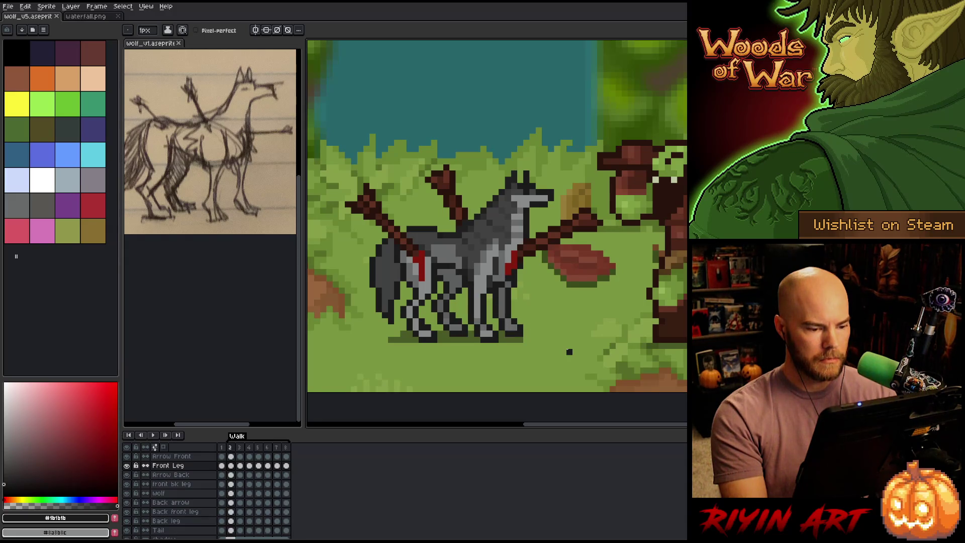
{"action": "key", "text": "Right"}
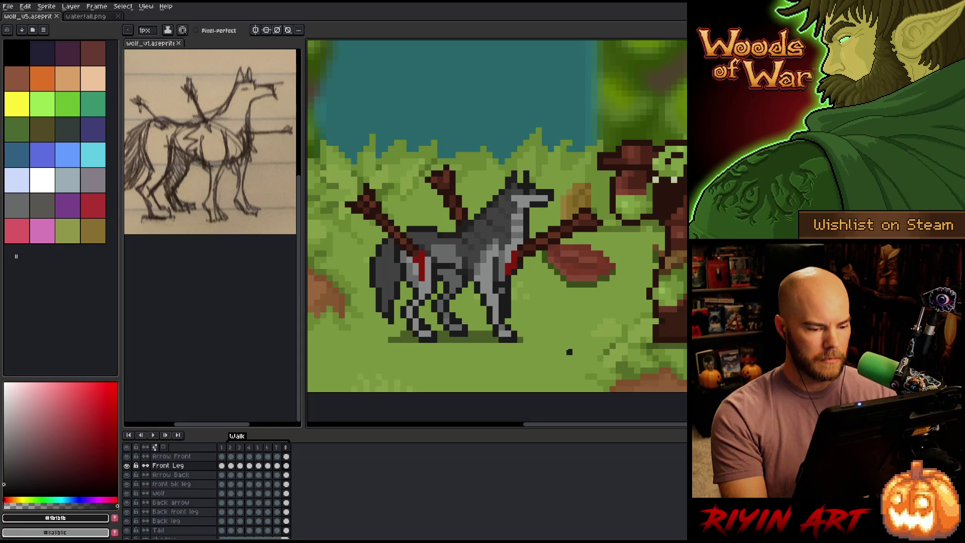
{"action": "key", "text": "Right"}
{"action": "key", "text": "Right"}
{"action": "key", "text": "Right"}
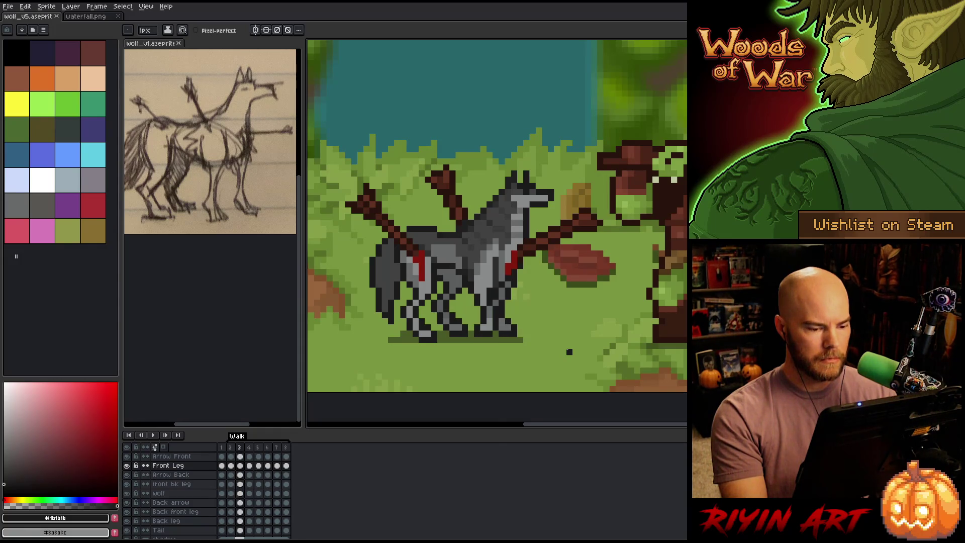
{"action": "key", "text": "Left"}
{"action": "key", "text": "Left"}
{"action": "key", "text": "Left"}
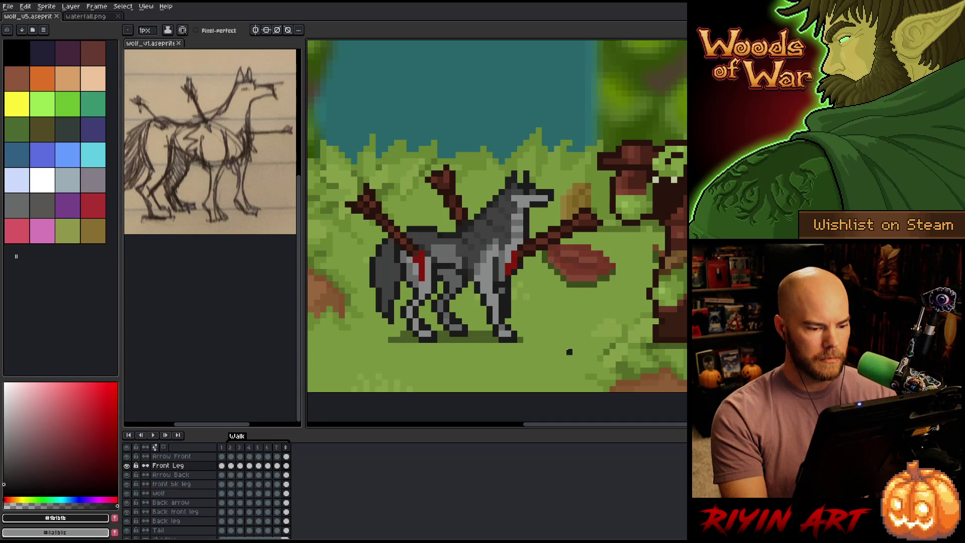
{"action": "key", "text": "Right"}
{"action": "key", "text": "Left"}
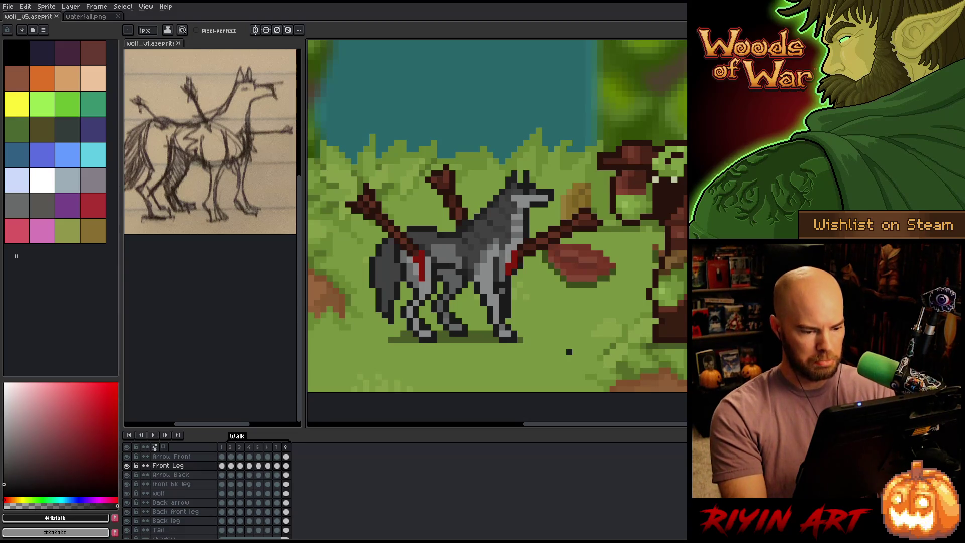
{"action": "key", "text": "alt+n"}
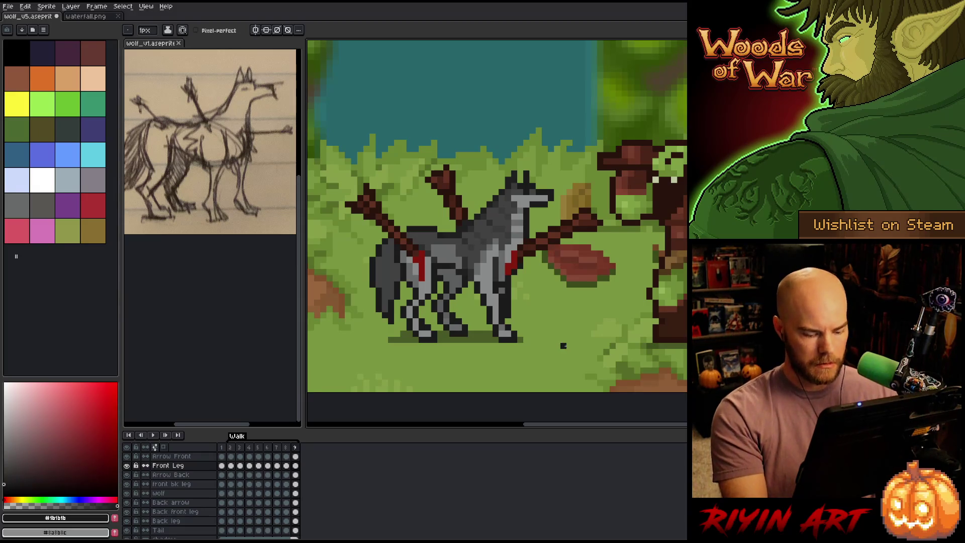
Step: Solo the Front Leg layer, nudge its lower leg one pixel left, then show all layers
{"action": "key", "text": "m"}
{"action": "left_click", "coordinate": [126, 466], "text": "alt"}
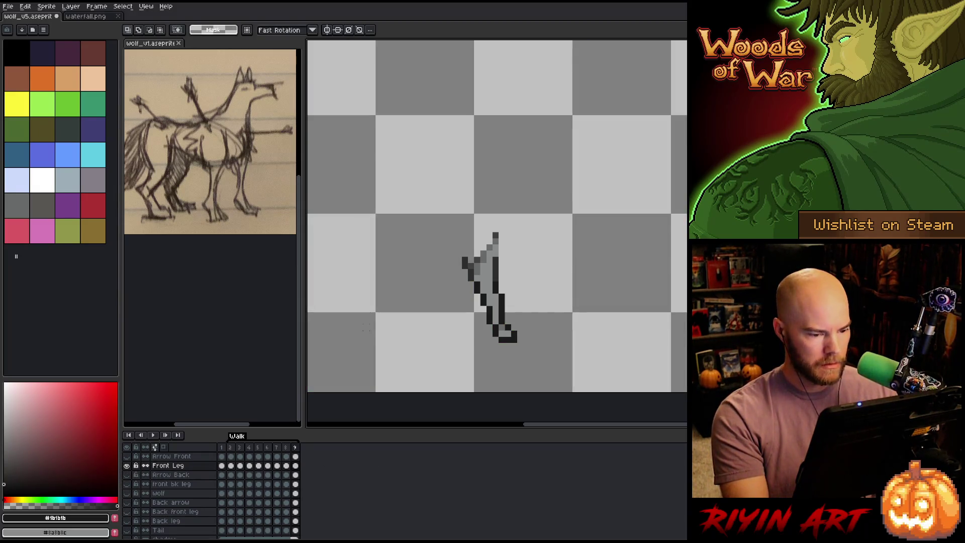
{"action": "left_click_drag", "start_coordinate": [535, 360], "coordinate": [406, 304]}
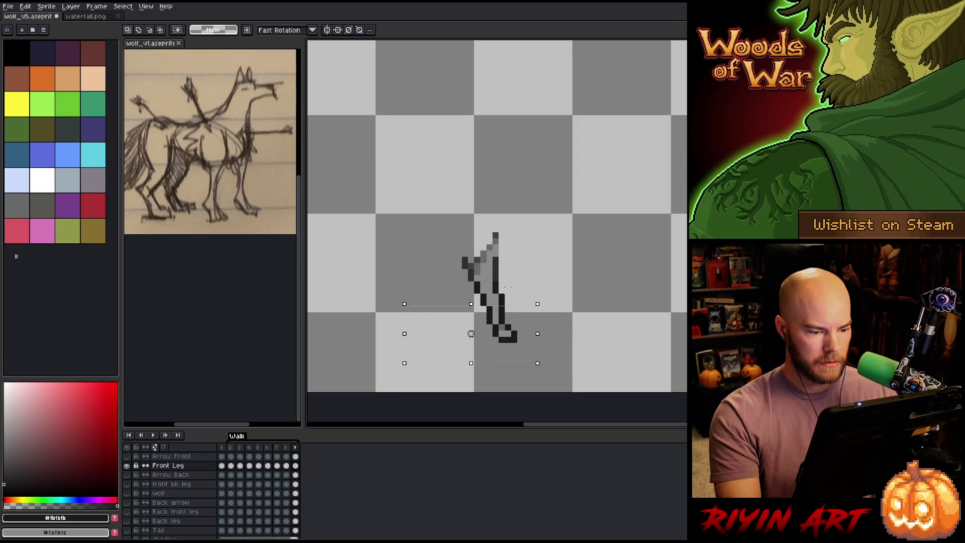
{"action": "left_click_drag", "start_coordinate": [518, 286], "coordinate": [467, 337]}
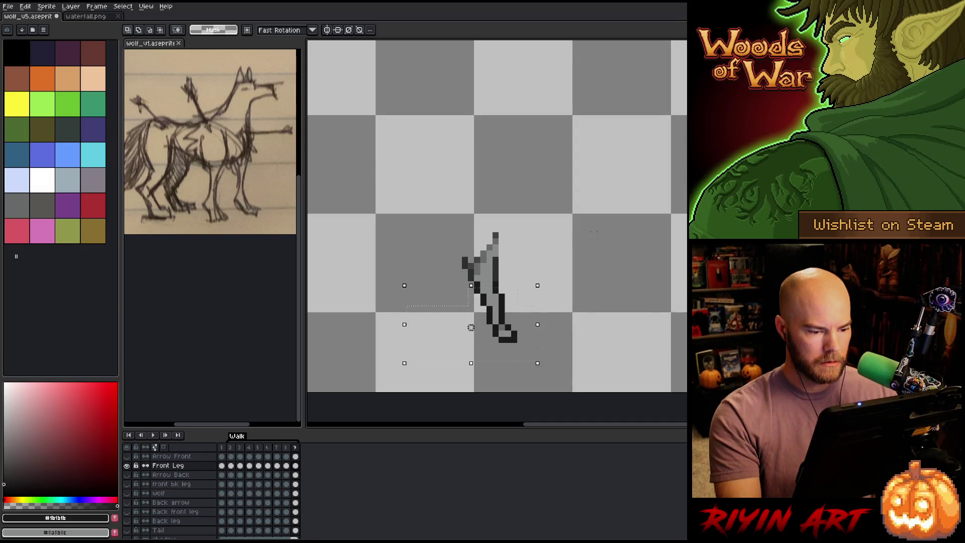
{"action": "mouse_move", "coordinate": [552, 367]}
{"action": "left_mouse_down"}
{"action": "mouse_move", "coordinate": [446, 325]}
{"action": "mouse_move", "coordinate": [422, 289]}
{"action": "left_mouse_up"}
{"action": "key", "text": "Left"}
{"action": "key", "text": "ctrl+d"}
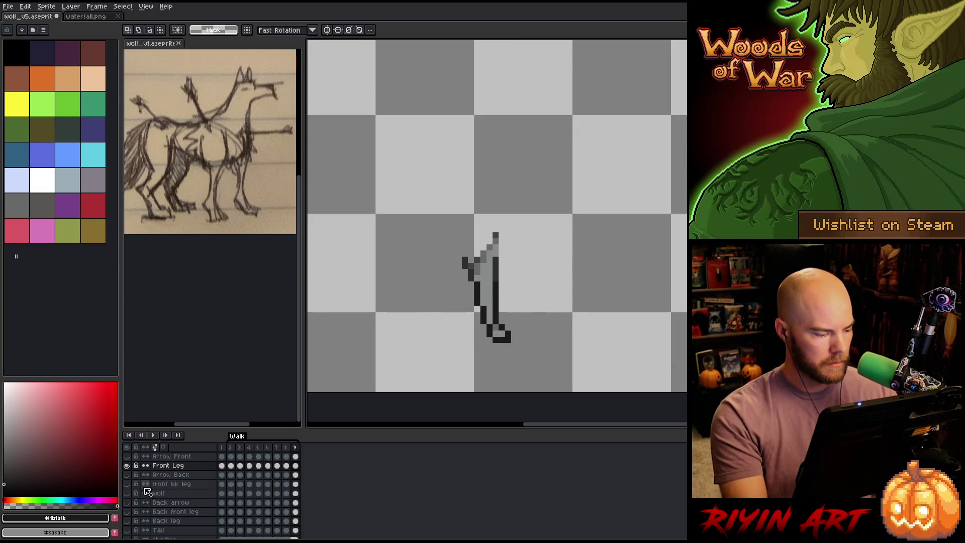
{"action": "left_click", "coordinate": [127, 466], "text": "alt"}
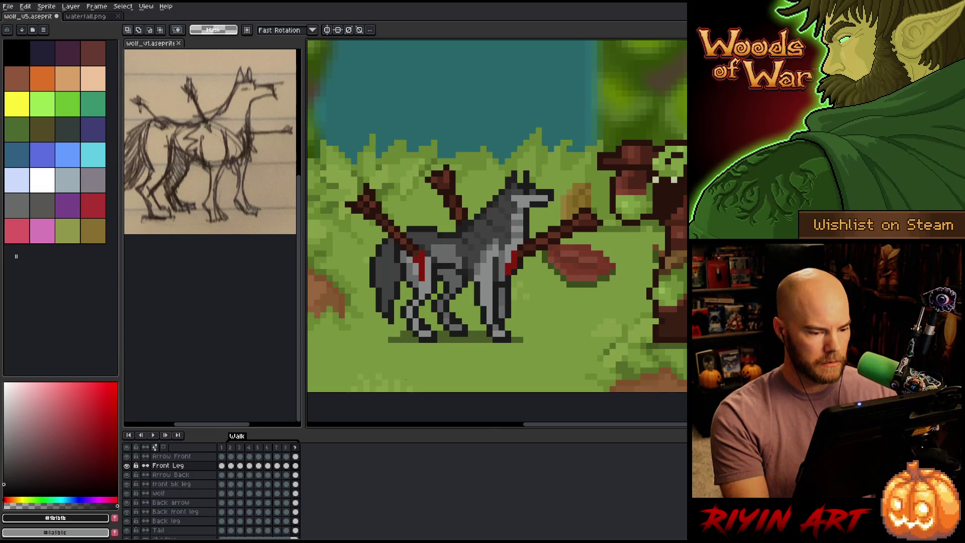
Step: Solo the Back front leg layer and nudge its lower leg one pixel right
{"action": "left_click", "coordinate": [295, 511]}
{"action": "left_click", "coordinate": [127, 512], "text": "alt"}
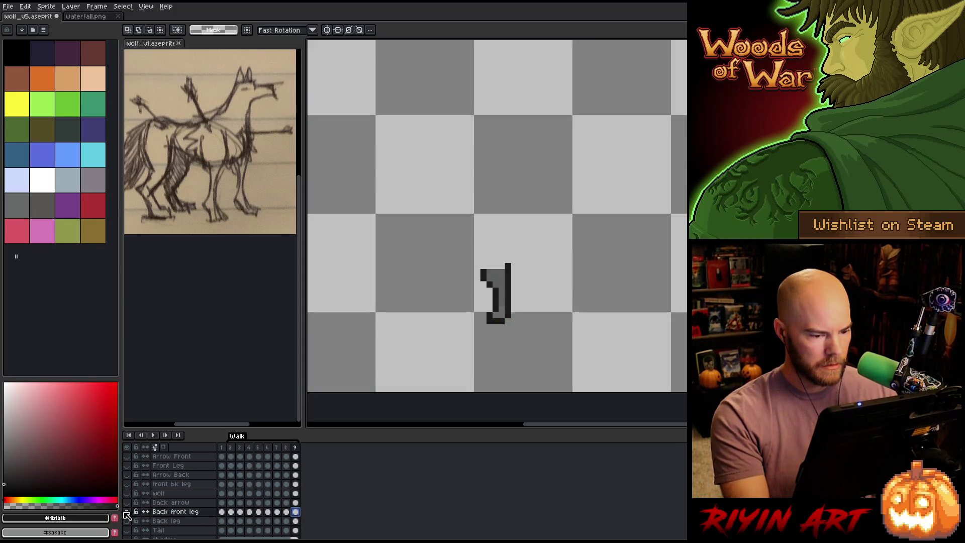
{"action": "mouse_move", "coordinate": [531, 363]}
{"action": "left_mouse_down"}
{"action": "mouse_move", "coordinate": [438, 330]}
{"action": "mouse_move", "coordinate": [417, 298]}
{"action": "left_mouse_up"}
{"action": "key", "text": "Right"}
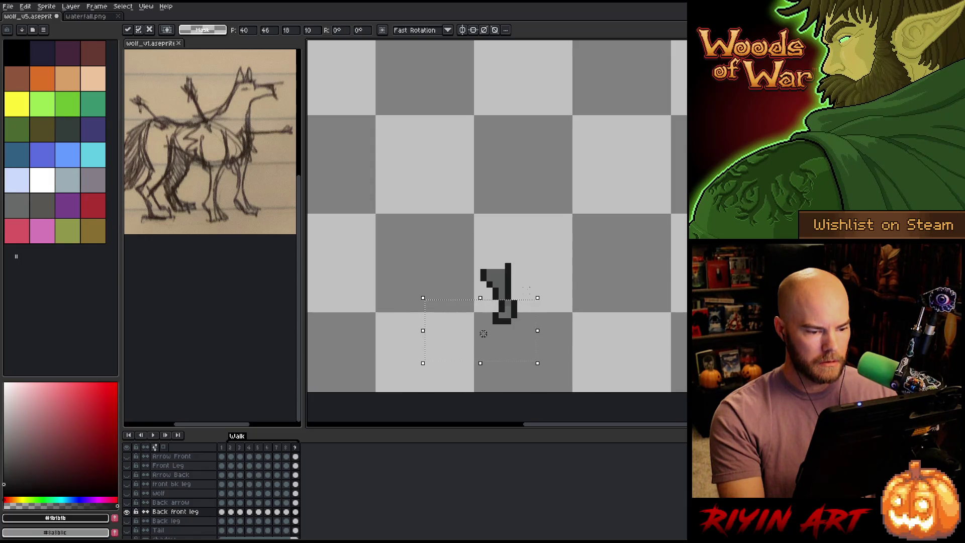
{"action": "key", "text": "ctrl+d"}
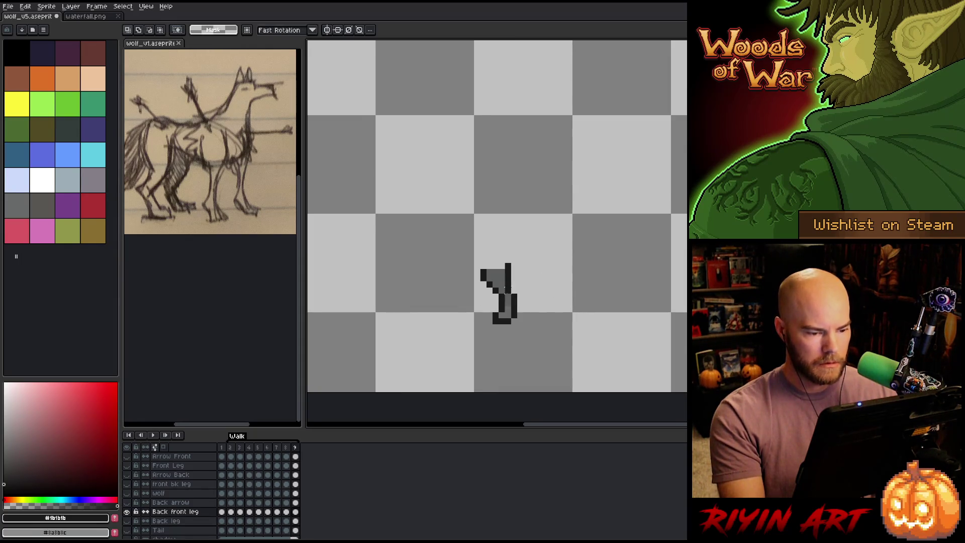
{"action": "left_click_drag", "start_coordinate": [496, 286], "coordinate": [519, 297]}
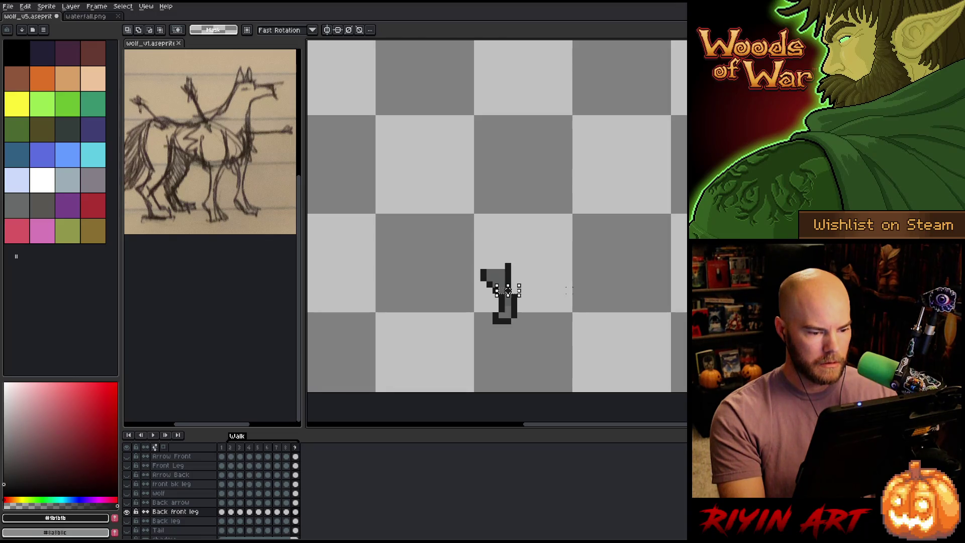
{"action": "key", "text": "ctrl+d"}
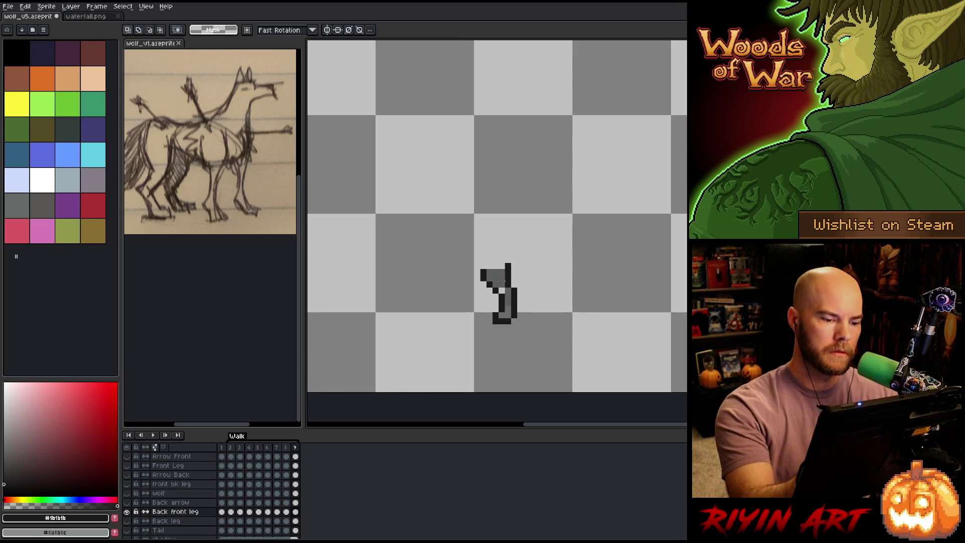
Step: Switch to the pencil and compare the back front leg between frames 8 and 9
{"action": "key", "text": "b"}
{"action": "key", "text": "comma"}
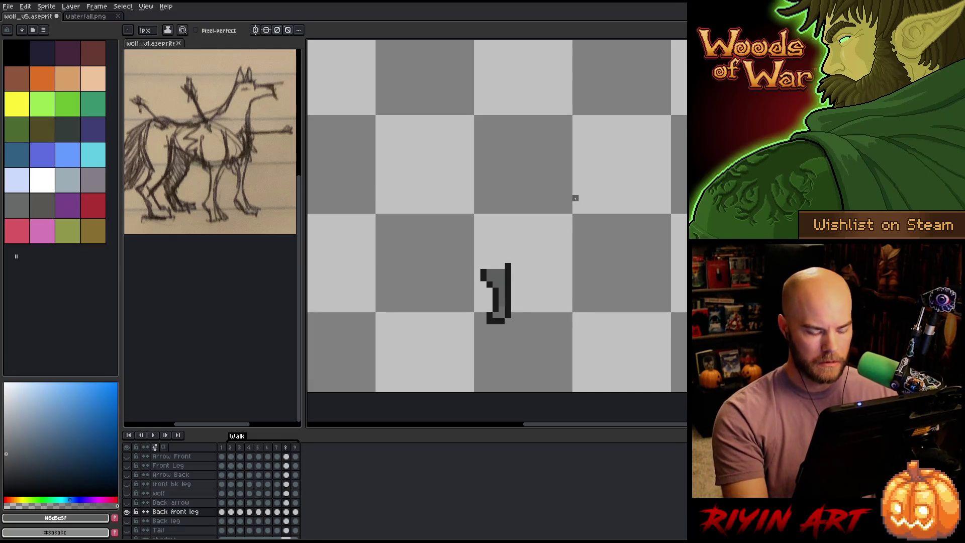
{"action": "key", "text": "period"}
{"action": "key", "text": "comma"}
{"action": "key", "text": "period"}
{"action": "key", "text": "comma"}
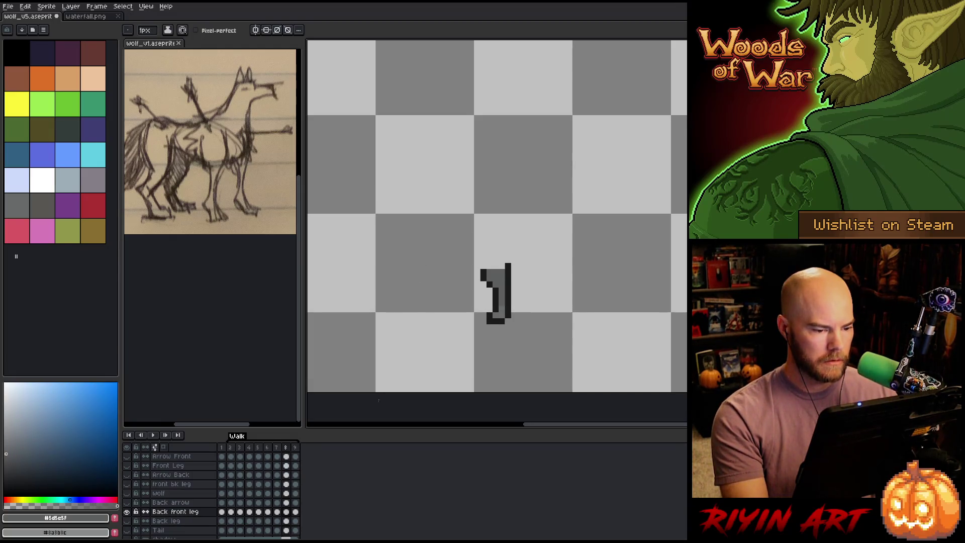
{"action": "key", "text": "period"}
Step: Show all of the wolf's layers and flip between frame 9 and the frame before it
{"action": "left_click", "coordinate": [127, 511], "text": "alt"}
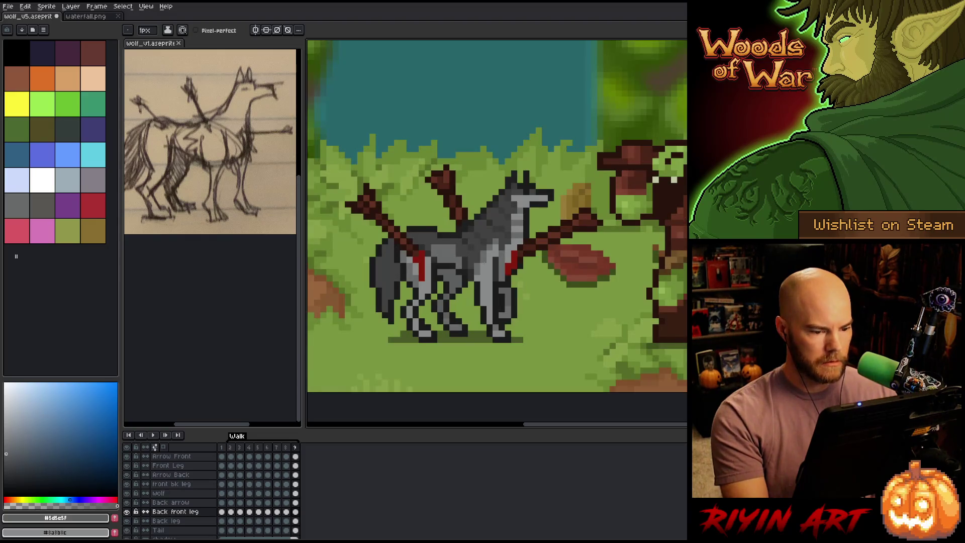
{"action": "key", "text": "comma"}
{"action": "key", "text": "period"}
{"action": "key", "text": "comma"}
{"action": "key", "text": "period"}
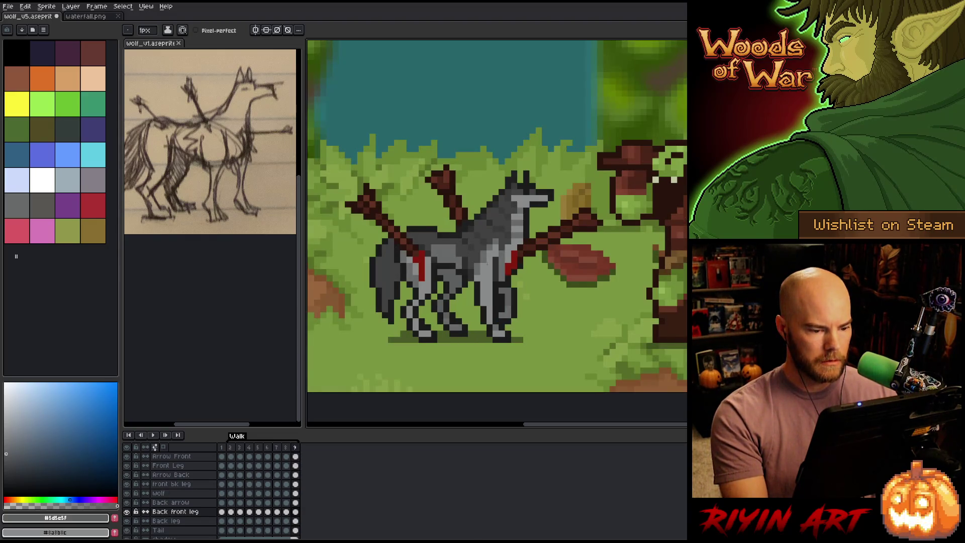
{"action": "key", "text": "comma"}
{"action": "key", "text": "period"}
{"action": "key", "text": "comma"}
{"action": "key", "text": "period"}
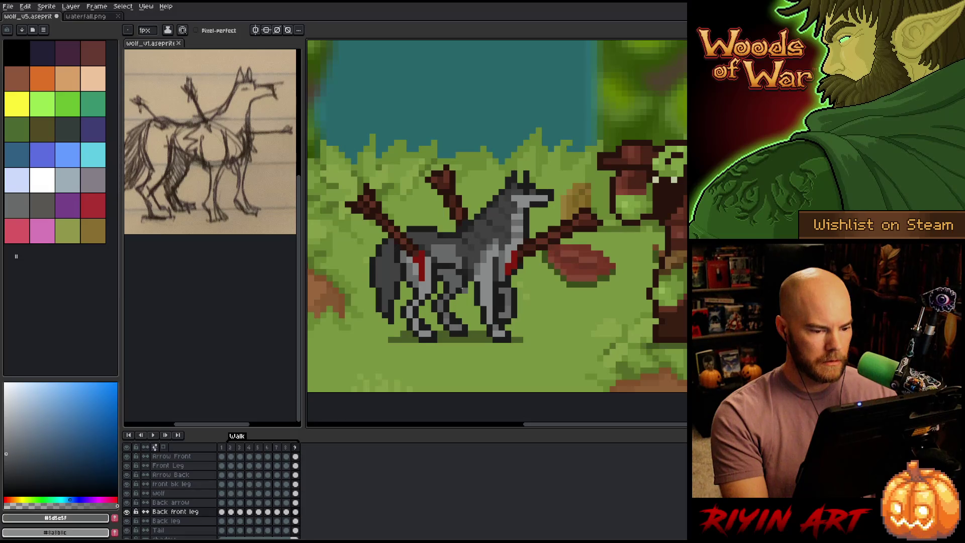
Step: Flip back and forth between frames 2 and 9 to compare the leg poses
{"action": "key", "text": "period"}
{"action": "key", "text": "period"}
{"action": "key", "text": "comma"}
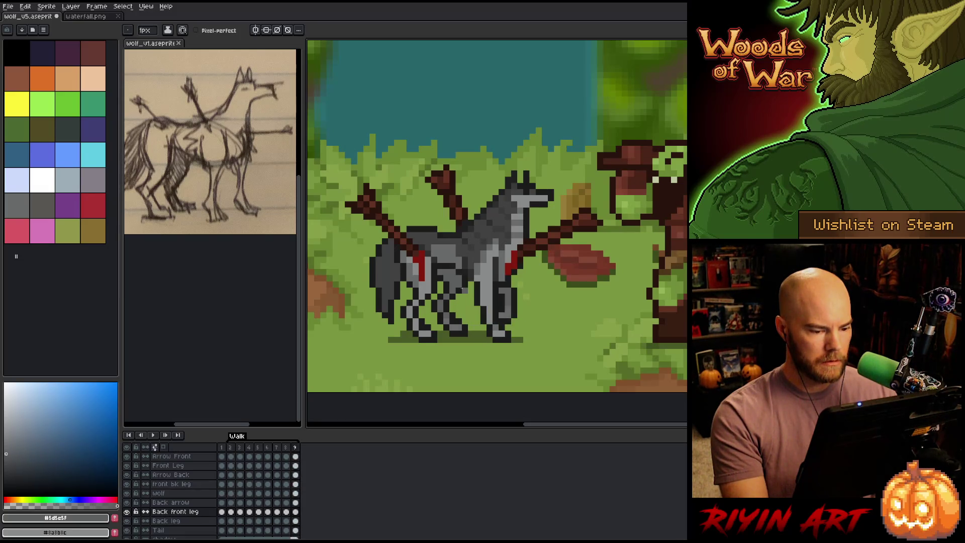
{"action": "key", "text": "period"}
{"action": "key", "text": "comma"}
{"action": "key", "text": "period"}
{"action": "key", "text": "comma"}
{"action": "key", "text": "period"}
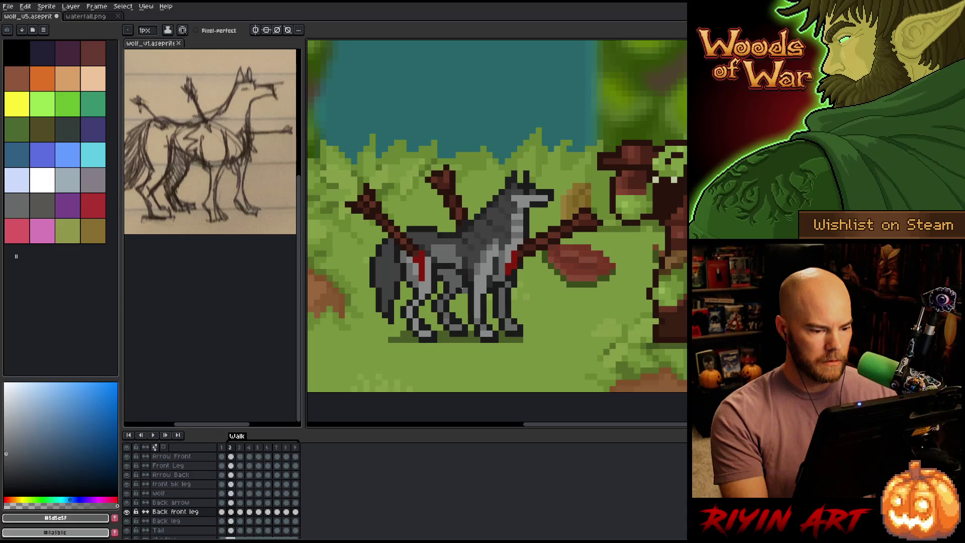
{"action": "key", "text": "comma"}
{"action": "key", "text": "period"}
{"action": "key", "text": "comma"}
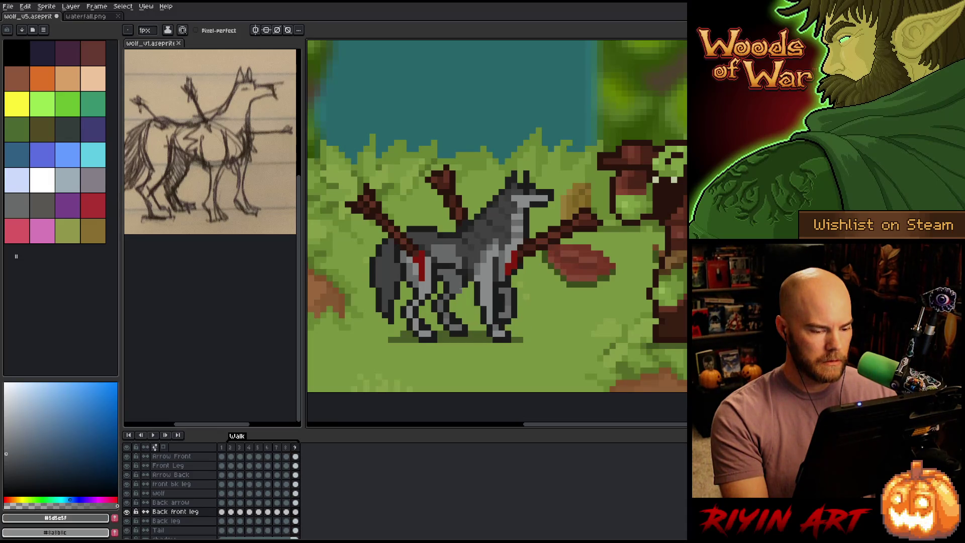
{"action": "key", "text": "period"}
{"action": "key", "text": "comma"}
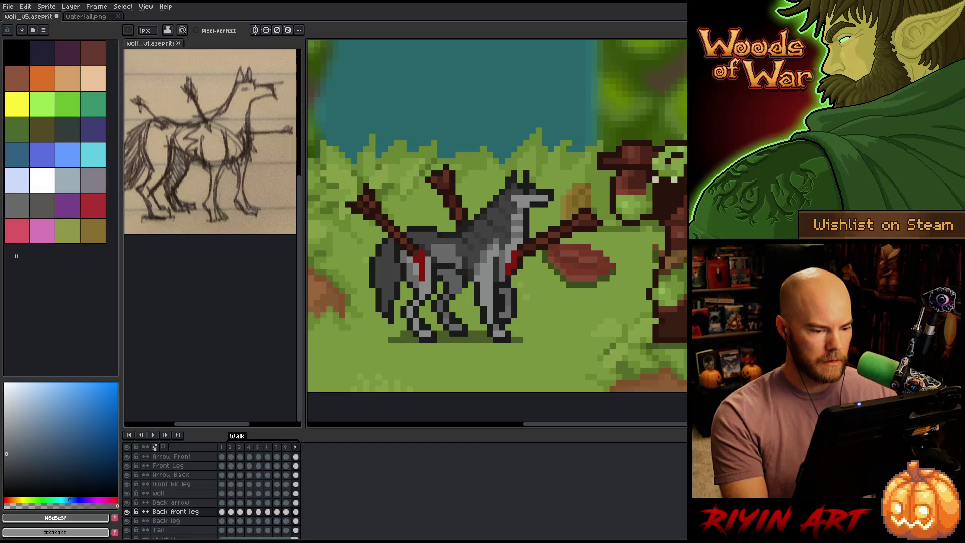
{"action": "key", "text": "period"}
{"action": "key", "text": "comma"}
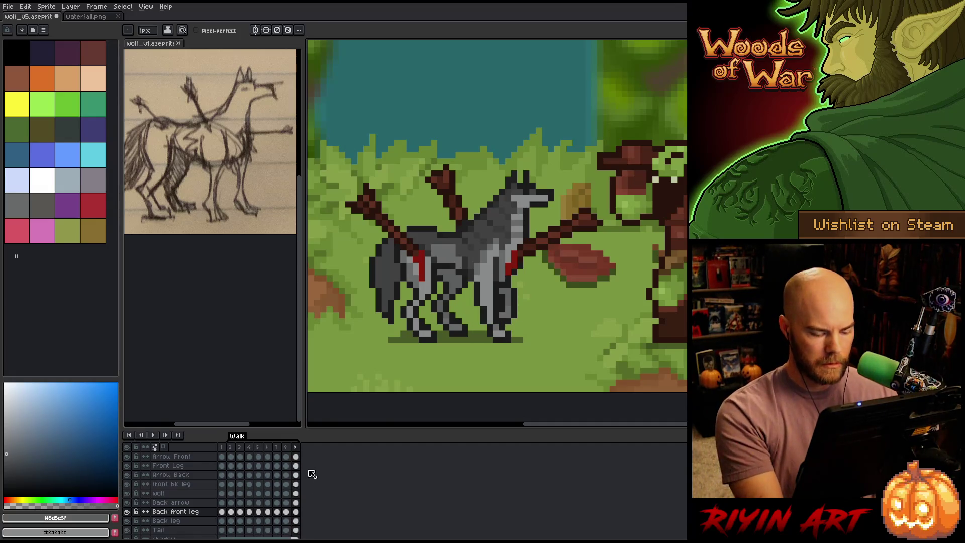
Step: Add frame 10 and nudge the selected lower legs one pixel right
{"action": "key", "text": "alt+n"}
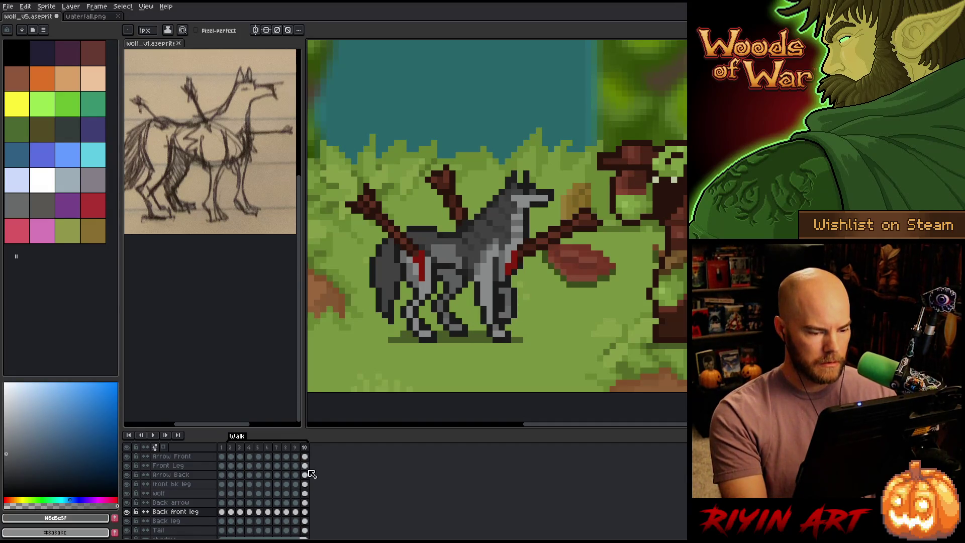
{"action": "key", "text": "m"}
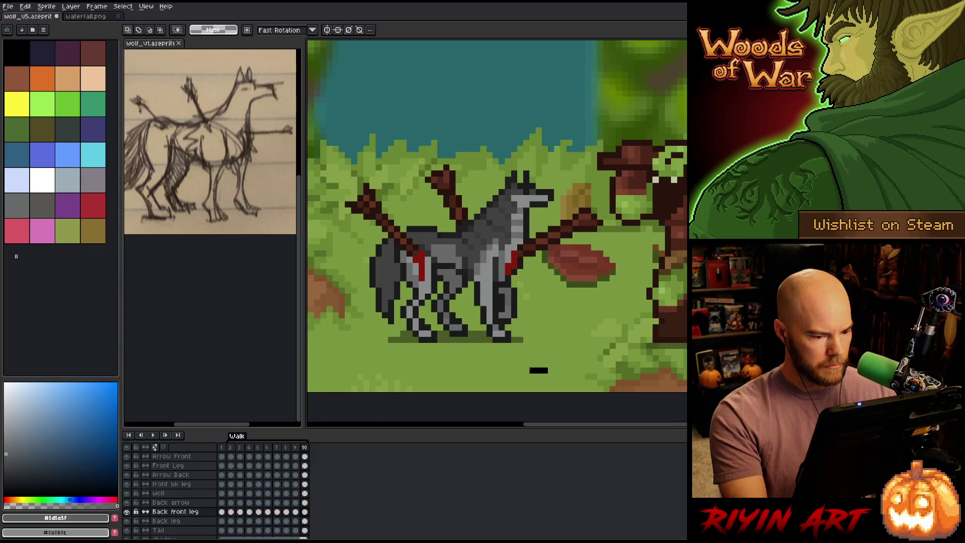
{"action": "left_click_drag", "start_coordinate": [544, 375], "coordinate": [429, 304]}
{"action": "key", "text": "Right"}
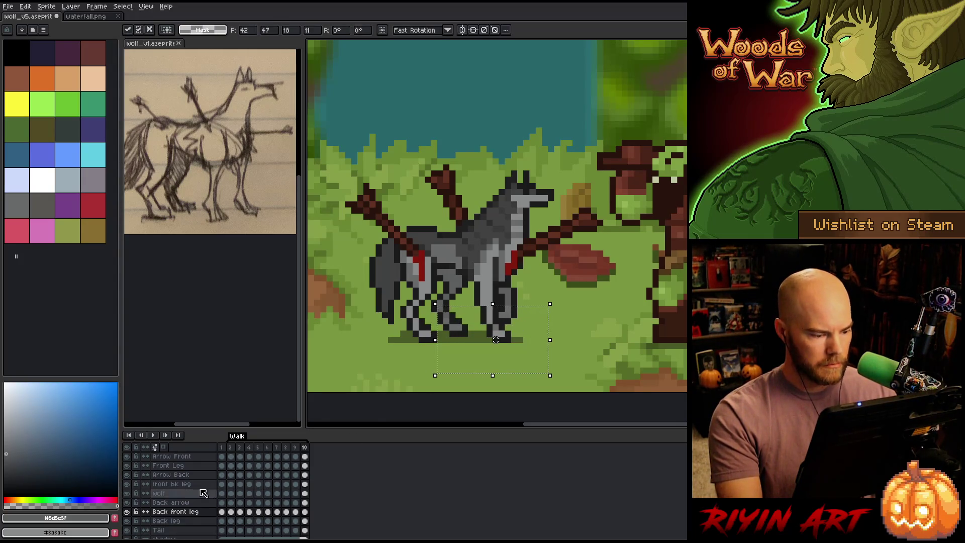
Step: On the Front Leg layer, move the lower leg one pixel left and commit it
{"action": "left_click", "coordinate": [495, 340], "text": "ctrl"}
{"action": "left_click_drag", "start_coordinate": [495, 340], "coordinate": [489, 340]}
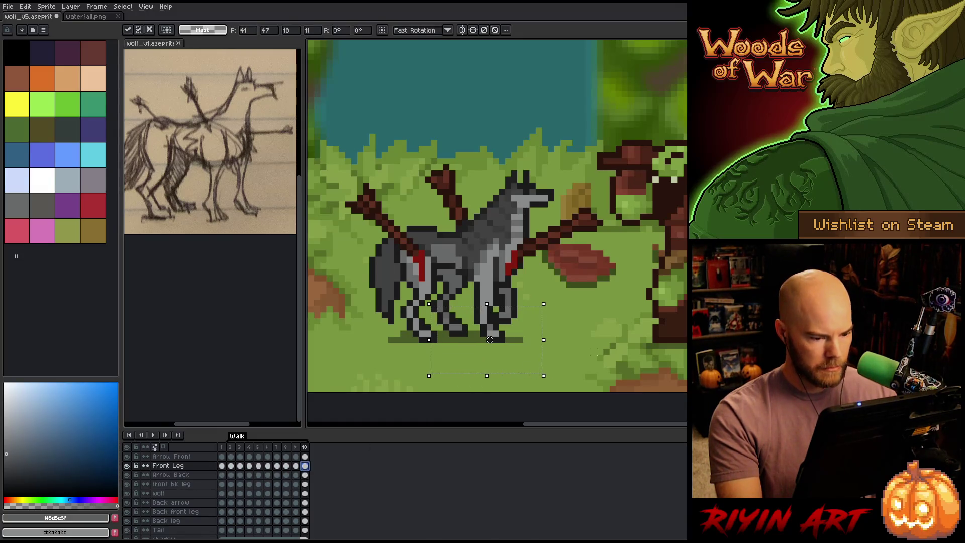
{"action": "key", "text": "Return"}
{"action": "key", "text": "Return"}
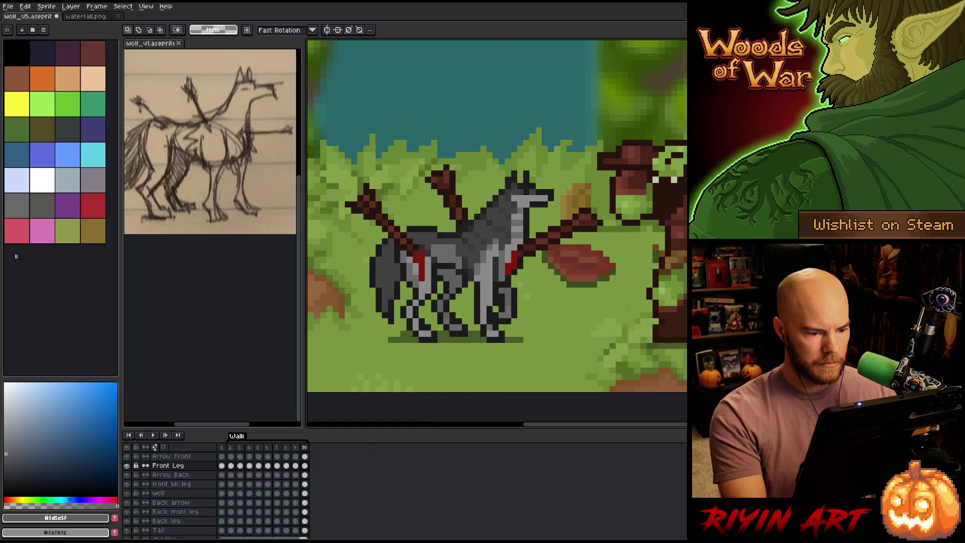
{"action": "key", "text": "Left"}
{"action": "key", "text": "Left"}
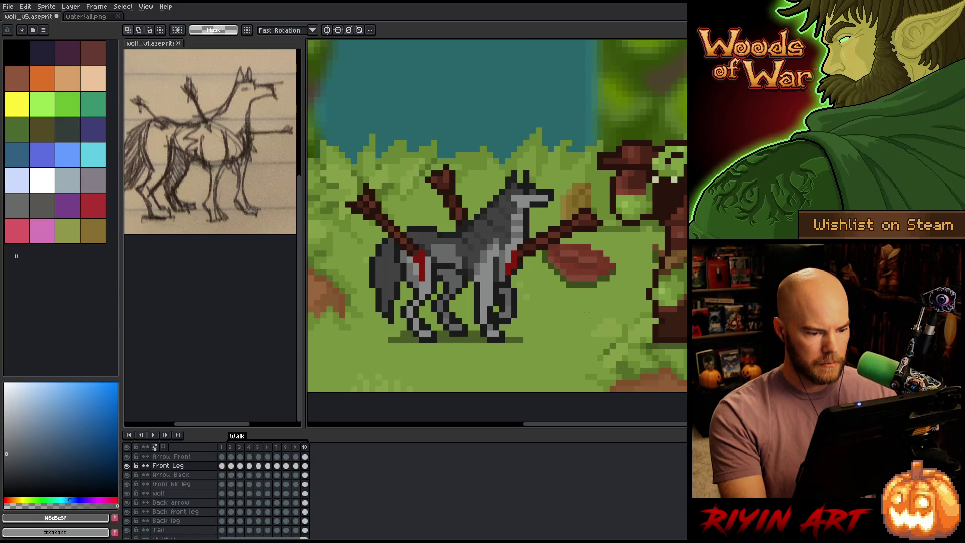
{"action": "left_click", "coordinate": [166, 493]}
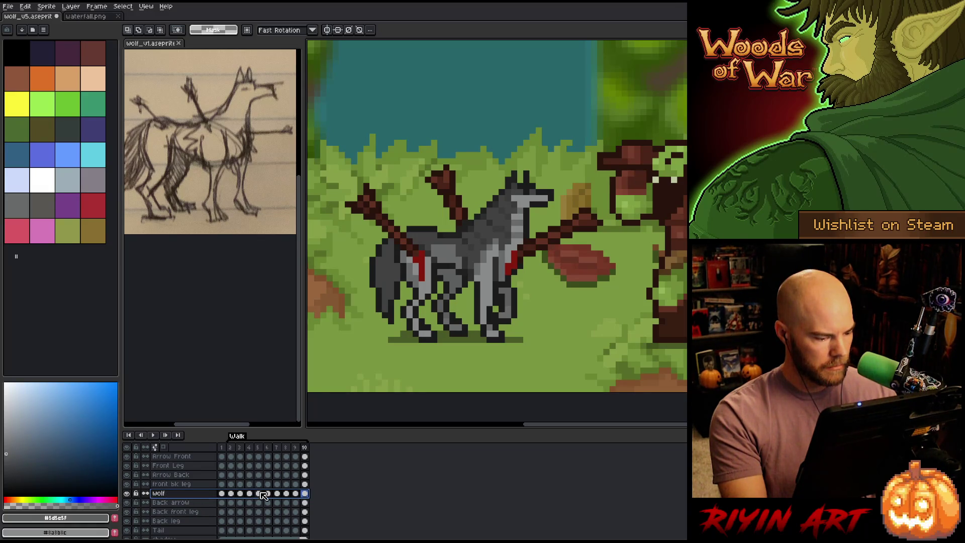
{"action": "left_click", "coordinate": [305, 521]}
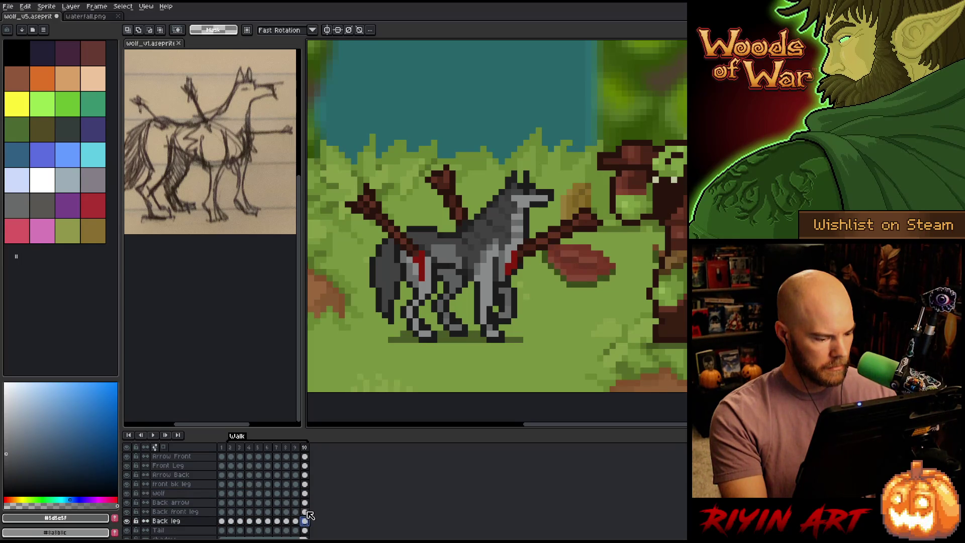
Step: Solo the Back front leg layer and shift its lower section to the right
{"action": "left_click", "coordinate": [305, 511]}
{"action": "key", "text": "alt+h"}
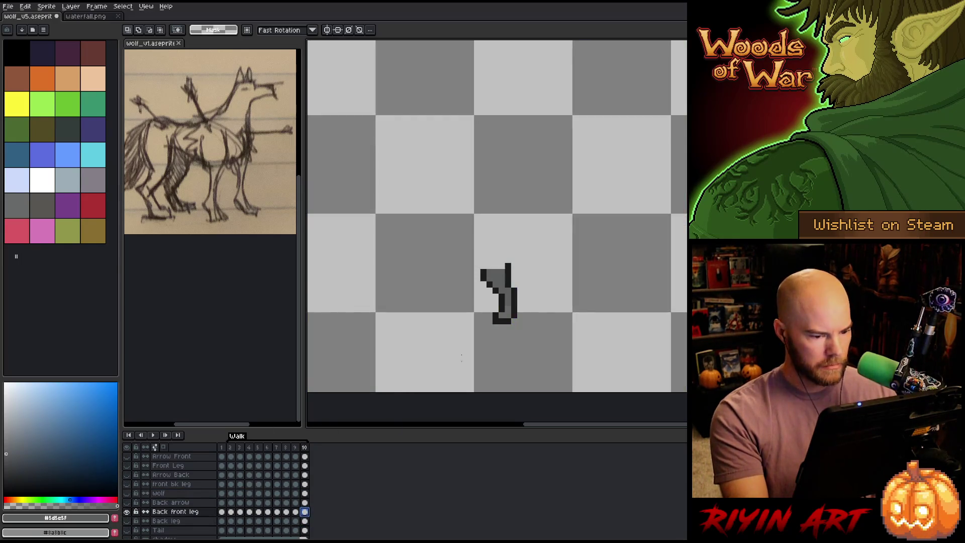
{"action": "left_click_drag", "start_coordinate": [599, 332], "coordinate": [435, 298]}
{"action": "left_click_drag", "start_coordinate": [514, 315], "coordinate": [521, 315]}
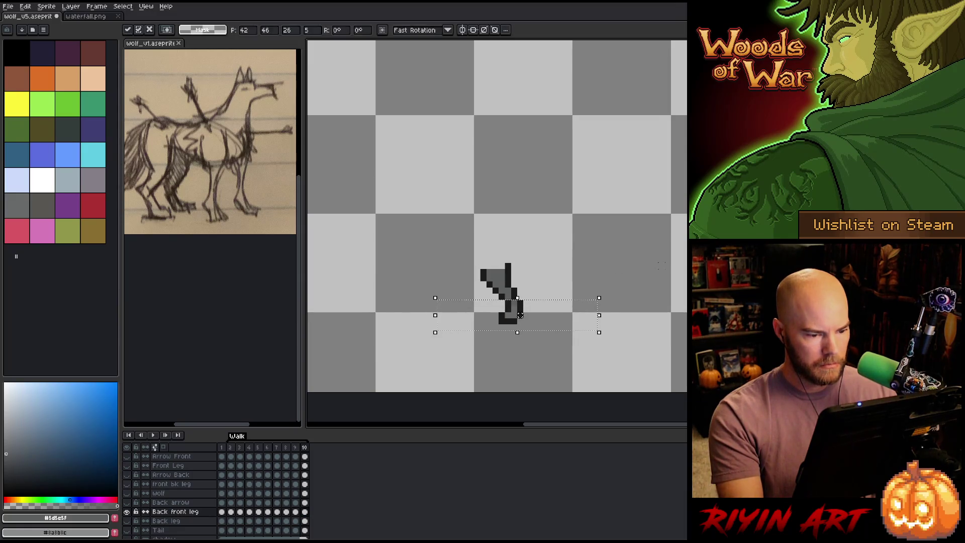
{"action": "key", "text": "ctrl+d"}
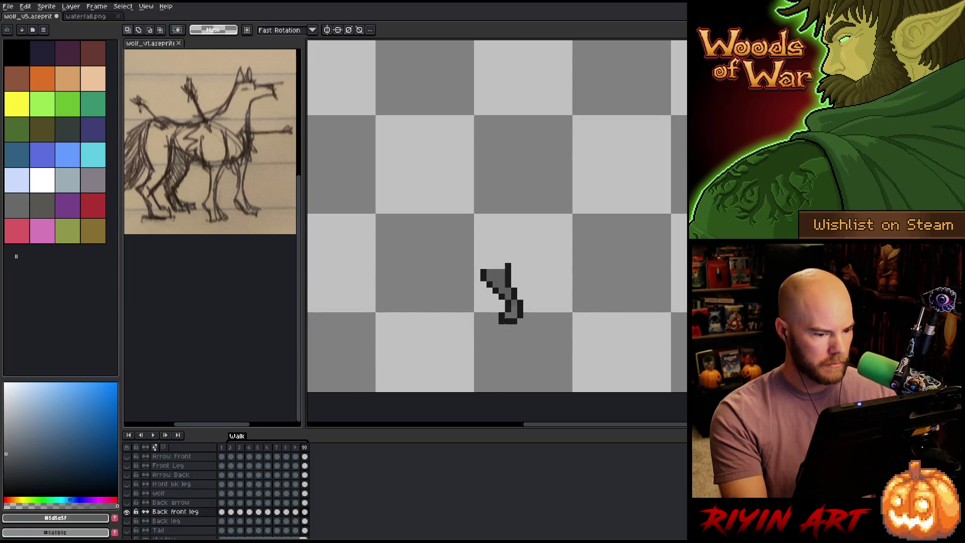
Step: Raise the back front leg's foot by one pixel and return to the pencil
{"action": "mouse_move", "coordinate": [548, 351]}
{"action": "left_mouse_down"}
{"action": "mouse_move", "coordinate": [469, 312]}
{"action": "mouse_move", "coordinate": [456, 295]}
{"action": "left_mouse_up"}
{"action": "left_click_drag", "start_coordinate": [502, 328], "coordinate": [503, 321]}
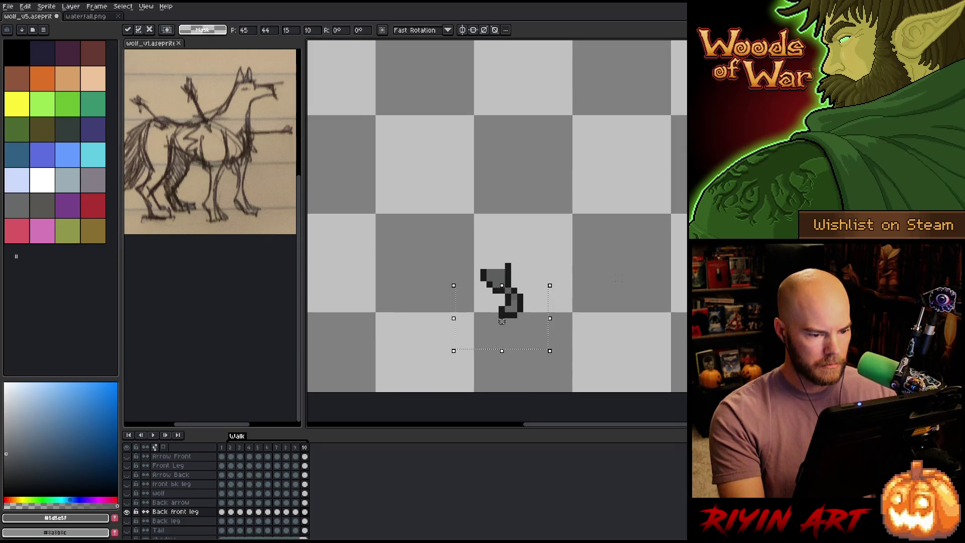
{"action": "key", "text": "ctrl+d"}
{"action": "key", "text": "b"}
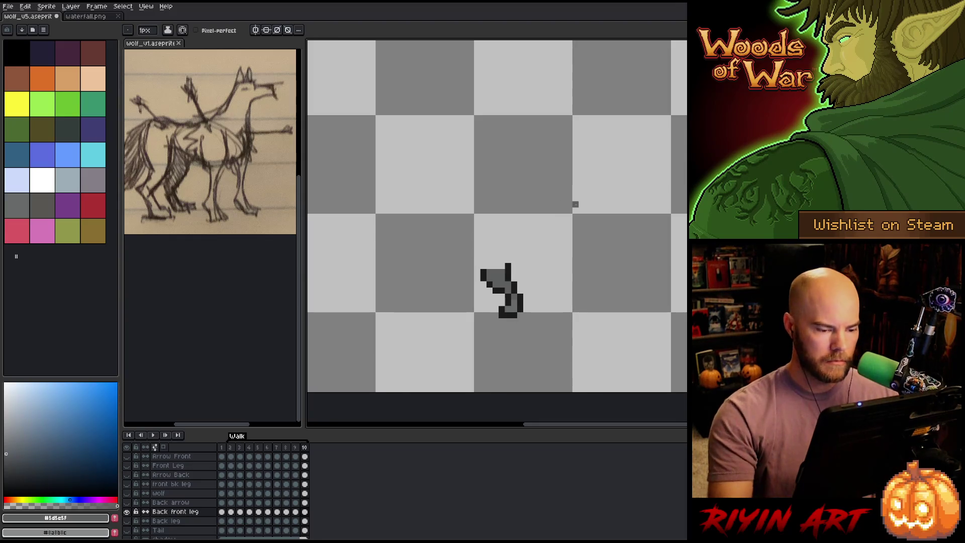
{"action": "left_click", "coordinate": [127, 512], "text": "alt"}
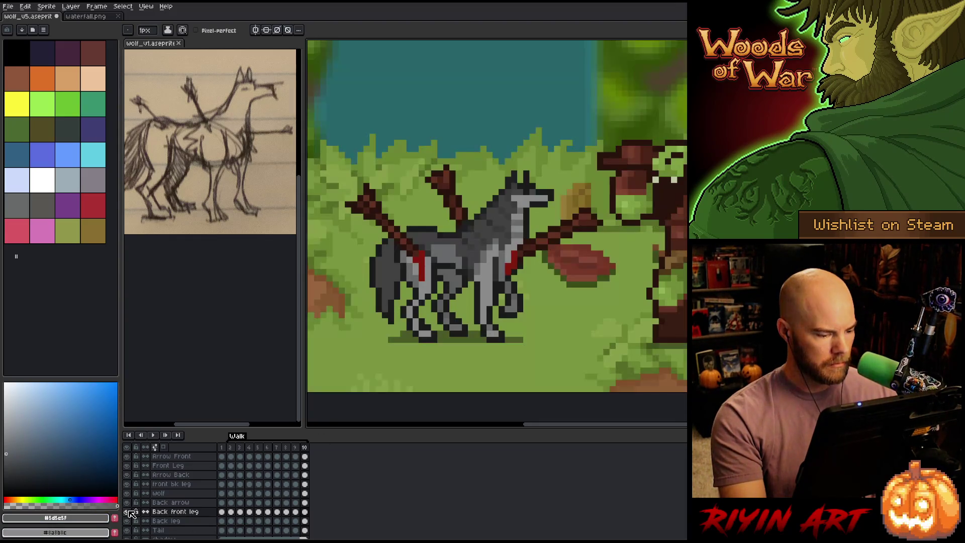
{"action": "key", "text": "Return"}
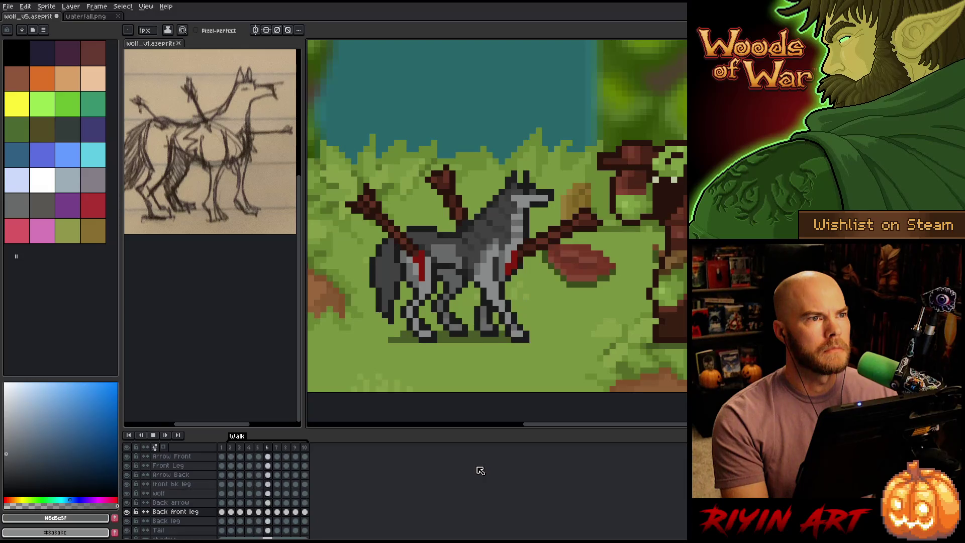
{"action": "key", "text": "Return"}
{"action": "key", "text": "Right"}
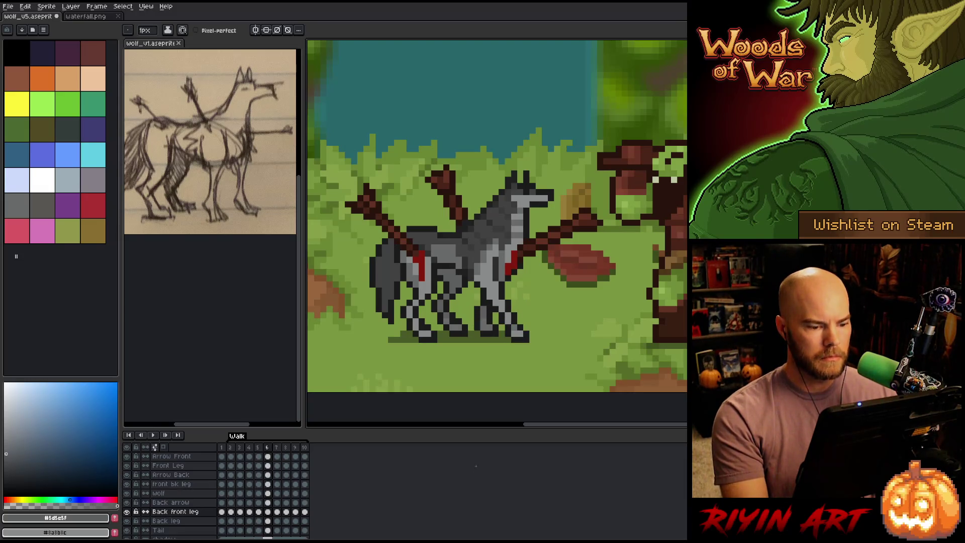
{"action": "key", "text": "Left"}
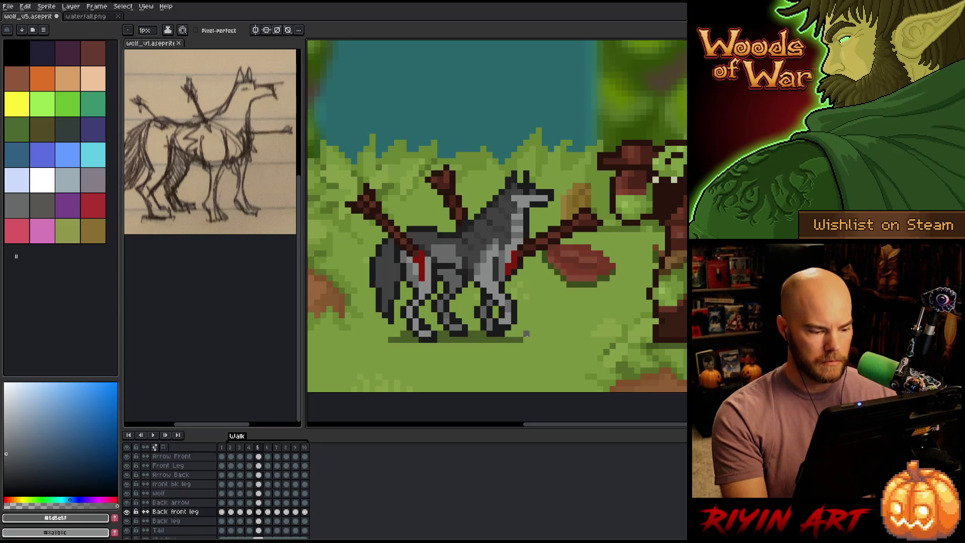
{"action": "key", "text": "m"}
Step: Select the front legs on the Front Leg layer's frame 5 cel and nudge them slightly
{"action": "left_click", "coordinate": [179, 466]}
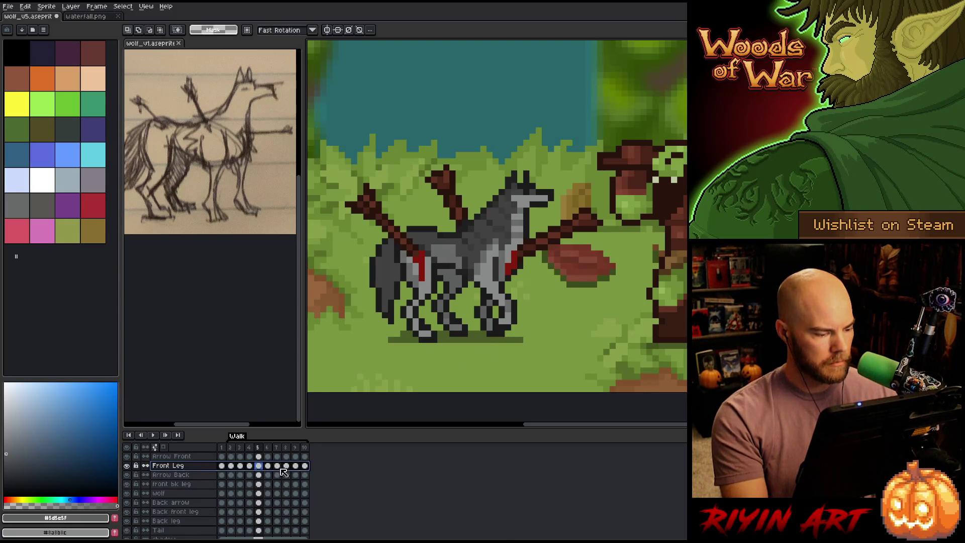
{"action": "left_click", "coordinate": [261, 468]}
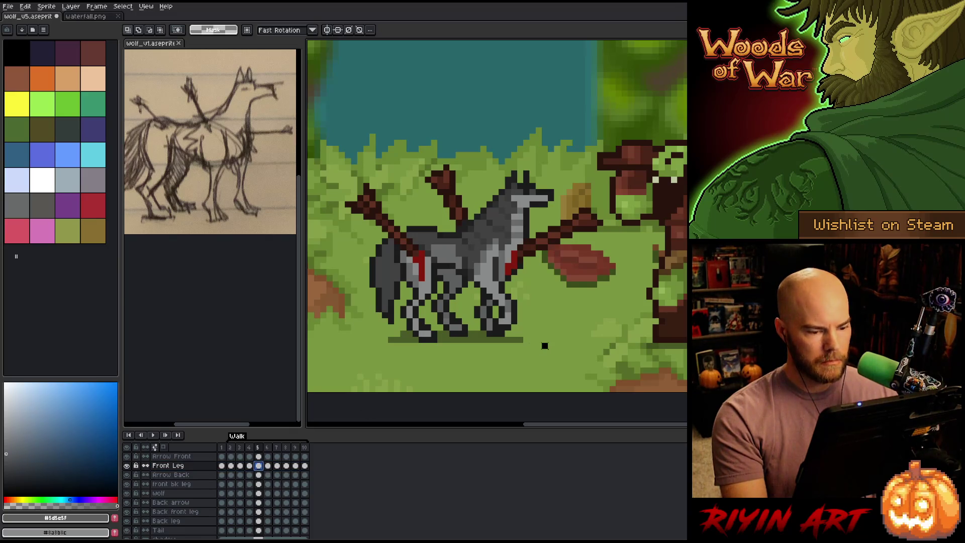
{"action": "left_click_drag", "start_coordinate": [545, 346], "coordinate": [431, 312]}
{"action": "key", "text": "ctrl+d"}
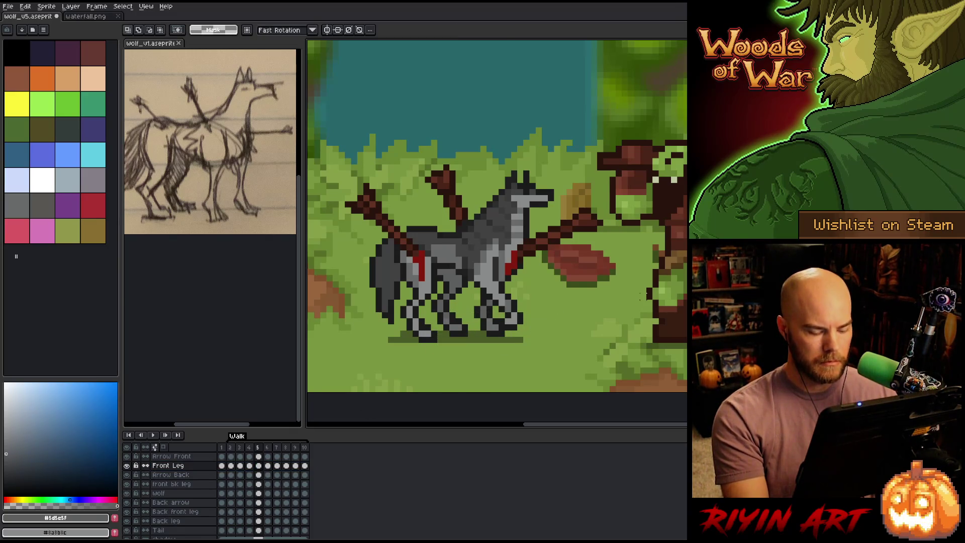
Step: Flip between frames 4 and 5 to compare the front leg poses, checking frame 4's legs
{"action": "key", "text": "Left"}
{"action": "key", "text": "Right"}
{"action": "key", "text": "Left"}
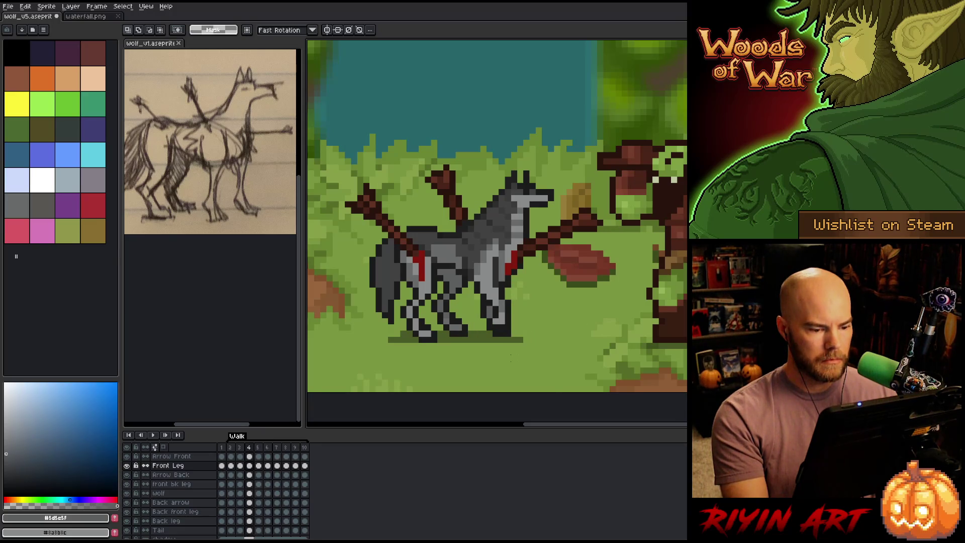
{"action": "key", "text": "Right"}
{"action": "key", "text": "Left"}
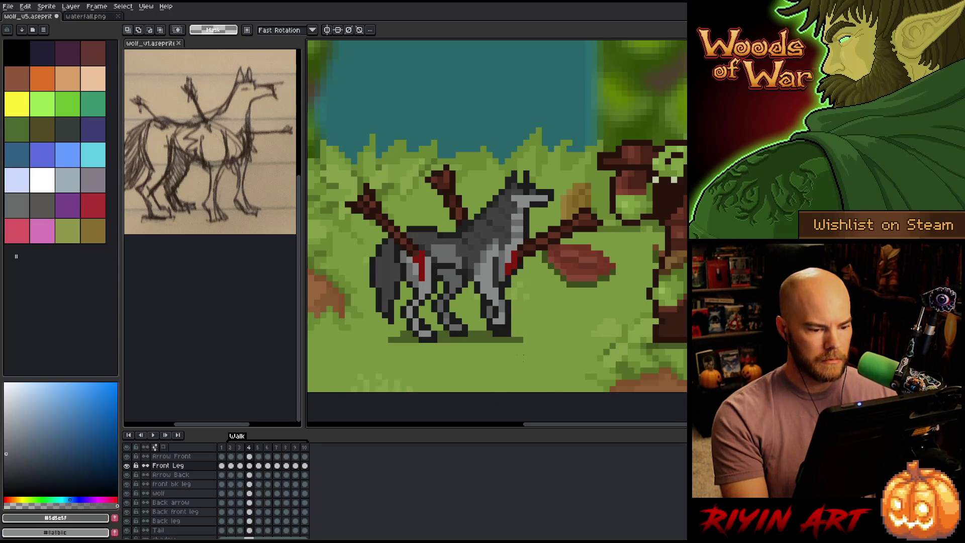
{"action": "left_click_drag", "start_coordinate": [531, 368], "coordinate": [454, 310]}
{"action": "key", "text": "ctrl+d"}
Step: Step through frames 2 to 5 comparing the front feet, then play the walk cycle
{"action": "key", "text": "Right"}
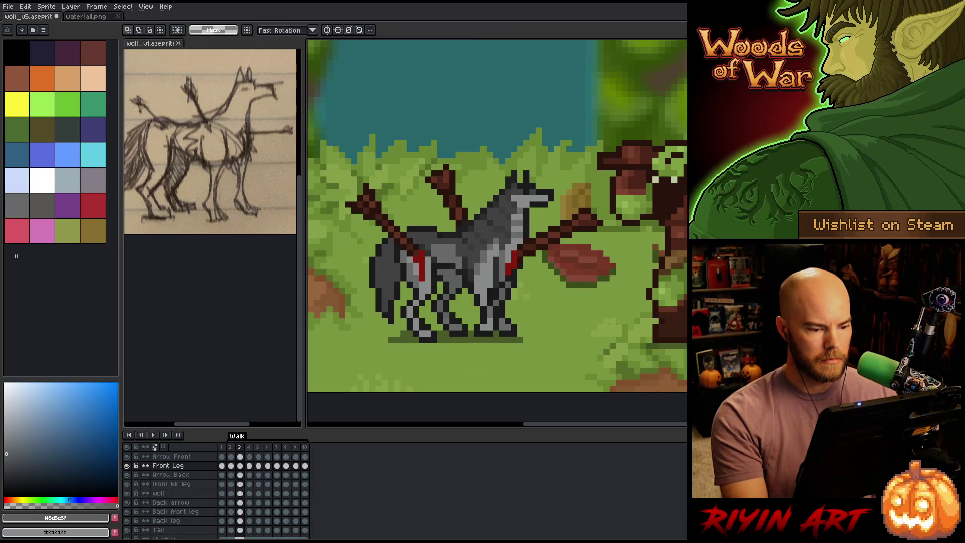
{"action": "key", "text": "Left"}
{"action": "key", "text": "Right"}
{"action": "key", "text": "Left"}
{"action": "key", "text": "Left"}
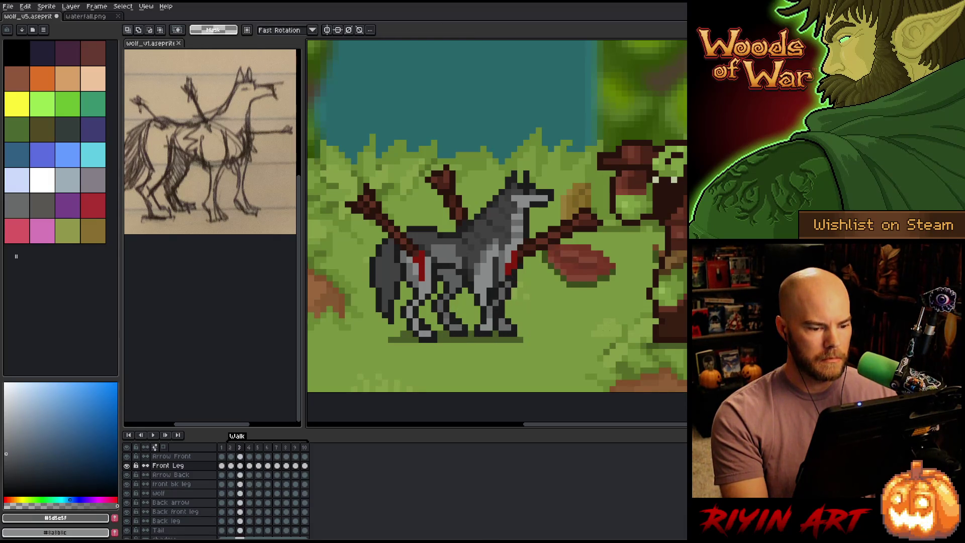
{"action": "key", "text": "Left"}
{"action": "key", "text": "Right"}
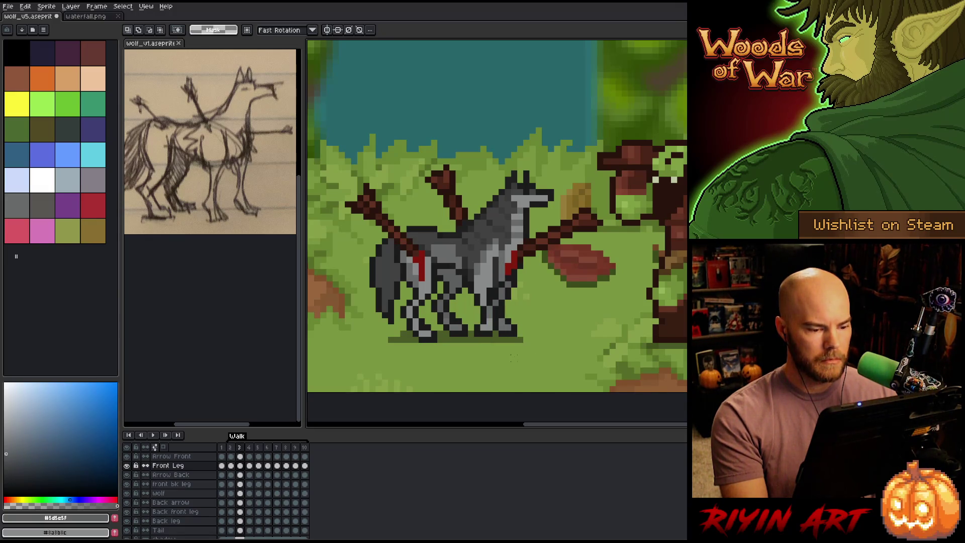
{"action": "left_click_drag", "start_coordinate": [511, 358], "coordinate": [450, 313]}
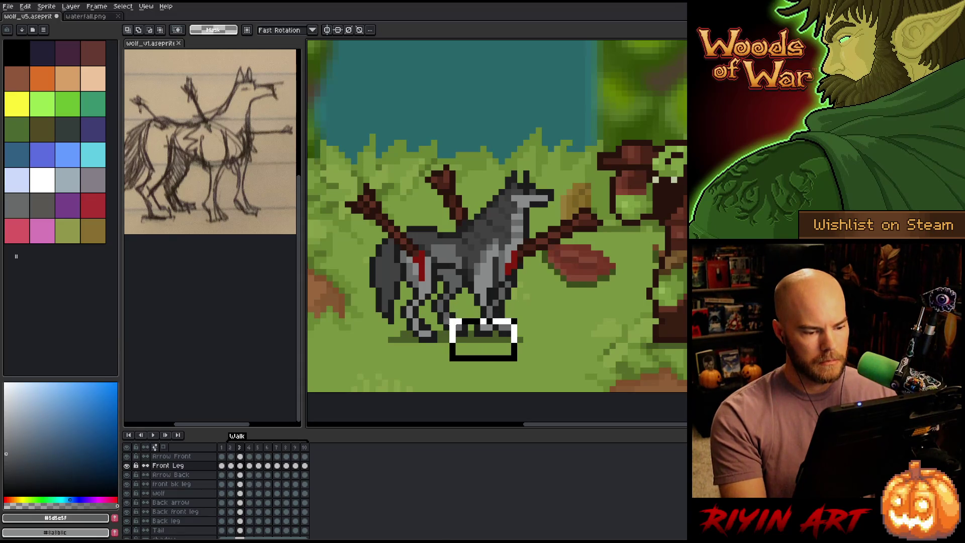
{"action": "key", "text": "ctrl+d"}
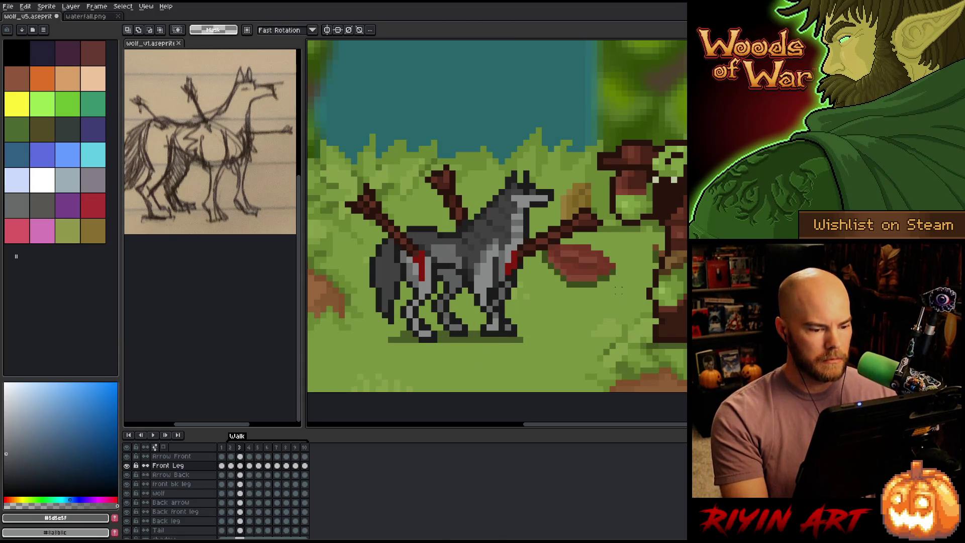
{"action": "key", "text": "Return"}
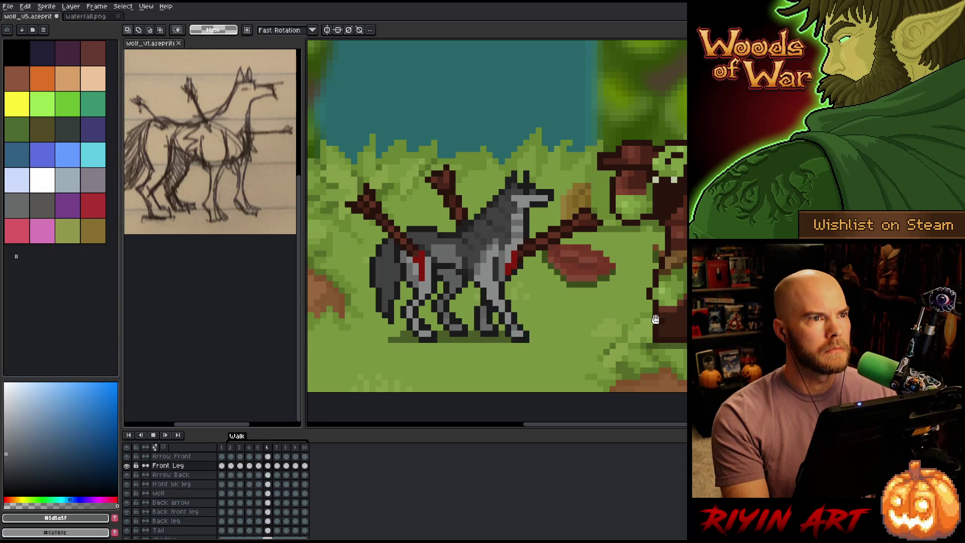
{"action": "key", "text": "Return"}
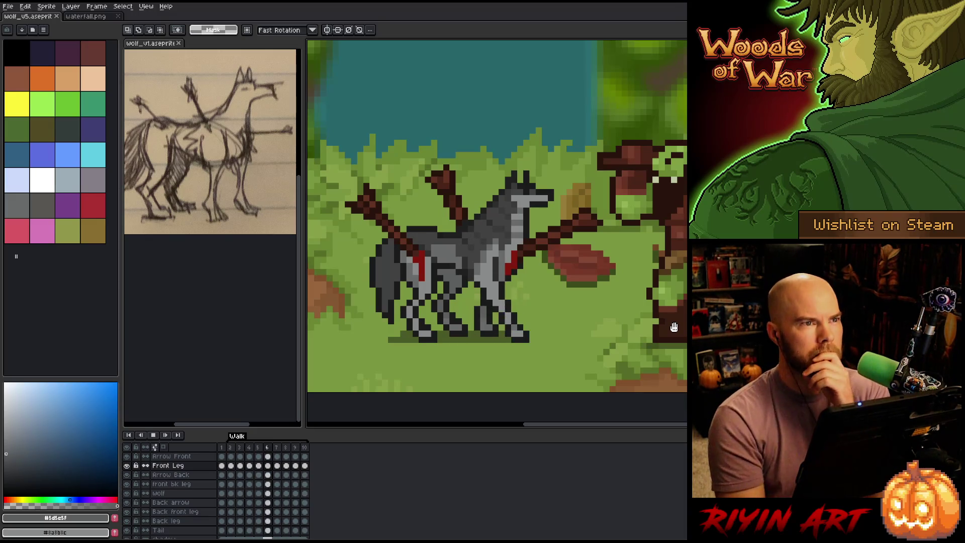
{"action": "key", "text": "Return"}
{"action": "key", "text": "Right"}
{"action": "key", "text": "Right"}
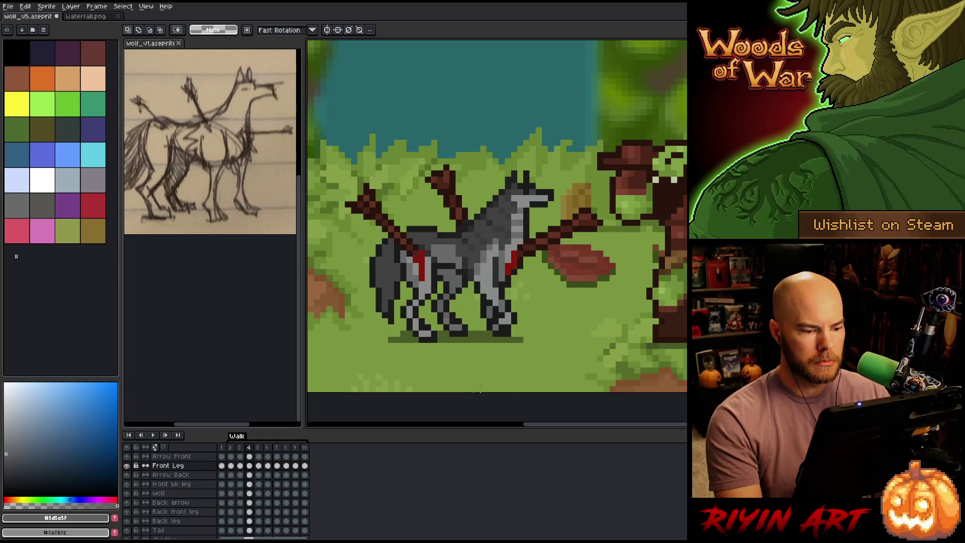
Step: Pick the dark outline colour for the pencil and play the walk animation to preview it
{"action": "key", "text": "b"}
{"action": "left_click", "coordinate": [503, 327], "text": "alt"}
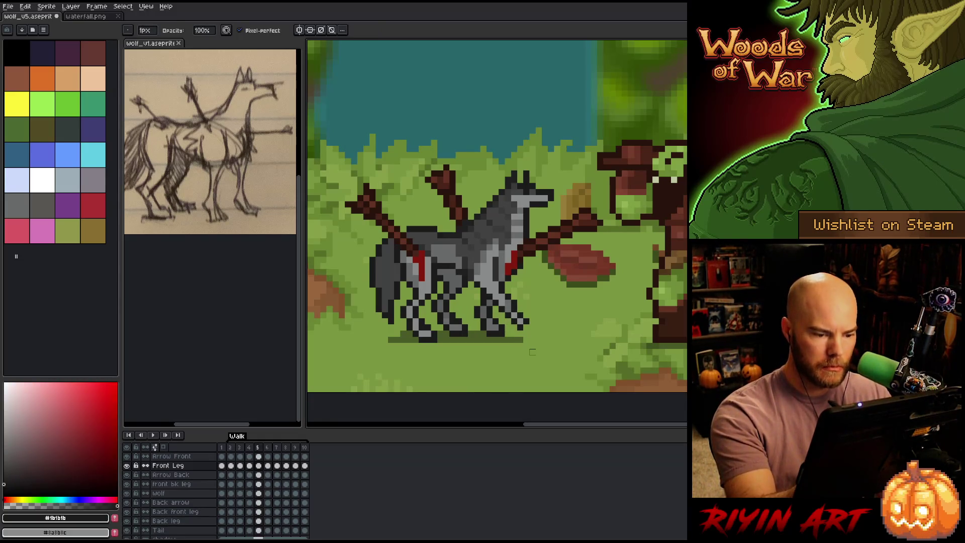
{"action": "key", "text": "e"}
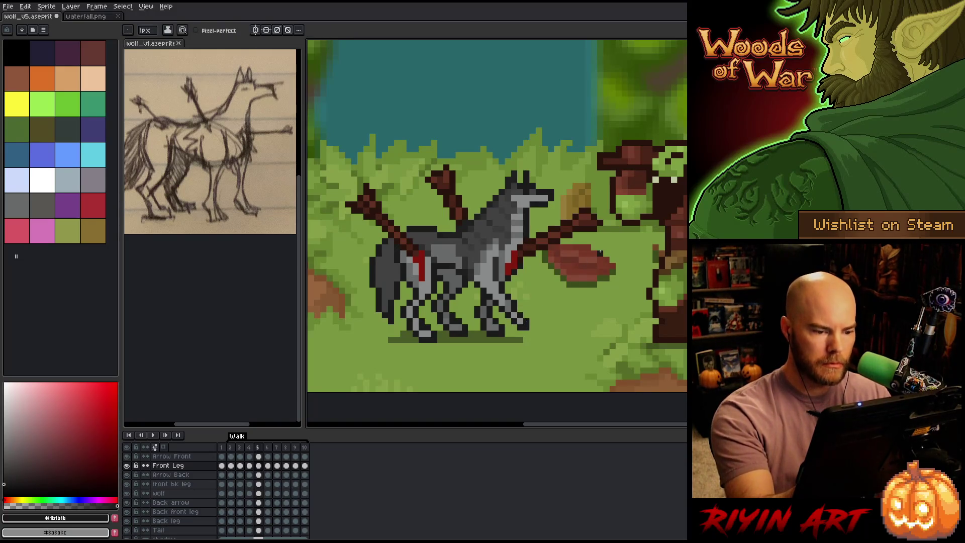
{"action": "key", "text": "Return"}
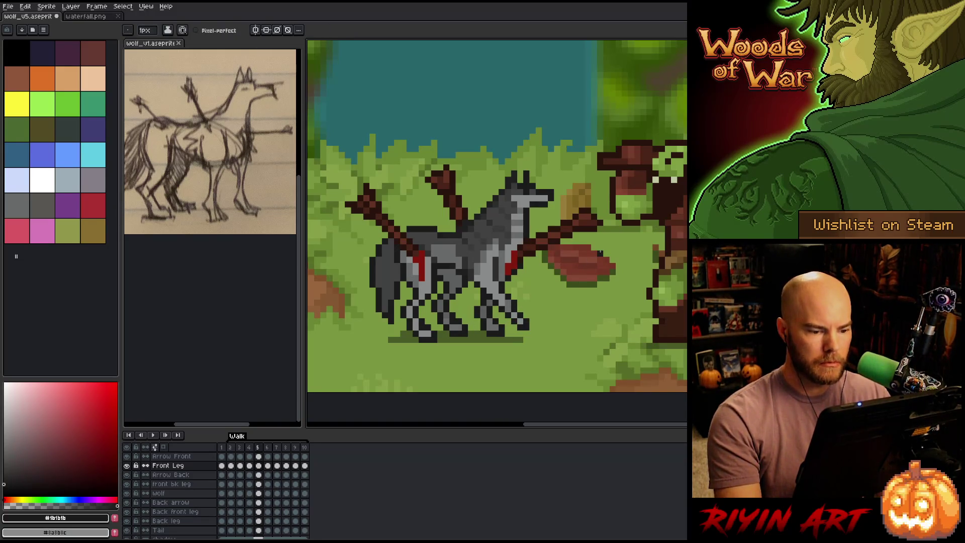
{"action": "key", "text": "Return"}
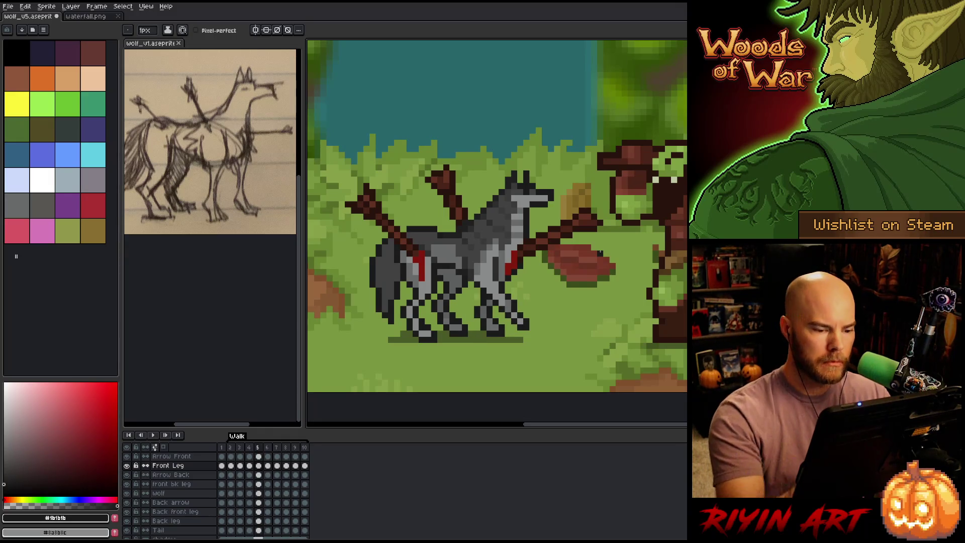
Step: Sample the leg's grey and the dark outline colour, then step forward to frame 6
{"action": "left_click", "coordinate": [495, 297], "text": "alt"}
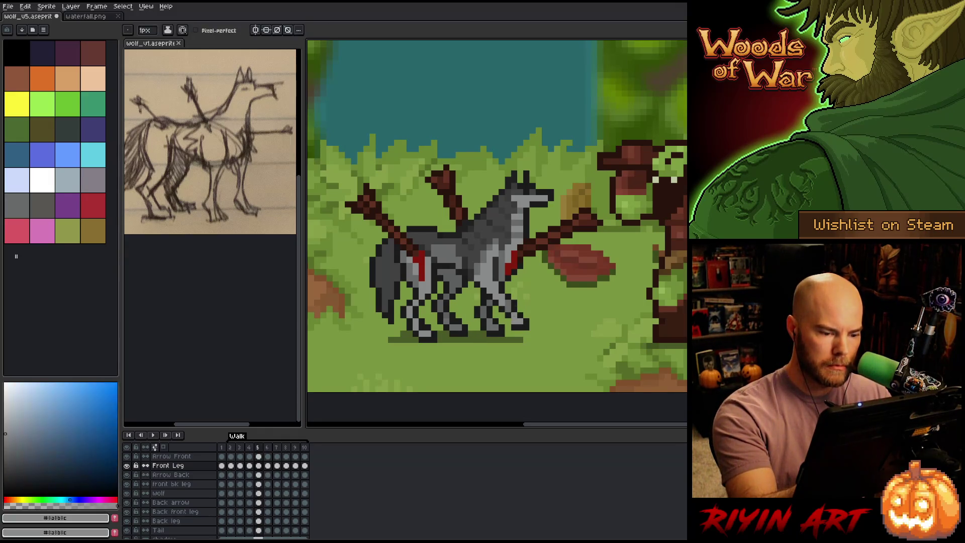
{"action": "left_click", "coordinate": [509, 316], "text": "alt"}
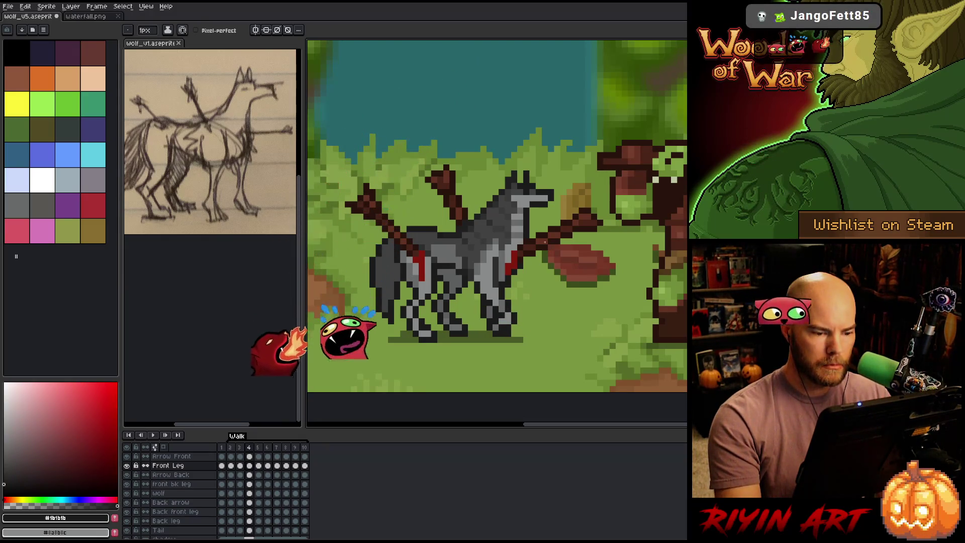
{"action": "left_click", "coordinate": [518, 317], "text": "alt"}
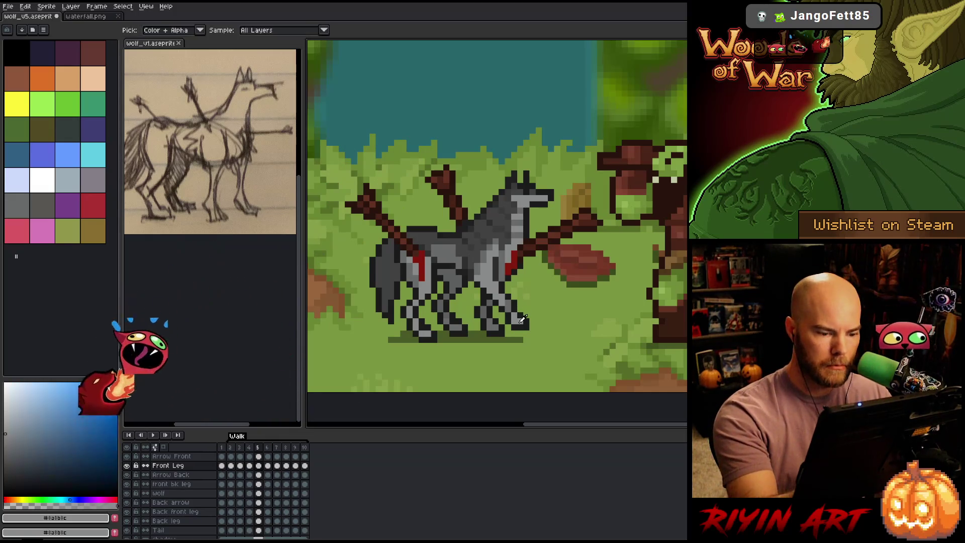
{"action": "left_click", "coordinate": [520, 307], "text": "alt"}
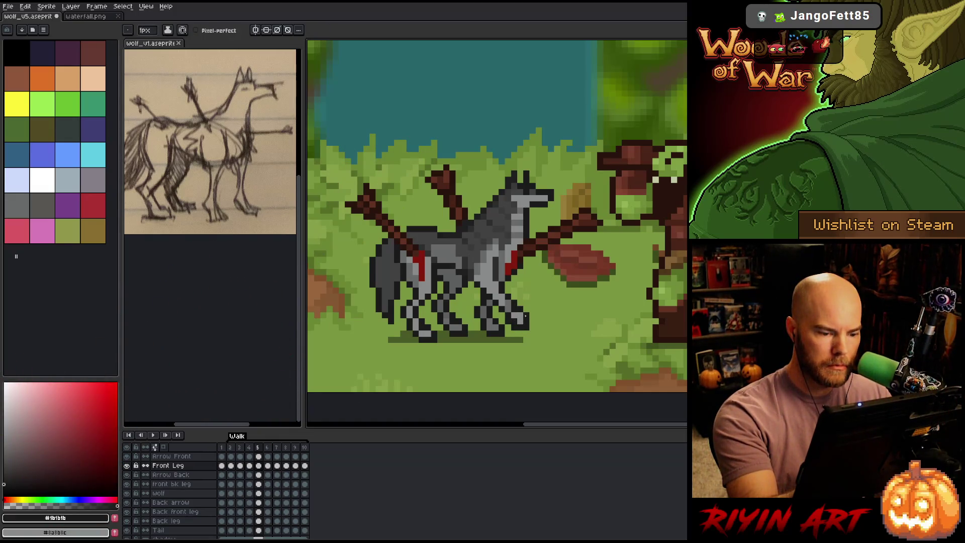
{"action": "key", "text": "e"}
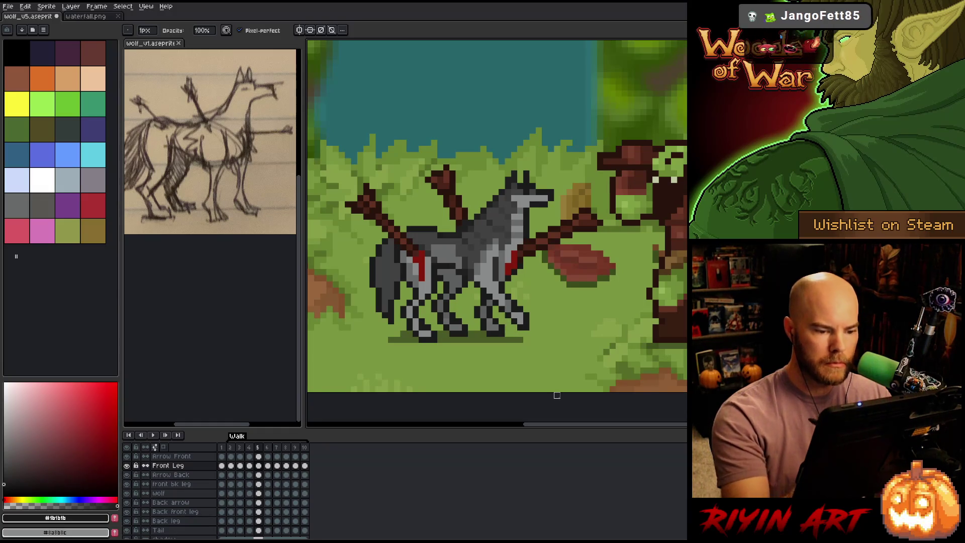
{"action": "key", "text": "period"}
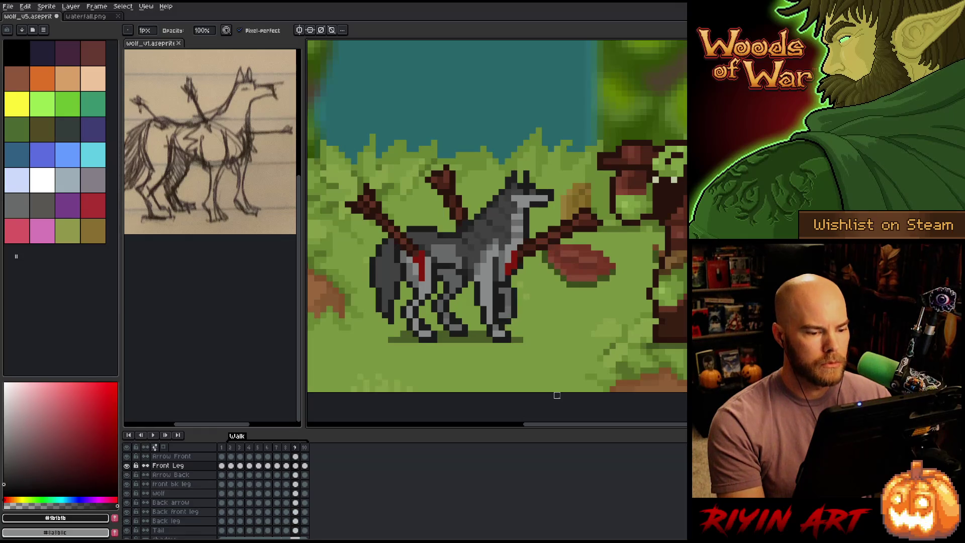
Step: Raise the front leg pixels by one pixel using a rectangle selection
{"action": "key", "text": "m"}
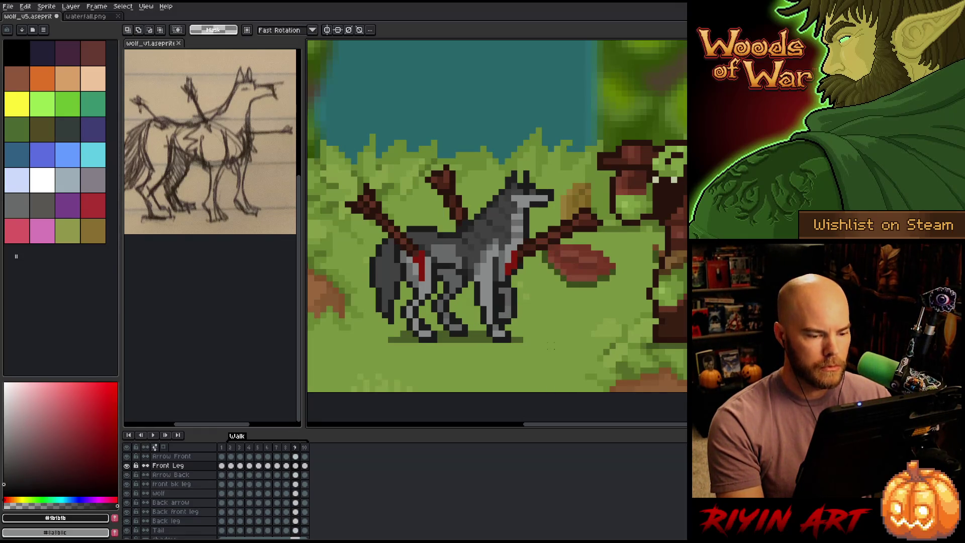
{"action": "left_click_drag", "start_coordinate": [554, 360], "coordinate": [463, 301]}
{"action": "key", "text": "Up"}
{"action": "key", "text": "ctrl+d"}
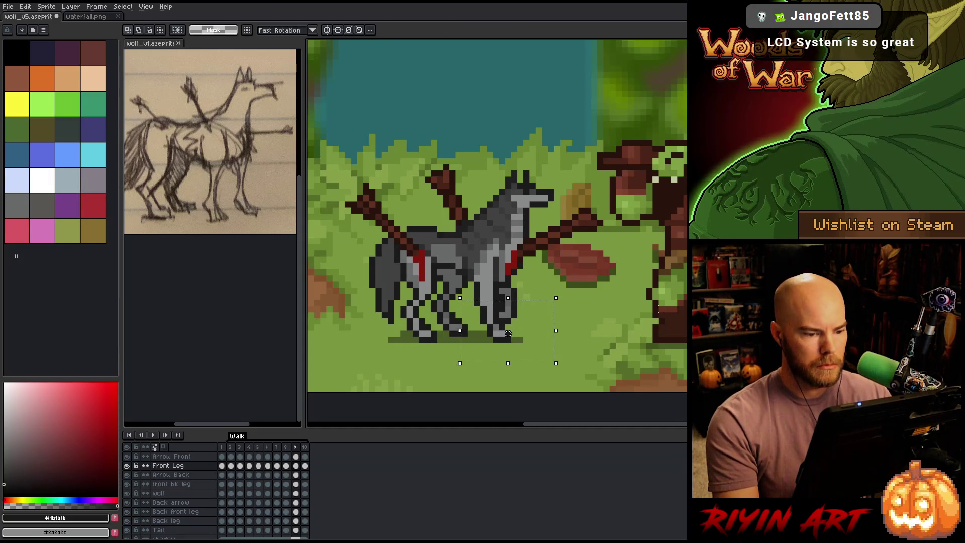
Step: Nudge the Back front leg up a pixel in frame 9, then select frame 10's lower leg
{"action": "left_click", "coordinate": [173, 512]}
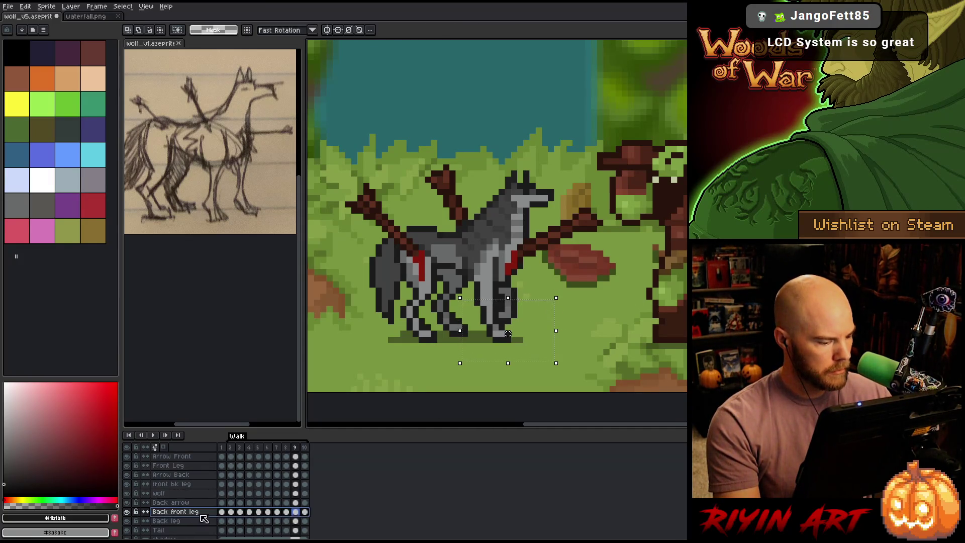
{"action": "key", "text": "Up"}
{"action": "left_click", "coordinate": [304, 512]}
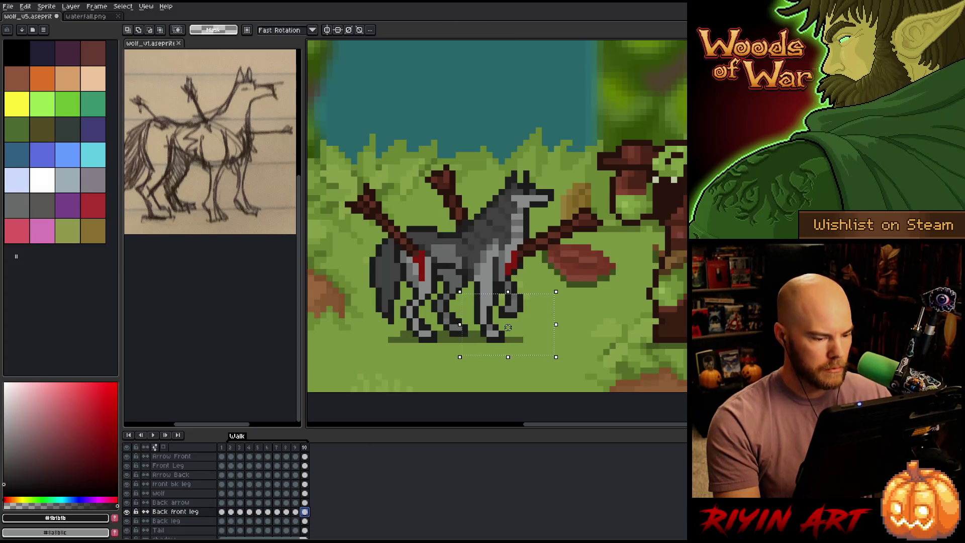
{"action": "left_click_drag", "start_coordinate": [649, 380], "coordinate": [405, 280]}
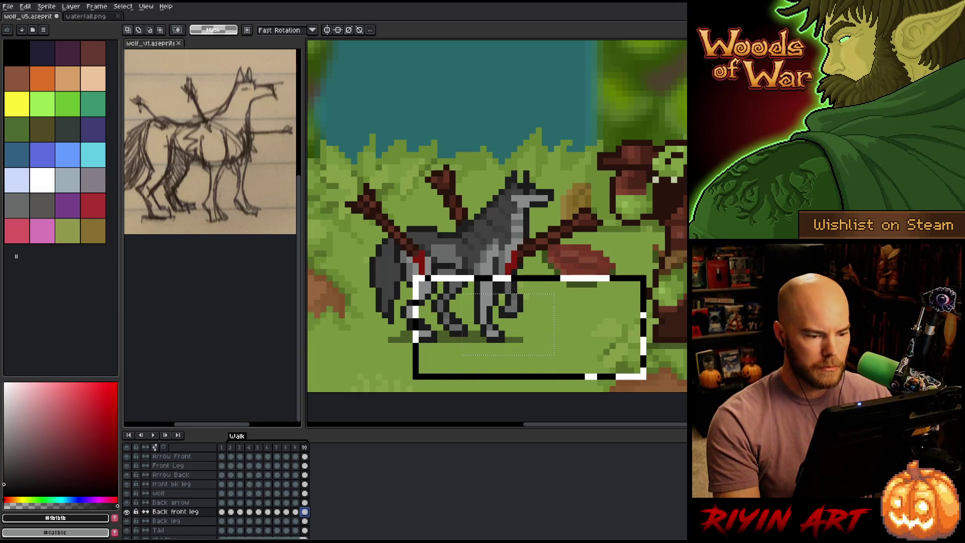
Step: Solo the Back front leg layer and shift the selected lower leg down one pixel
{"action": "left_click", "coordinate": [128, 512], "text": "alt"}
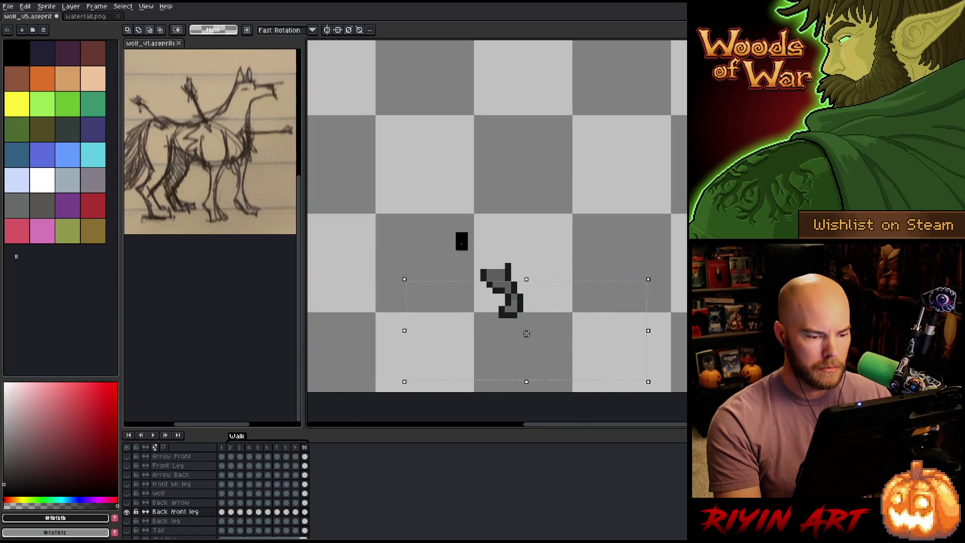
{"action": "key", "text": "Down"}
{"action": "key", "text": "ctrl+d"}
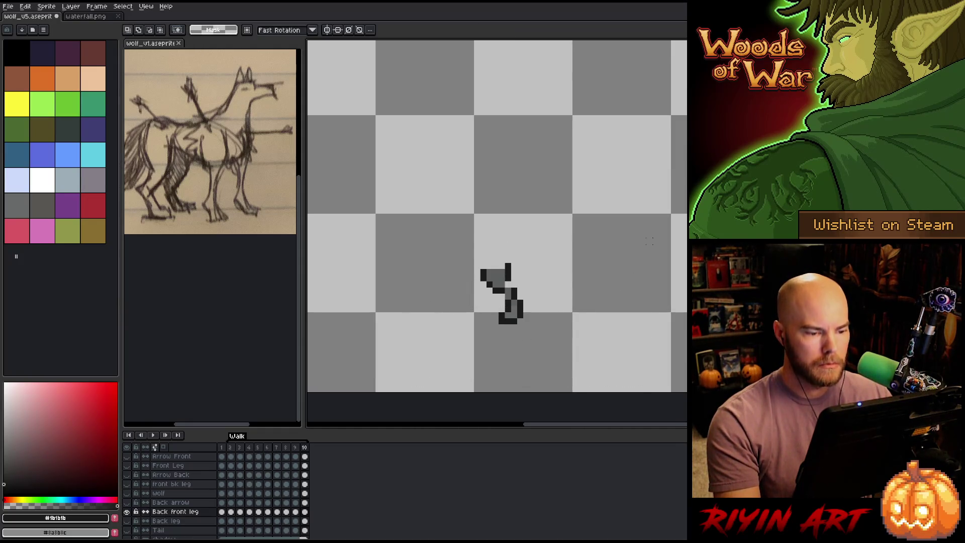
{"action": "key", "text": "b"}
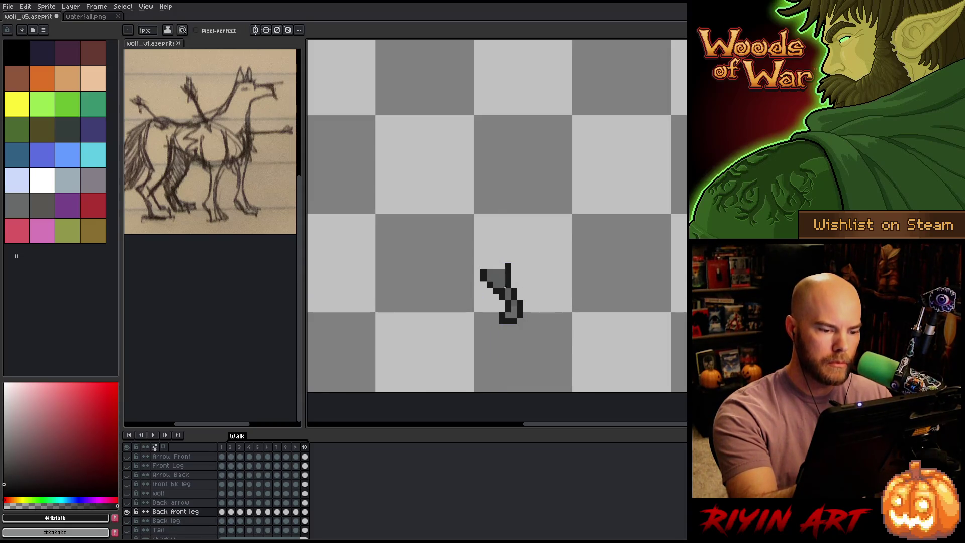
Step: Add dark outline pixels at the foot's tip, darkening a grey pixel beside it
{"action": "left_click", "coordinate": [497, 276], "text": "alt"}
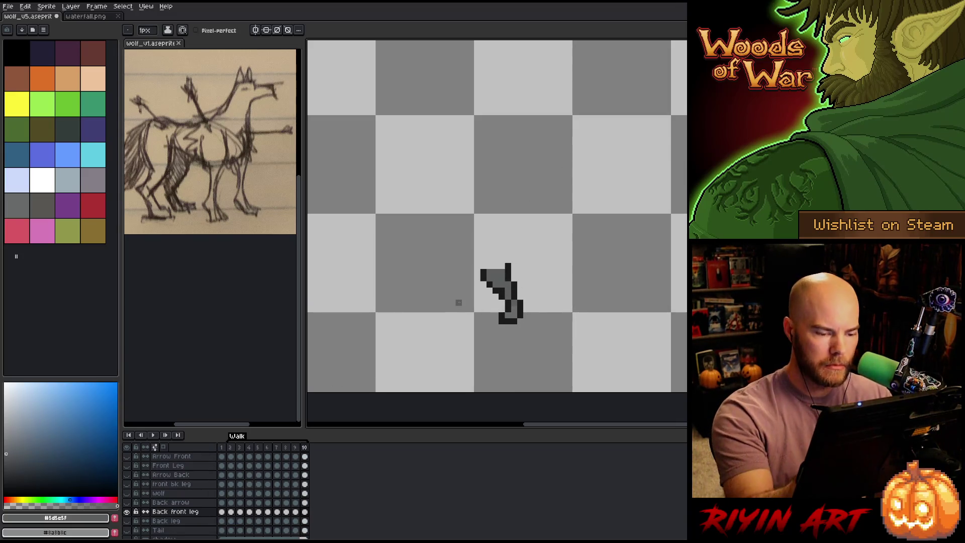
{"action": "left_click", "coordinate": [519, 317], "text": "alt"}
{"action": "left_click", "coordinate": [527, 315]}
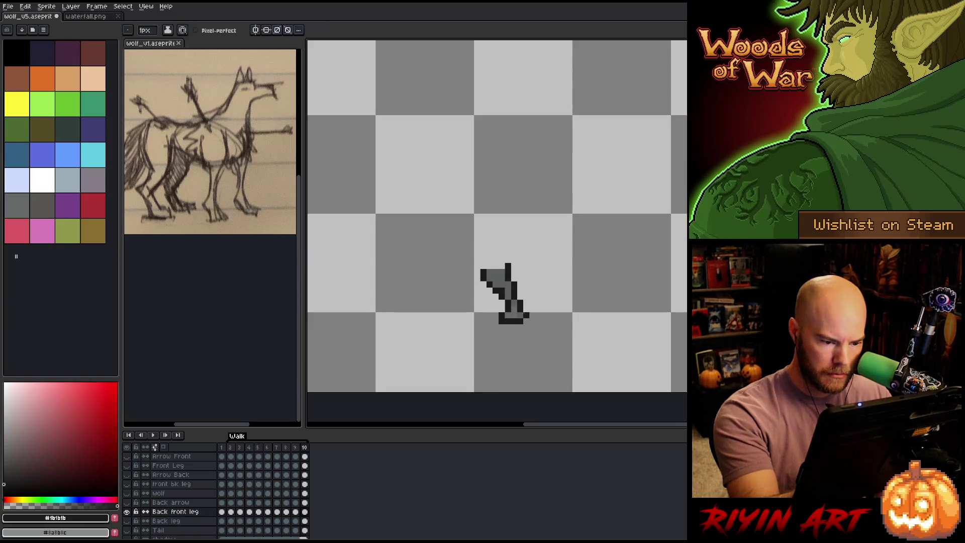
{"action": "key", "text": "b"}
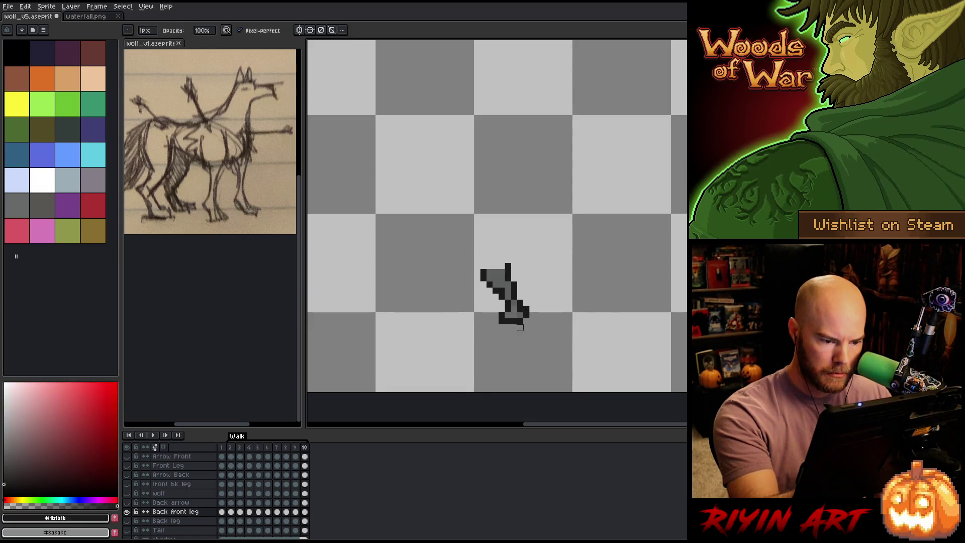
{"action": "left_click", "coordinate": [507, 314]}
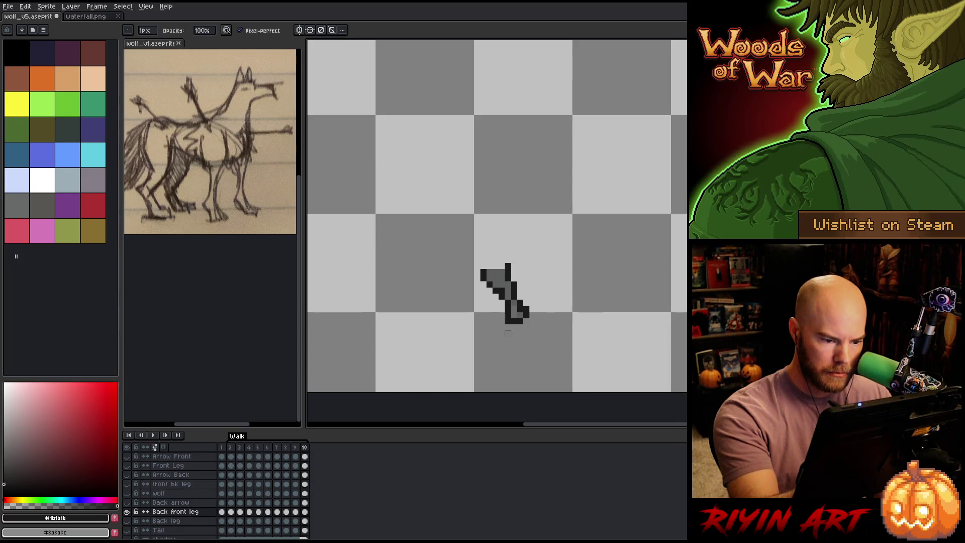
{"action": "key", "text": "e"}
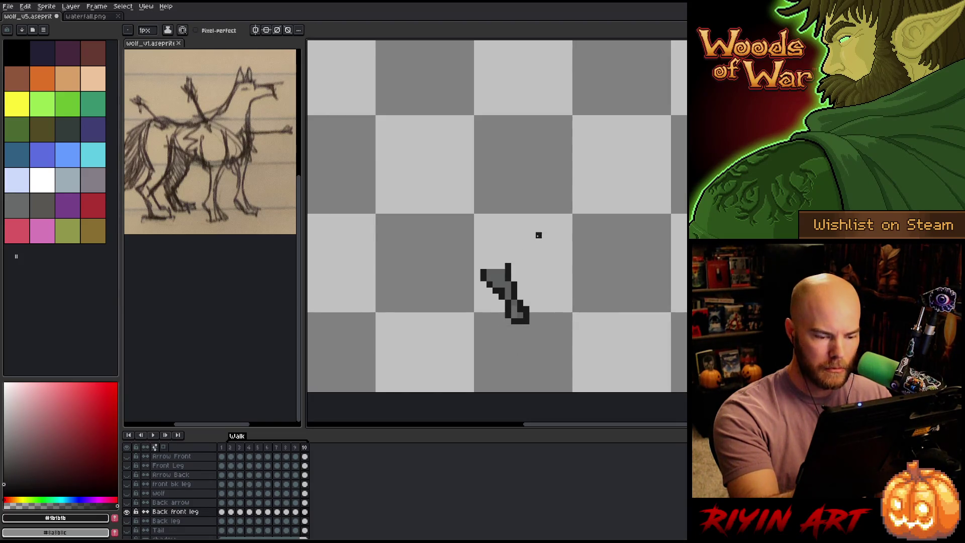
{"action": "key", "text": "b"}
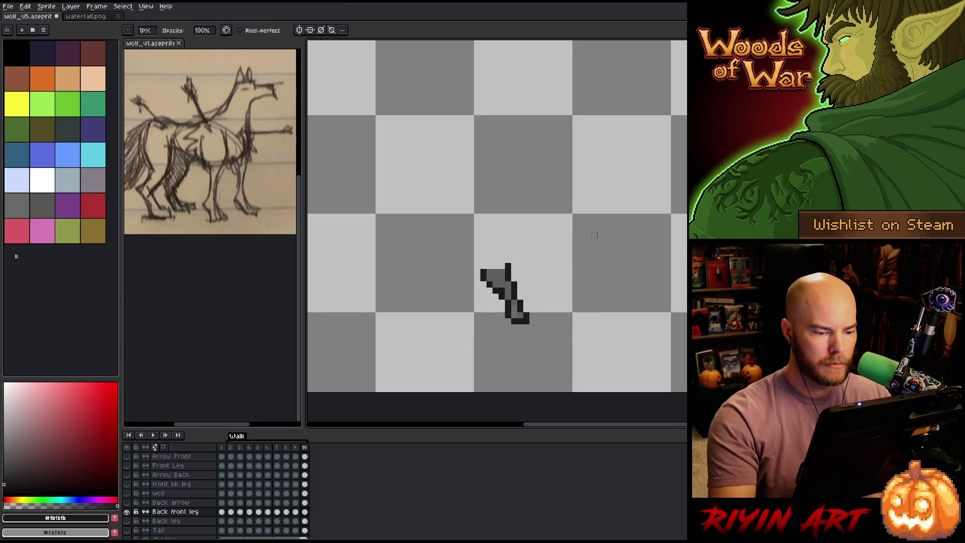
Step: Preview the animation, resample the leg's lighter grey and outline colours, and compare with frame 2
{"action": "key", "text": "Return"}
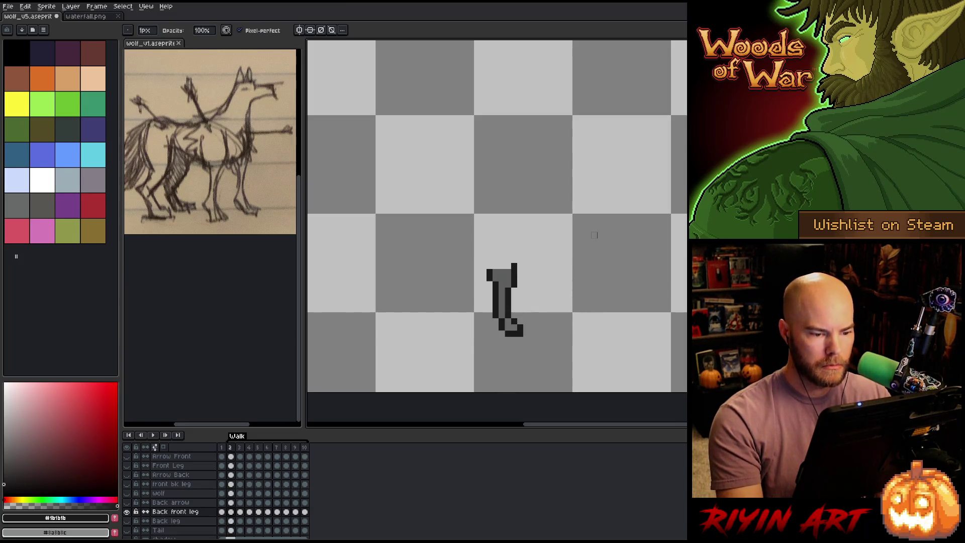
{"action": "left_click", "coordinate": [513, 302], "text": "alt"}
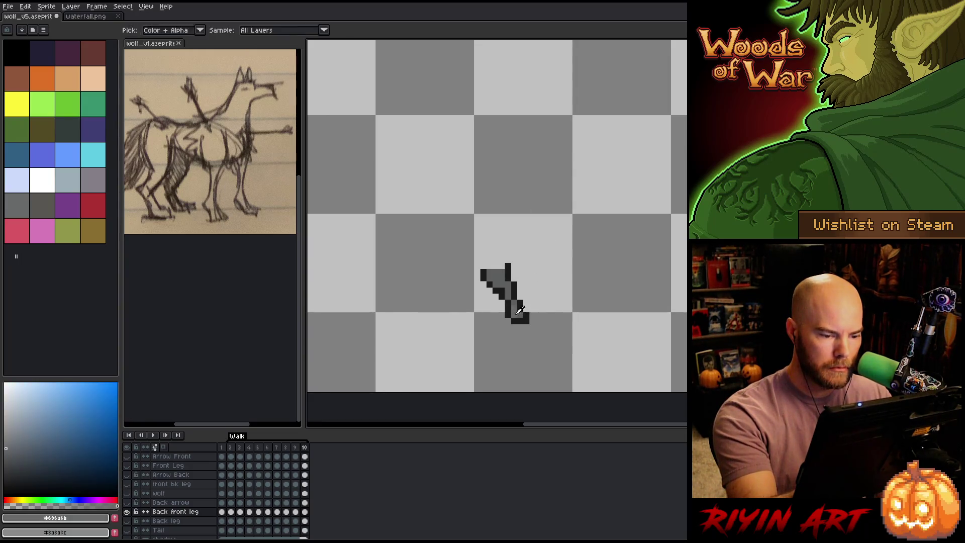
{"action": "left_click", "coordinate": [523, 317], "text": "alt"}
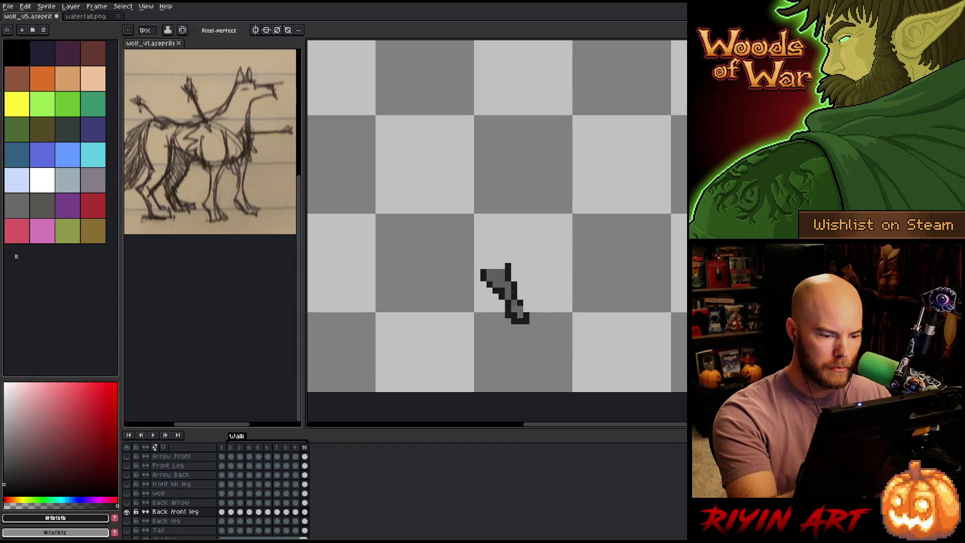
{"action": "key", "text": "e"}
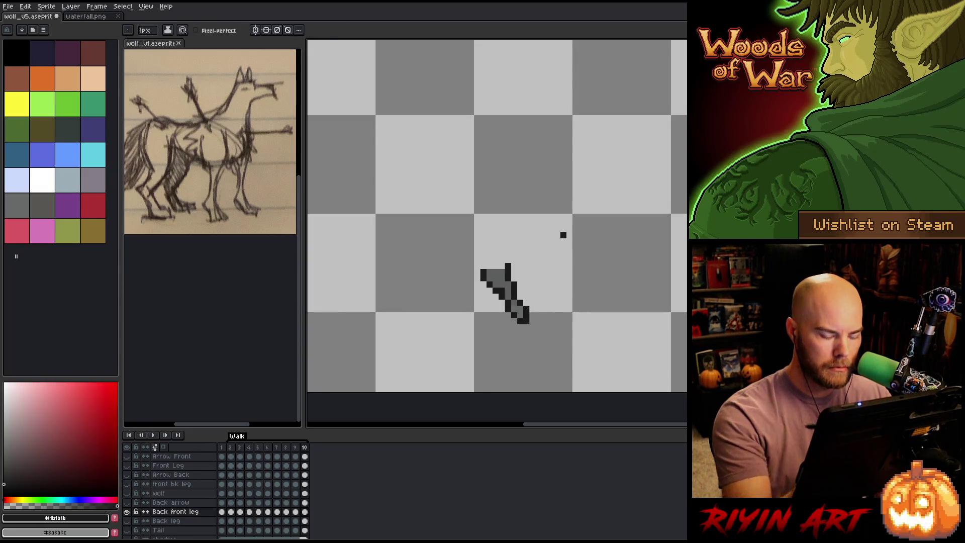
{"action": "key", "text": "period"}
{"action": "key", "text": "period"}
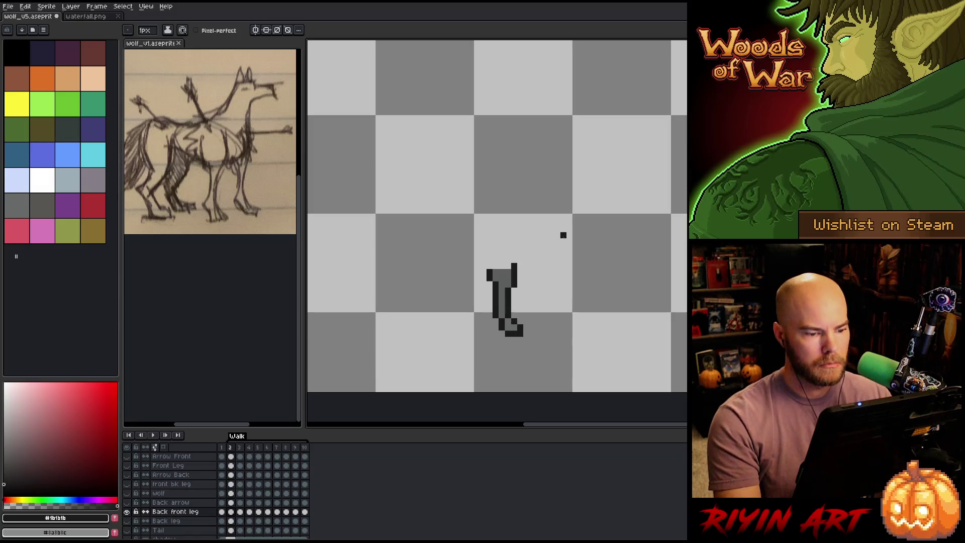
{"action": "left_click", "coordinate": [127, 512], "text": "alt"}
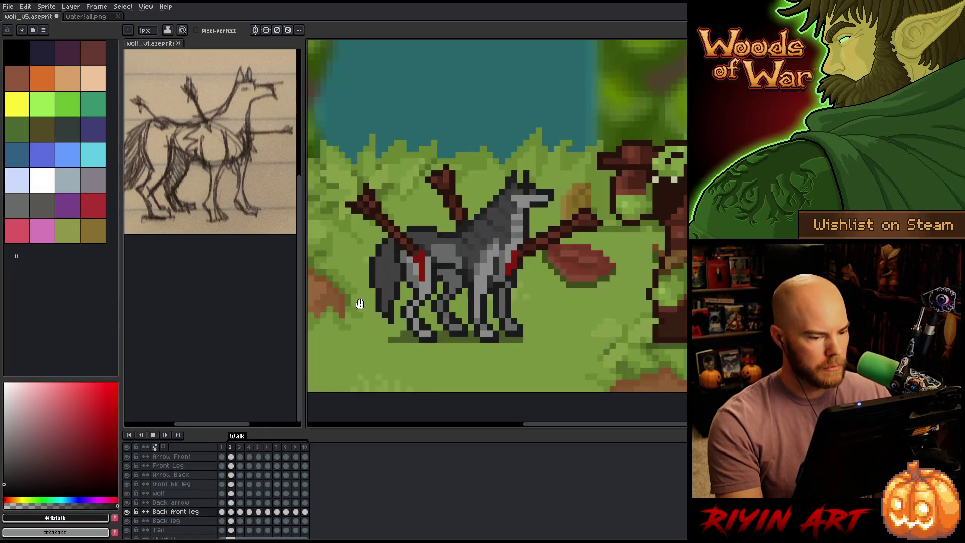
{"action": "key", "text": "Return"}
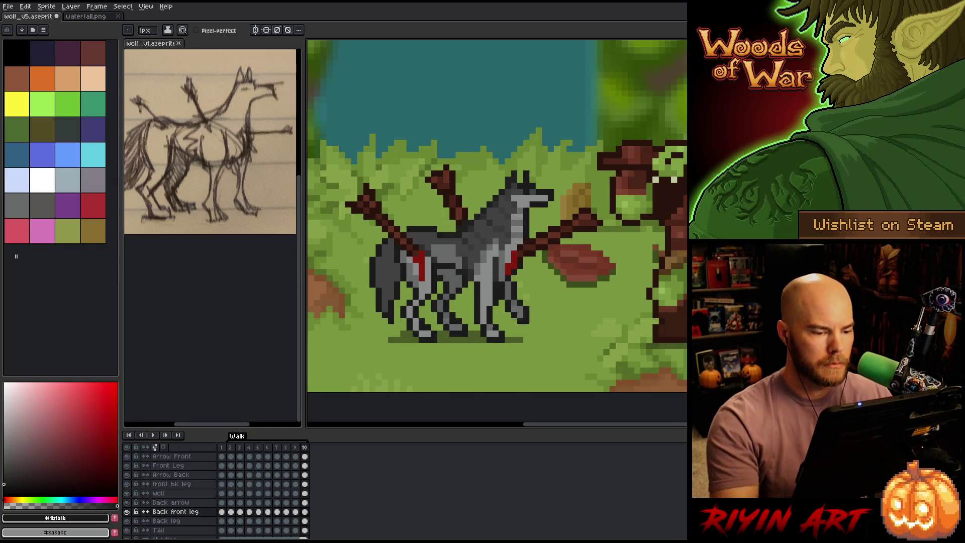
{"action": "left_click", "coordinate": [520, 305], "text": "alt"}
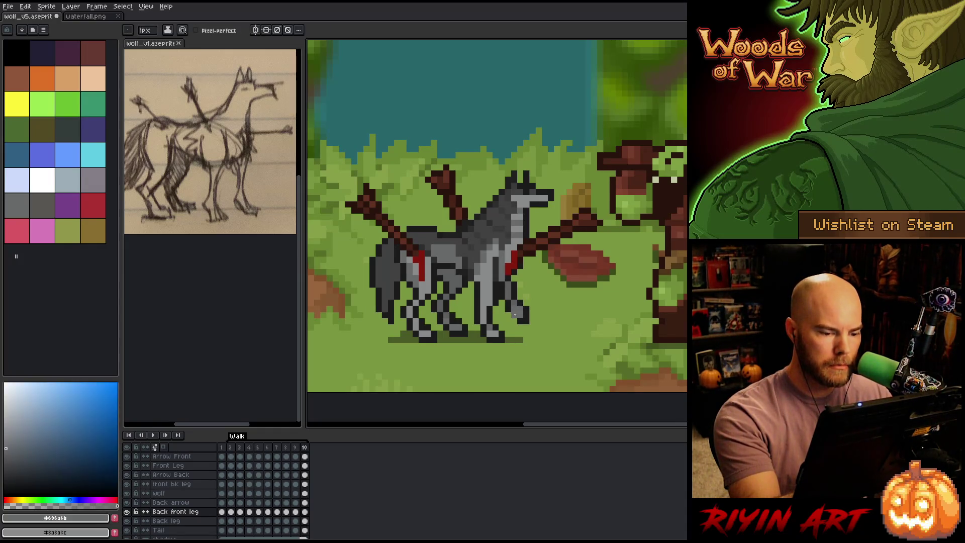
{"action": "left_click", "coordinate": [520, 307], "text": "alt"}
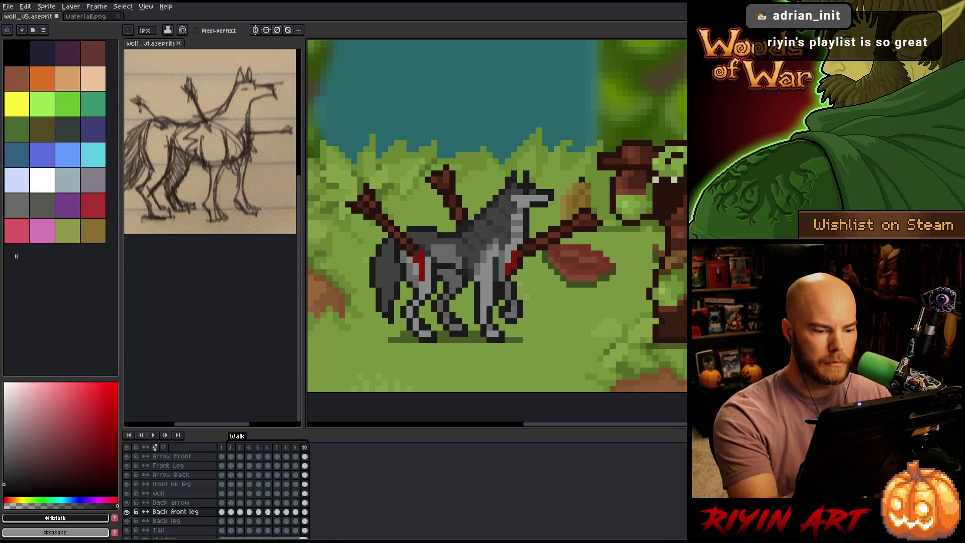
{"action": "key", "text": "period"}
{"action": "key", "text": "period"}
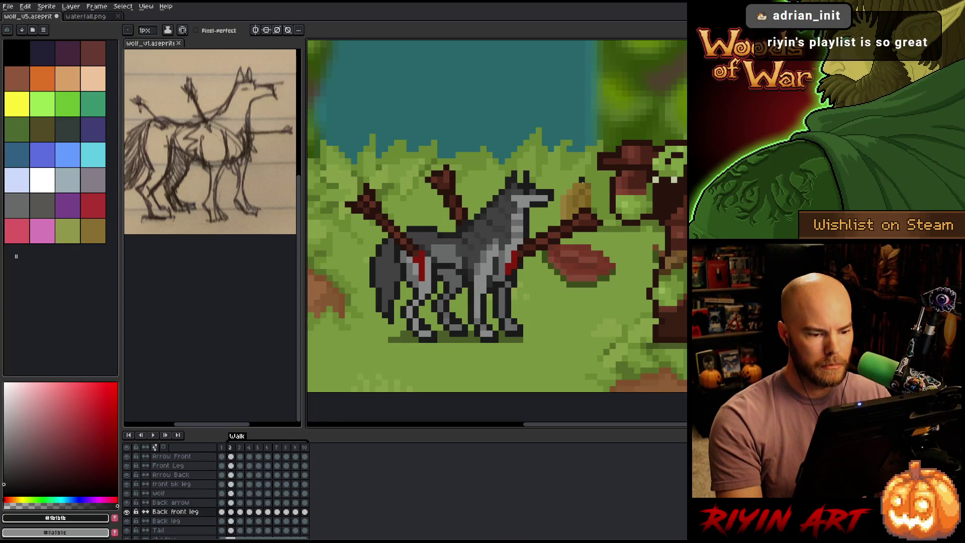
{"action": "key", "text": "period"}
{"action": "key", "text": "period"}
{"action": "key", "text": "period"}
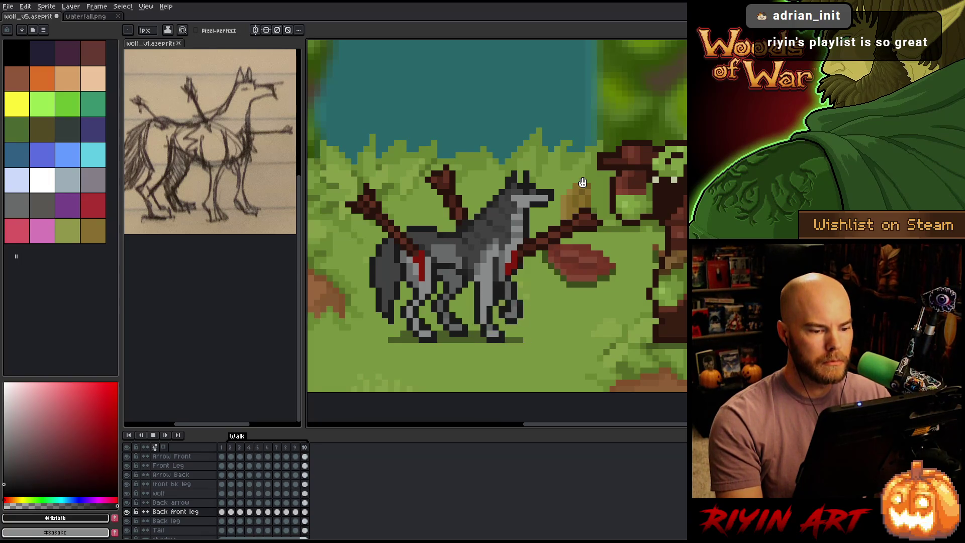
{"action": "key", "text": "period"}
{"action": "key", "text": "period"}
{"action": "key", "text": "period"}
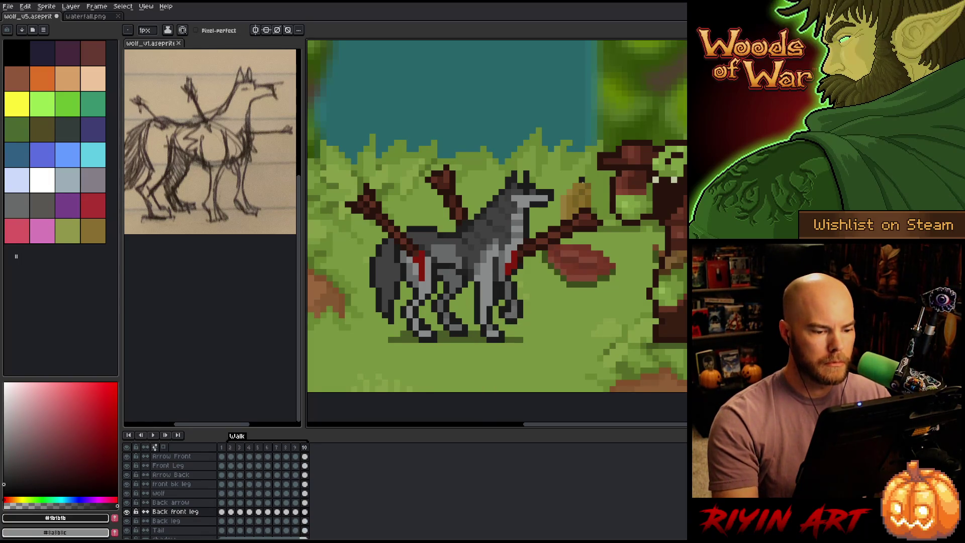
{"action": "key", "text": "b"}
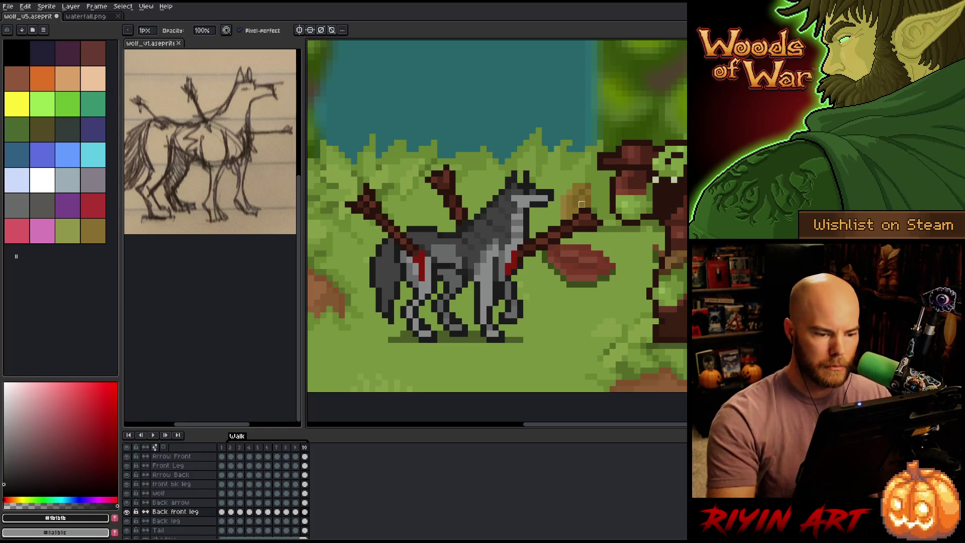
{"action": "key", "text": "Return"}
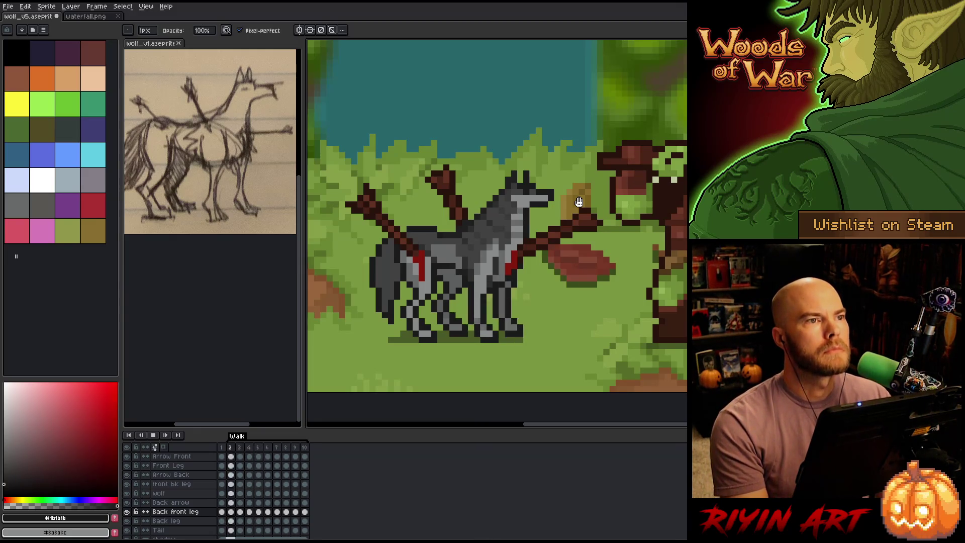
{"action": "key", "text": "Return"}
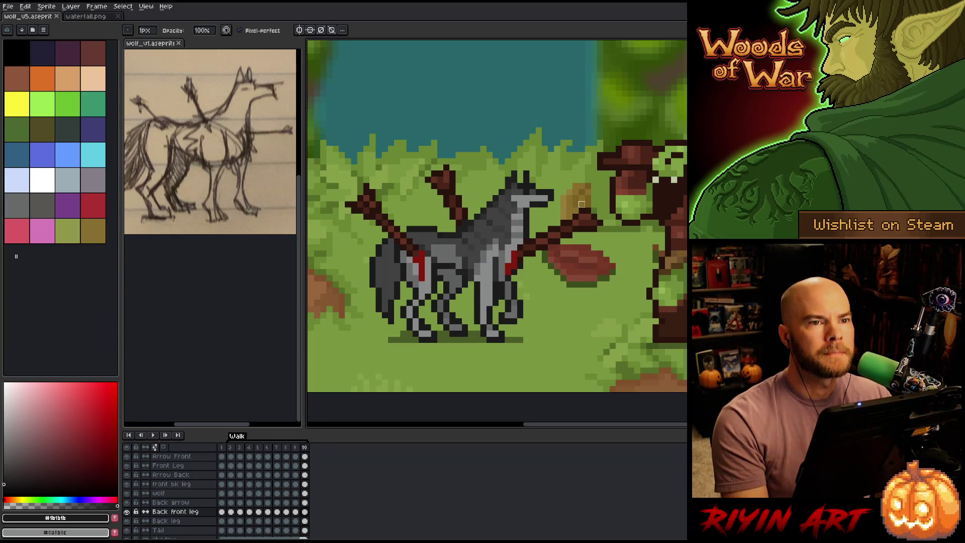
Step: Replay the walk animation to review the legs, then save wolf_v5.aseprite
{"action": "key", "text": "Return"}
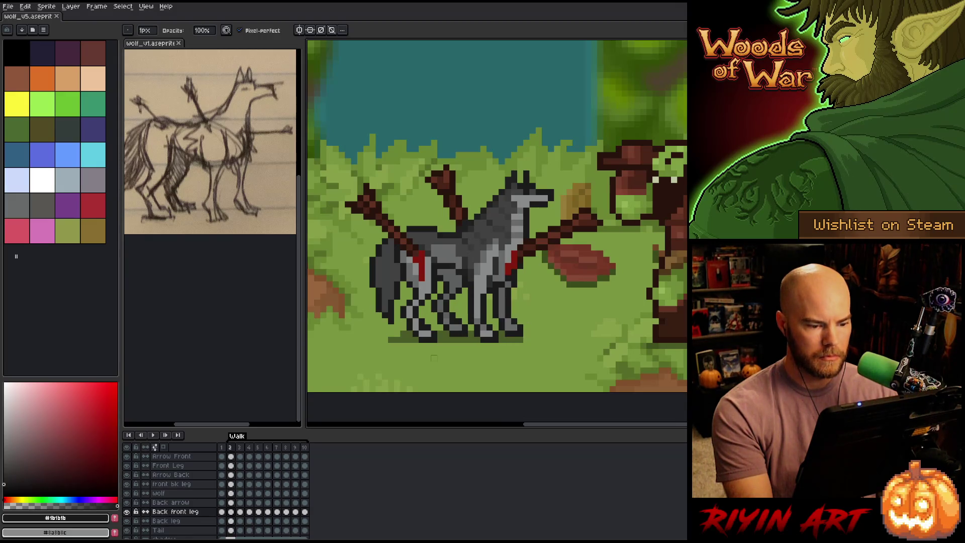
{"action": "key", "text": "e"}
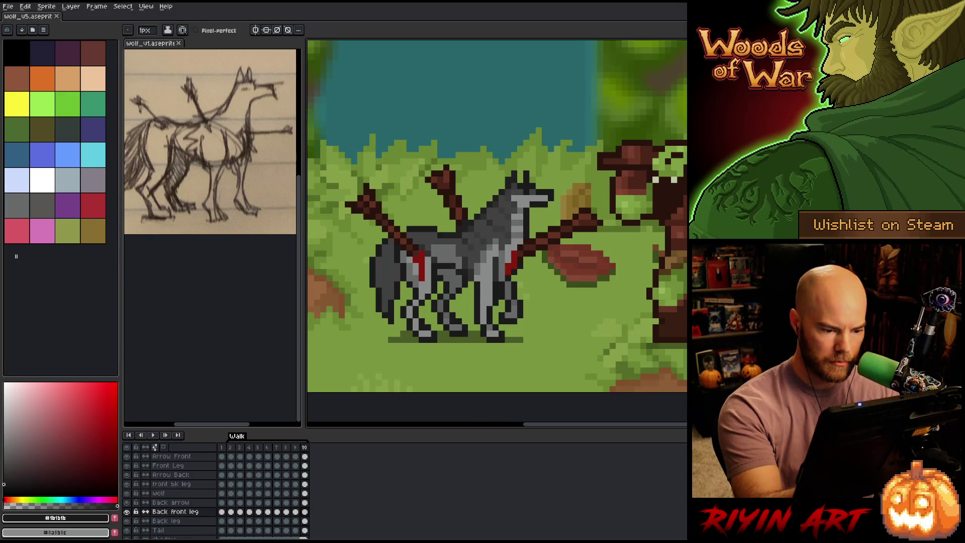
{"action": "key", "text": "ctrl+s"}
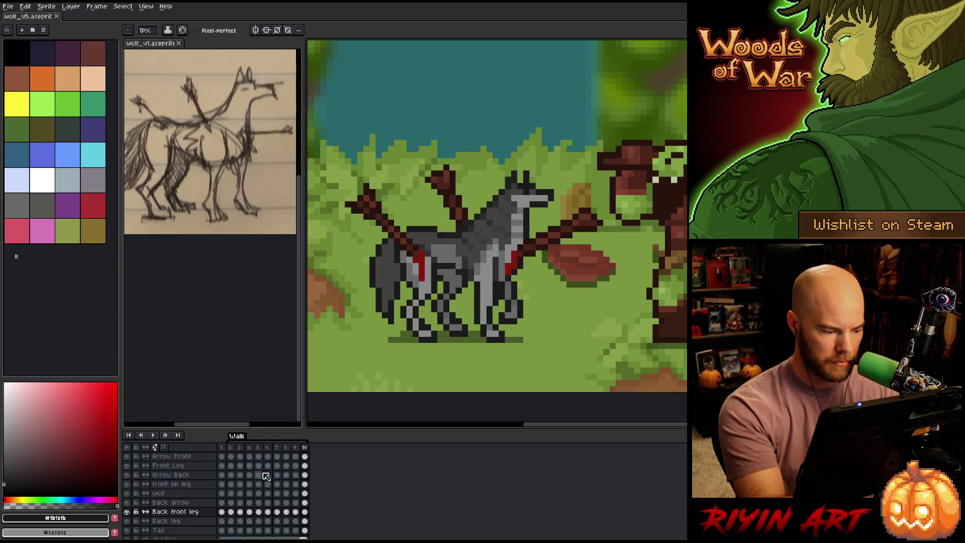
Step: Select the Front Leg cel in frame 10 and compare its pose with neighbouring frames
{"action": "left_click", "coordinate": [304, 466]}
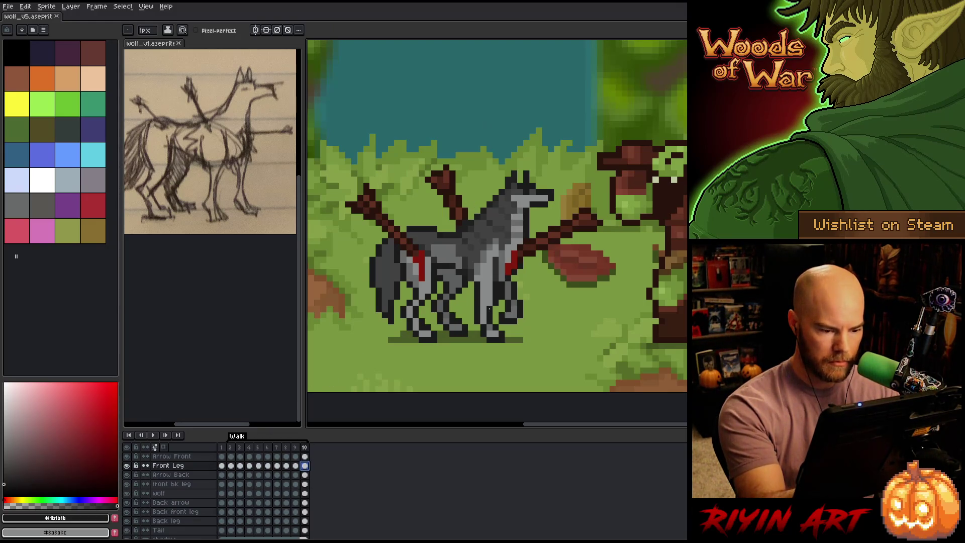
{"action": "key", "text": "b"}
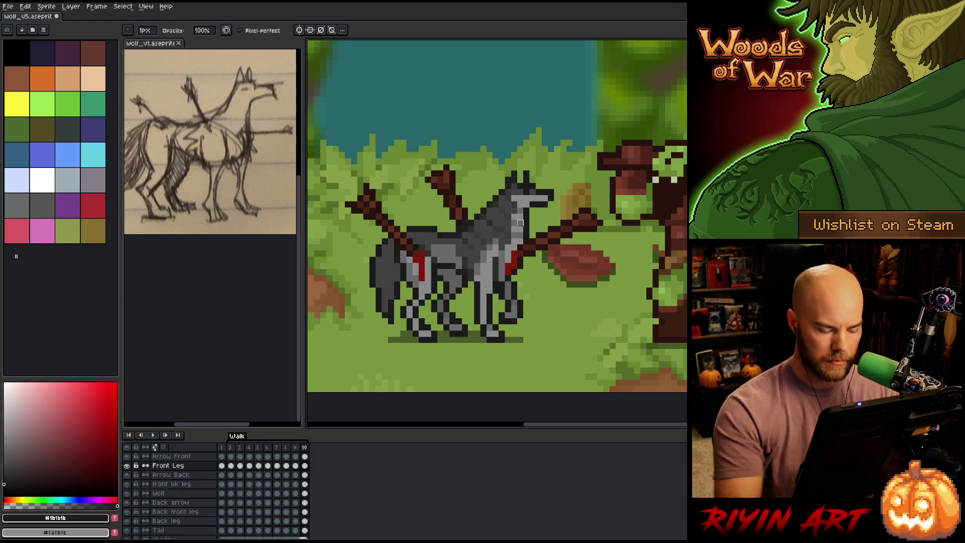
{"action": "key", "text": "Left"}
{"action": "key", "text": "Right"}
{"action": "key", "text": "Right"}
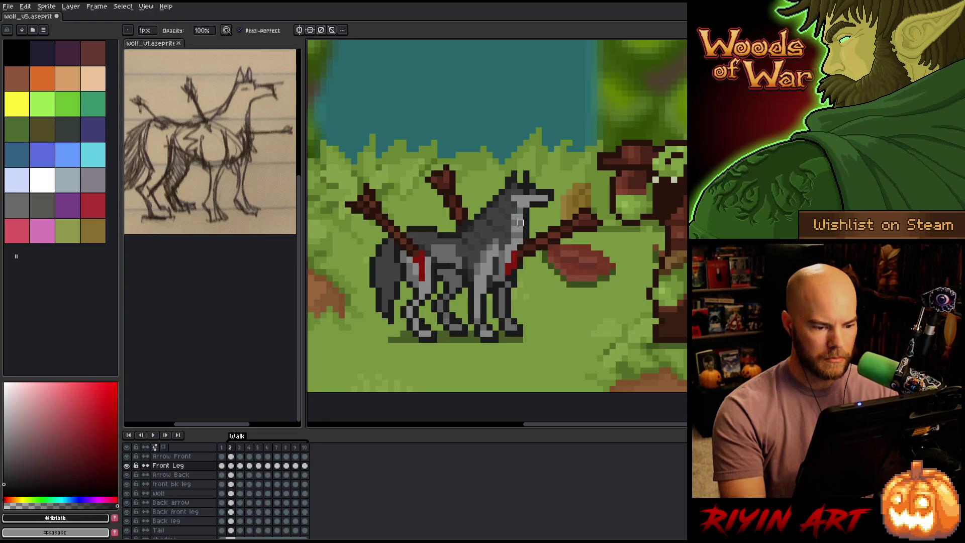
{"action": "key", "text": "Left"}
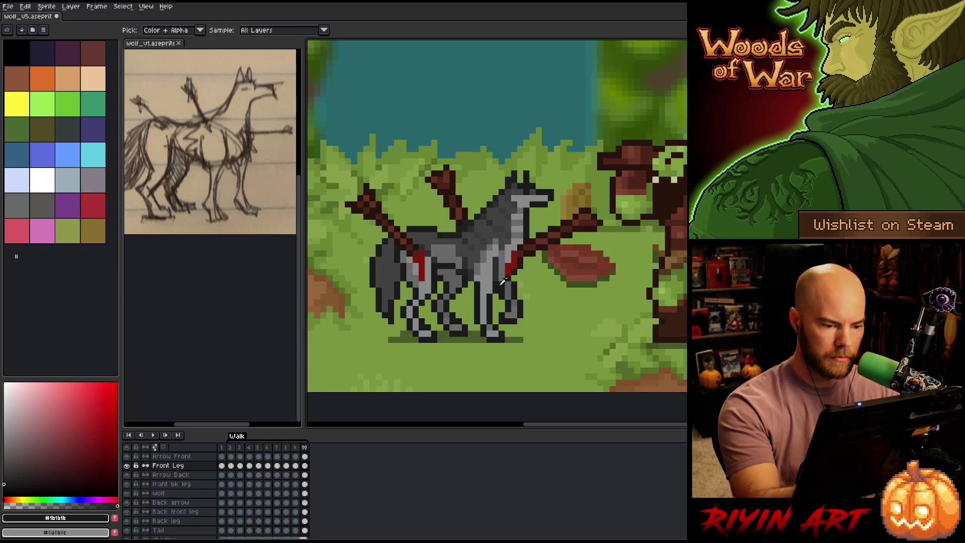
Step: Sample the leg's mid grey and dark outline colours while comparing frames 10 and 2
{"action": "left_click", "coordinate": [492, 265], "text": "alt"}
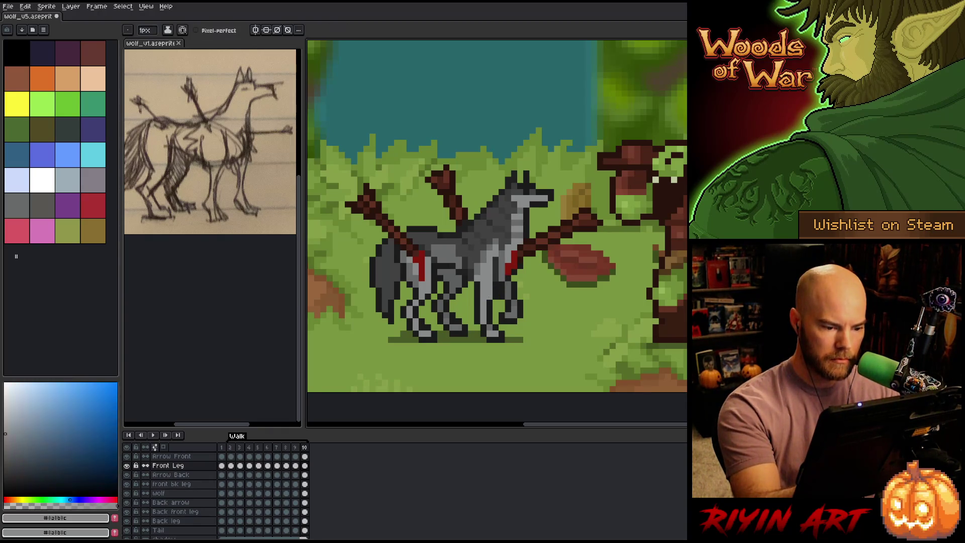
{"action": "key", "text": "Left"}
{"action": "key", "text": "Right"}
{"action": "key", "text": "Right"}
{"action": "key", "text": "Right"}
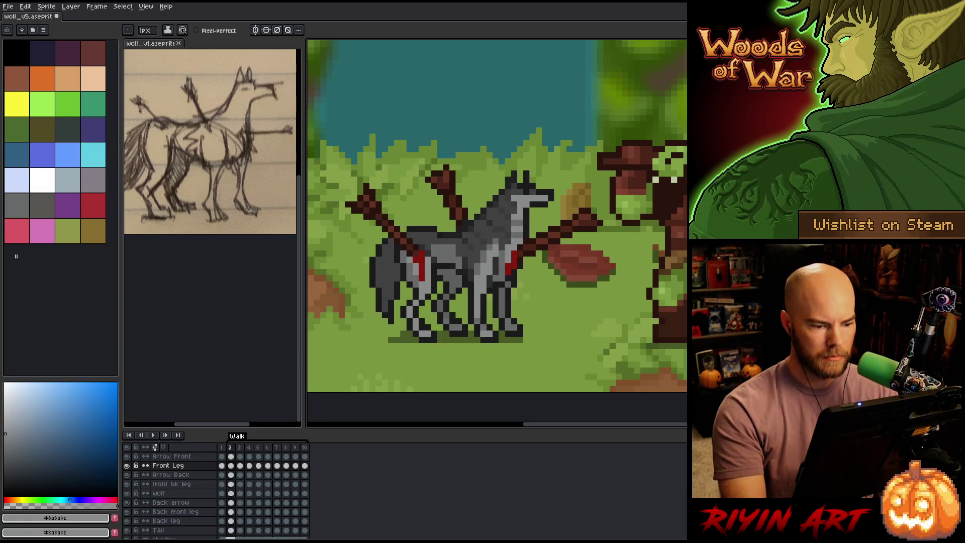
{"action": "key", "text": "Left"}
{"action": "key", "text": "Left"}
{"action": "key", "text": "Right"}
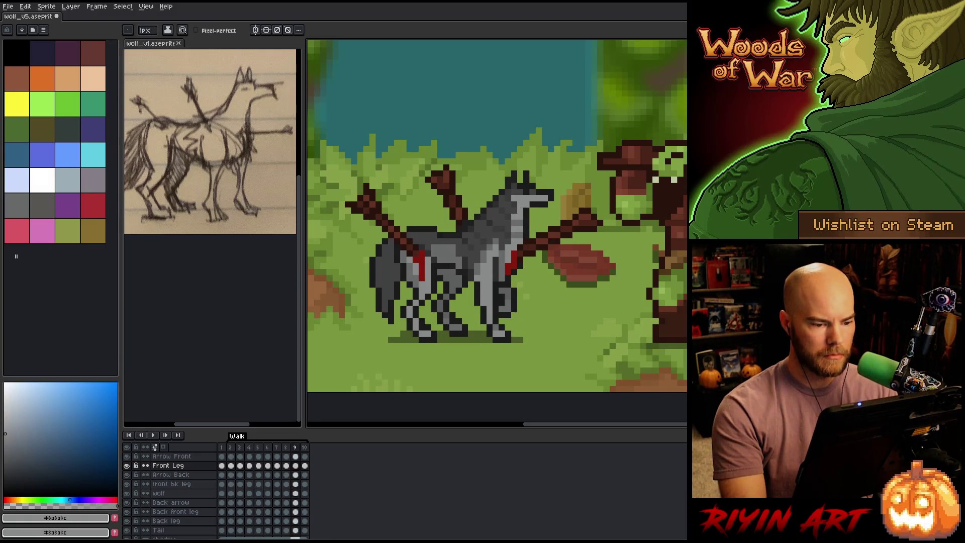
{"action": "key", "text": "Left"}
{"action": "left_click", "coordinate": [476, 284], "text": "alt"}
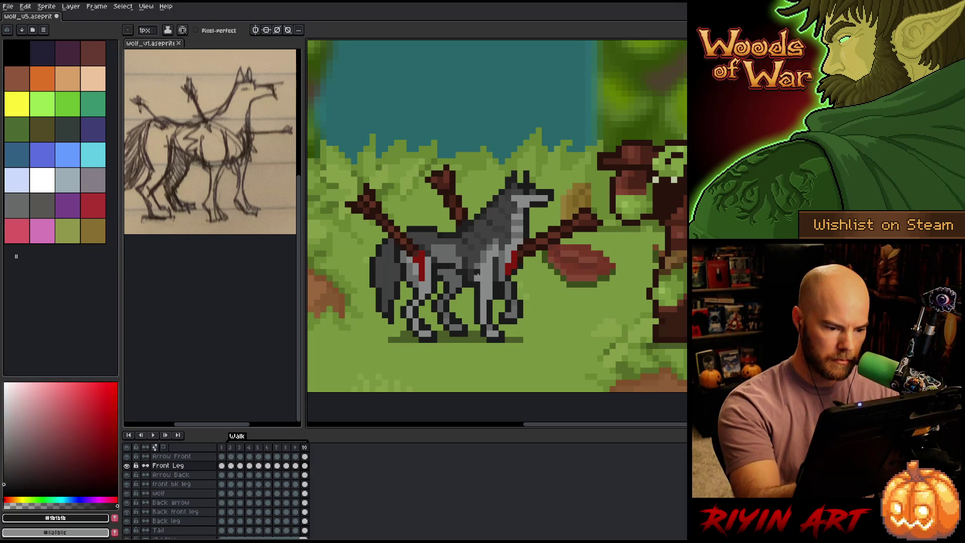
{"action": "left_click", "coordinate": [477, 272], "text": "alt"}
Step: Play the walk cycle to review the front leg and save the file
{"action": "key", "text": "Right"}
{"action": "key", "text": "Right"}
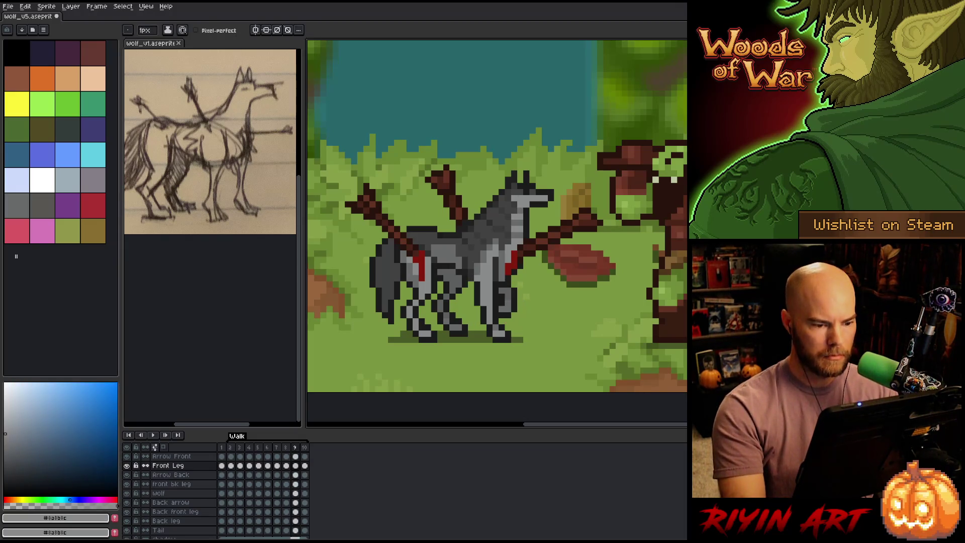
{"action": "key", "text": "Left"}
{"action": "key", "text": "Left"}
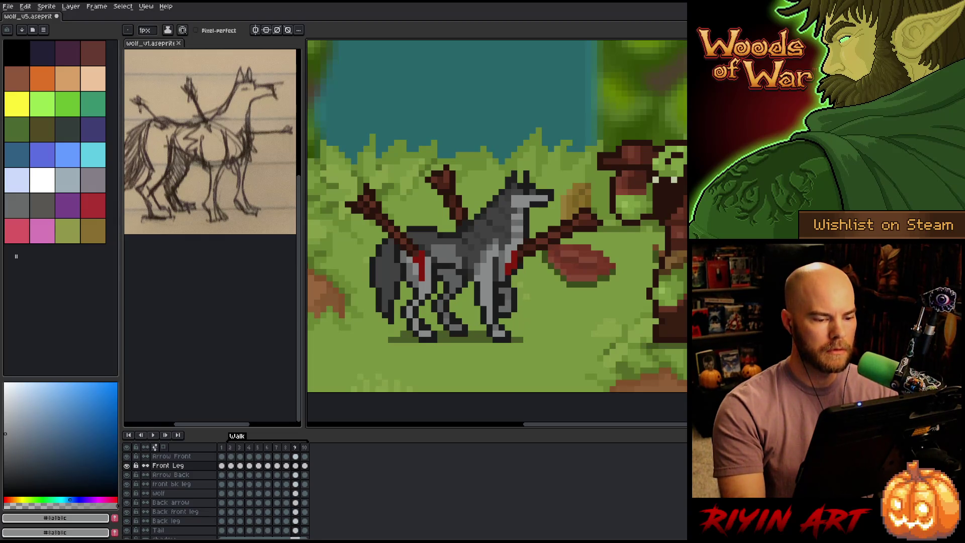
{"action": "key", "text": "Right"}
{"action": "key", "text": "Right"}
{"action": "key", "text": "Return"}
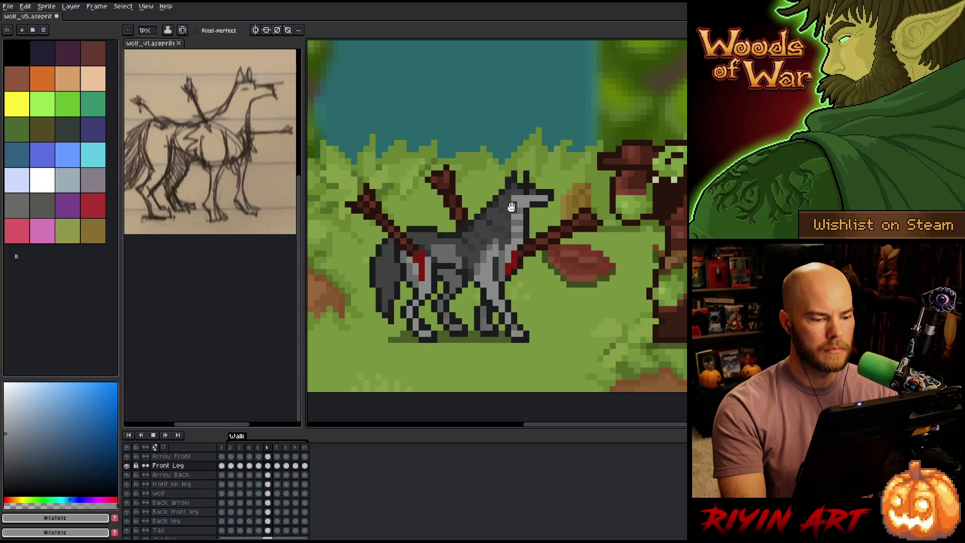
{"action": "key", "text": "ctrl+s"}
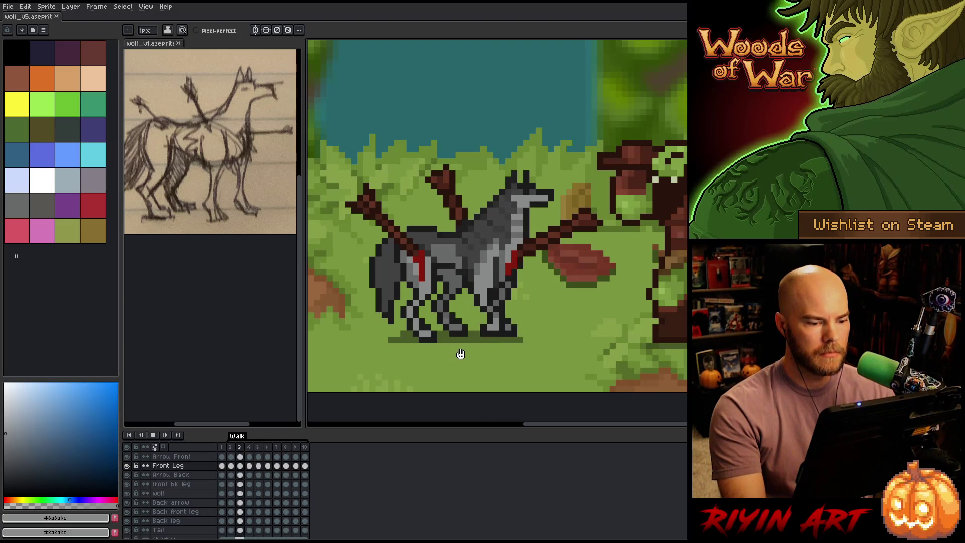
{"action": "key", "text": "Return"}
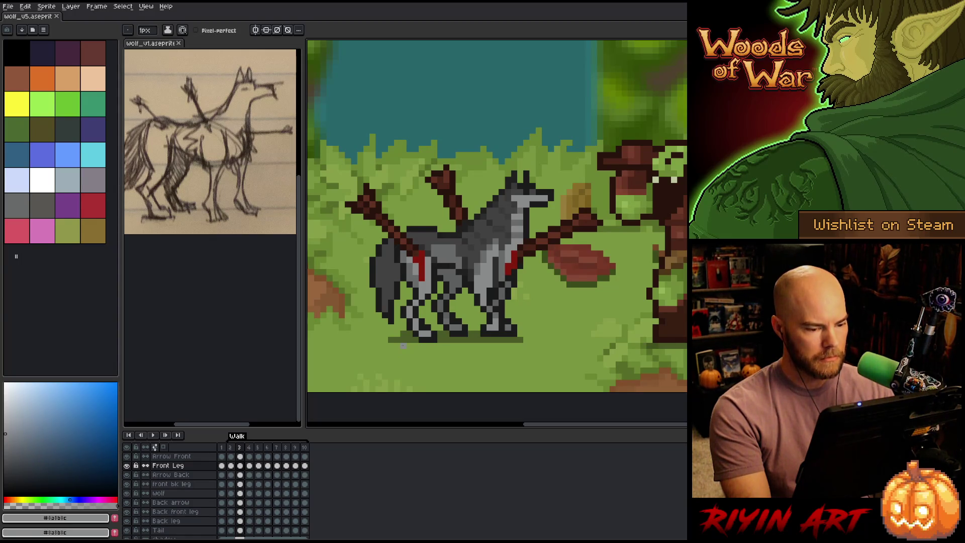
Step: Step through the cycle frame by frame, comparing the front leg before and after the edit
{"action": "key", "text": "Right"}
{"action": "key", "text": "Right"}
{"action": "key", "text": "Right"}
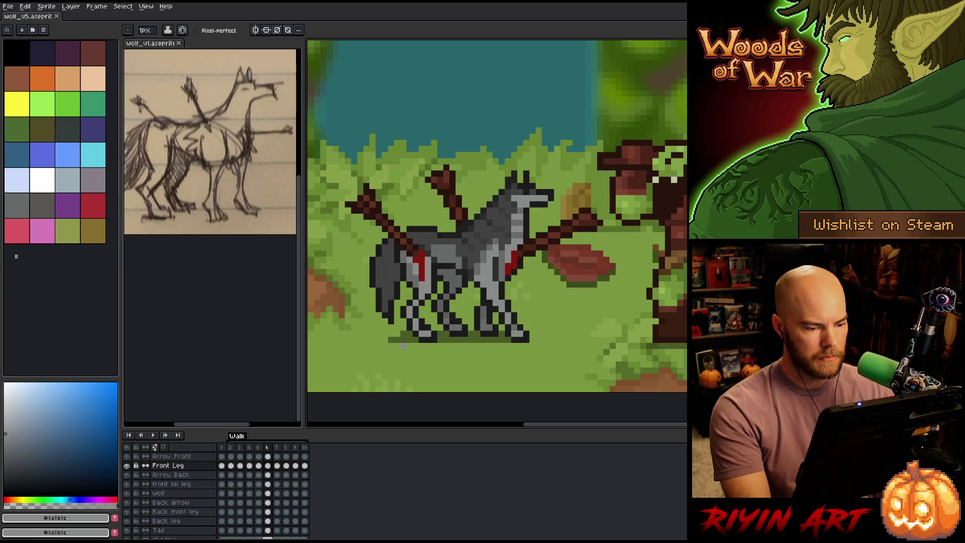
{"action": "key", "text": "Right"}
{"action": "key", "text": "Right"}
{"action": "key", "text": "Right"}
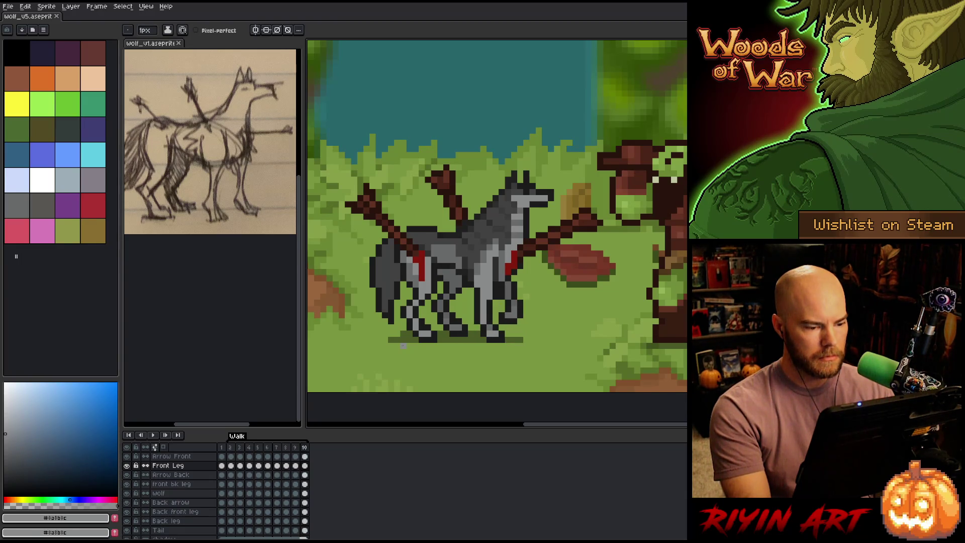
{"action": "key", "text": "Right"}
{"action": "key", "text": "Left"}
{"action": "key", "text": "Right"}
{"action": "key", "text": "Left"}
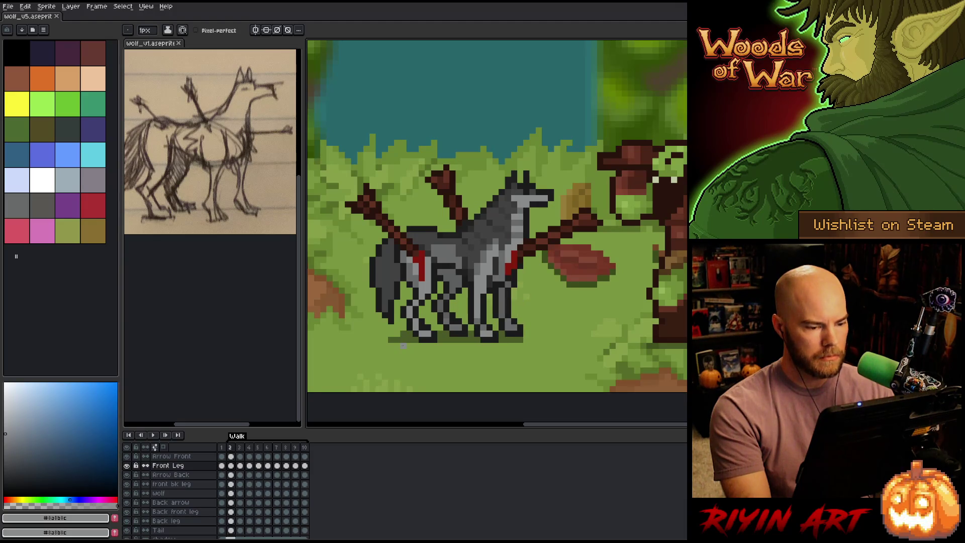
{"action": "key", "text": "Right"}
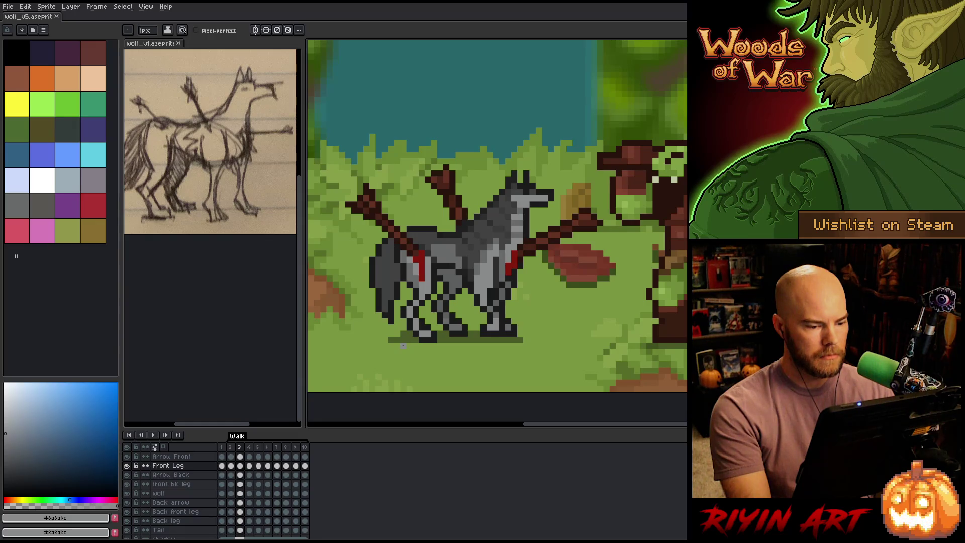
{"action": "key", "text": "Left"}
{"action": "key", "text": "Right"}
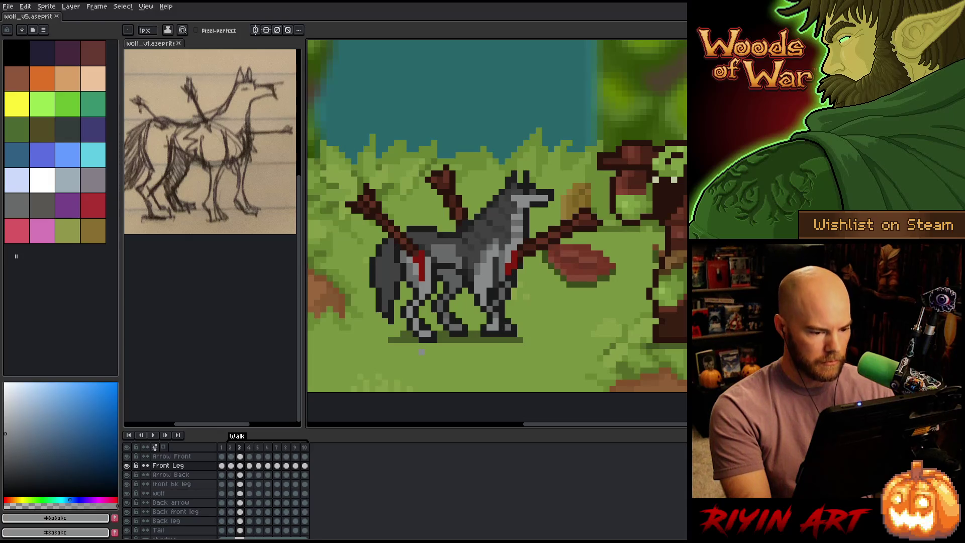
{"action": "key", "text": "Left"}
{"action": "key", "text": "Right"}
{"action": "left_click", "coordinate": [230, 493]}
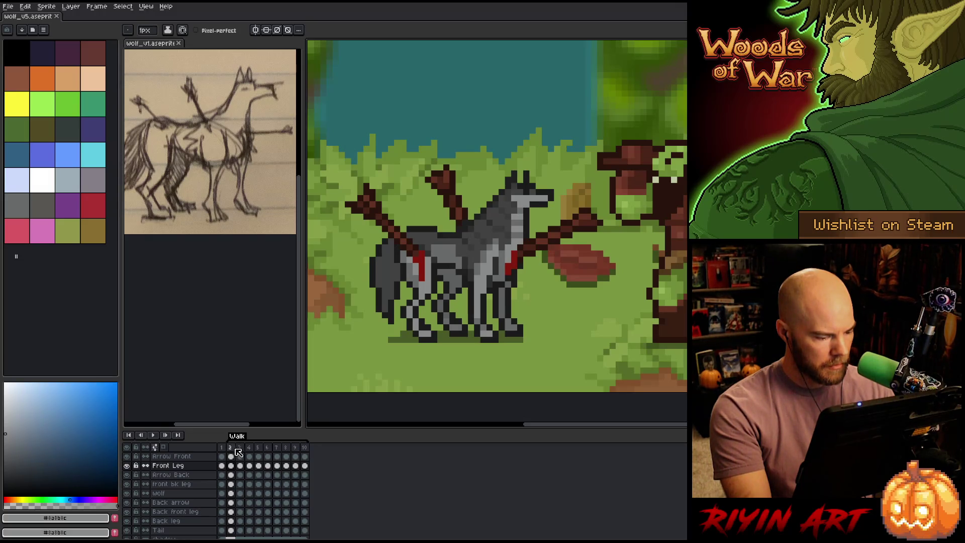
Step: Add frames 11 and 12 with Alt+N during playback, then stop the walk animation
{"action": "key", "text": "Right"}
{"action": "key", "text": "Right"}
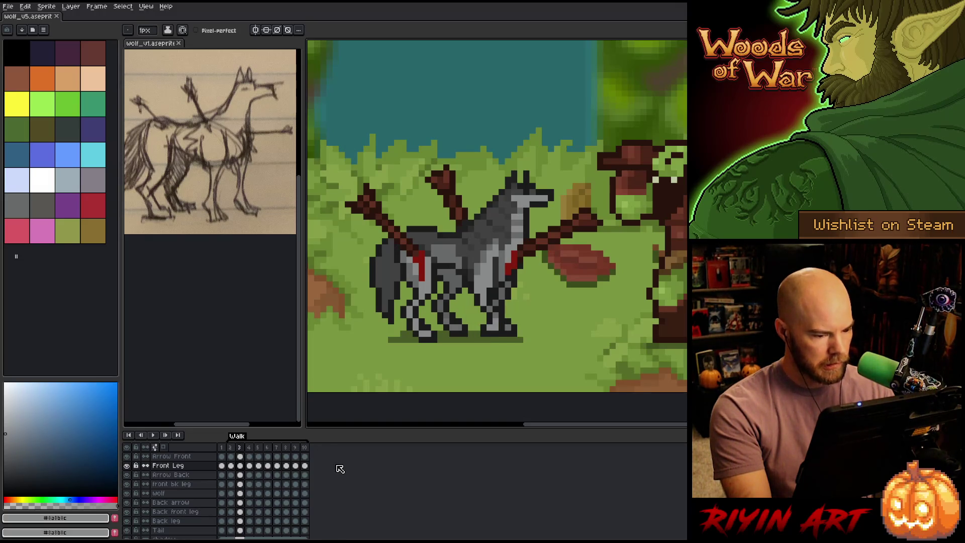
{"action": "key", "text": "Return"}
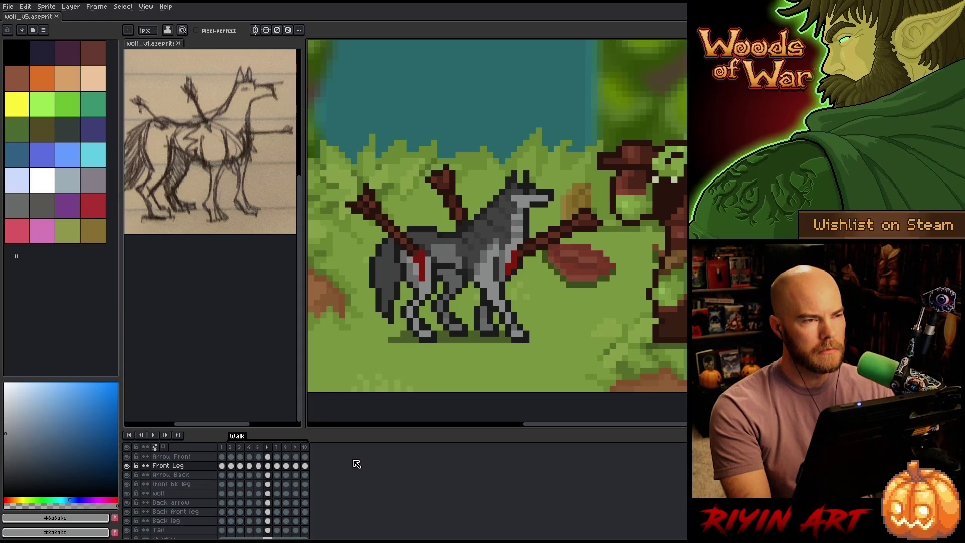
{"action": "key", "text": "alt+n"}
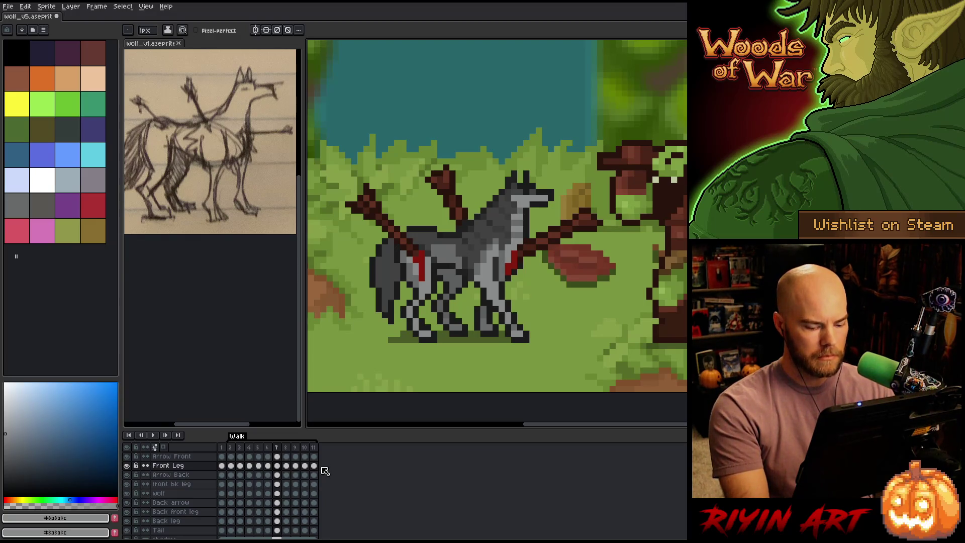
{"action": "key", "text": "Return"}
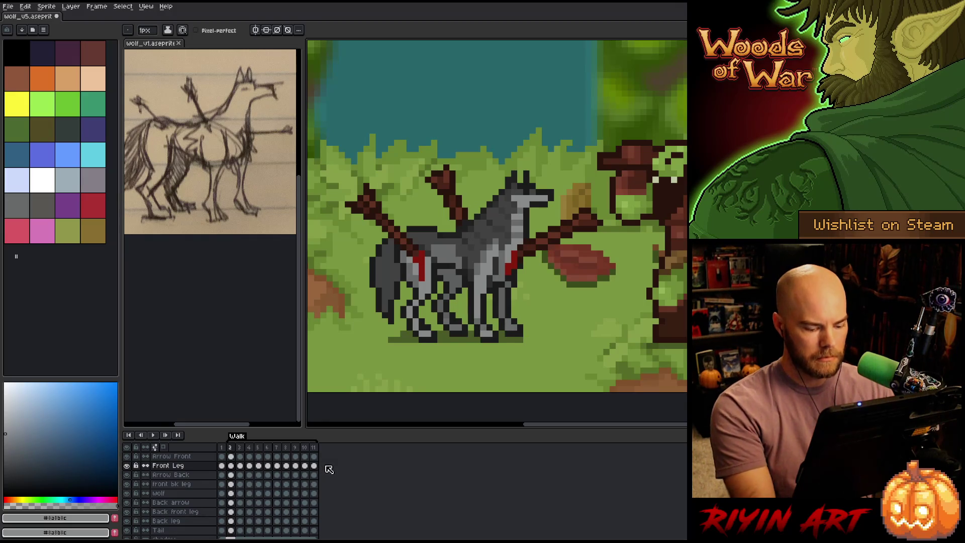
{"action": "key", "text": "alt+n"}
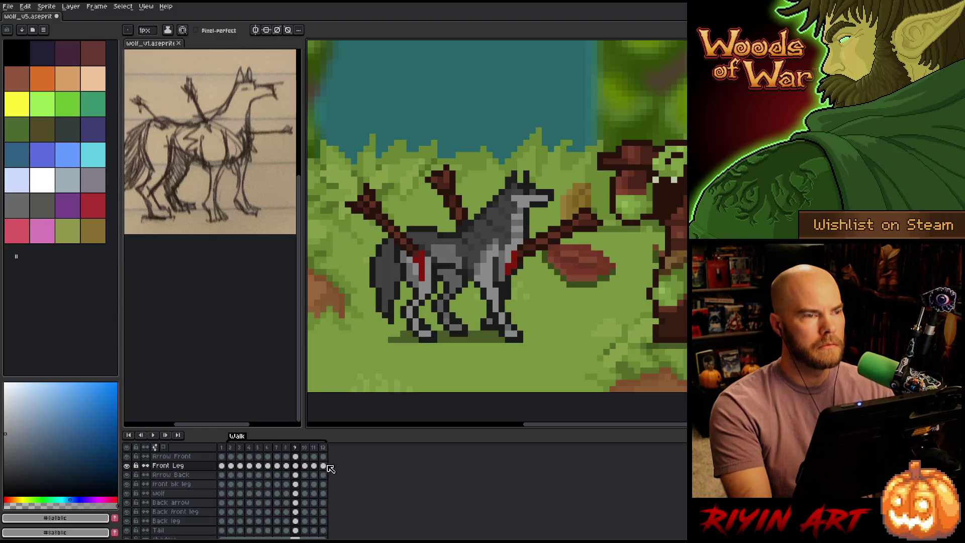
{"action": "key", "text": "Return"}
{"action": "key", "text": "Left"}
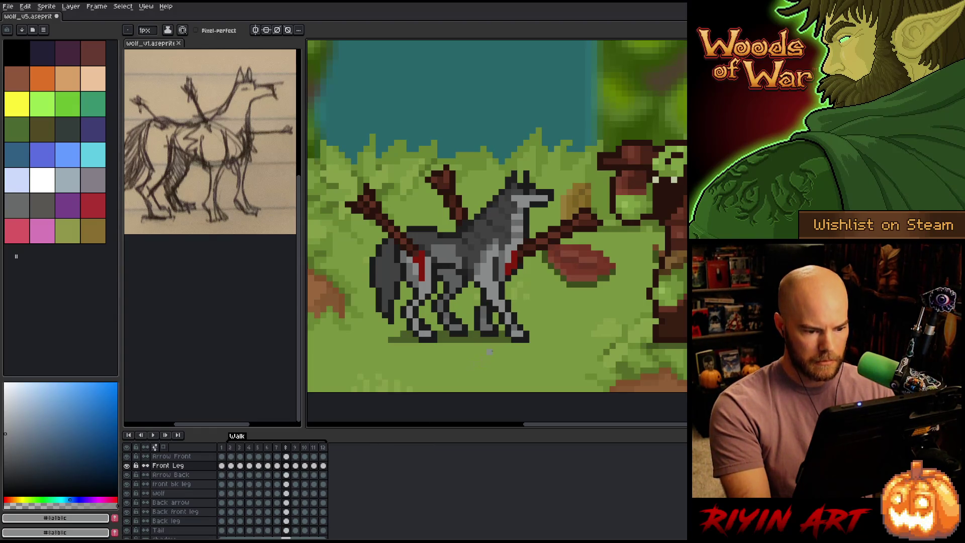
Step: Box-select the wolf's front foot and review its pose across frames 11, 10, 2, 8, 7 and 6
{"action": "key", "text": "m"}
{"action": "left_click_drag", "start_coordinate": [473, 328], "coordinate": [531, 369]}
{"action": "key", "text": "Right"}
{"action": "key", "text": "Right"}
{"action": "key", "text": "Right"}
{"action": "key", "text": "Right"}
{"action": "key", "text": "Right"}
{"action": "key", "text": "Right"}
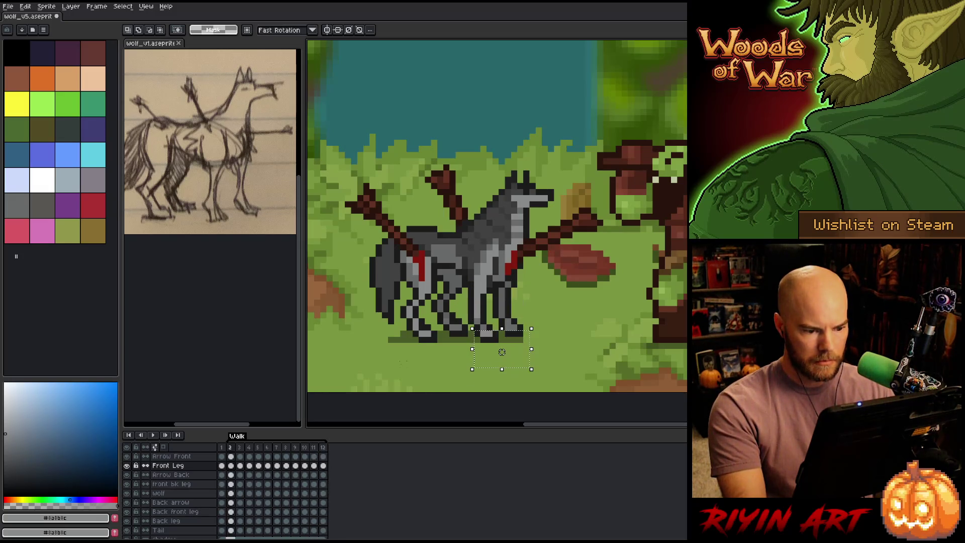
{"action": "mouse_move", "coordinate": [389, 306]}
{"action": "left_mouse_down"}
{"action": "mouse_move", "coordinate": [427, 350]}
{"action": "mouse_move", "coordinate": [498, 385]}
{"action": "left_mouse_up"}
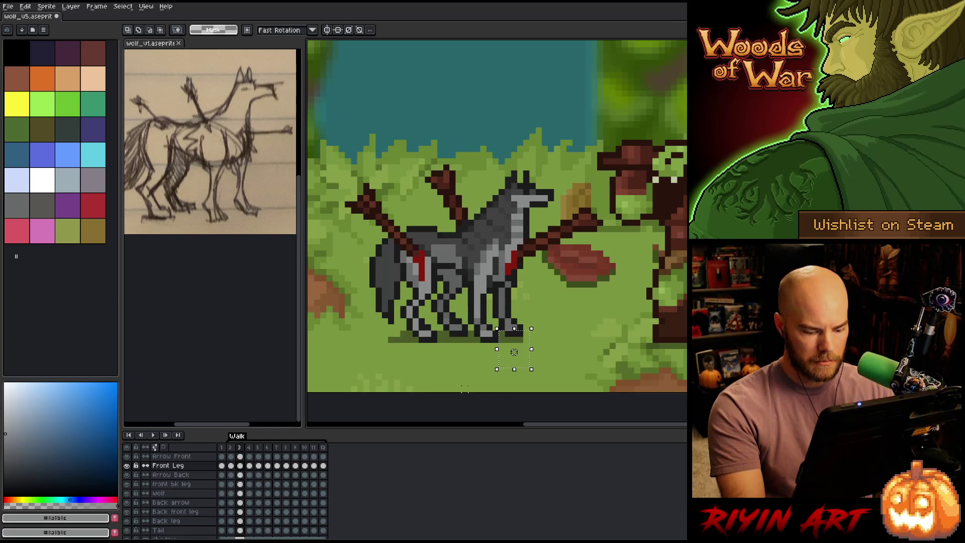
{"action": "key", "text": "Right"}
{"action": "key", "text": "Right"}
{"action": "key", "text": "Right"}
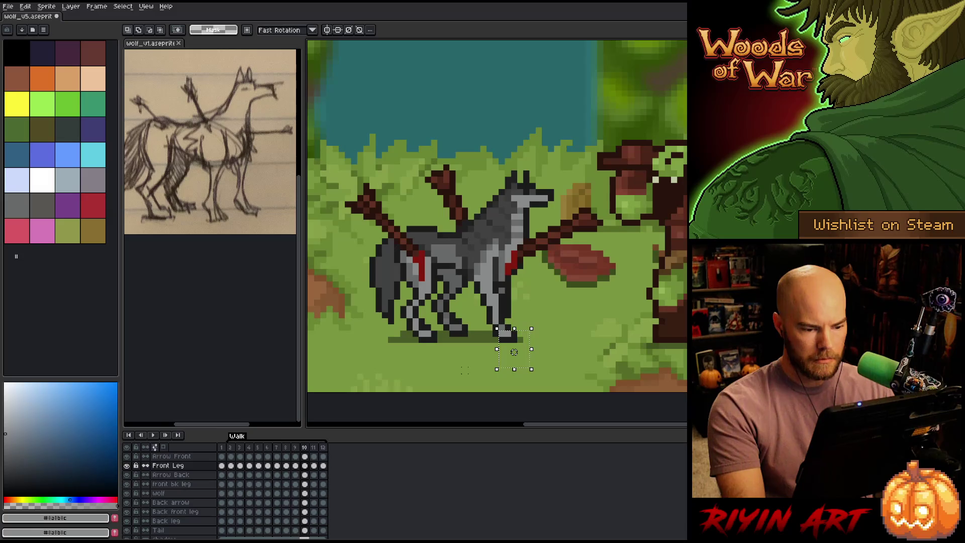
{"action": "key", "text": "Right"}
{"action": "key", "text": "Right"}
{"action": "key", "text": "Right"}
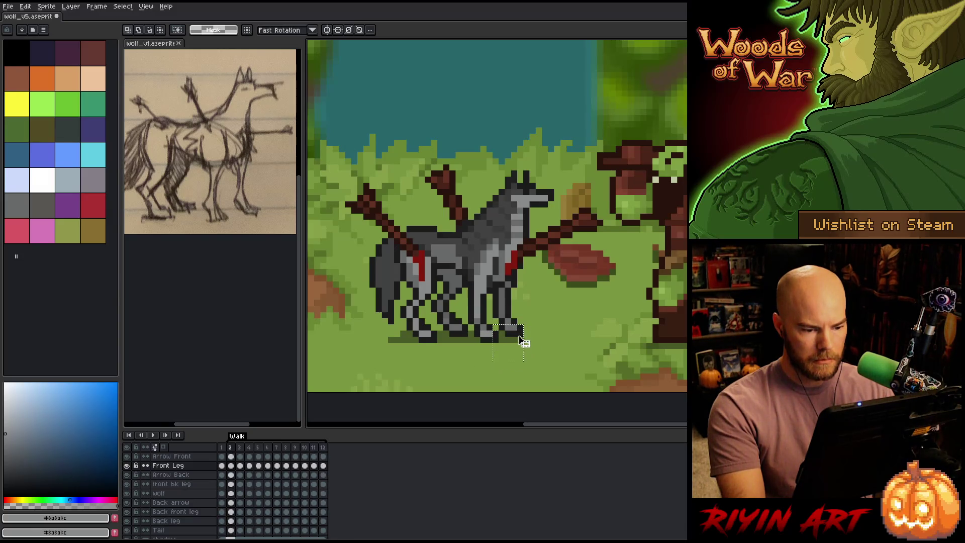
{"action": "key", "text": "Right"}
{"action": "key", "text": "Right"}
{"action": "key", "text": "Right"}
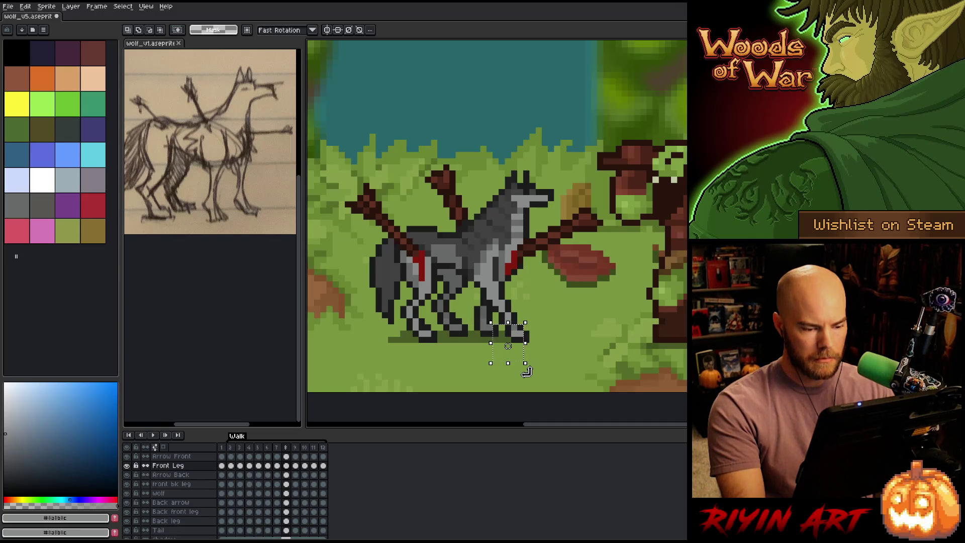
{"action": "key", "text": "Left"}
{"action": "key", "text": "Left"}
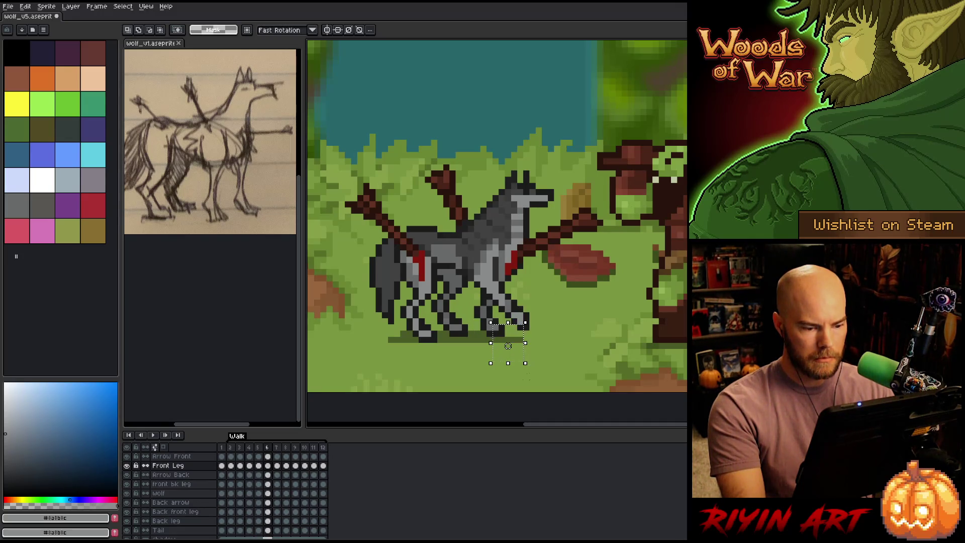
{"action": "key", "text": "Left"}
Step: Compare the front leg across frames 5–7, then clear the selection and insert a new frame after frame 6
{"action": "key", "text": "Right"}
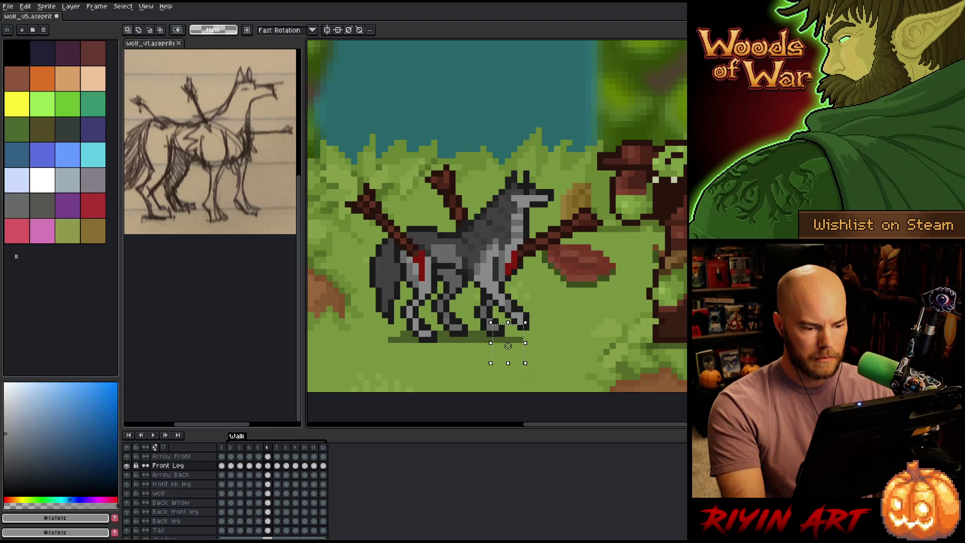
{"action": "key", "text": "Right"}
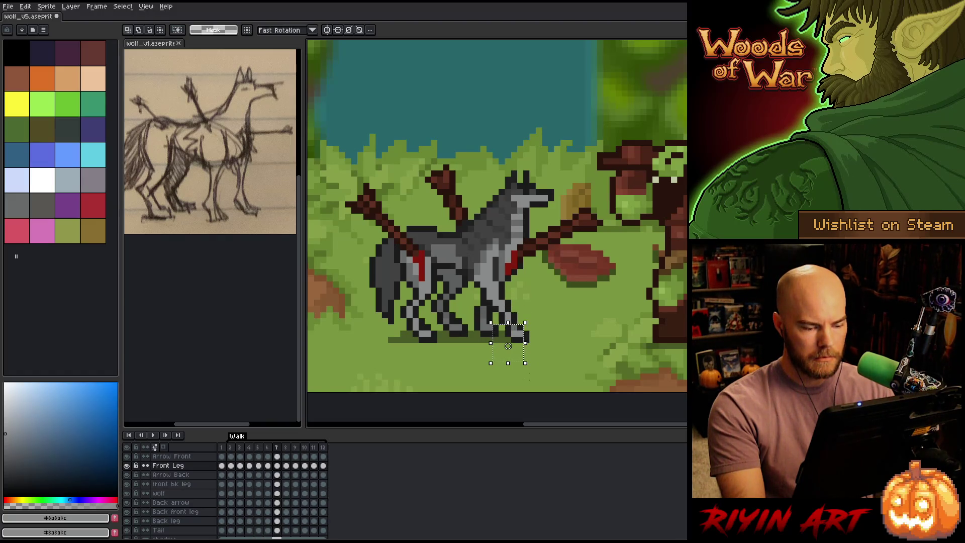
{"action": "key", "text": "Left"}
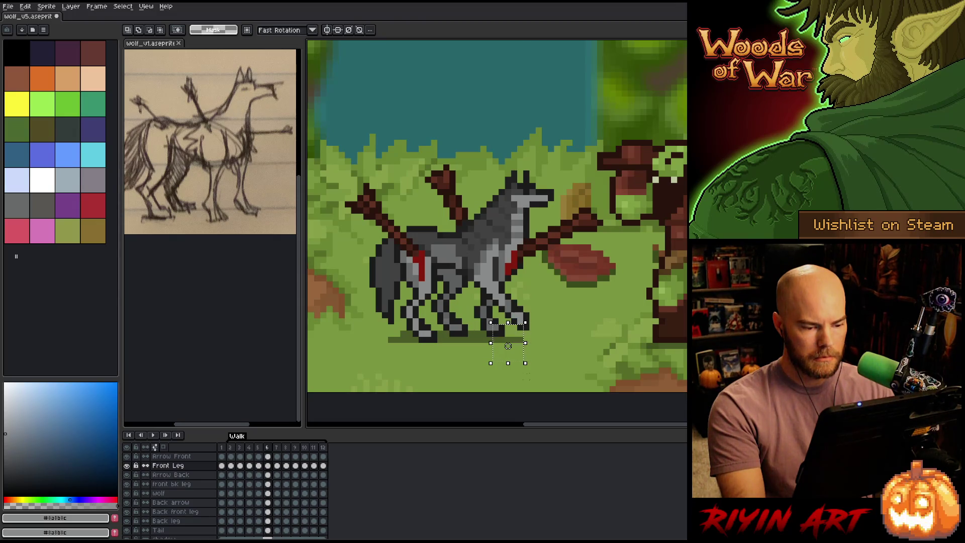
{"action": "key", "text": "Left"}
{"action": "key", "text": "Right"}
{"action": "key", "text": "Left"}
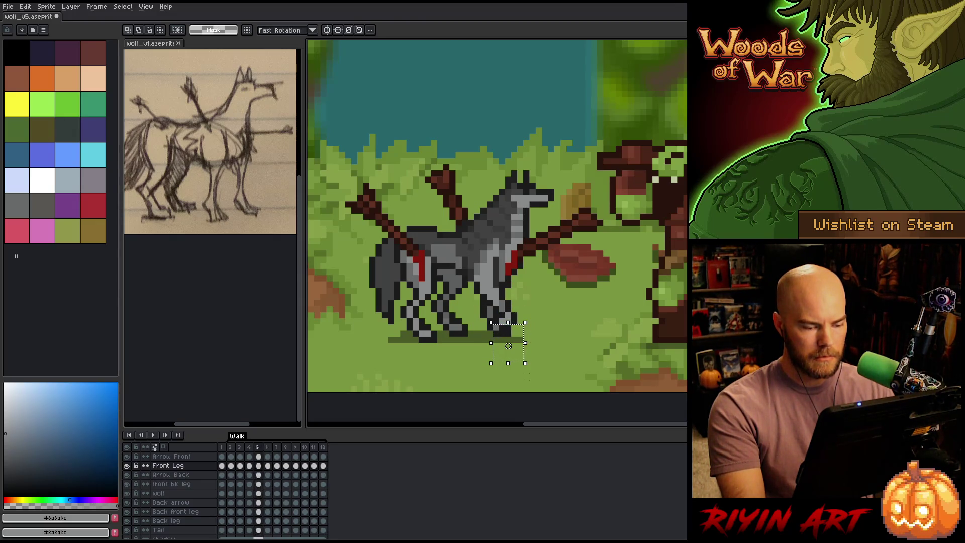
{"action": "key", "text": "Right"}
{"action": "key", "text": "Right"}
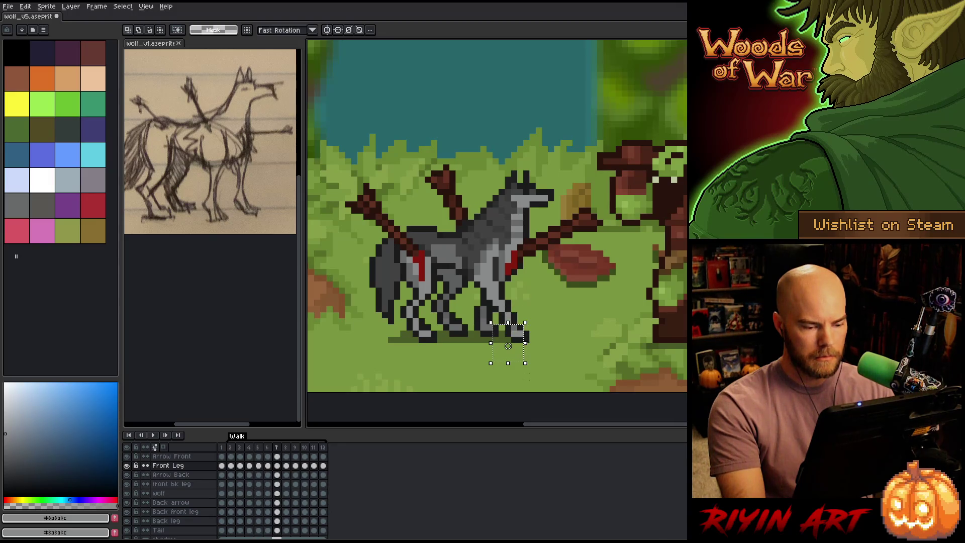
{"action": "key", "text": "Left"}
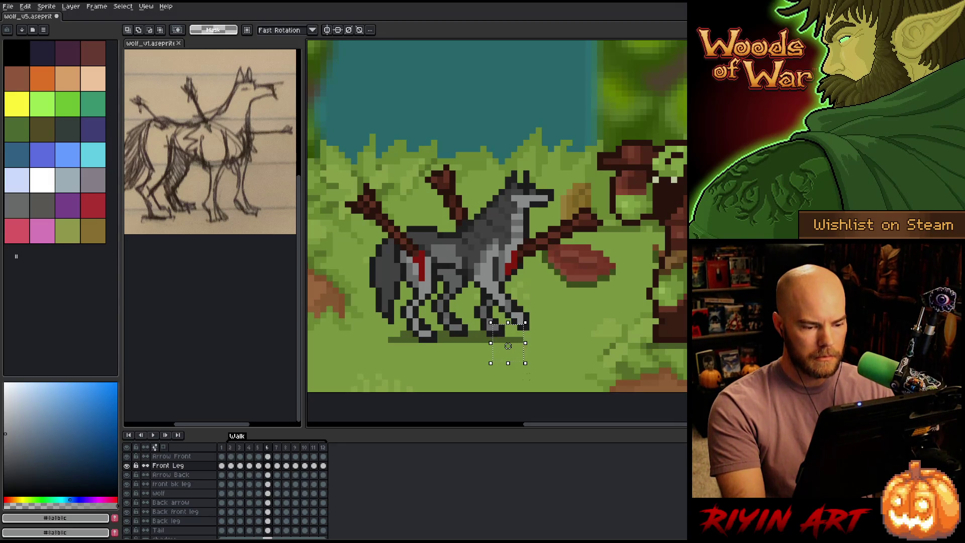
{"action": "key", "text": "Right"}
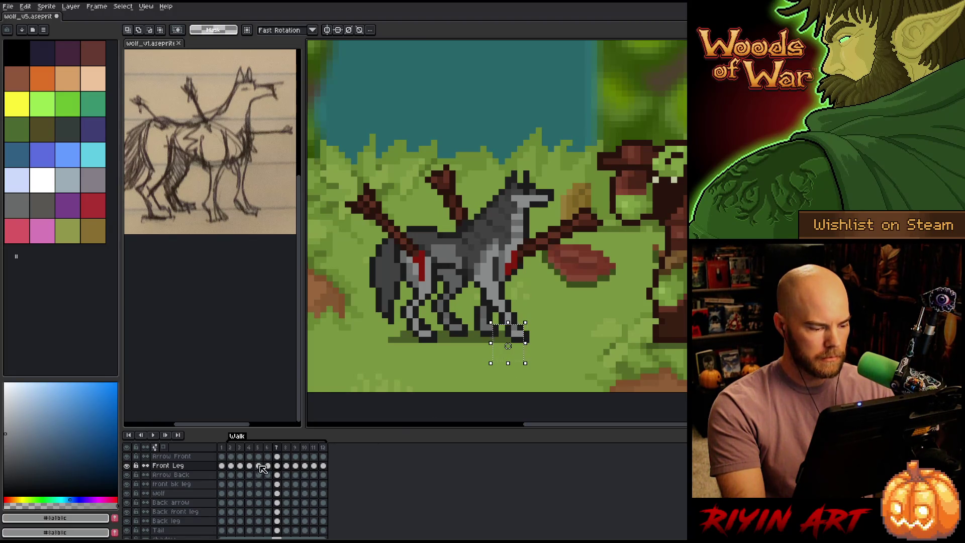
{"action": "key", "text": "Left"}
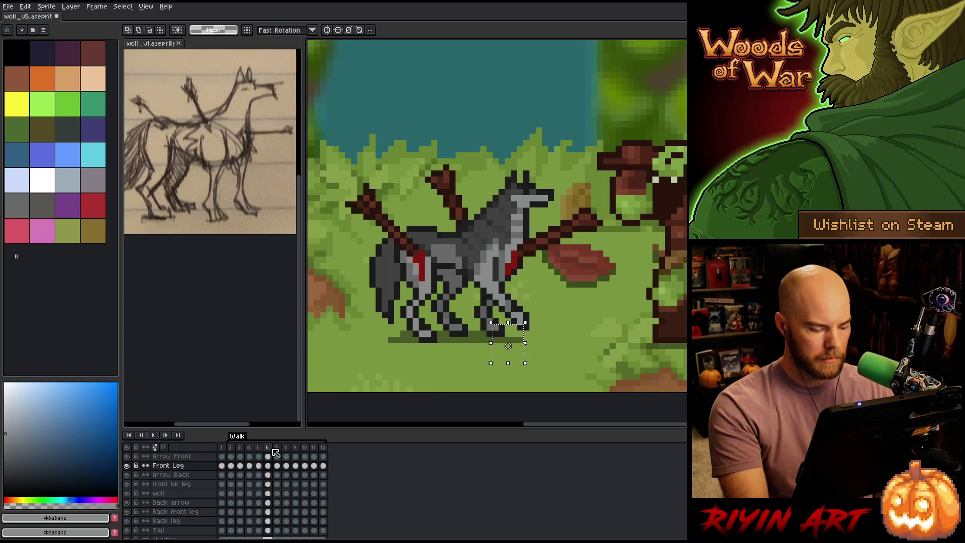
{"action": "key", "text": "ctrl+d"}
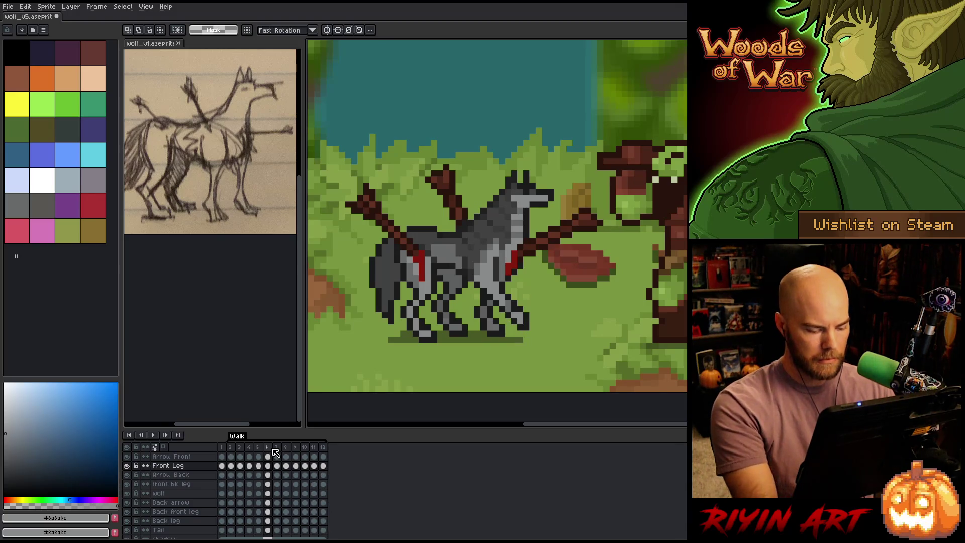
{"action": "key", "text": "alt+n"}
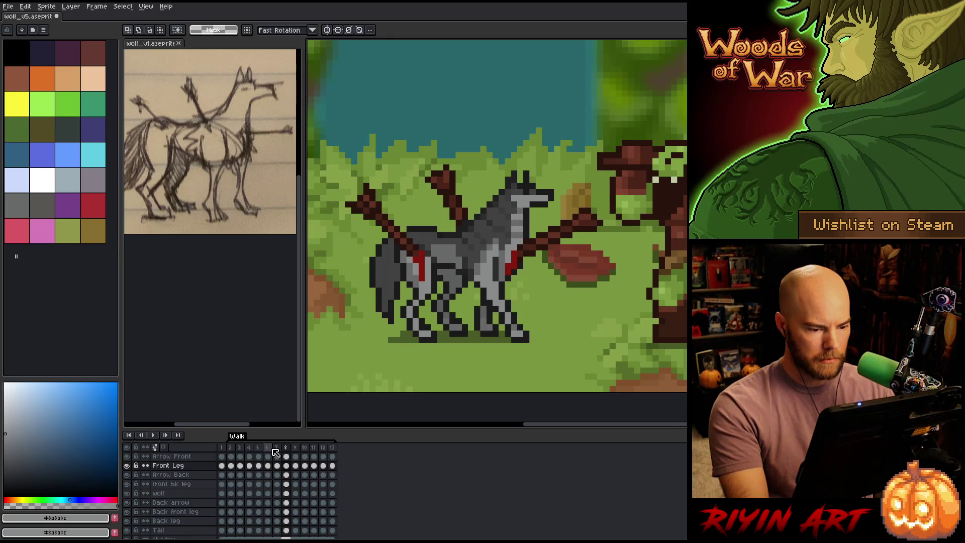
Step: Review the Back leg and Back front leg layers across frames 6–8, ending on frame 8
{"action": "left_click", "coordinate": [285, 522]}
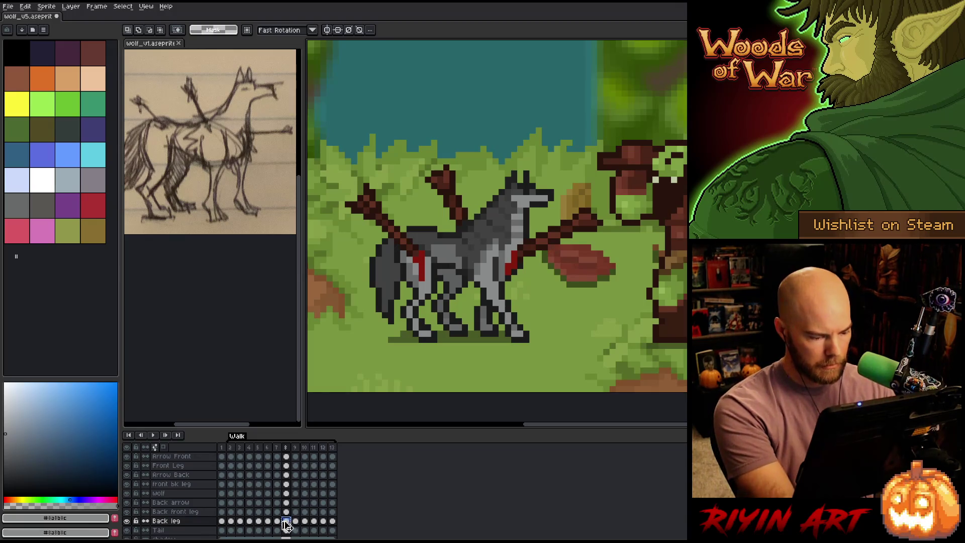
{"action": "left_click", "coordinate": [277, 522]}
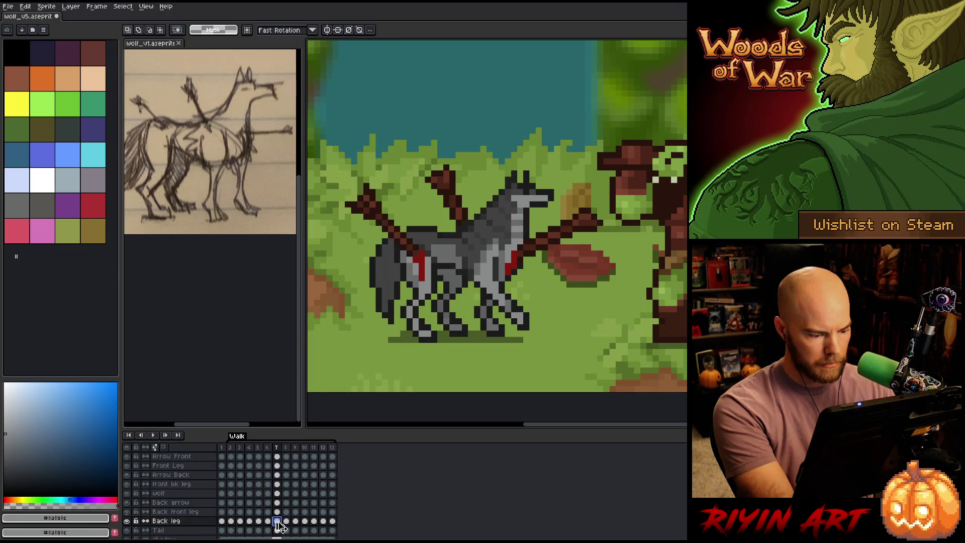
{"action": "left_click", "coordinate": [288, 521]}
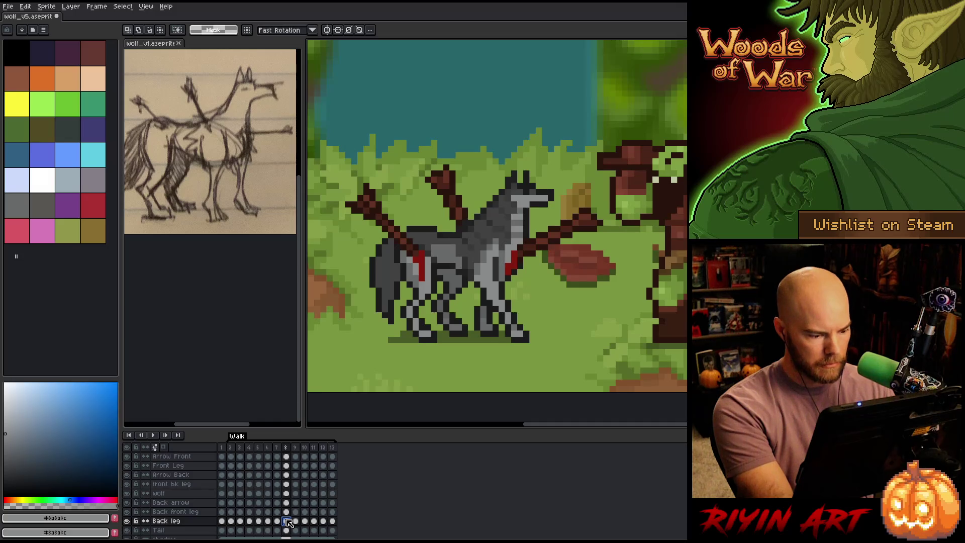
{"action": "left_click", "coordinate": [288, 512]}
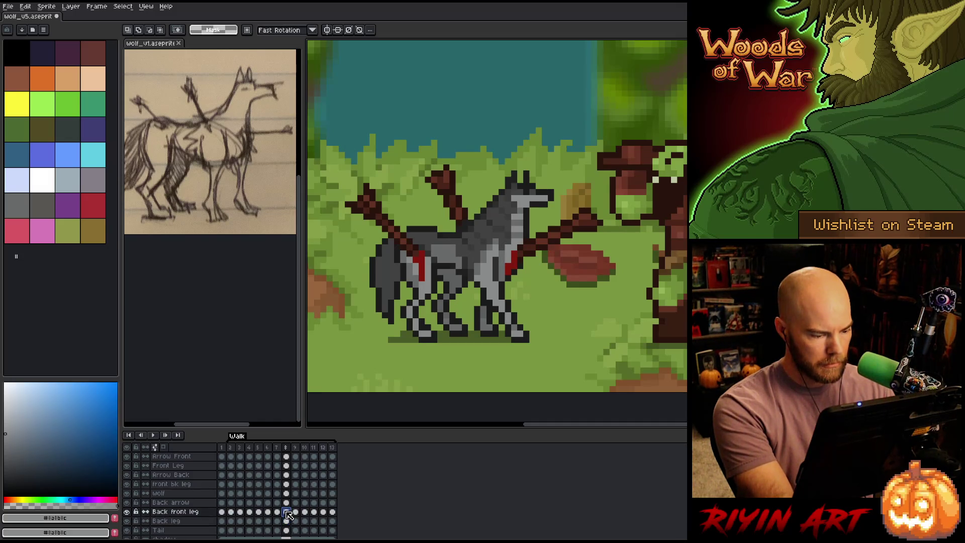
{"action": "key", "text": "Left"}
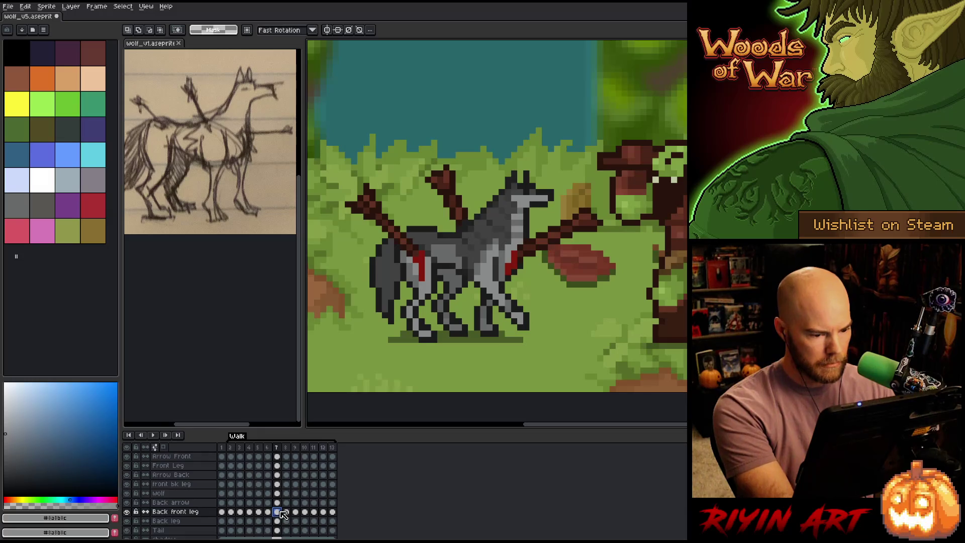
{"action": "left_click", "coordinate": [267, 513]}
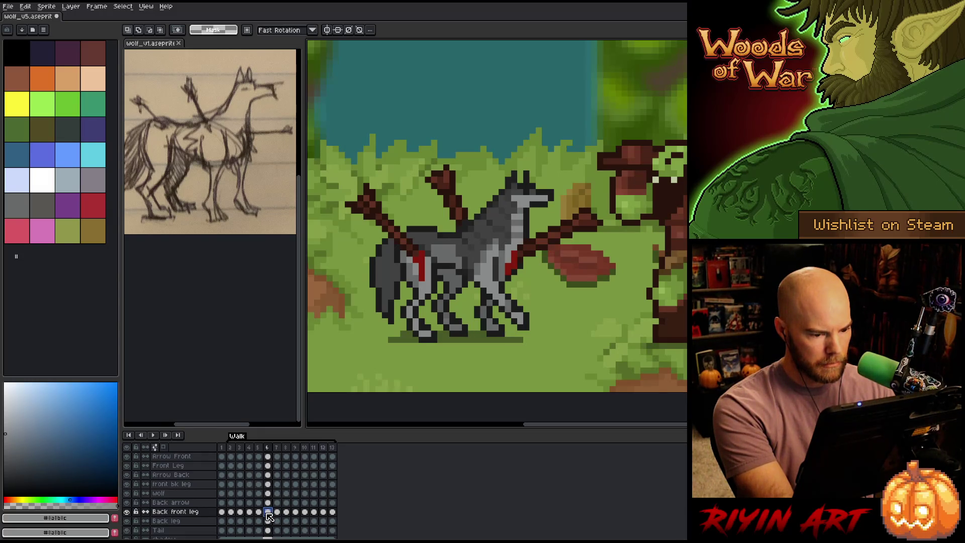
{"action": "left_click", "coordinate": [277, 512]}
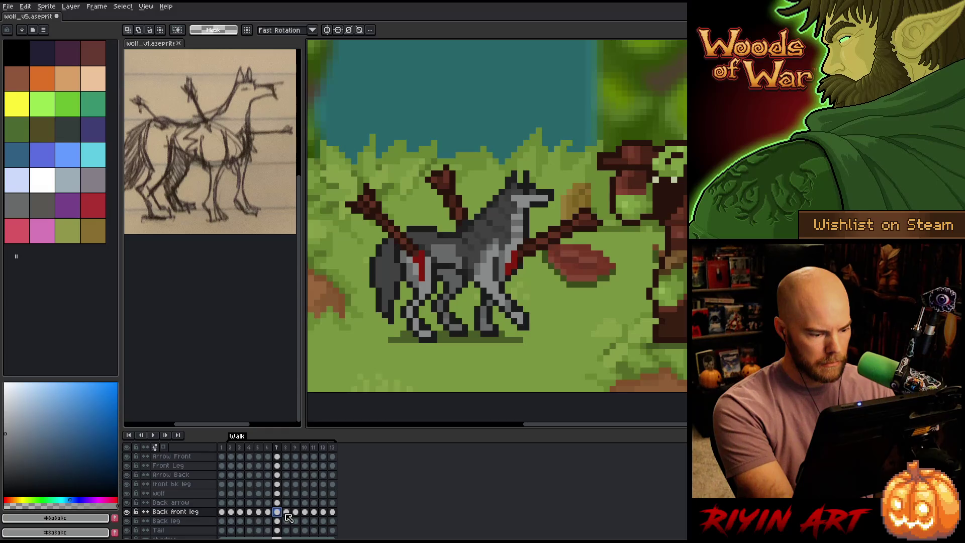
{"action": "left_click", "coordinate": [287, 512]}
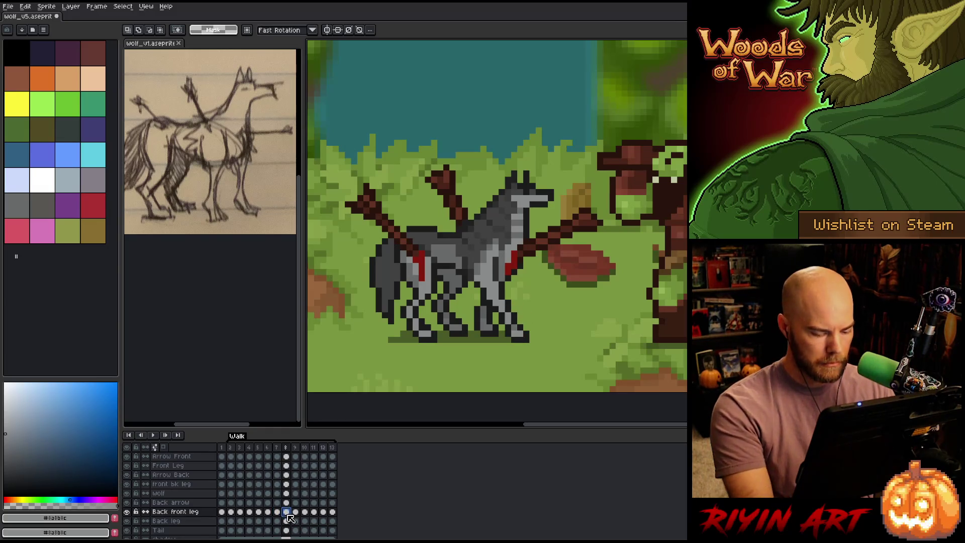
Step: Solo the Back front leg on frame 8, reshape its lower pixels, sample grey #5d5e5f, and show all layers
{"action": "left_click_drag", "start_coordinate": [537, 363], "coordinate": [454, 316]}
{"action": "key", "text": "ctrl+d"}
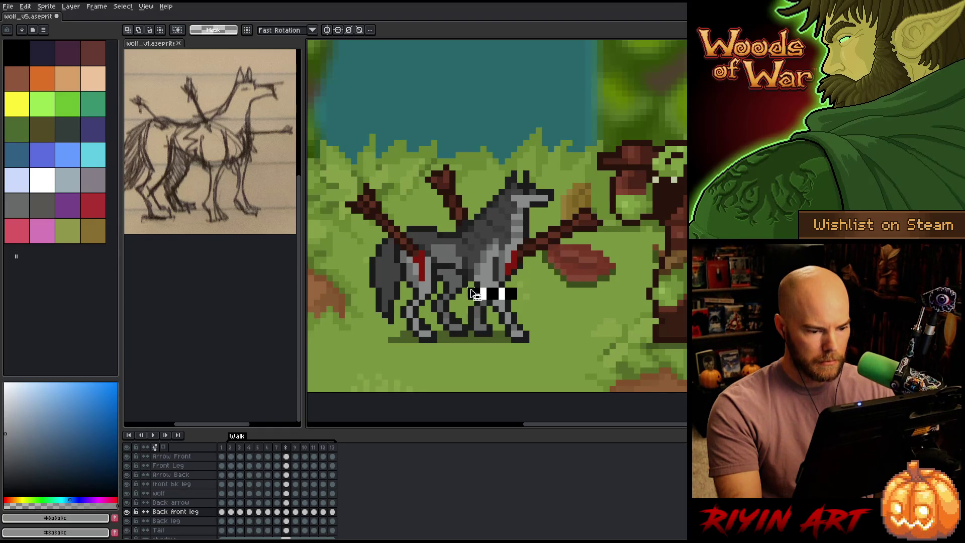
{"action": "left_click", "coordinate": [127, 512], "text": "alt"}
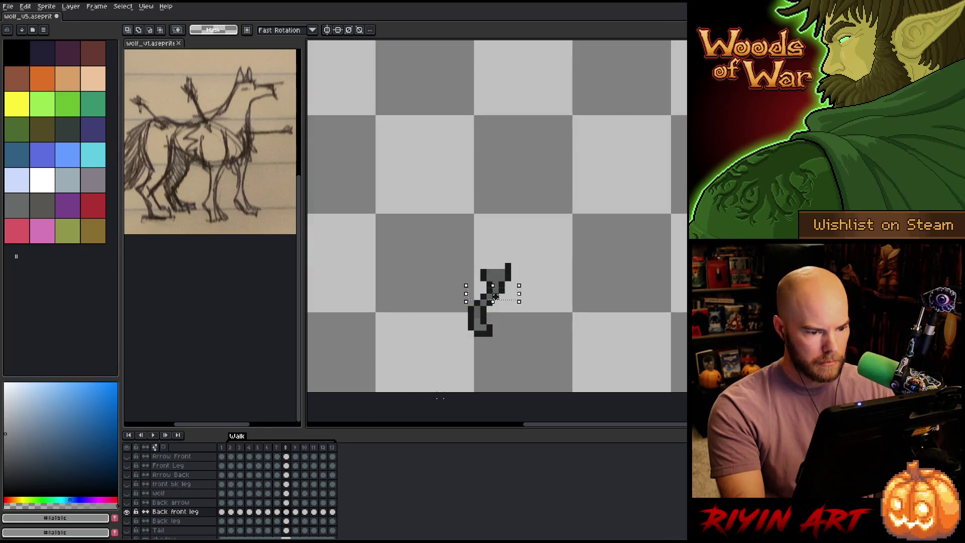
{"action": "left_click", "coordinate": [459, 284]}
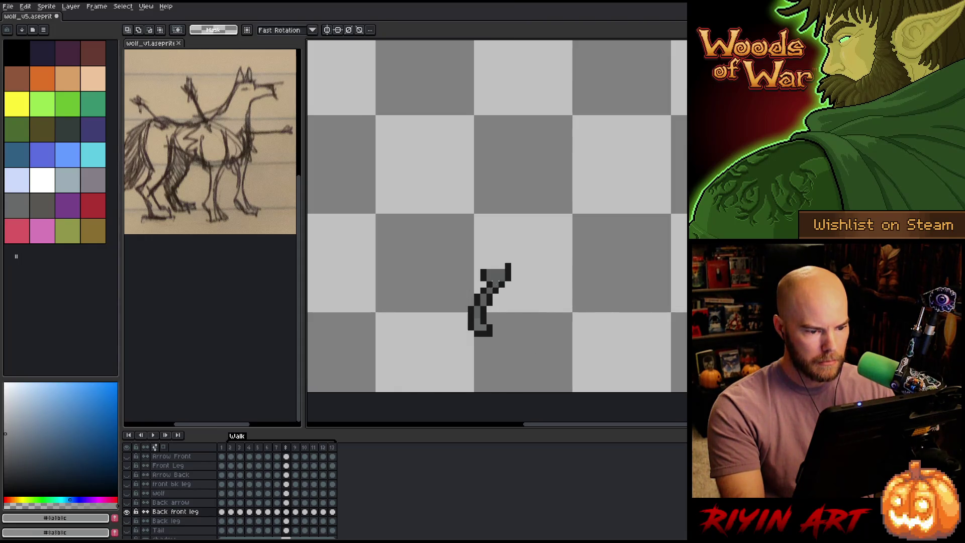
{"action": "key", "text": "ctrl+d"}
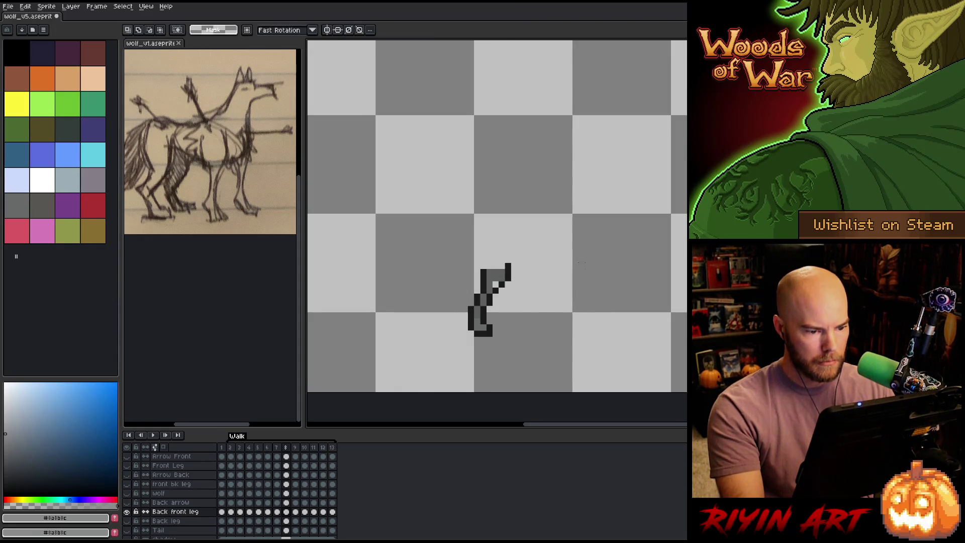
{"action": "key", "text": "b"}
{"action": "left_click", "coordinate": [497, 285], "text": "alt"}
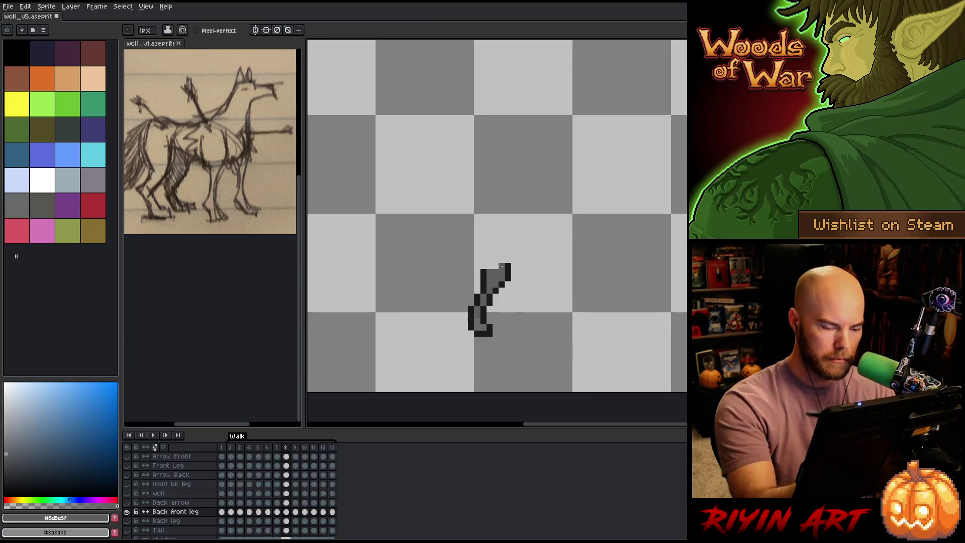
{"action": "left_click", "coordinate": [127, 512], "text": "alt"}
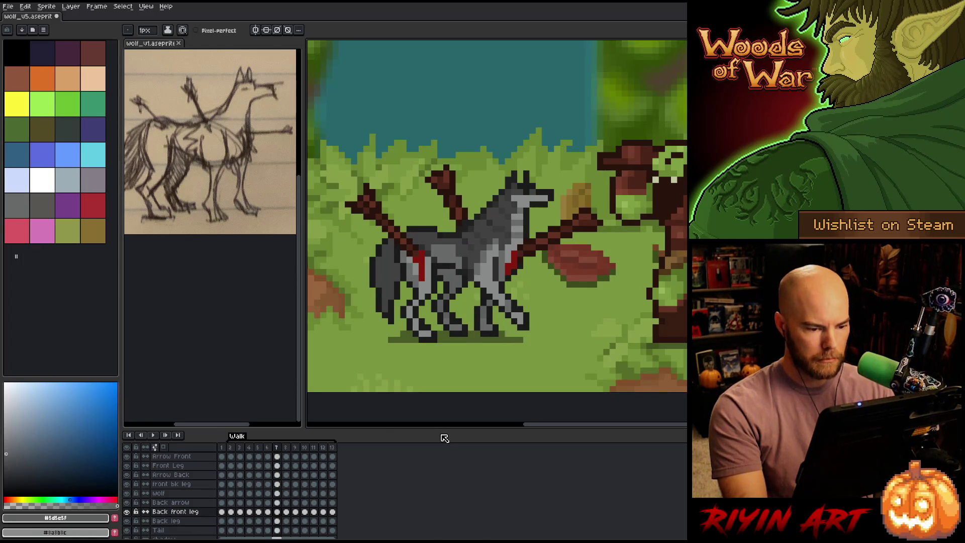
Step: Step through frames 9–11, play the walk animation, then compare frames 5 and 6, ending on frame 5
{"action": "left_click", "coordinate": [296, 512]}
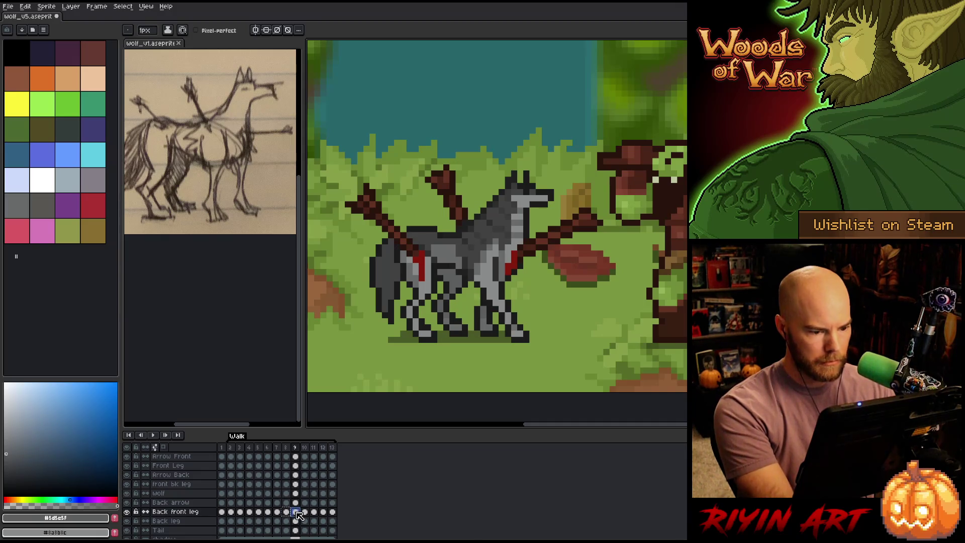
{"action": "key", "text": "Right"}
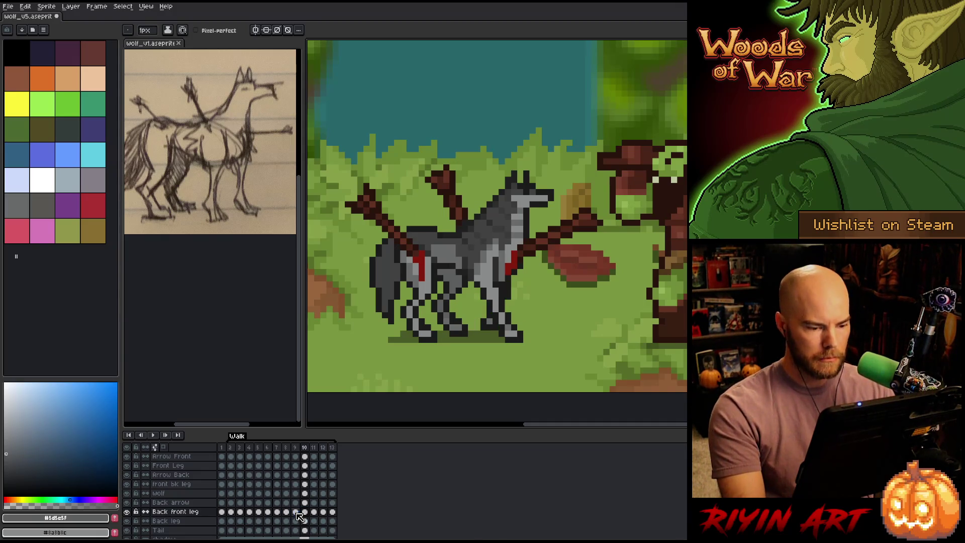
{"action": "key", "text": "Right"}
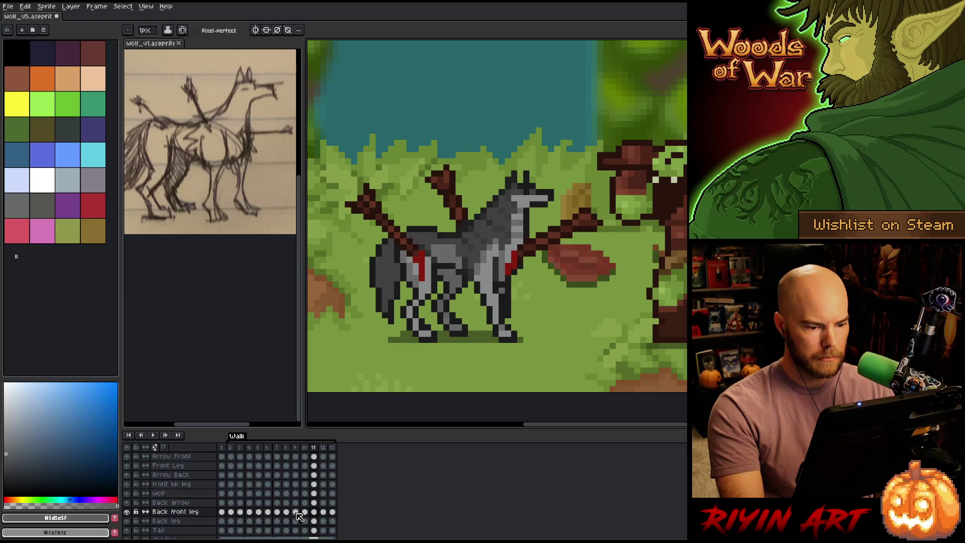
{"action": "key", "text": "Return"}
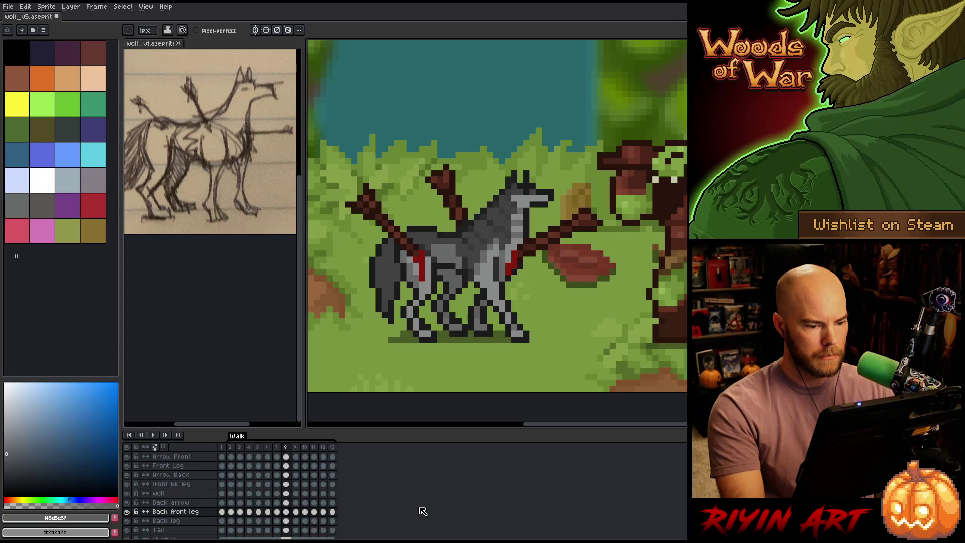
{"action": "key", "text": "Left"}
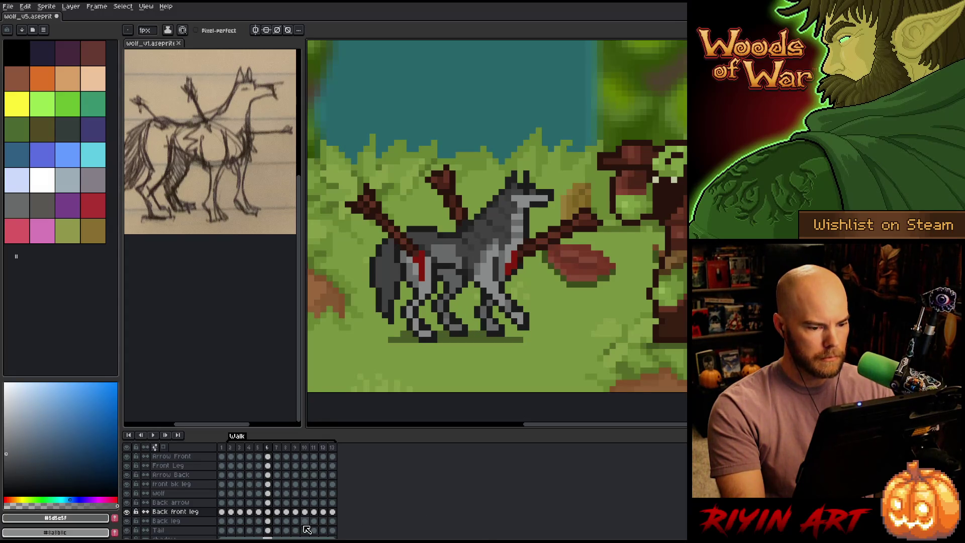
{"action": "key", "text": "Left"}
{"action": "key", "text": "Right"}
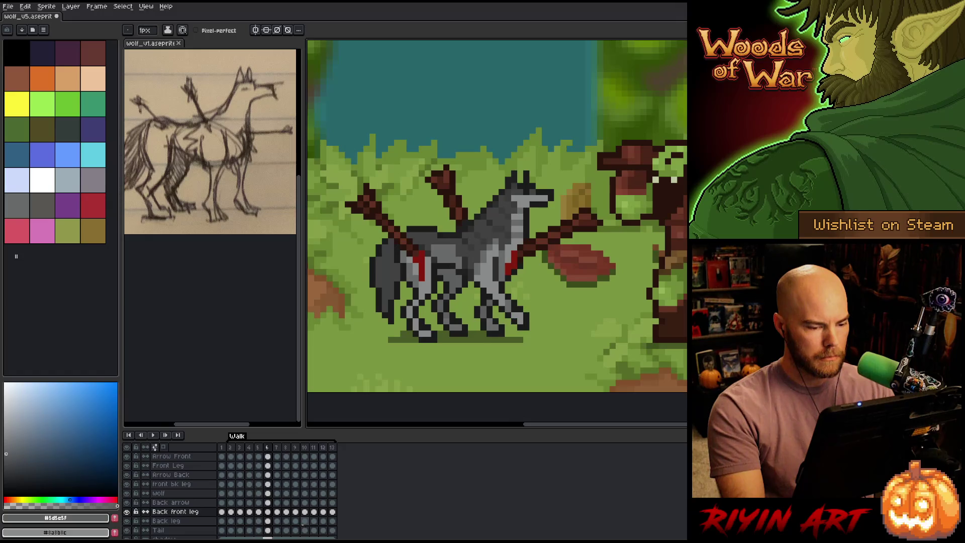
{"action": "key", "text": "Left"}
{"action": "key", "text": "Right"}
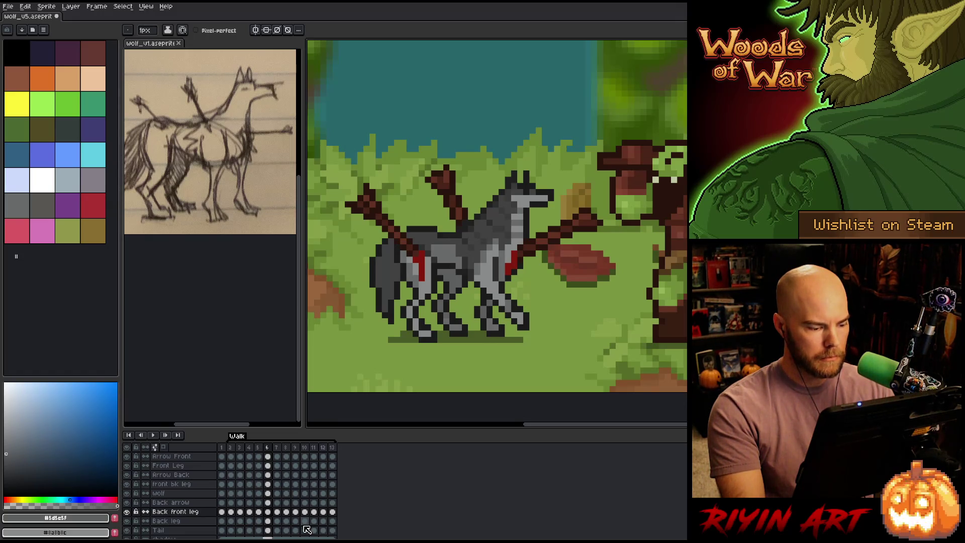
{"action": "key", "text": "Left"}
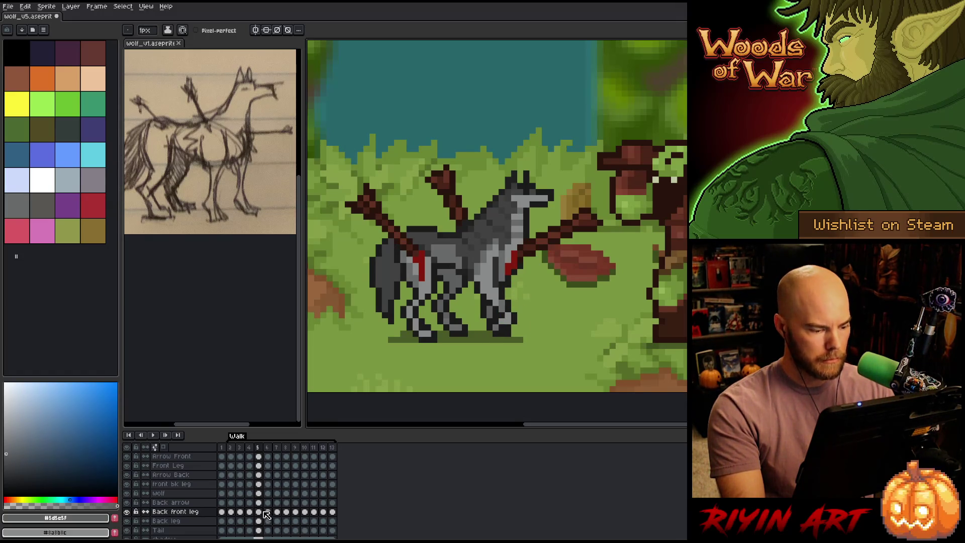
Step: Solo the Front Leg layer on frame 6 and shift its selected lower leg to the right
{"action": "left_click", "coordinate": [261, 466]}
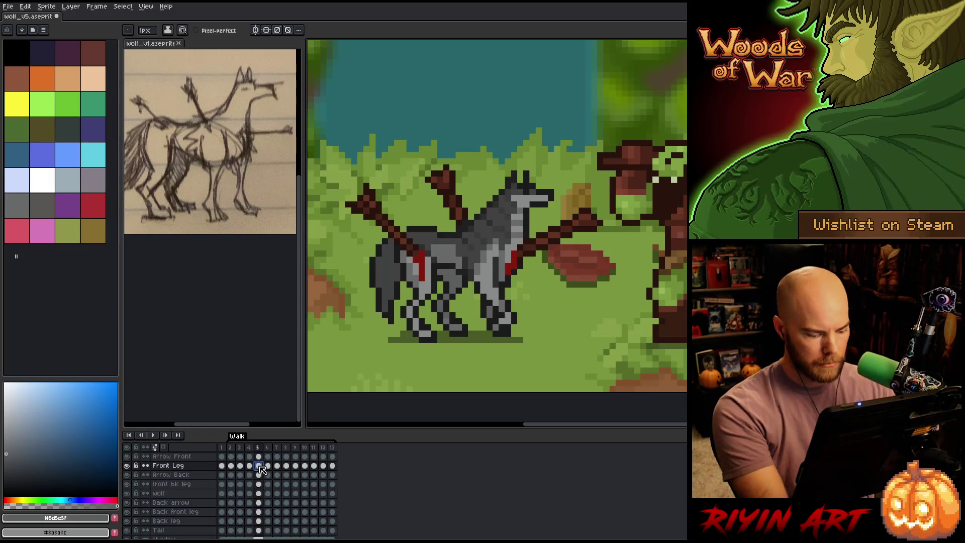
{"action": "left_click", "coordinate": [268, 466]}
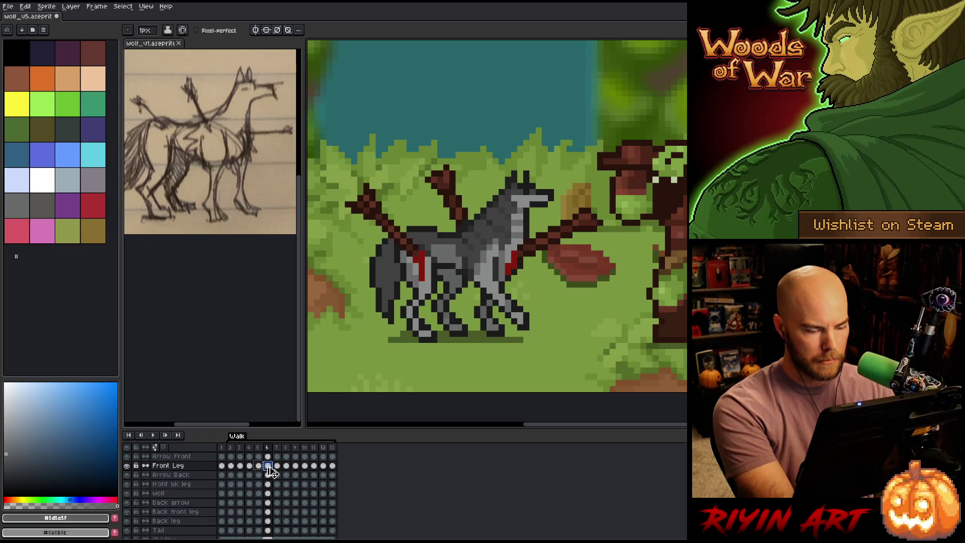
{"action": "key", "text": "ctrl+z"}
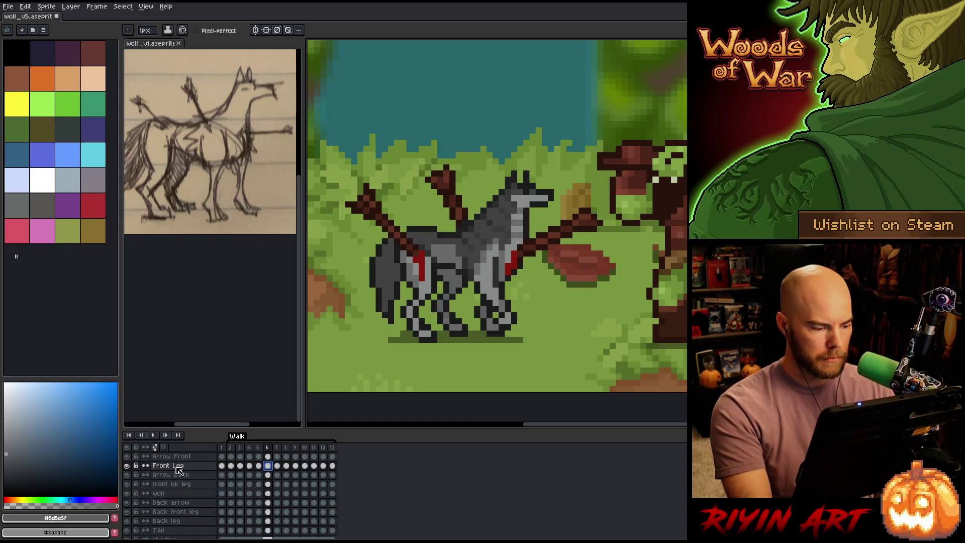
{"action": "left_click", "coordinate": [130, 466], "text": "alt"}
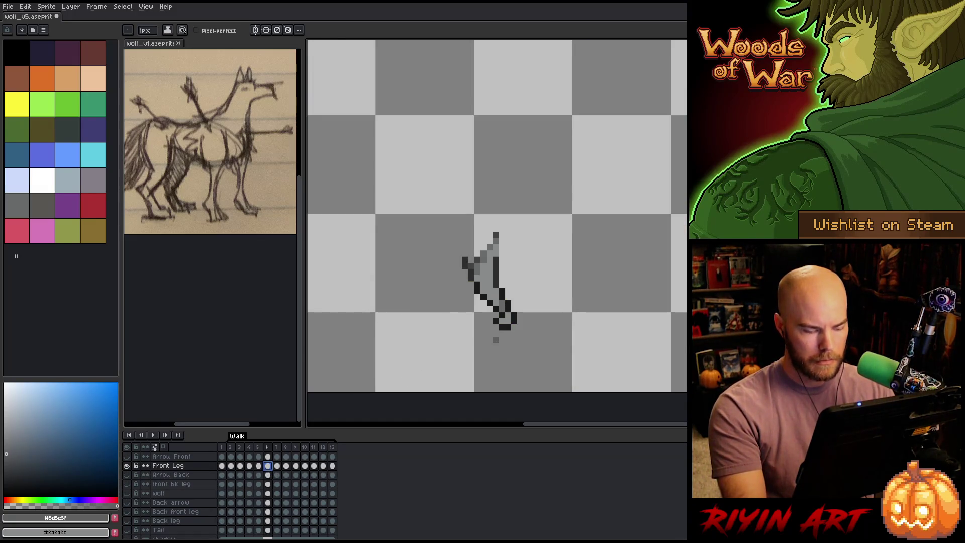
{"action": "key", "text": "m"}
{"action": "left_click_drag", "start_coordinate": [435, 286], "coordinate": [562, 350]}
{"action": "left_click_drag", "start_coordinate": [501, 329], "coordinate": [514, 329]}
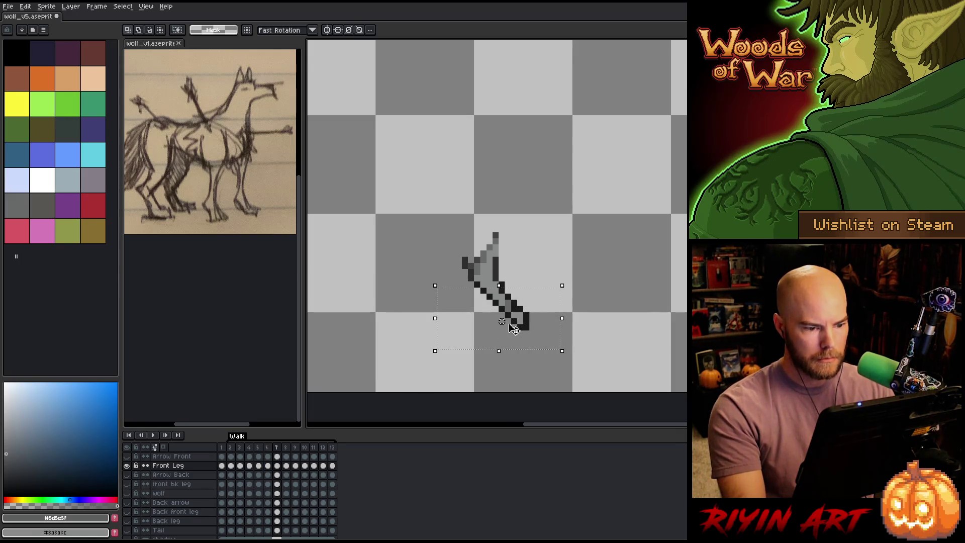
Step: Rotate the lower leg into a hooked bend matching frame 7, and repaint the knee outline lighter grey
{"action": "key", "text": "comma"}
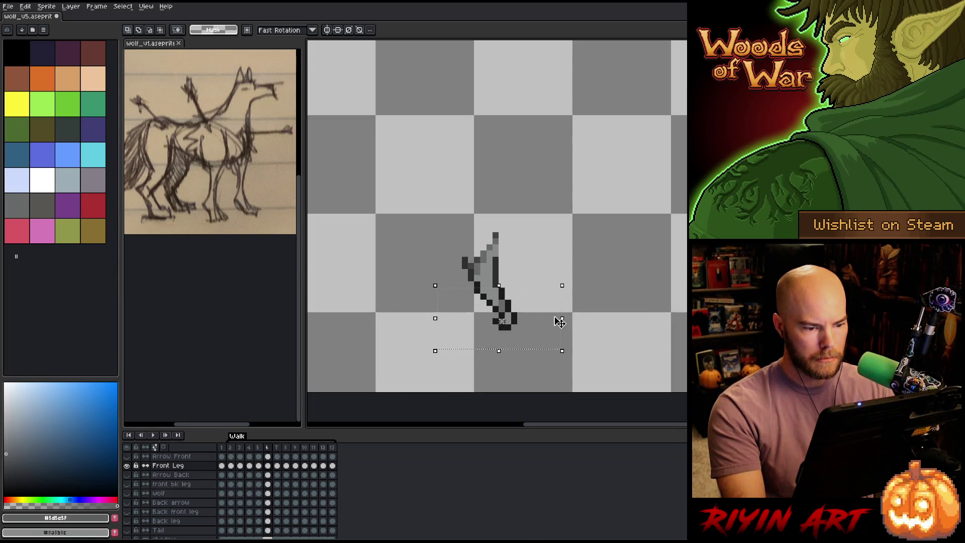
{"action": "key", "text": "period"}
{"action": "key", "text": "comma"}
{"action": "key", "text": "period"}
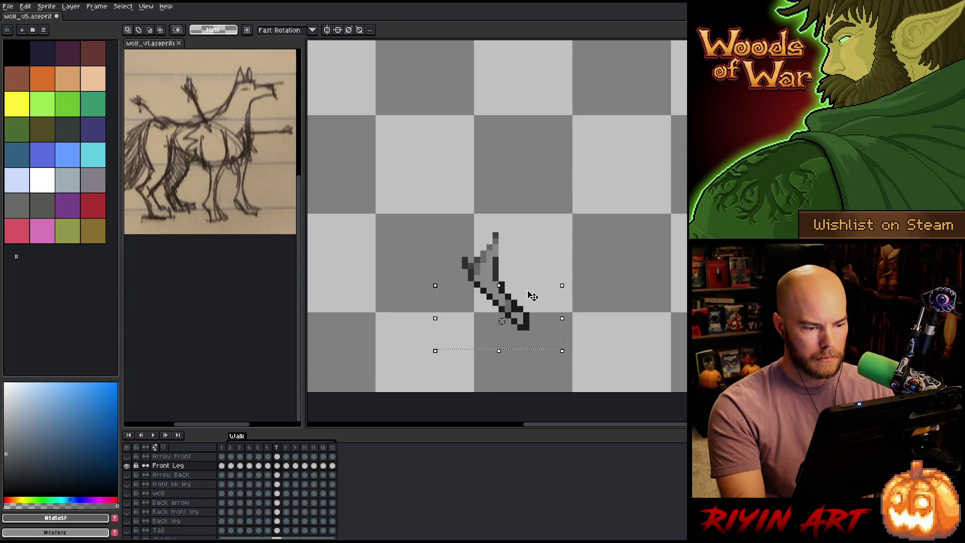
{"action": "key", "text": "comma"}
{"action": "key", "text": "period"}
{"action": "key", "text": "comma"}
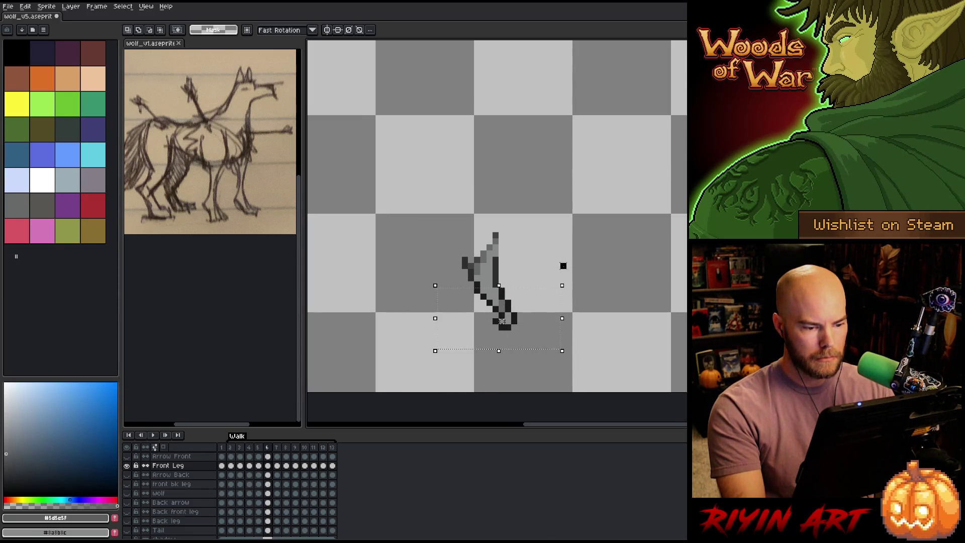
{"action": "key", "text": "period"}
{"action": "key", "text": "comma"}
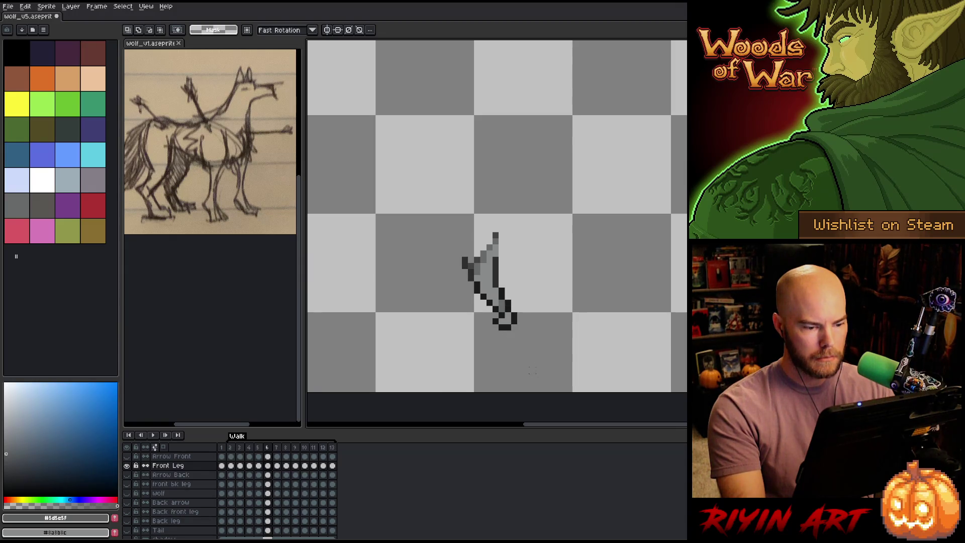
{"action": "left_click_drag", "start_coordinate": [533, 367], "coordinate": [463, 301]}
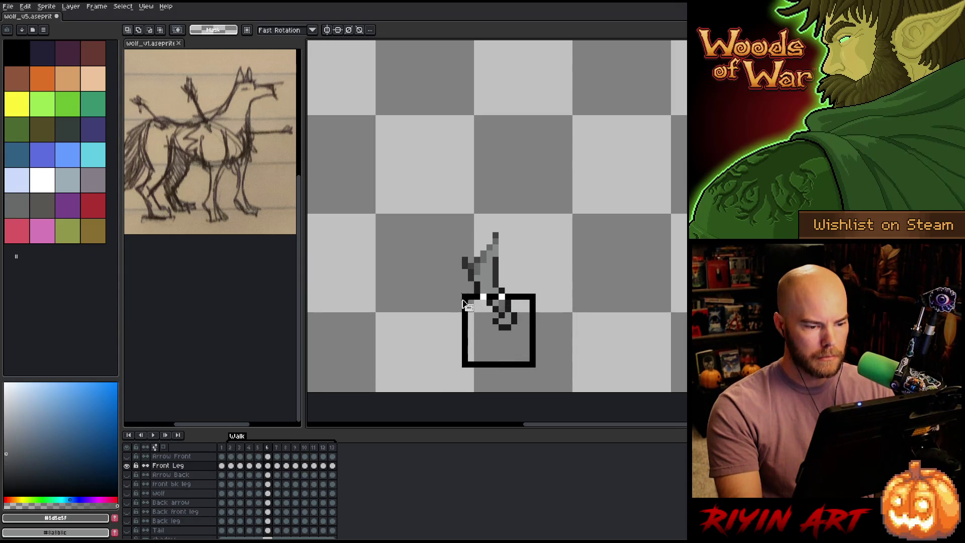
{"action": "left_click_drag", "start_coordinate": [539, 300], "coordinate": [554, 285]}
{"action": "key", "text": "period"}
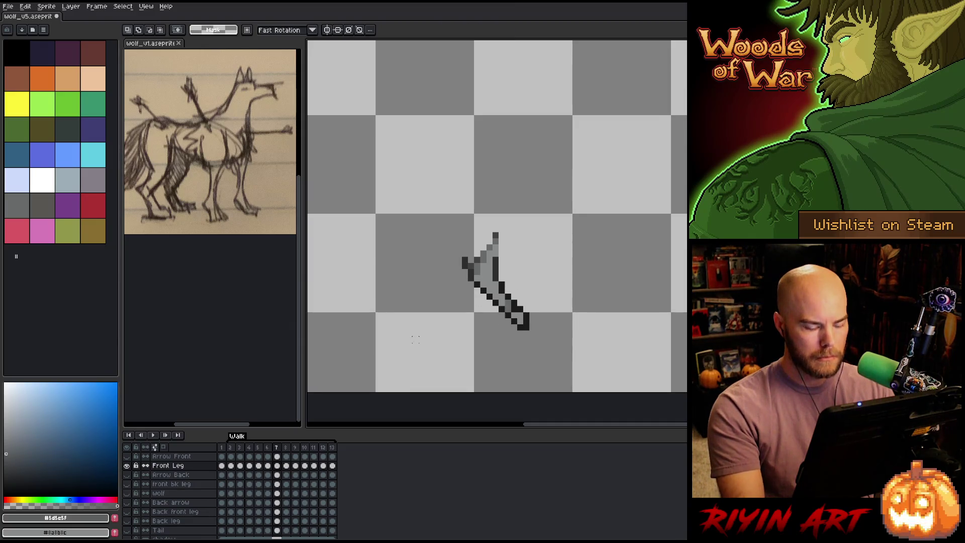
{"action": "key", "text": "comma"}
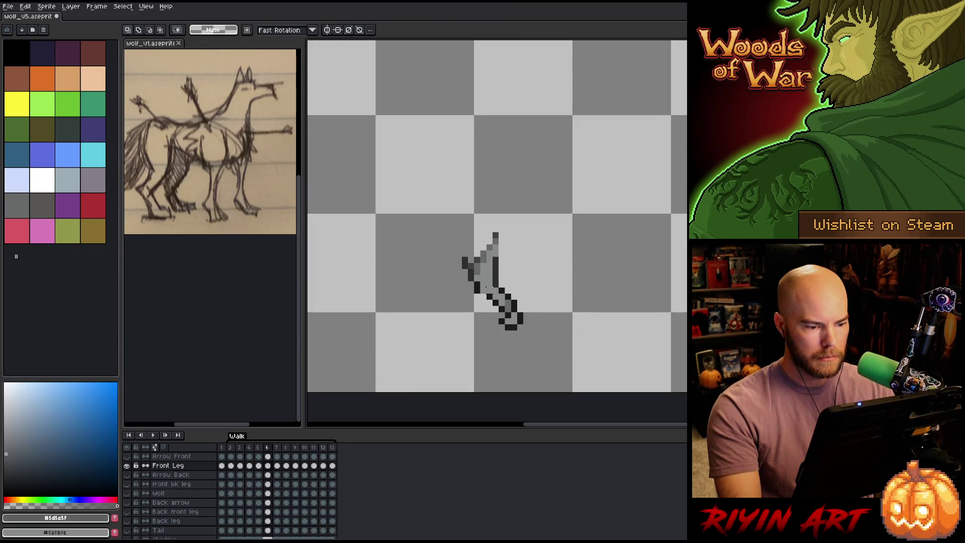
{"action": "left_click_drag", "start_coordinate": [472, 289], "coordinate": [484, 296]}
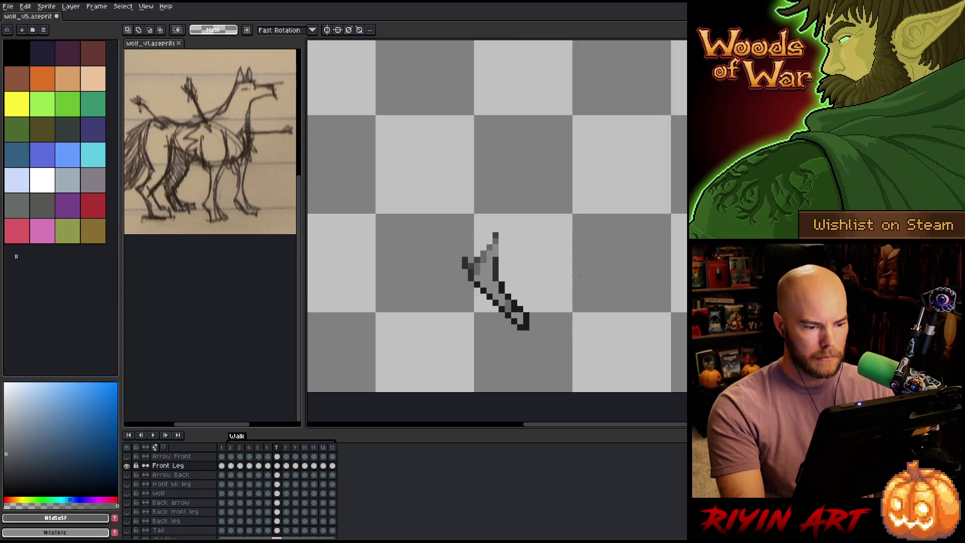
Step: Touch up a leg pixel with sampled lighter grey, comparing frames 6 and 7
{"action": "left_click", "coordinate": [496, 284]}
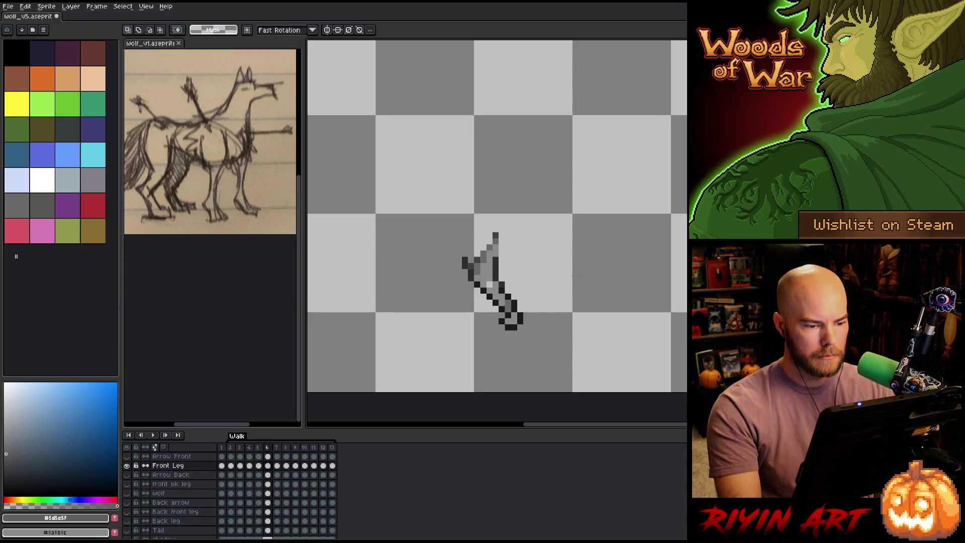
{"action": "left_click", "coordinate": [487, 267], "text": "alt"}
{"action": "key", "text": "Right"}
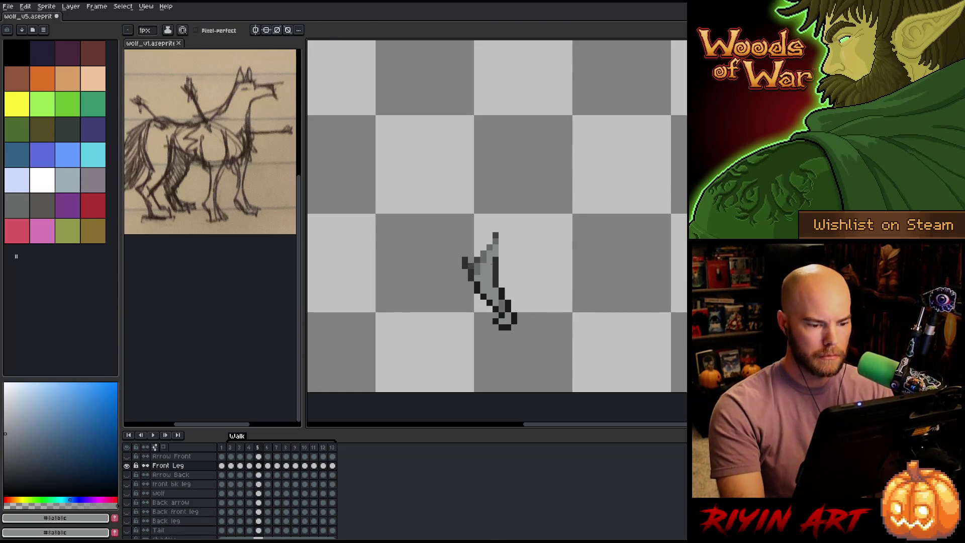
{"action": "key", "text": "Left"}
{"action": "key", "text": "Right"}
{"action": "key", "text": "Left"}
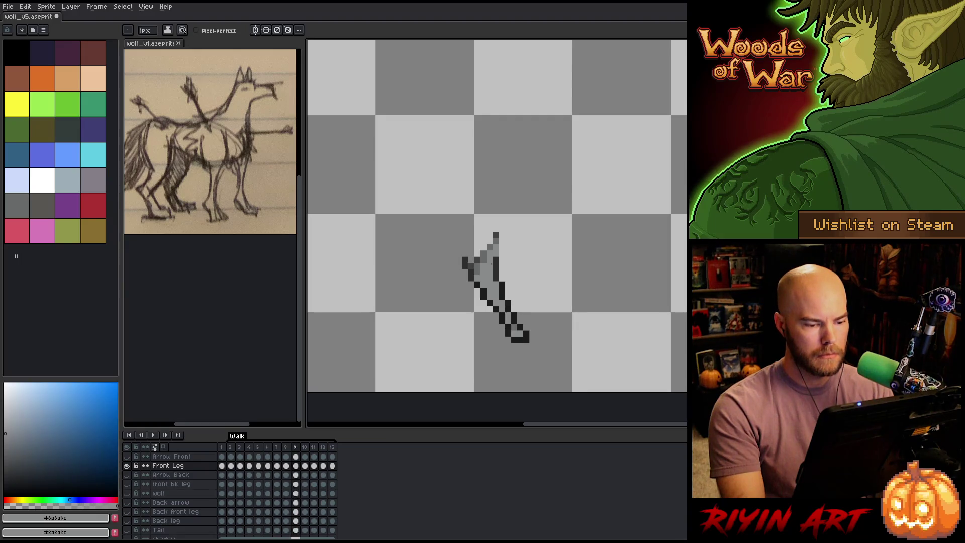
{"action": "key", "text": "Right"}
{"action": "key", "text": "Left"}
{"action": "key", "text": "Right"}
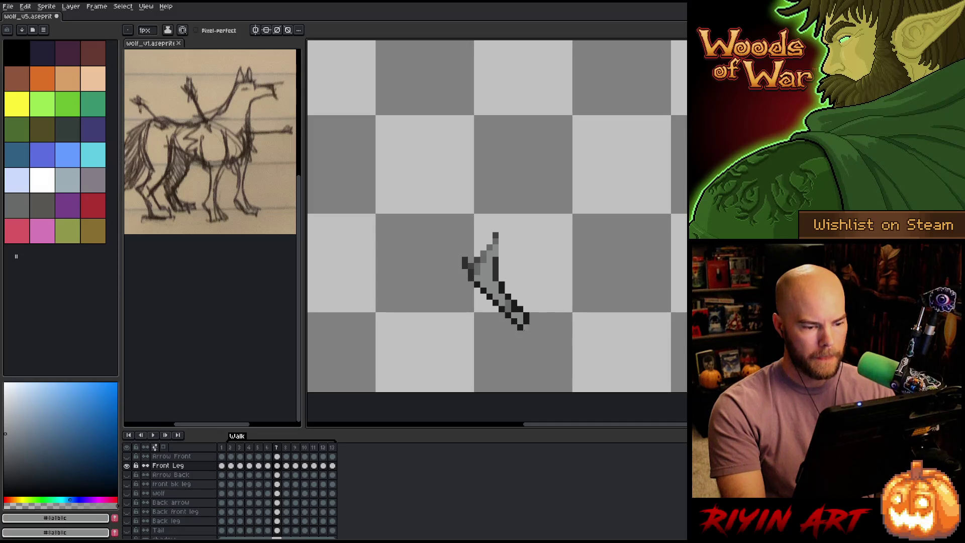
Step: Sample the dark outline colour and fix the lower end of the frame 7 leg
{"action": "key", "text": "m"}
{"action": "left_click_drag", "start_coordinate": [562, 362], "coordinate": [508, 292]}
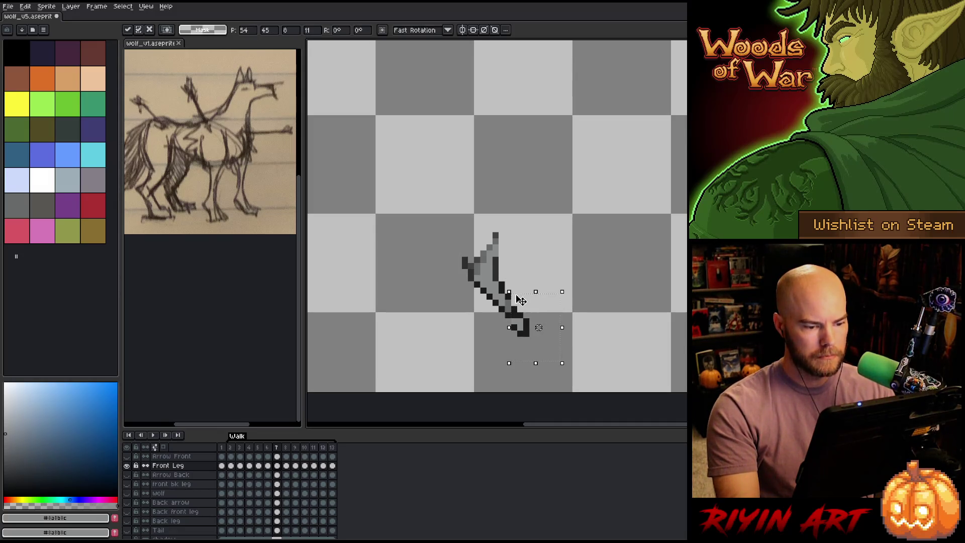
{"action": "key", "text": "ctrl+d"}
{"action": "key", "text": "b"}
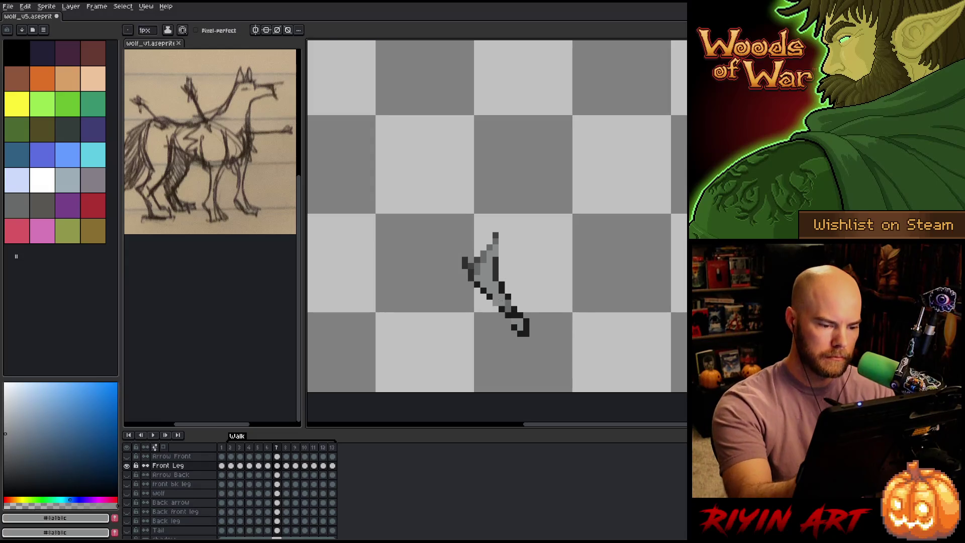
{"action": "left_click", "coordinate": [513, 297], "text": "alt"}
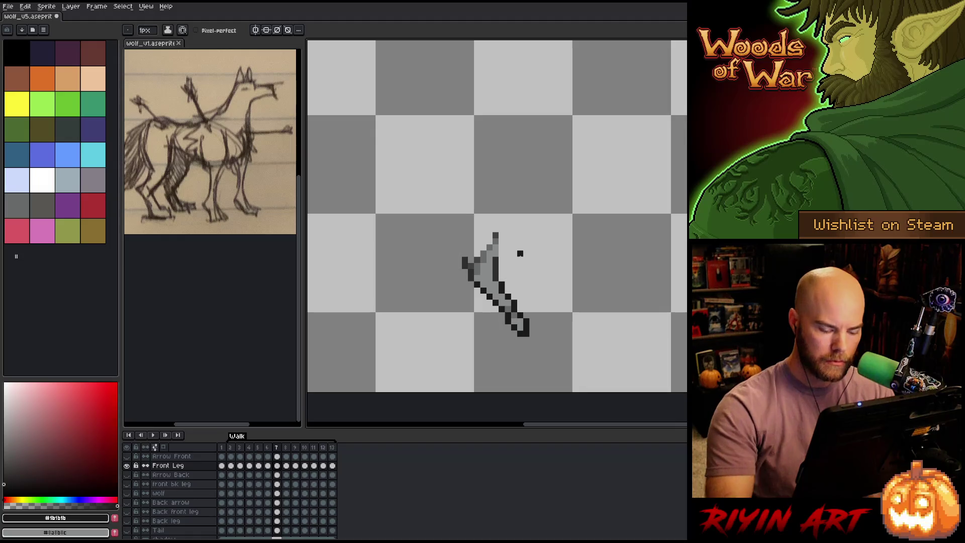
{"action": "key", "text": "comma"}
{"action": "key", "text": "period"}
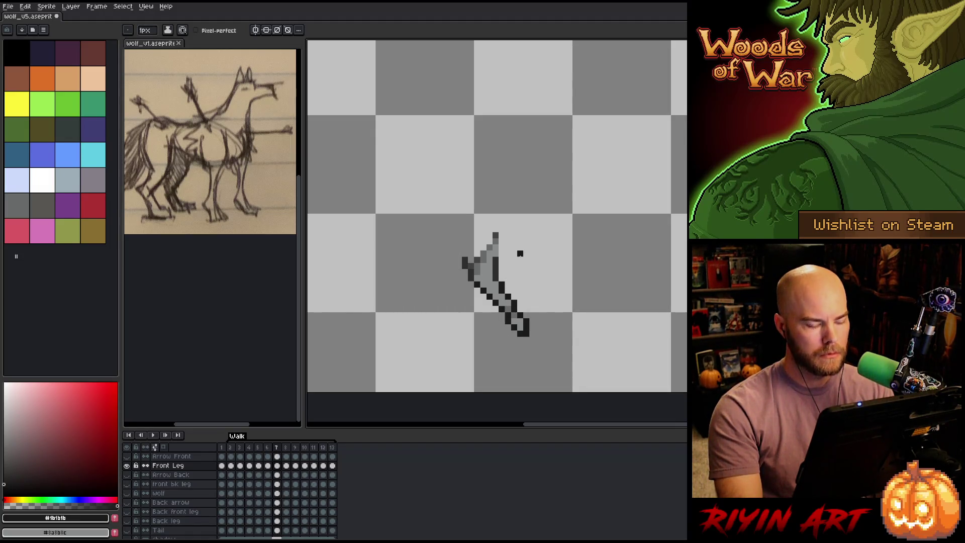
Step: Play the walk cycle, then restore all layers and play it with the full forest scene
{"action": "key", "text": "Return"}
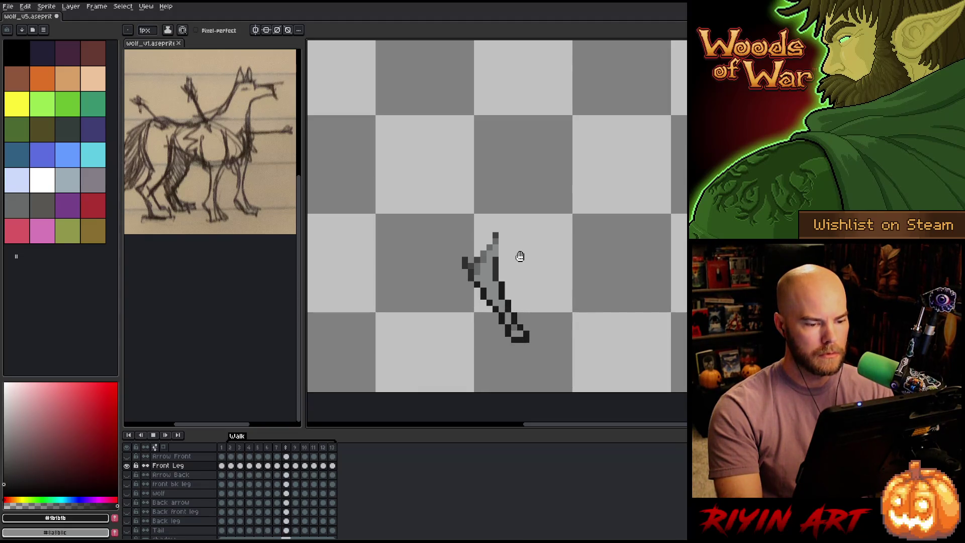
{"action": "key", "text": "Return"}
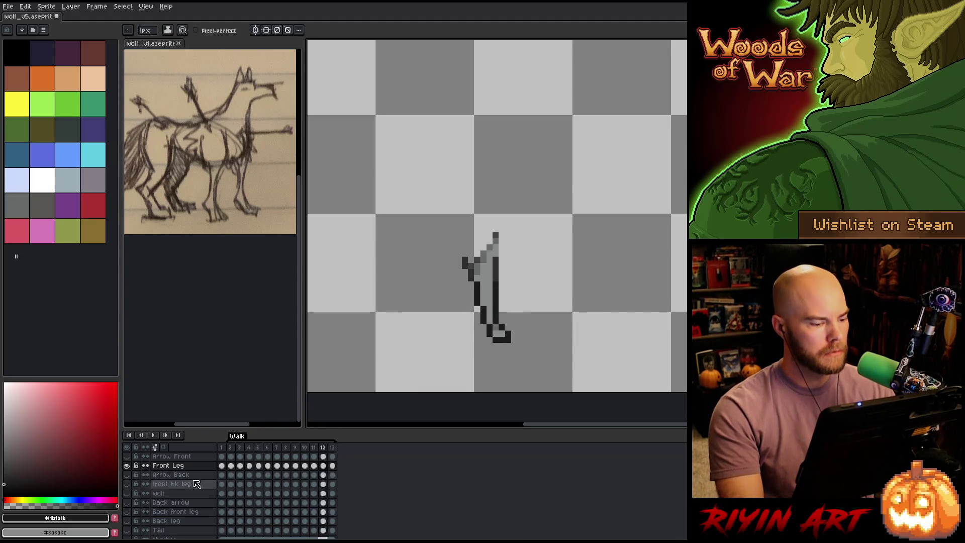
{"action": "left_click", "coordinate": [136, 466]}
{"action": "key", "text": "Return"}
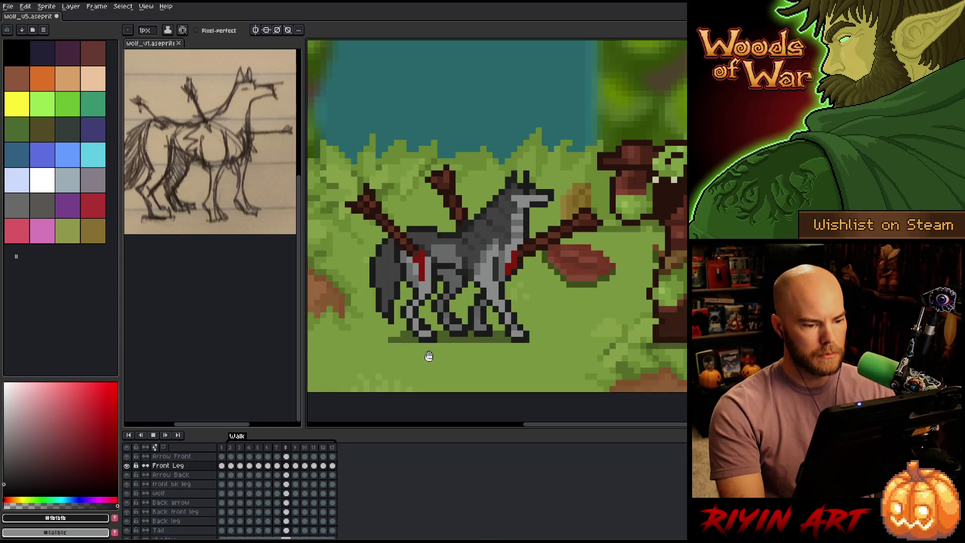
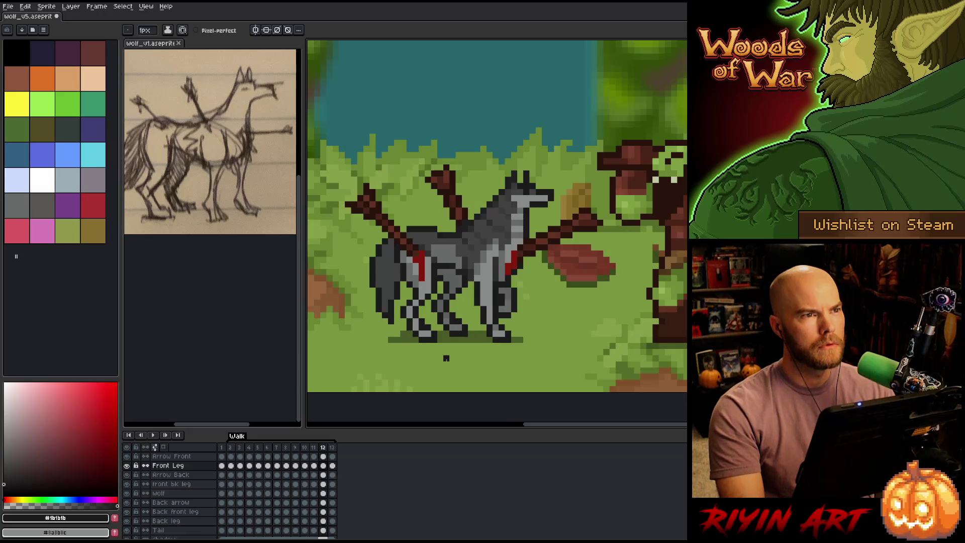
Step: Stop playback and shift the Back leg foot one pixel right in frame 13
{"action": "key", "text": "Return"}
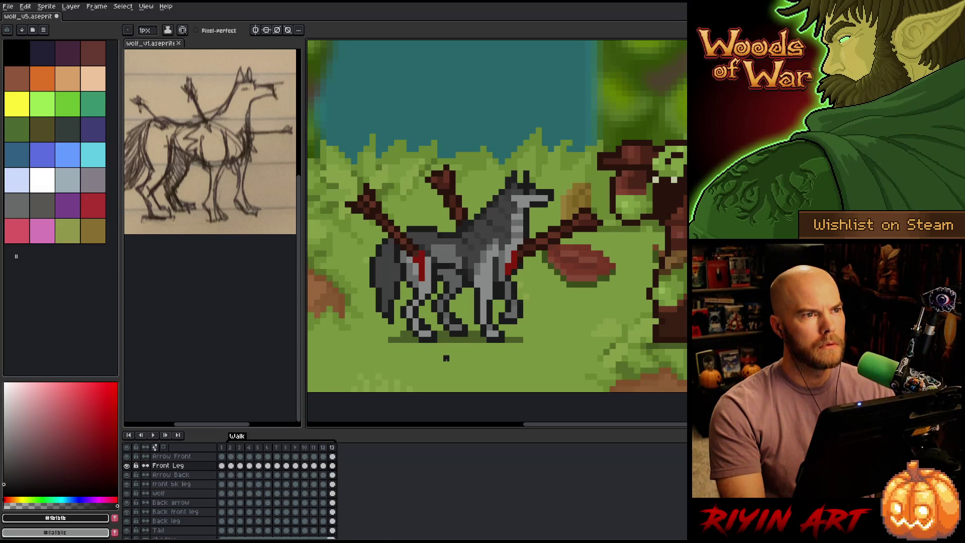
{"action": "key", "text": "m"}
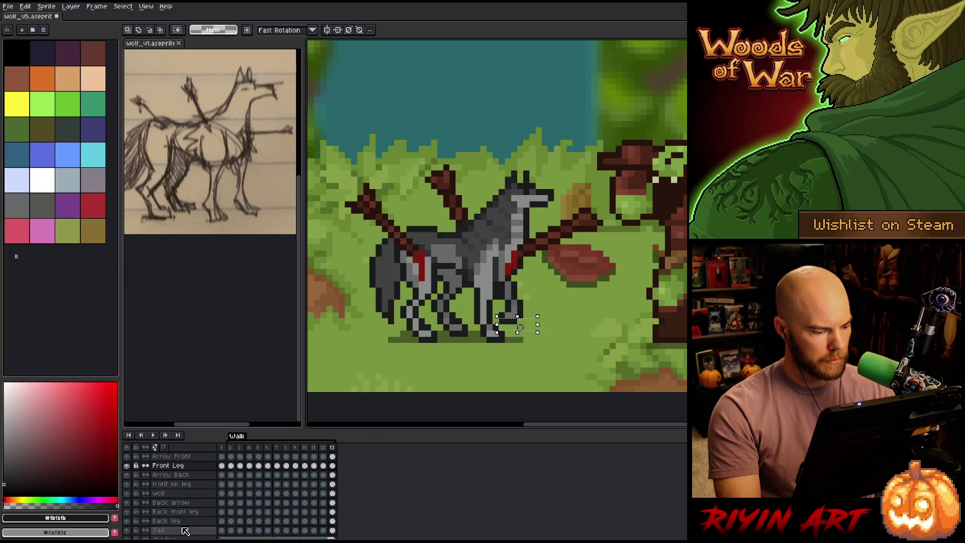
{"action": "left_click", "coordinate": [332, 521]}
{"action": "left_click", "coordinate": [332, 522]}
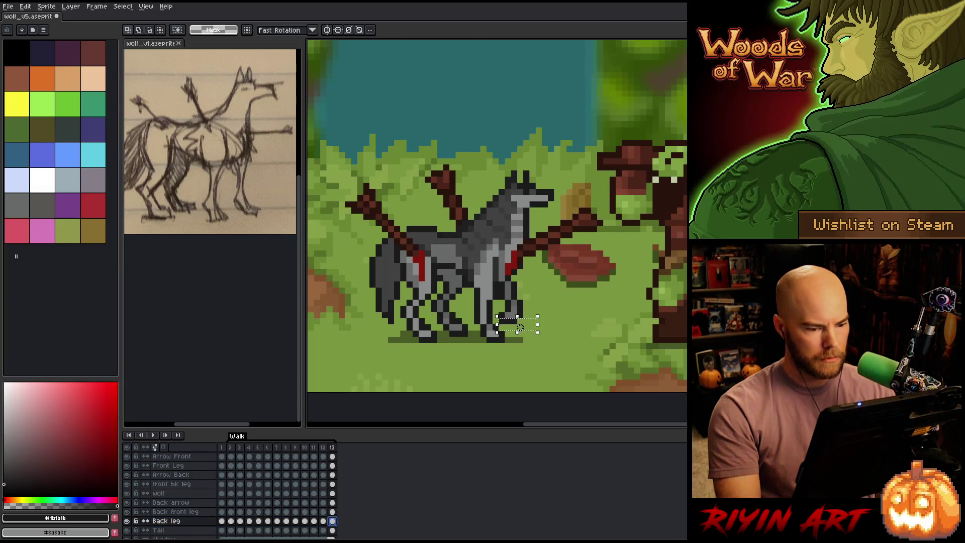
{"action": "left_click_drag", "start_coordinate": [520, 327], "coordinate": [526, 332]}
{"action": "left_click", "coordinate": [332, 512]}
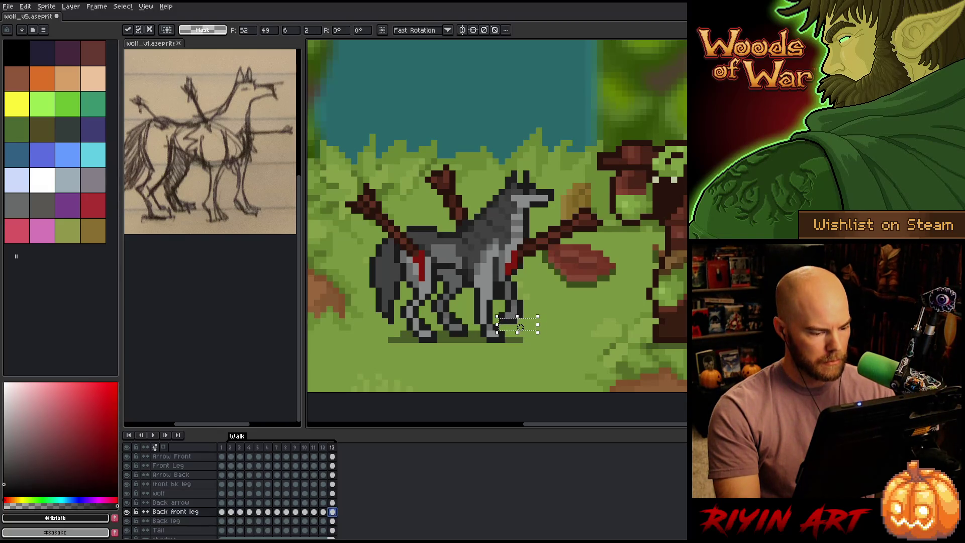
{"action": "key", "text": "ctrl+d"}
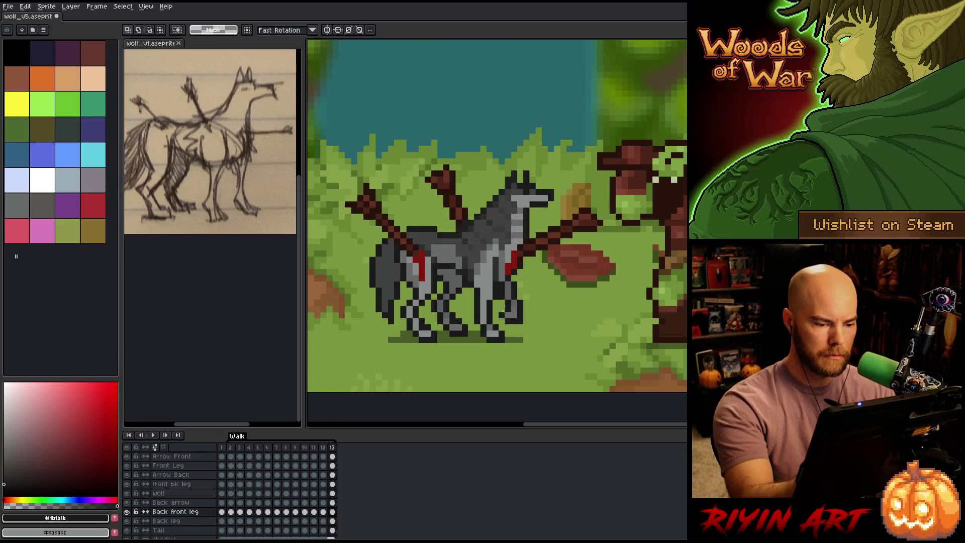
{"action": "key", "text": "b"}
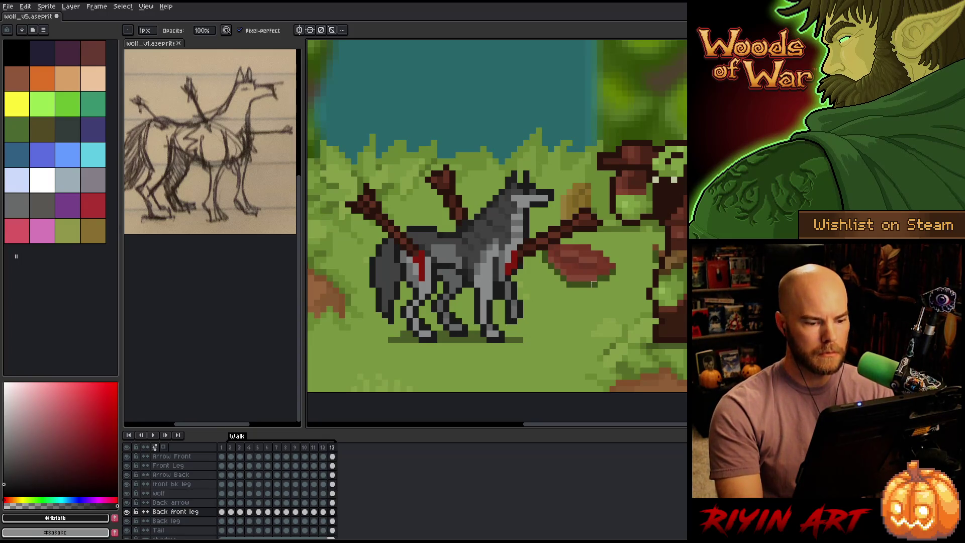
Step: Replay the walk cycle twice to review the updated motion
{"action": "key", "text": "Left"}
{"action": "key", "text": "Return"}
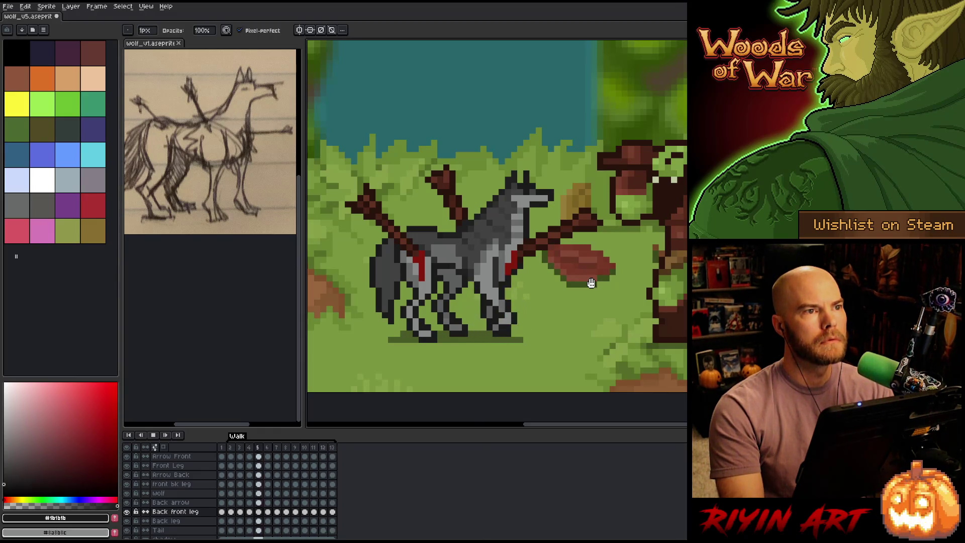
{"action": "key", "text": "Return"}
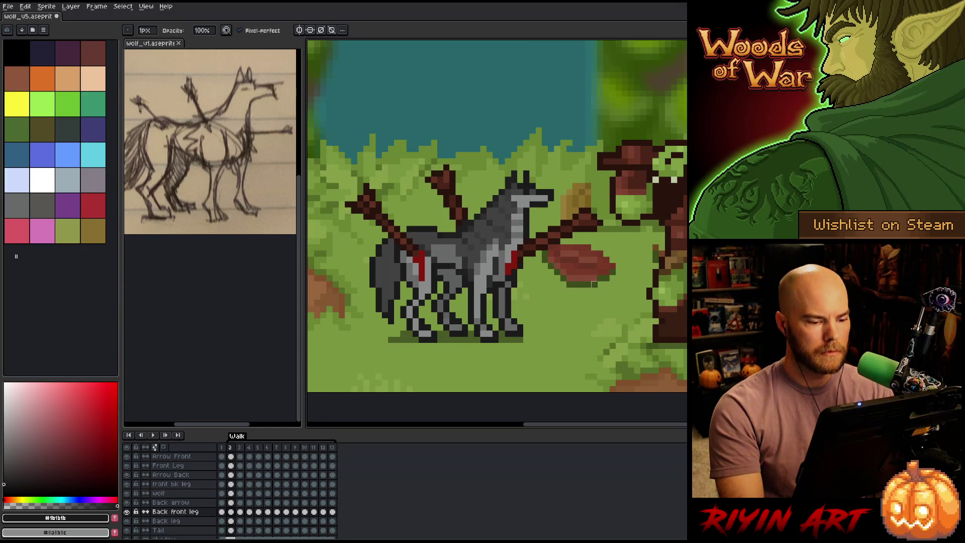
{"action": "key", "text": "Return"}
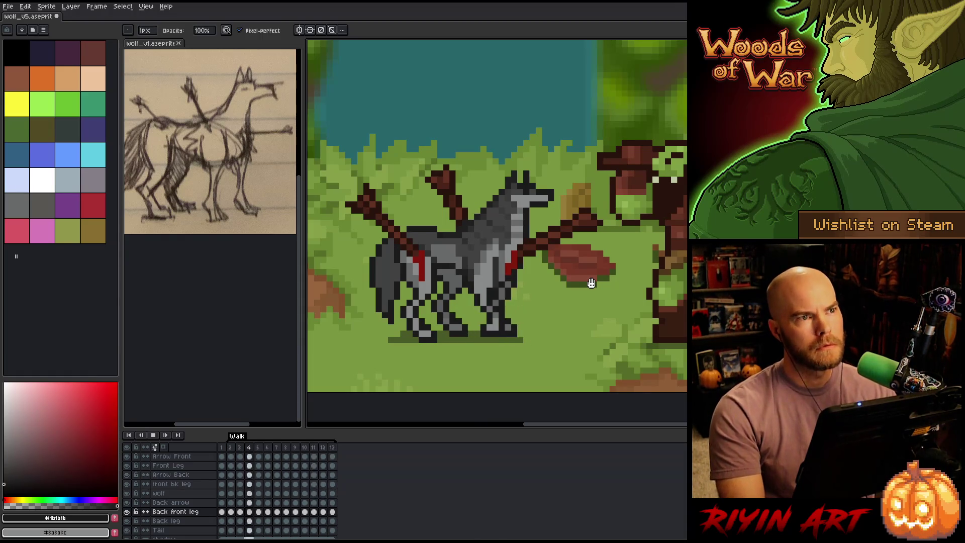
{"action": "key", "text": "Return"}
{"action": "key", "text": "Return"}
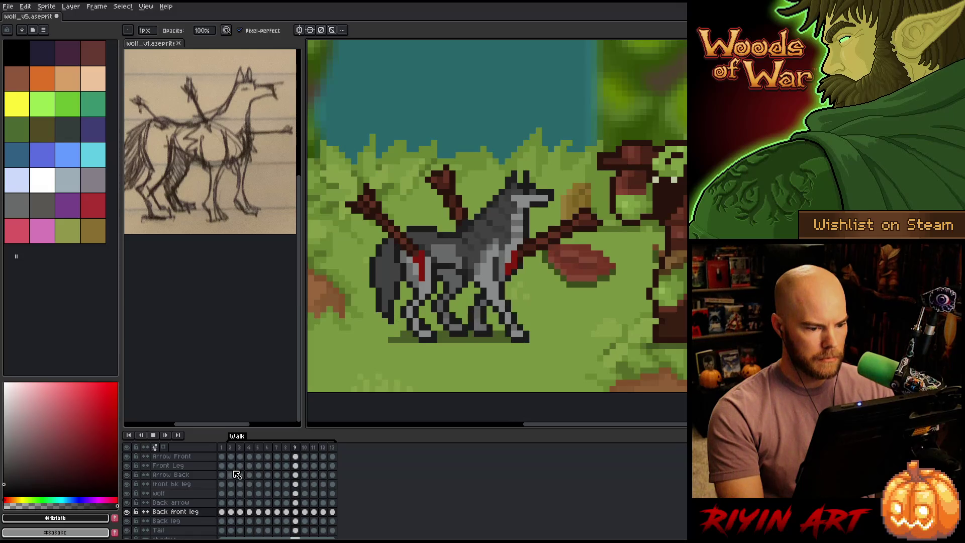
{"action": "key", "text": "Return"}
Step: Flip between frames around frame 4 and select the Back leg cel there
{"action": "key", "text": "Right"}
{"action": "key", "text": "Right"}
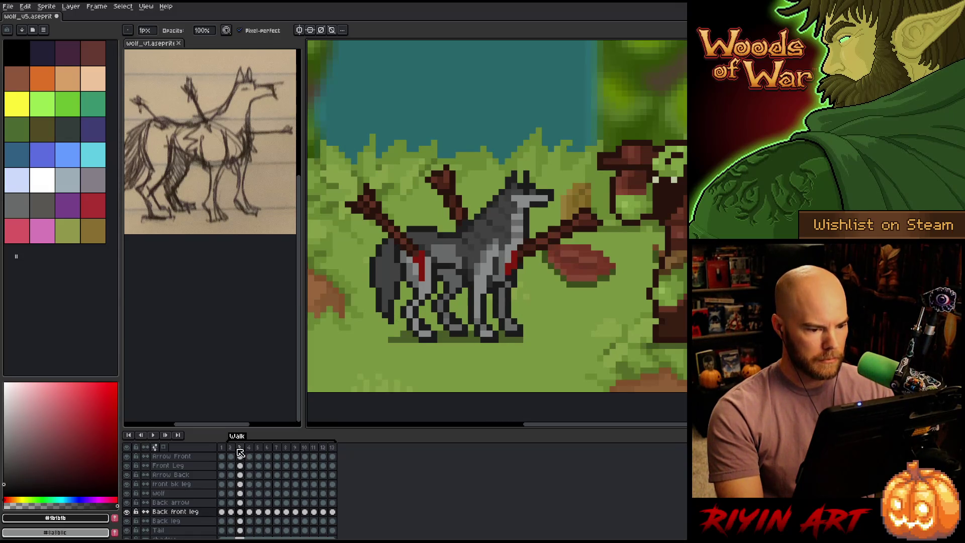
{"action": "key", "text": "Left"}
{"action": "key", "text": "Right"}
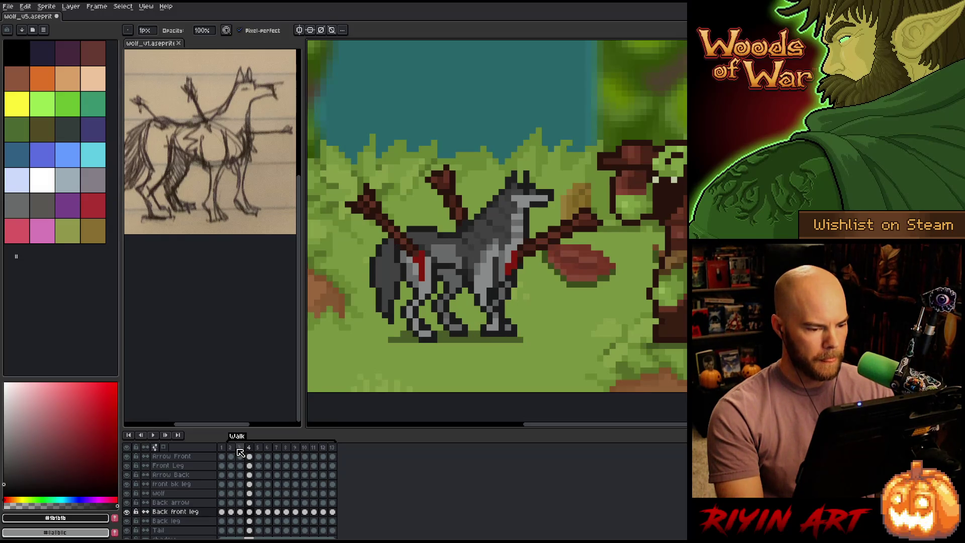
{"action": "left_click", "coordinate": [249, 521]}
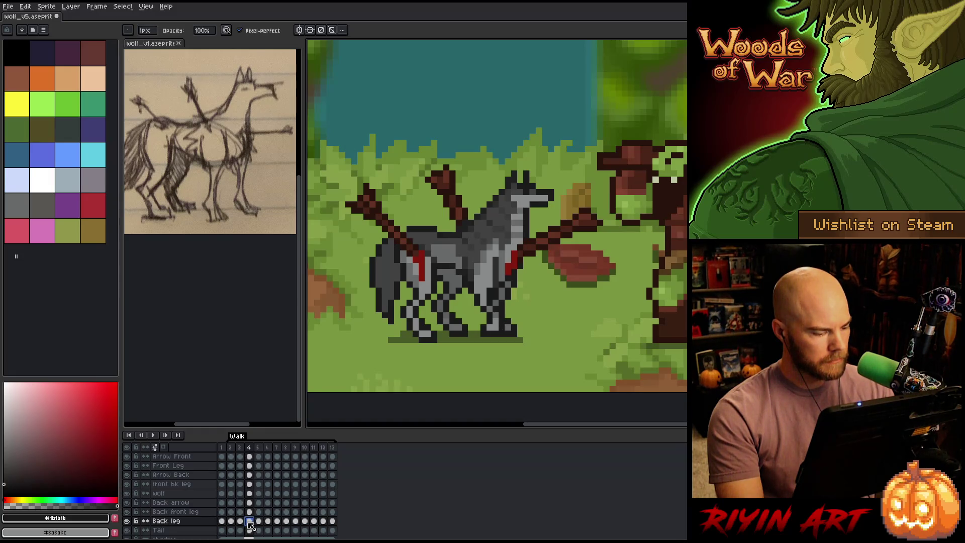
Step: Check the Back leg layer, then select and reposition the back legs in frame 4
{"action": "left_click", "coordinate": [128, 522]}
{"action": "left_click", "coordinate": [127, 521]}
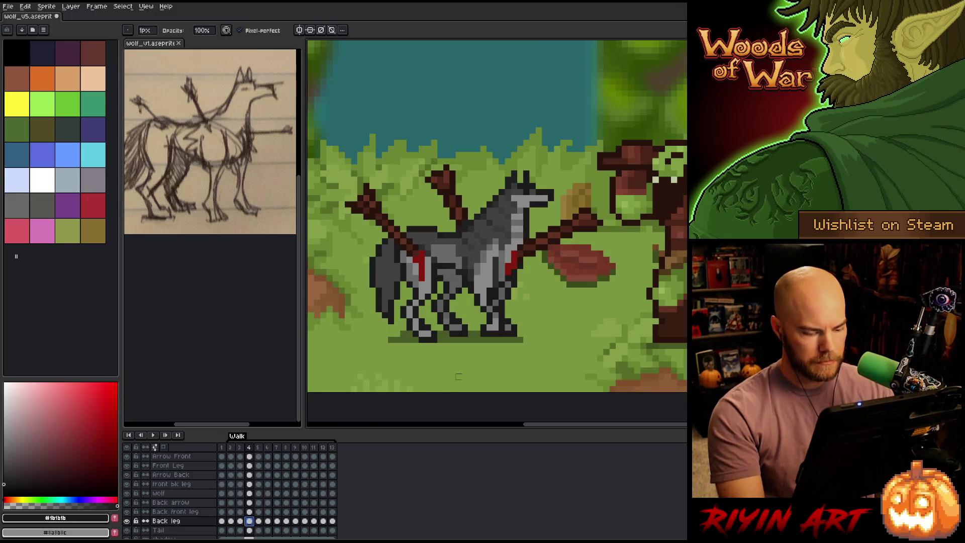
{"action": "key", "text": "m"}
{"action": "left_click_drag", "start_coordinate": [486, 360], "coordinate": [394, 306]}
{"action": "left_click_drag", "start_coordinate": [383, 291], "coordinate": [390, 302]}
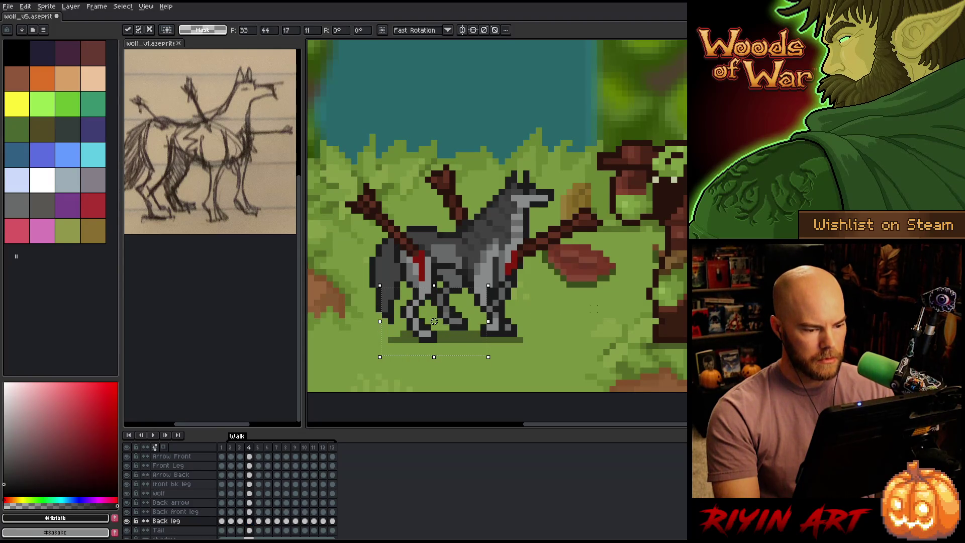
{"action": "key", "text": "ctrl+d"}
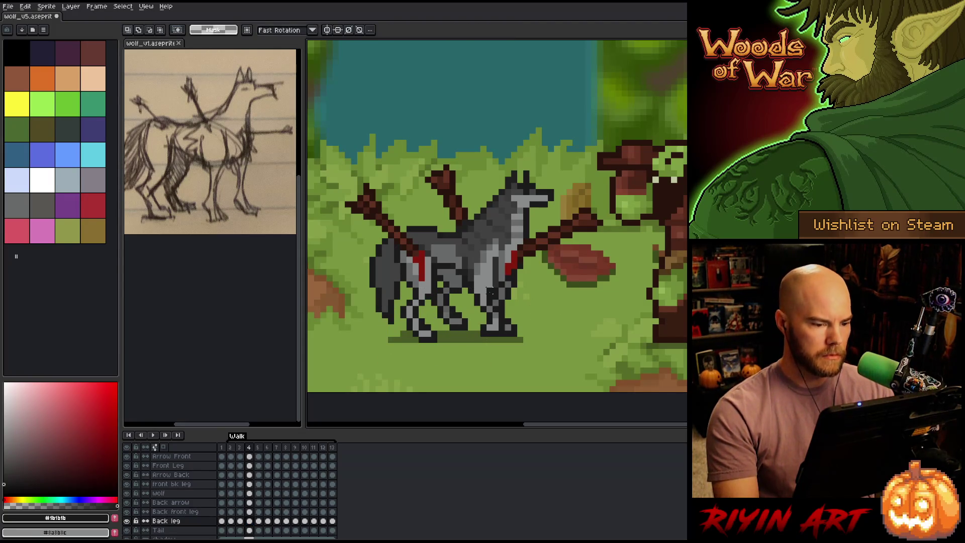
Step: Compare against frame 3, then shift the frame 4 legs again and commit
{"action": "key", "text": "comma"}
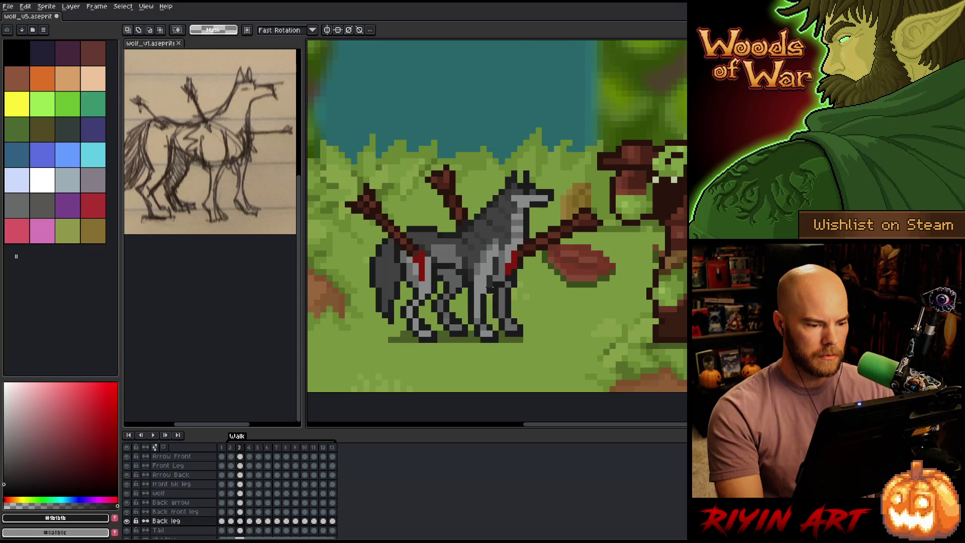
{"action": "key", "text": "period"}
{"action": "left_click_drag", "start_coordinate": [523, 371], "coordinate": [388, 286]}
{"action": "key", "text": "Return"}
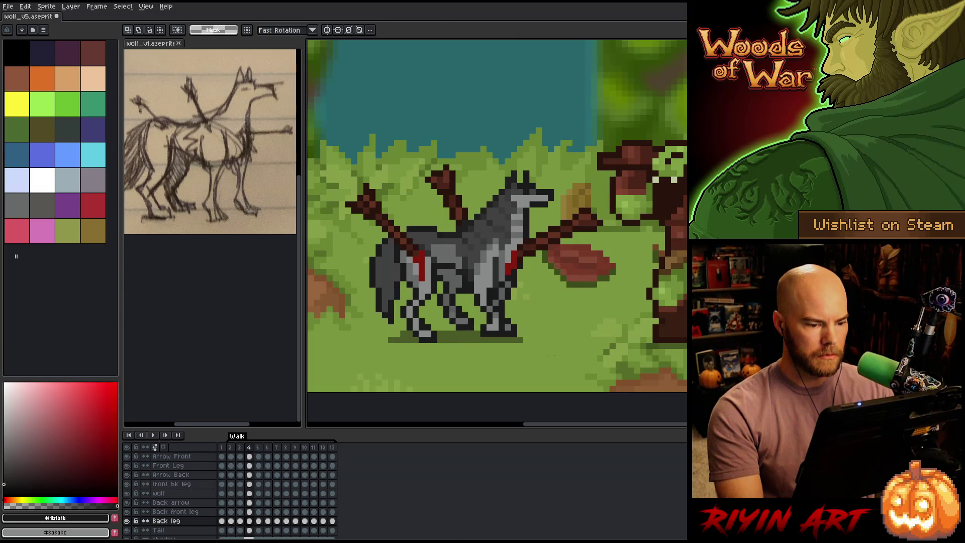
Step: Flip between frames 3 and 4 to check the pose, deselect, and go to Back leg frame 5
{"action": "key", "text": "comma"}
{"action": "key", "text": "period"}
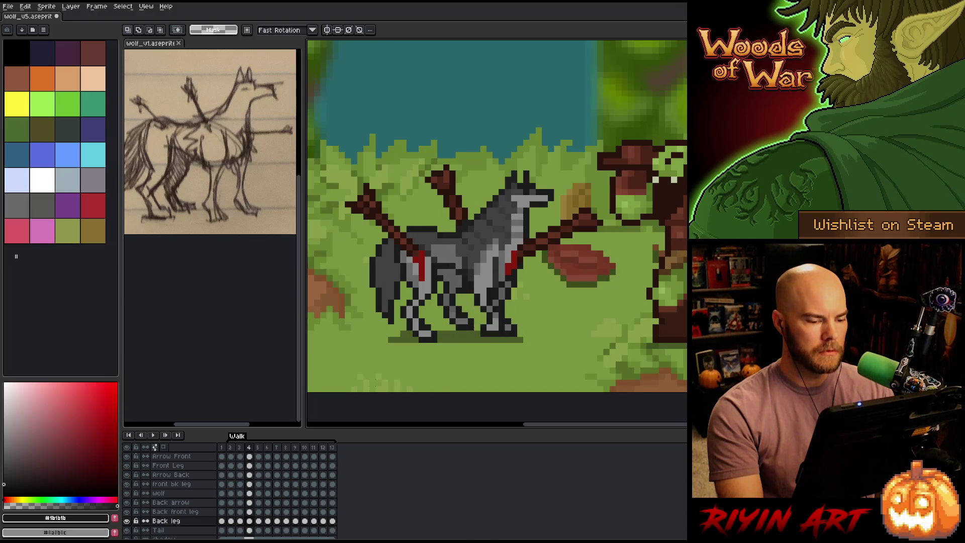
{"action": "key", "text": "comma"}
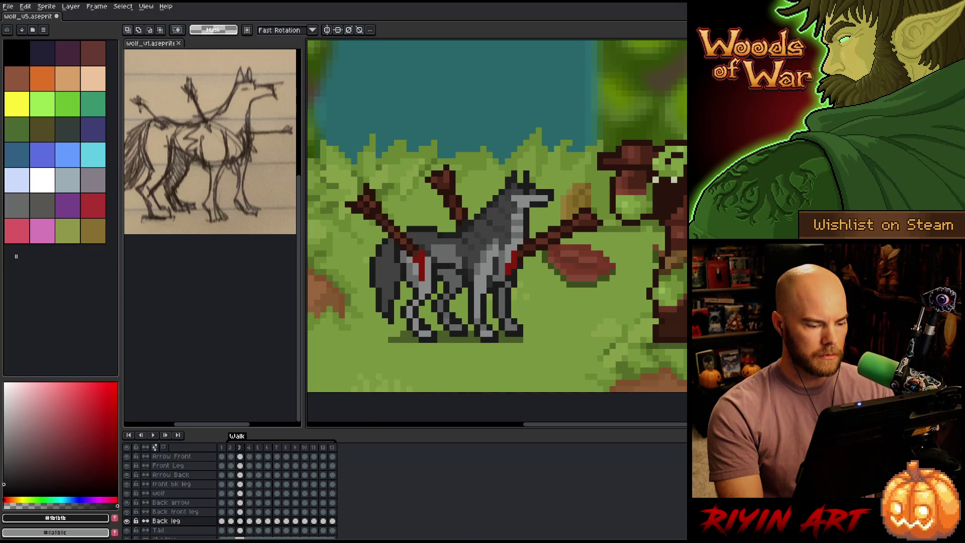
{"action": "key", "text": "period"}
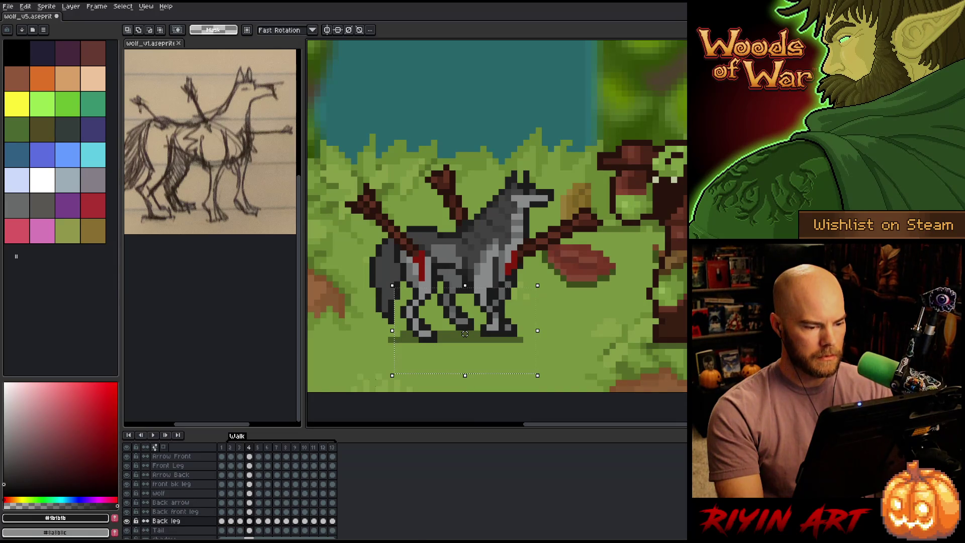
{"action": "key", "text": "comma"}
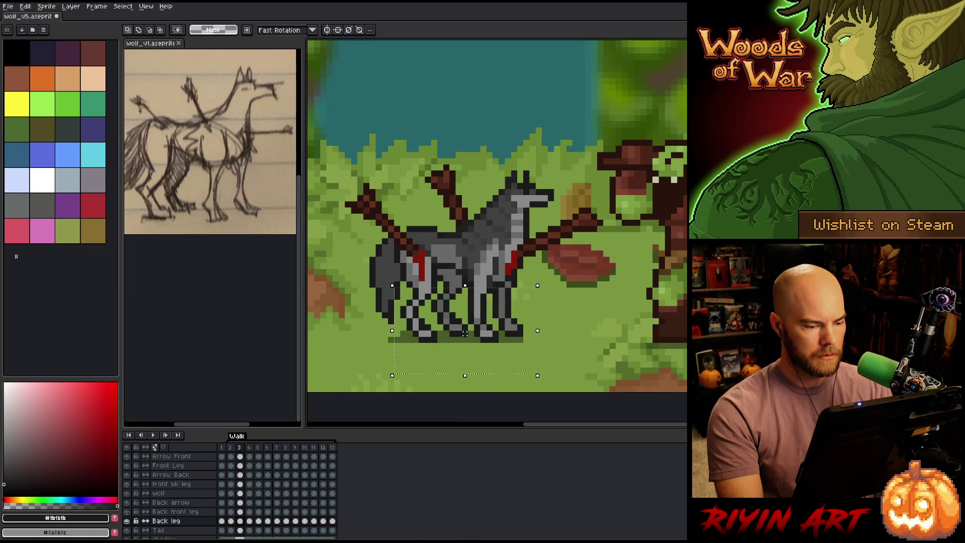
{"action": "key", "text": "period"}
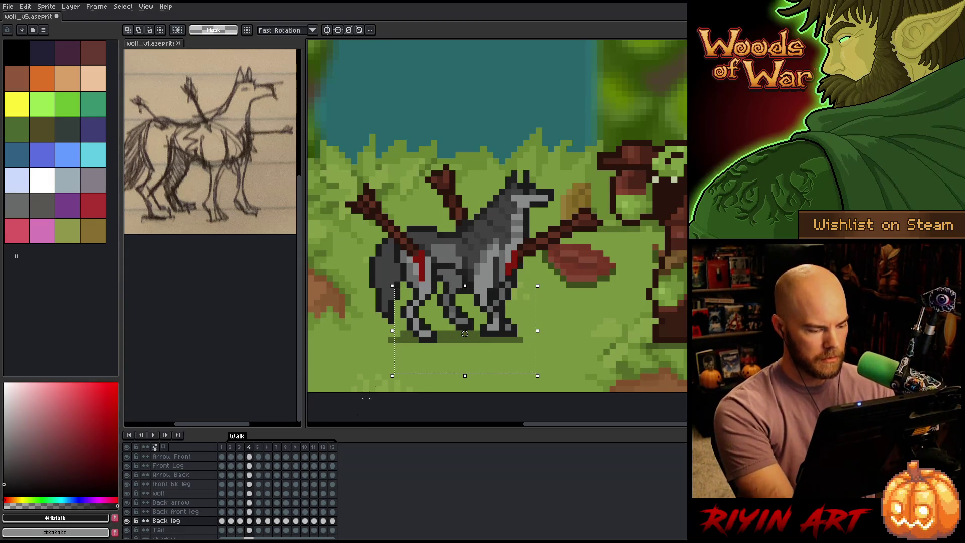
{"action": "key", "text": "ctrl+d"}
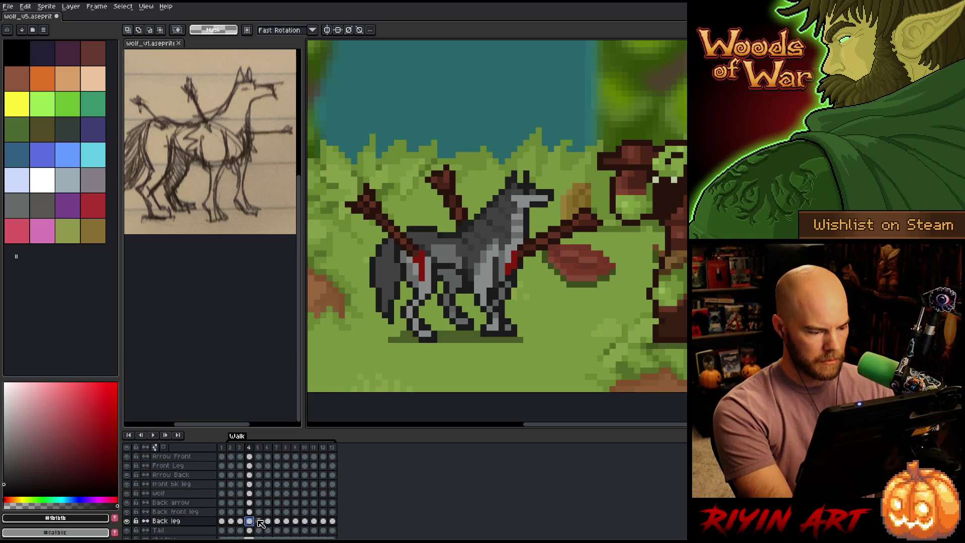
{"action": "left_click", "coordinate": [259, 521]}
{"action": "left_click_drag", "start_coordinate": [259, 521], "coordinate": [260, 524]}
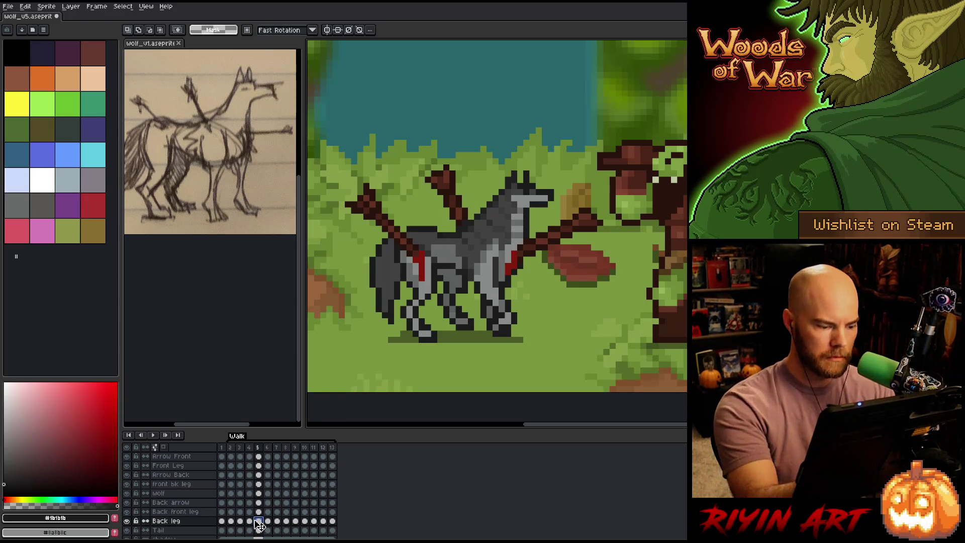
Step: Eyedrop the leg's grey and show only the Back leg layer
{"action": "key", "text": "i"}
{"action": "left_click", "coordinate": [469, 279], "text": "alt"}
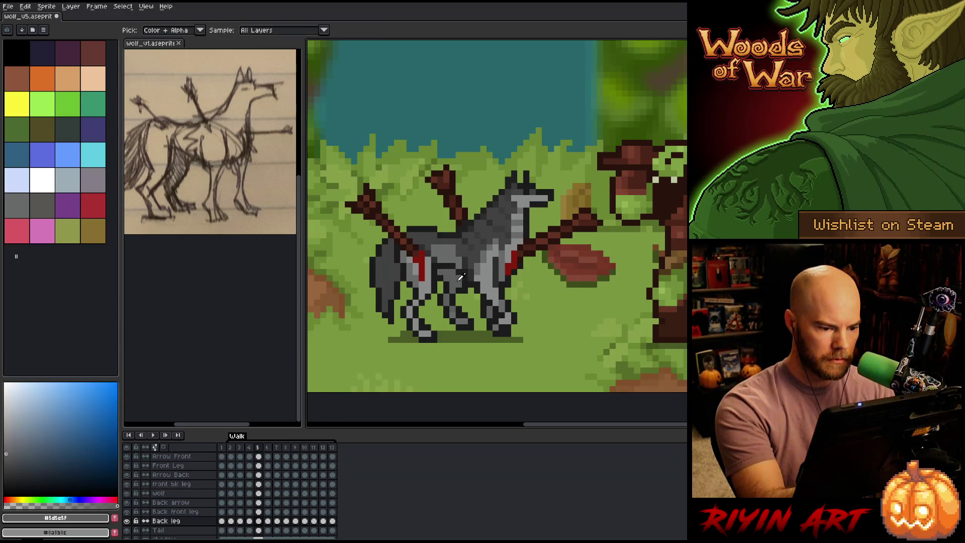
{"action": "left_click", "coordinate": [127, 520], "text": "alt"}
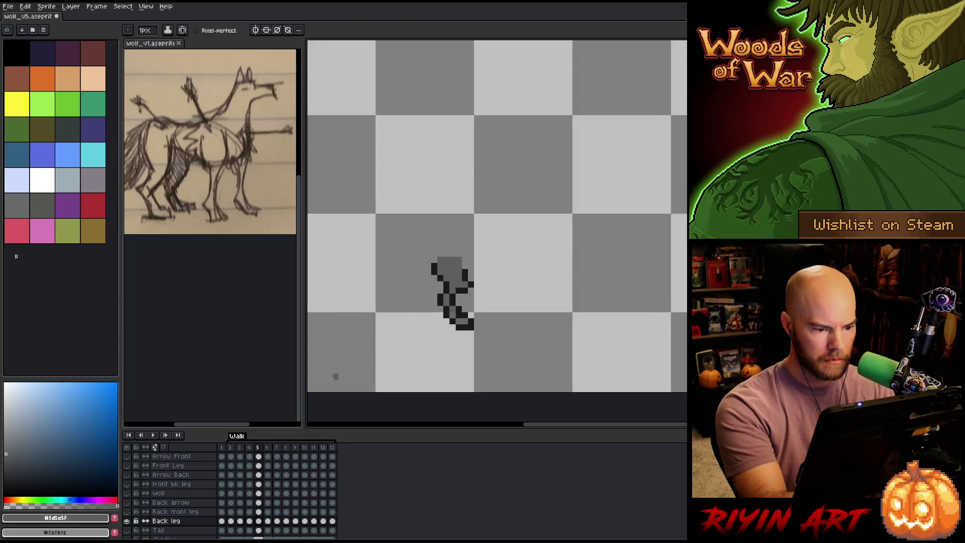
{"action": "left_click", "coordinate": [471, 278], "text": "alt"}
{"action": "left_click", "coordinate": [469, 262], "text": "alt"}
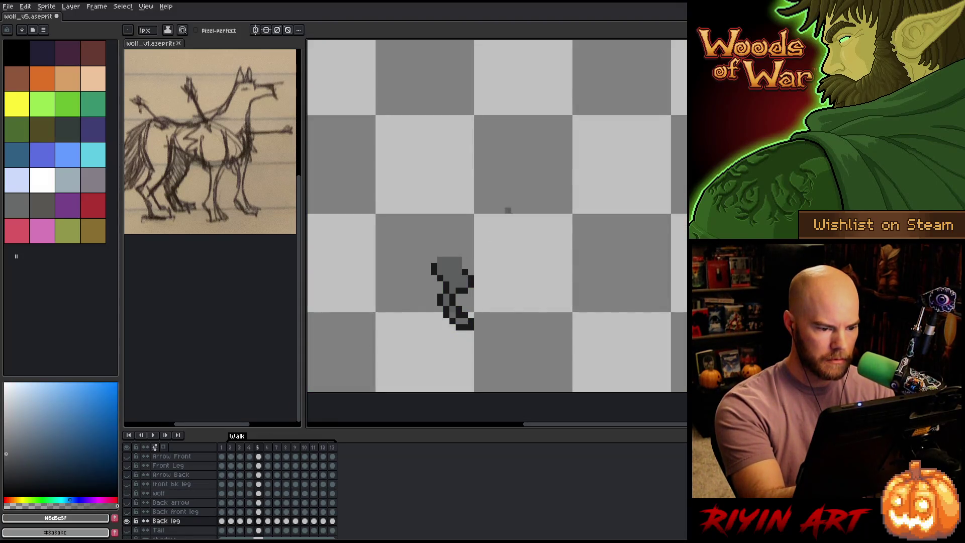
Step: Flip between frames 3, 4 and 5 to compare the back leg poses
{"action": "key", "text": "comma"}
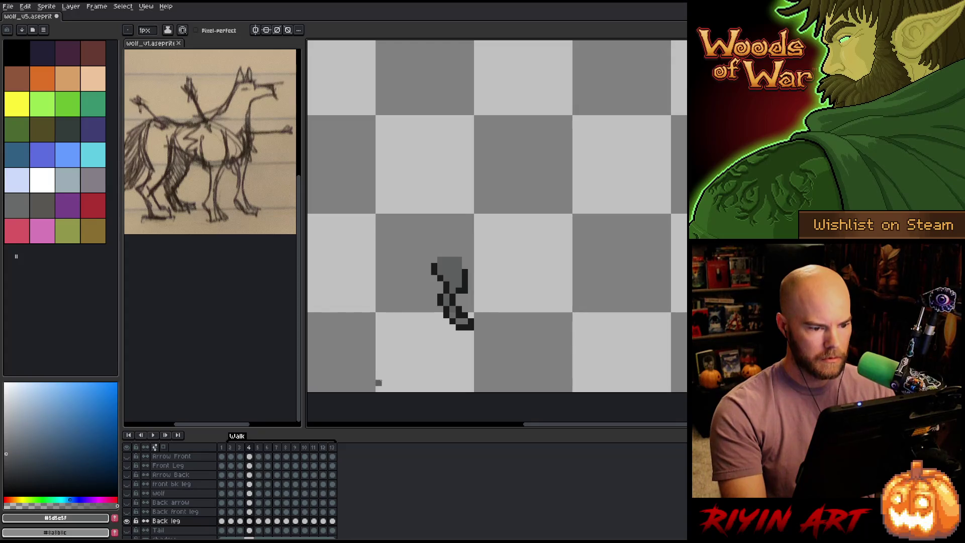
{"action": "key", "text": "period"}
{"action": "key", "text": "comma"}
{"action": "key", "text": "comma"}
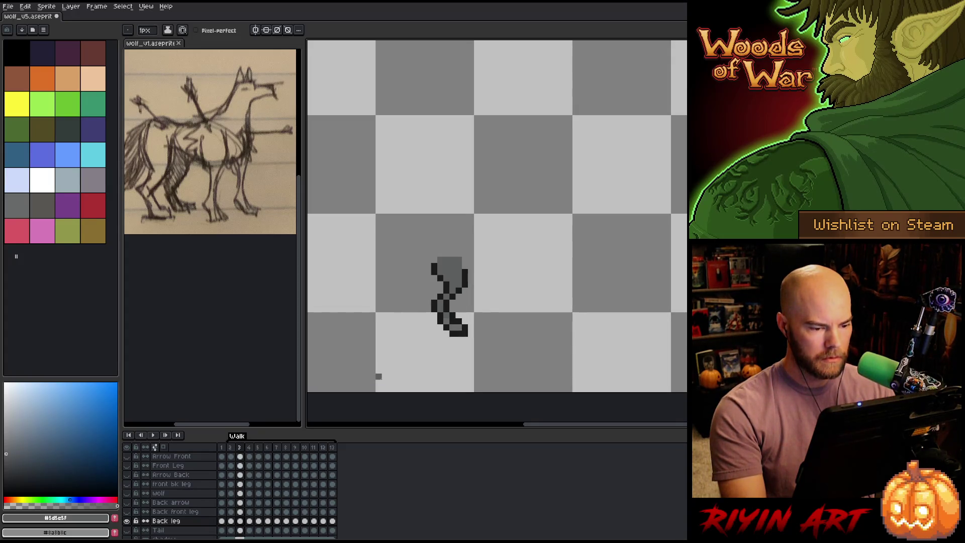
{"action": "key", "text": "period"}
{"action": "key", "text": "comma"}
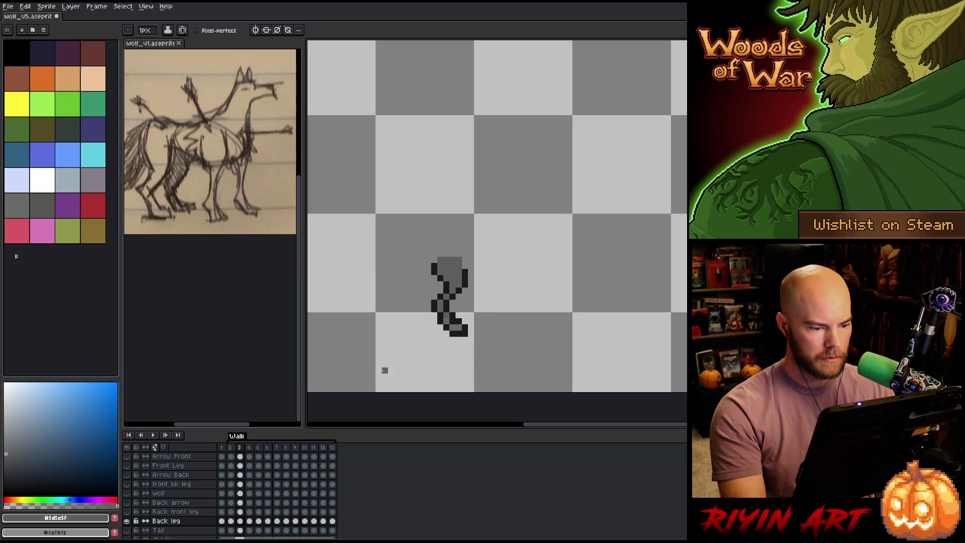
{"action": "key", "text": "comma"}
{"action": "key", "text": "period"}
{"action": "key", "text": "period"}
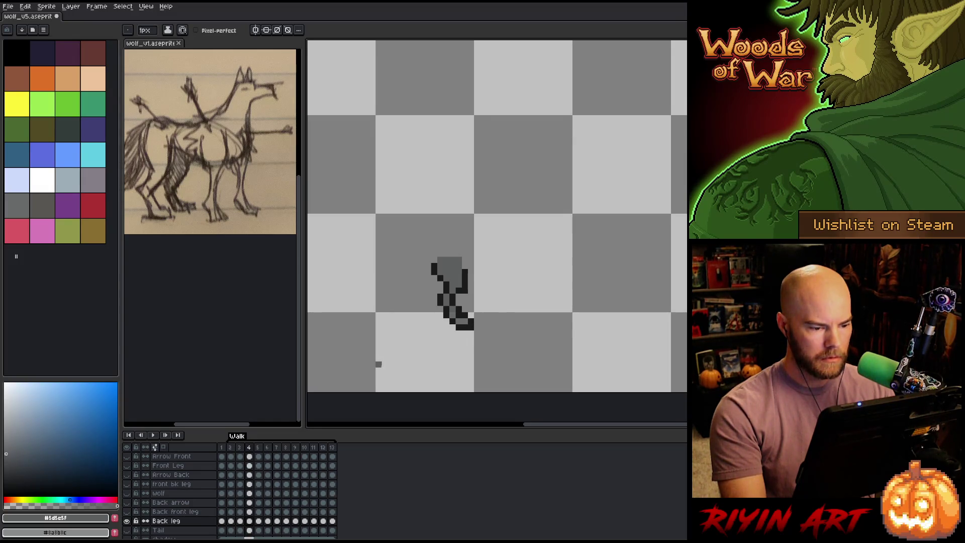
{"action": "key", "text": "period"}
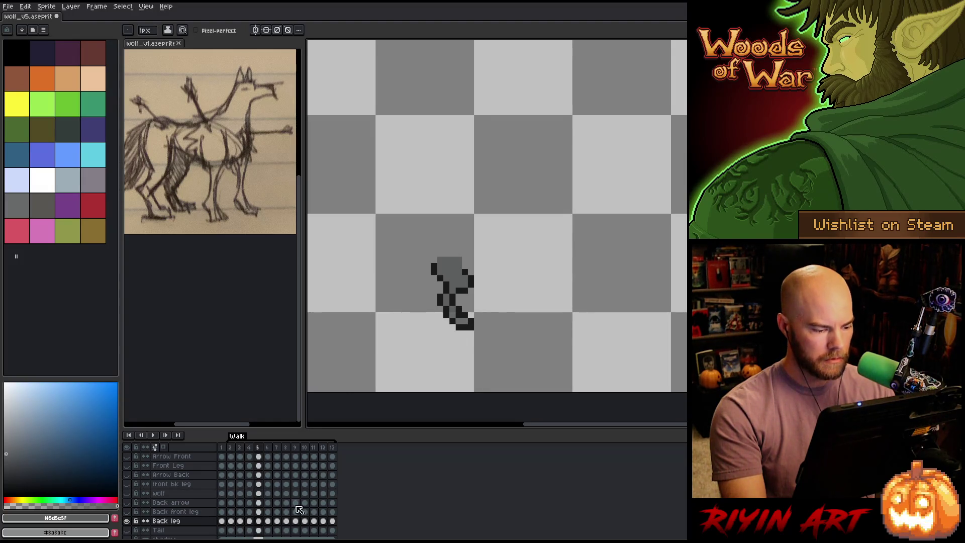
{"action": "key", "text": "comma"}
{"action": "key", "text": "comma"}
{"action": "left_click", "coordinate": [241, 521]}
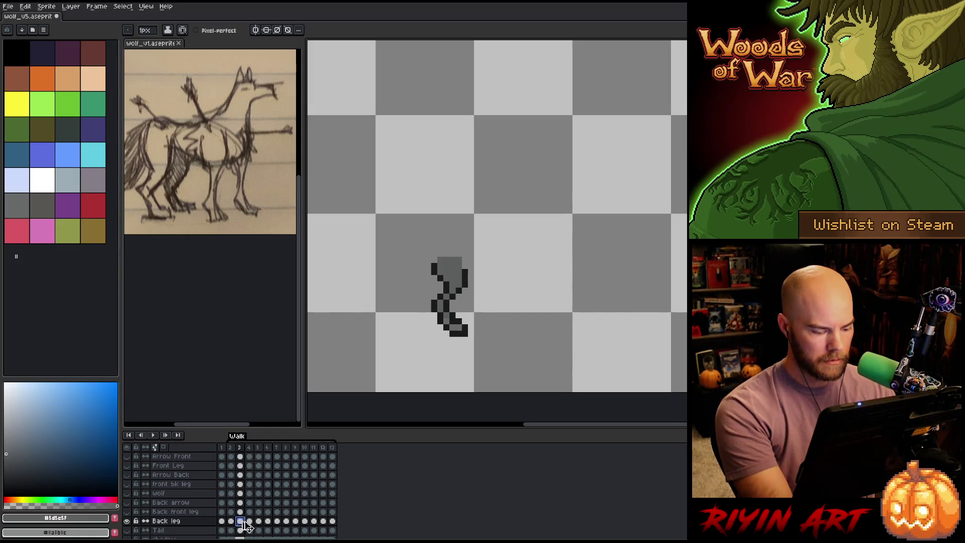
{"action": "left_click", "coordinate": [250, 521]}
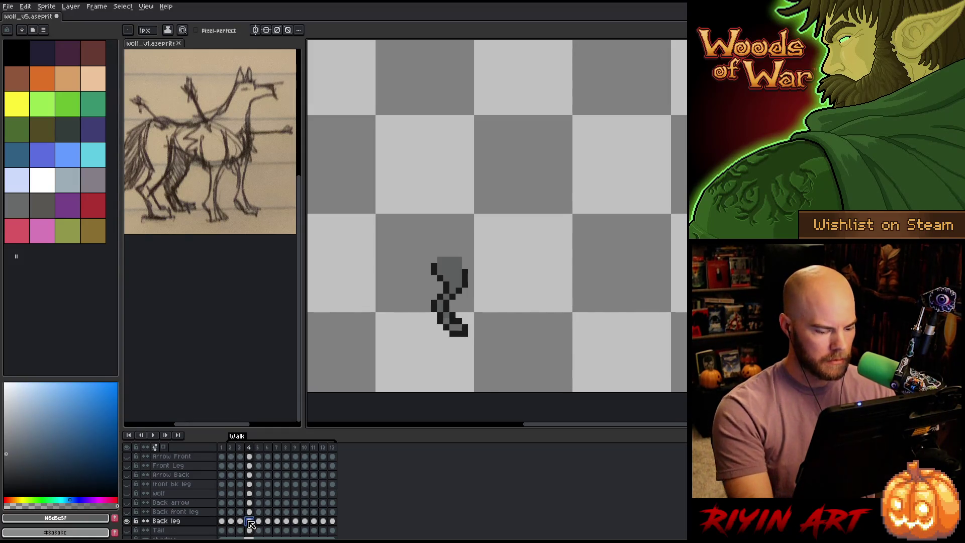
{"action": "key", "text": "period"}
{"action": "key", "text": "comma"}
{"action": "key", "text": "period"}
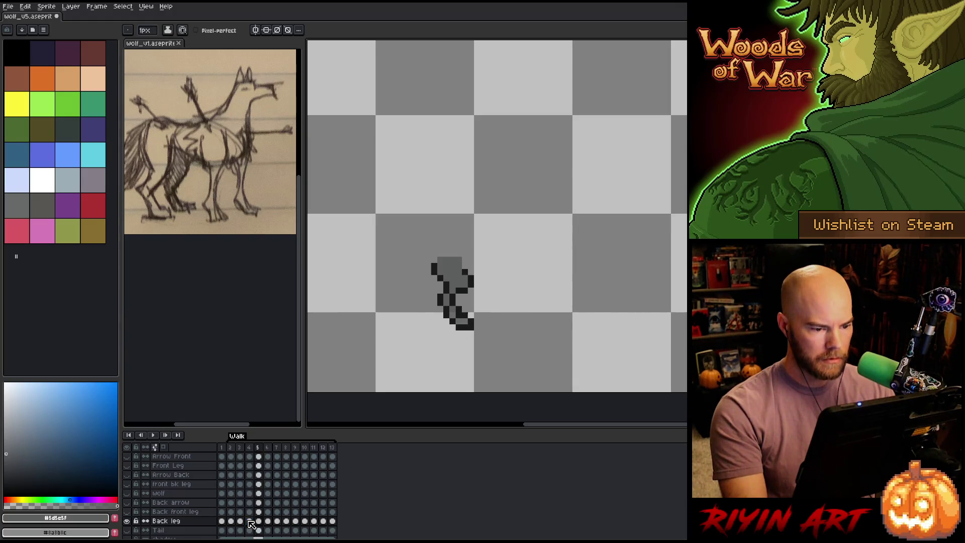
Step: Pick the dark outline colour and add a short dark stroke atop the frame 5 leg
{"action": "left_click", "coordinate": [449, 278], "text": "alt"}
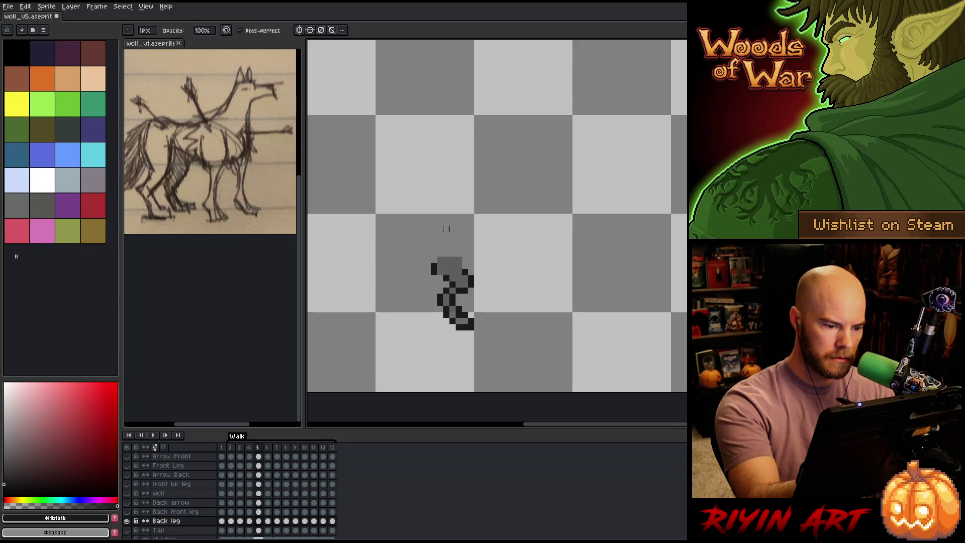
{"action": "left_click_drag", "start_coordinate": [434, 265], "coordinate": [440, 271]}
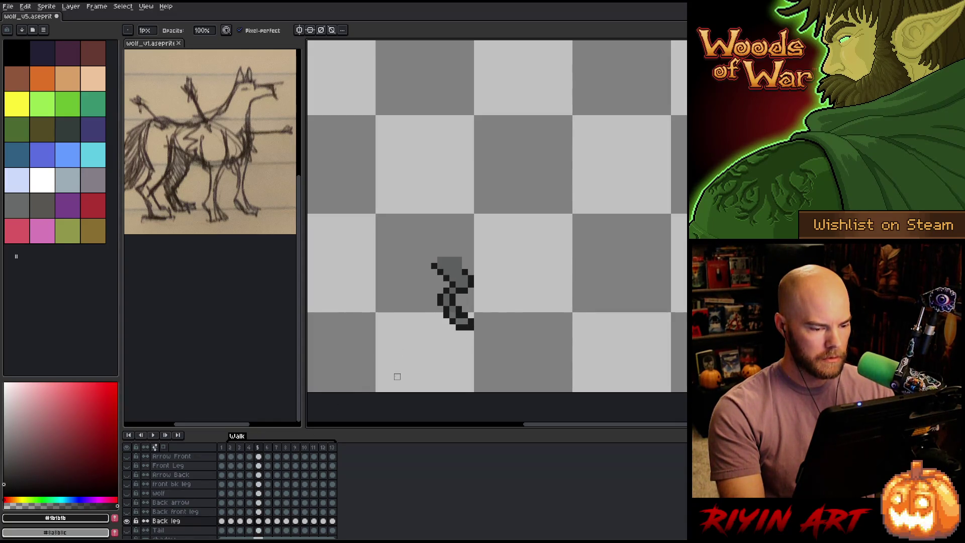
{"action": "key", "text": "Left"}
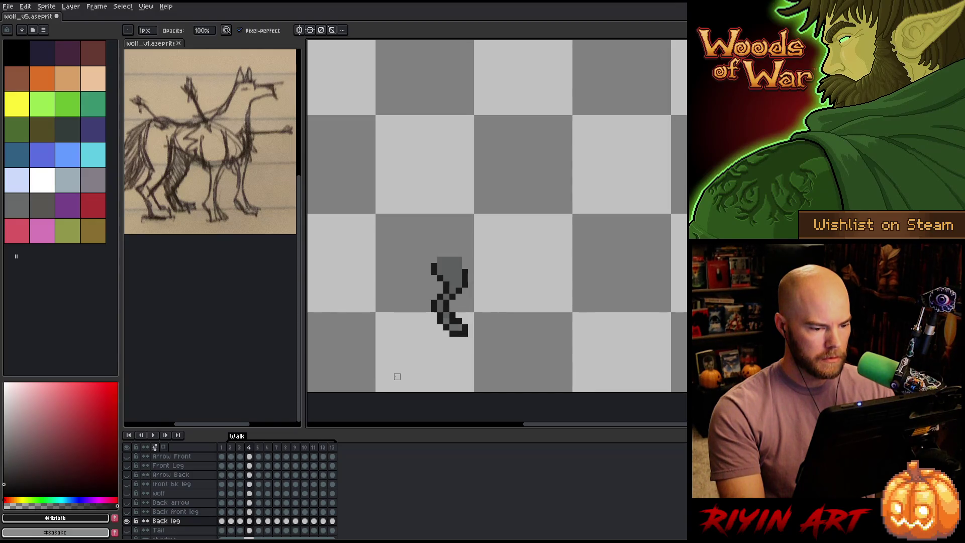
{"action": "key", "text": "Right"}
Step: Show all layers again and flip between frames 3–5 to check the legs
{"action": "left_click", "coordinate": [128, 521], "text": "alt"}
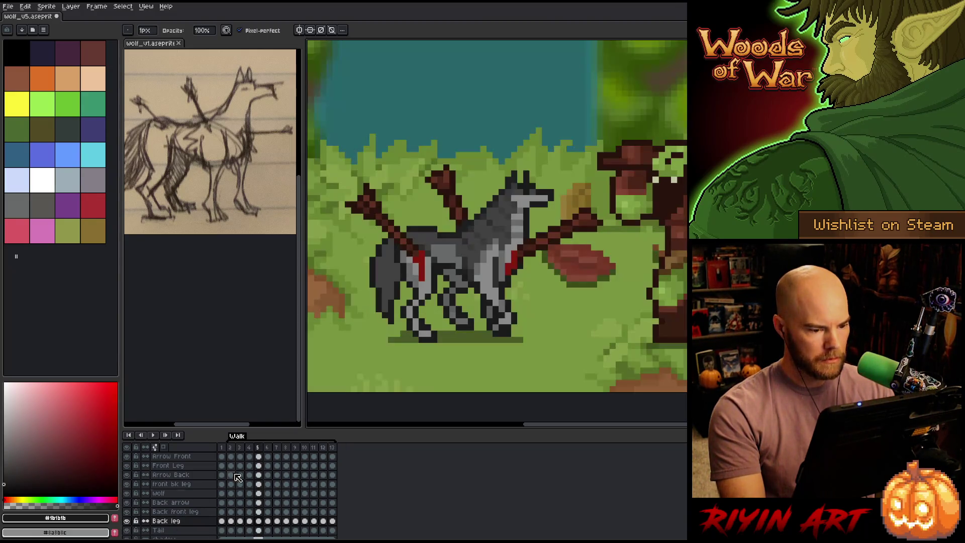
{"action": "key", "text": "Left"}
{"action": "key", "text": "Right"}
{"action": "key", "text": "Left"}
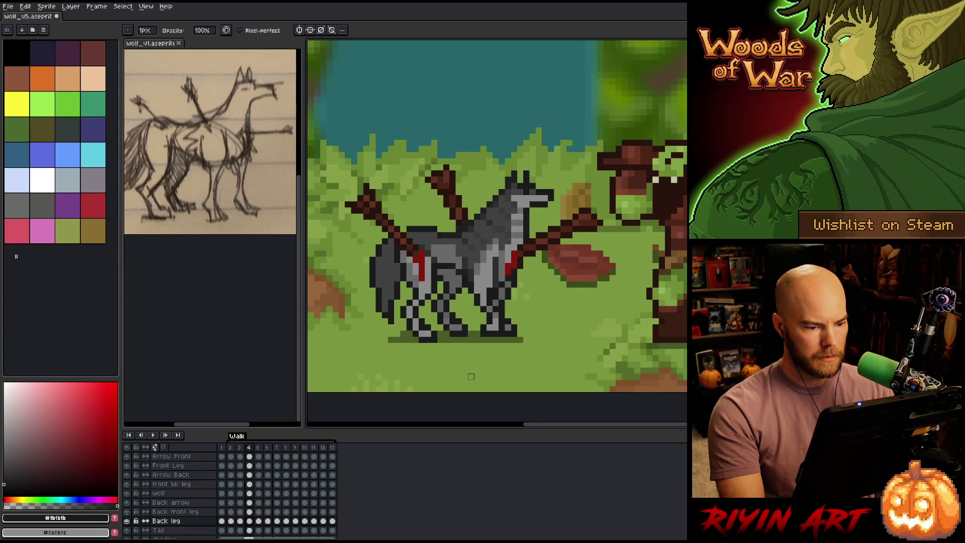
{"action": "key", "text": "Right"}
{"action": "key", "text": "Left"}
{"action": "key", "text": "Right"}
{"action": "key", "text": "Left"}
{"action": "key", "text": "Left"}
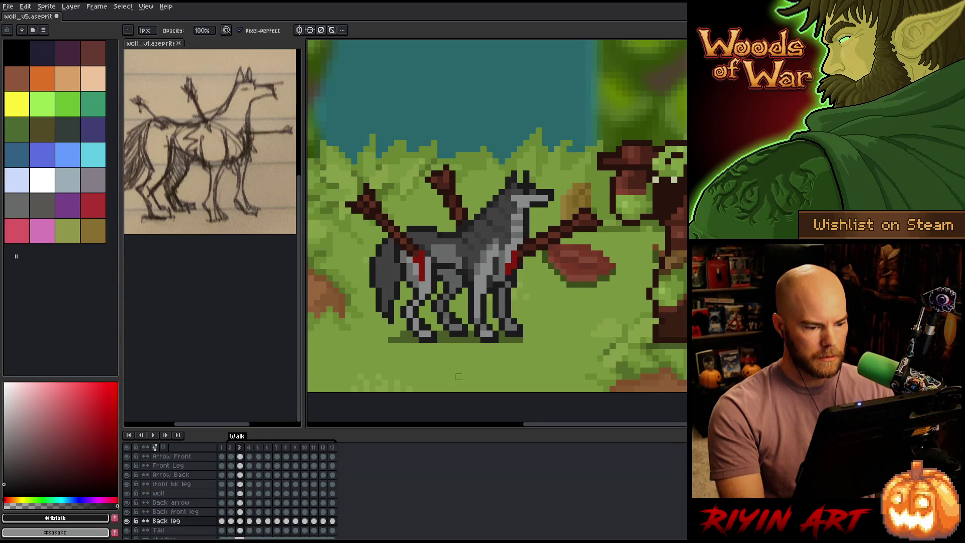
{"action": "key", "text": "Right"}
{"action": "key", "text": "Right"}
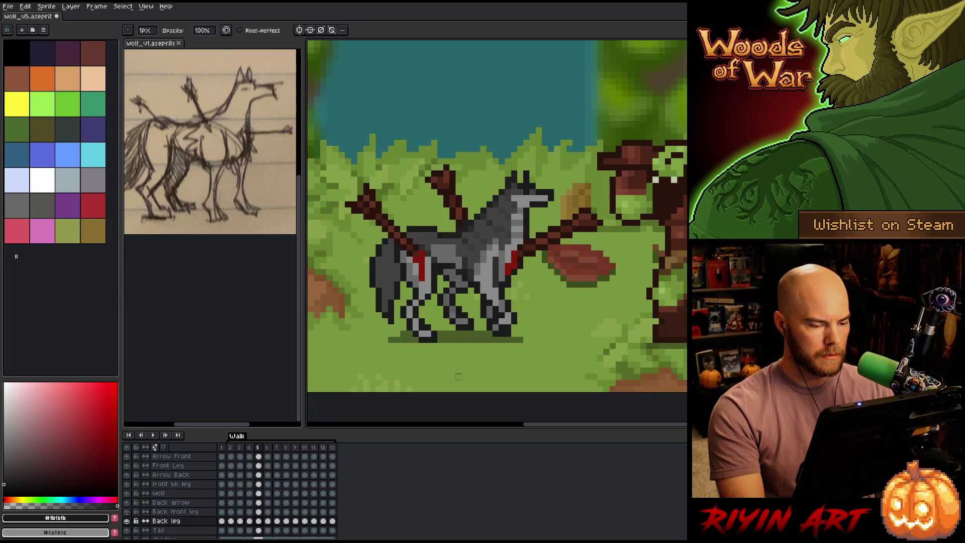
Step: Preview frame 6 and flip back and forth with frame 5
{"action": "key", "text": "Right"}
{"action": "key", "text": "Left"}
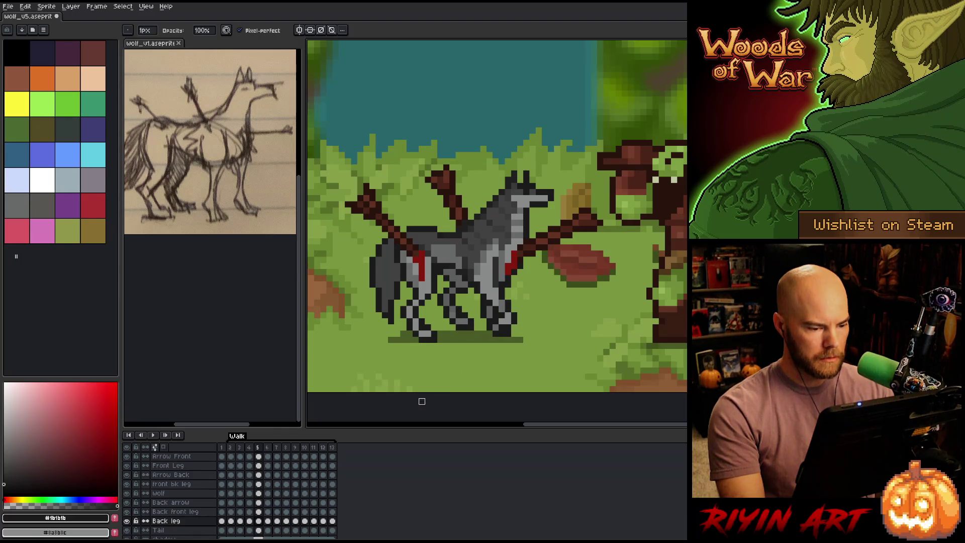
{"action": "key", "text": "Right"}
{"action": "key", "text": "Left"}
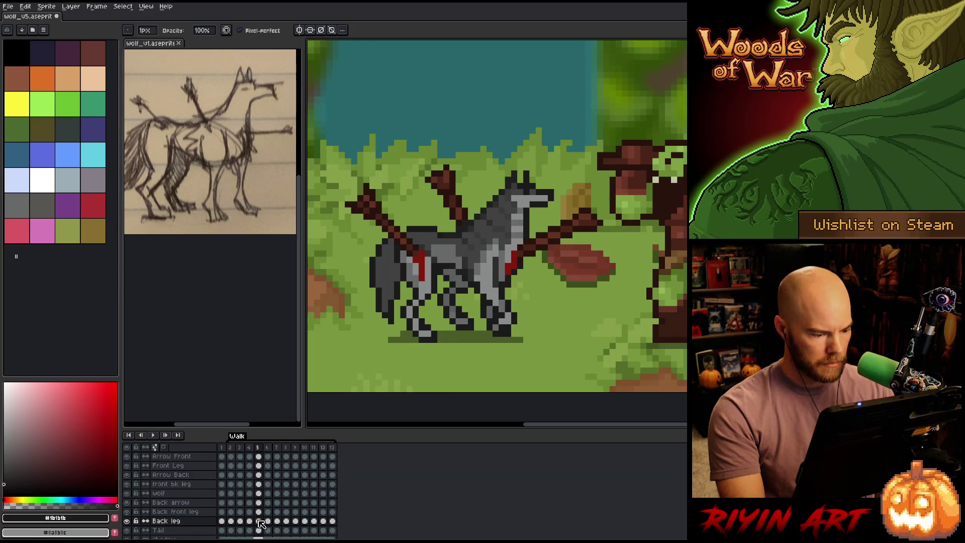
{"action": "key", "text": "Right"}
{"action": "key", "text": "Left"}
{"action": "key", "text": "Right"}
{"action": "key", "text": "Left"}
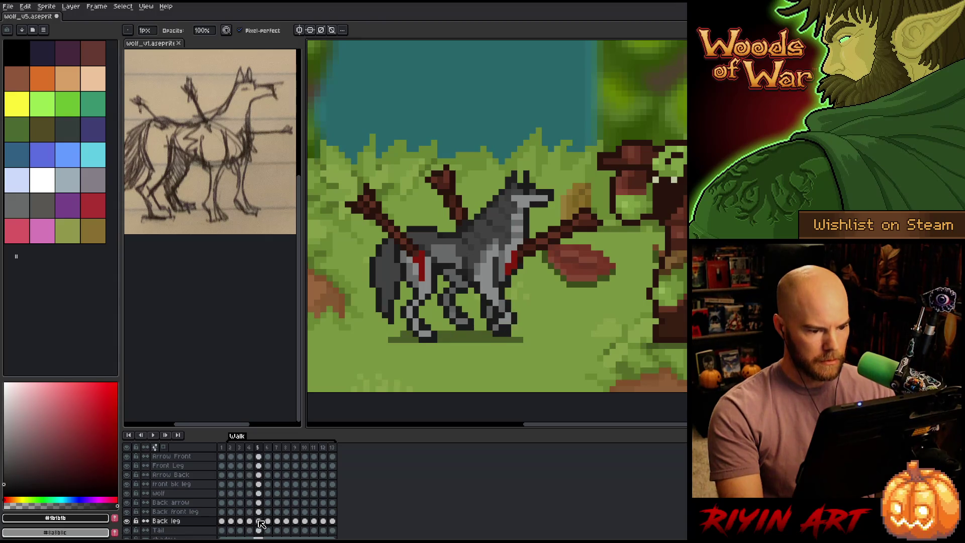
Step: Switch to the eraser, sample the grey and dark outline colours, and toggle frames 4 and 5
{"action": "key", "text": "e"}
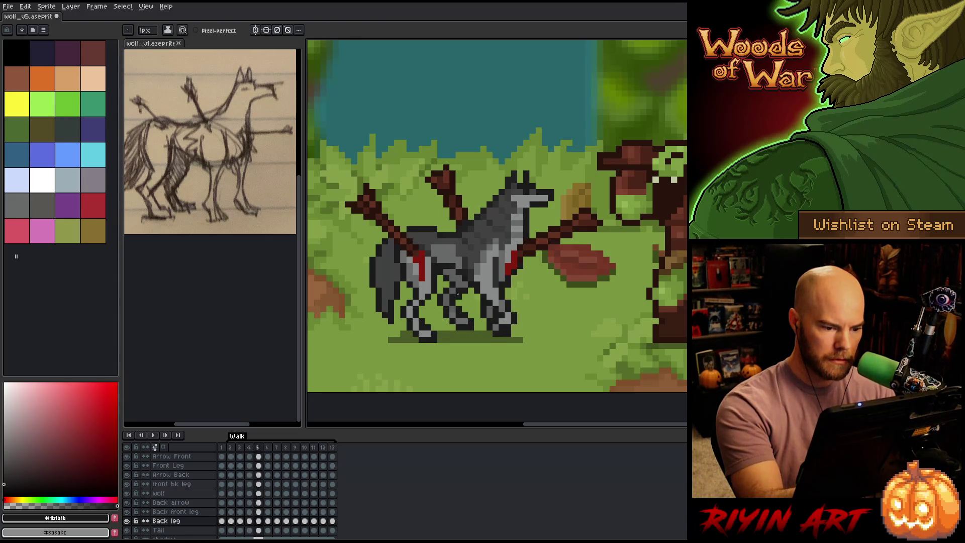
{"action": "left_click", "coordinate": [458, 285], "text": "alt"}
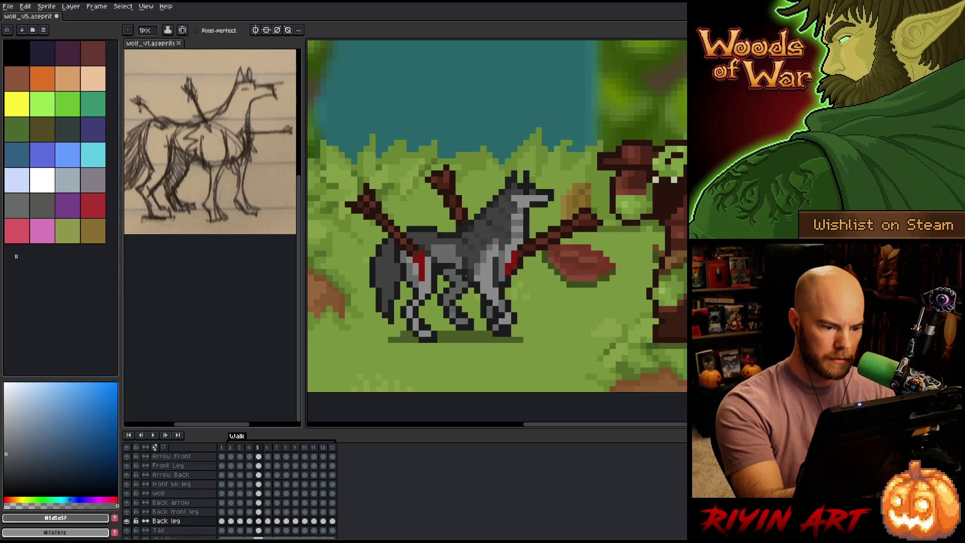
{"action": "left_click", "coordinate": [544, 216], "text": "alt"}
{"action": "key", "text": "Left"}
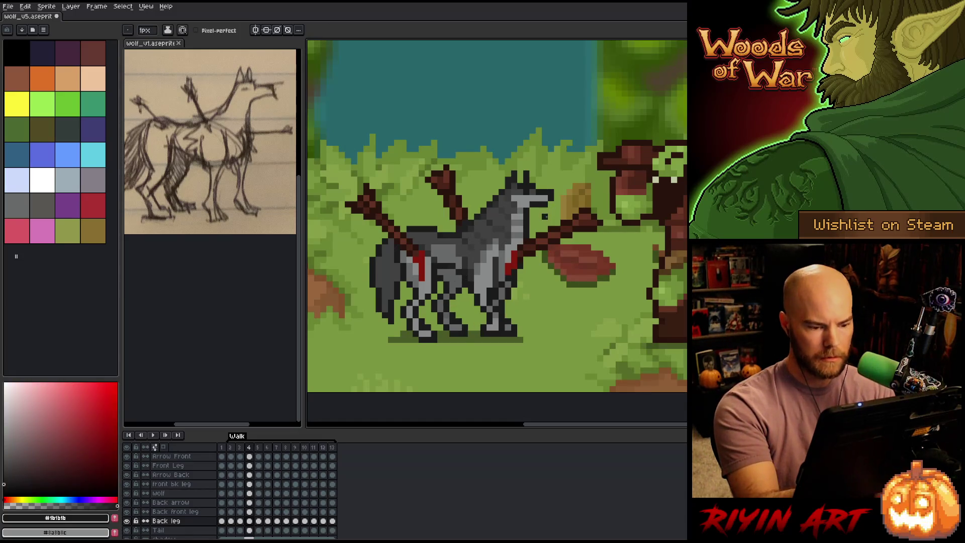
{"action": "key", "text": "Right"}
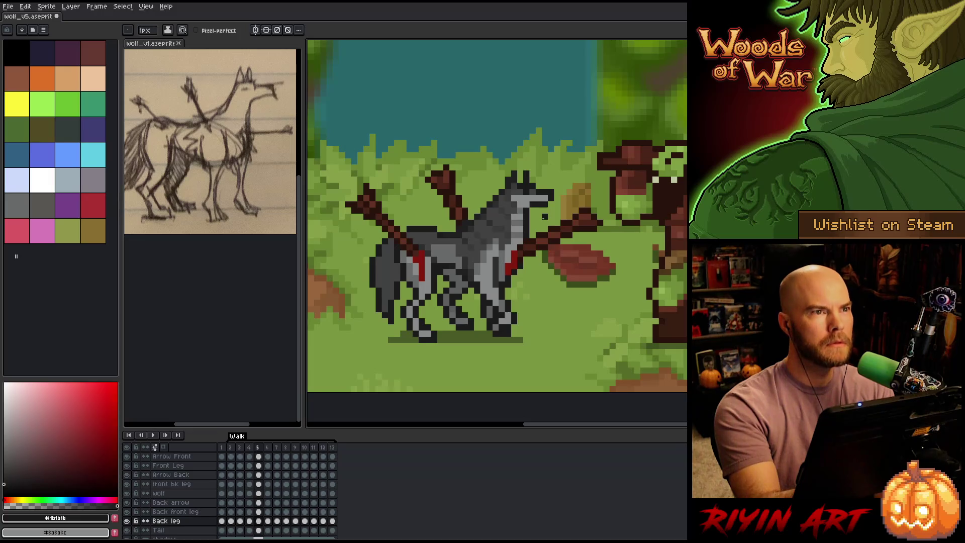
{"action": "key", "text": "Left"}
{"action": "key", "text": "Right"}
{"action": "key", "text": "Left"}
{"action": "key", "text": "Right"}
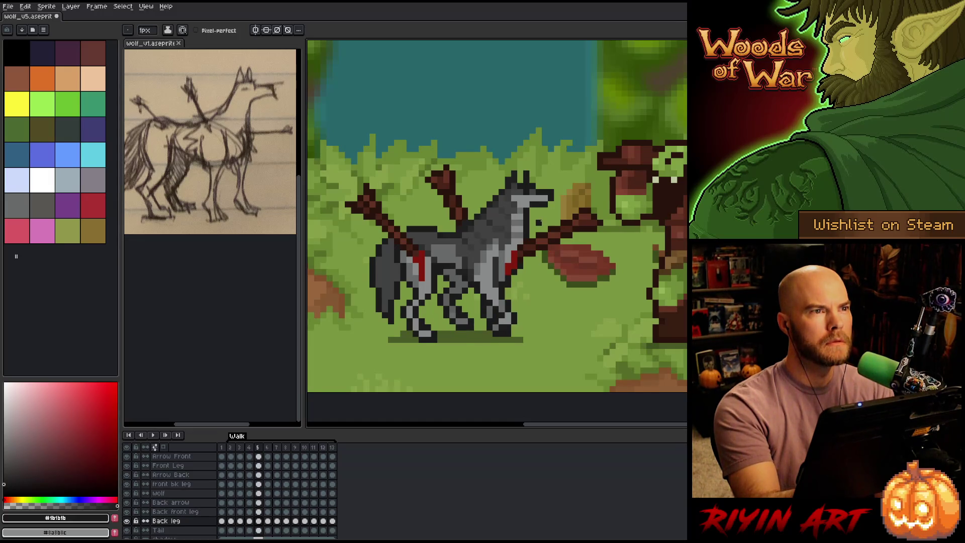
Step: Sample colours from the wolf's pixels with the Alt eyedropper
{"action": "key", "text": "Left"}
{"action": "key", "text": "Right"}
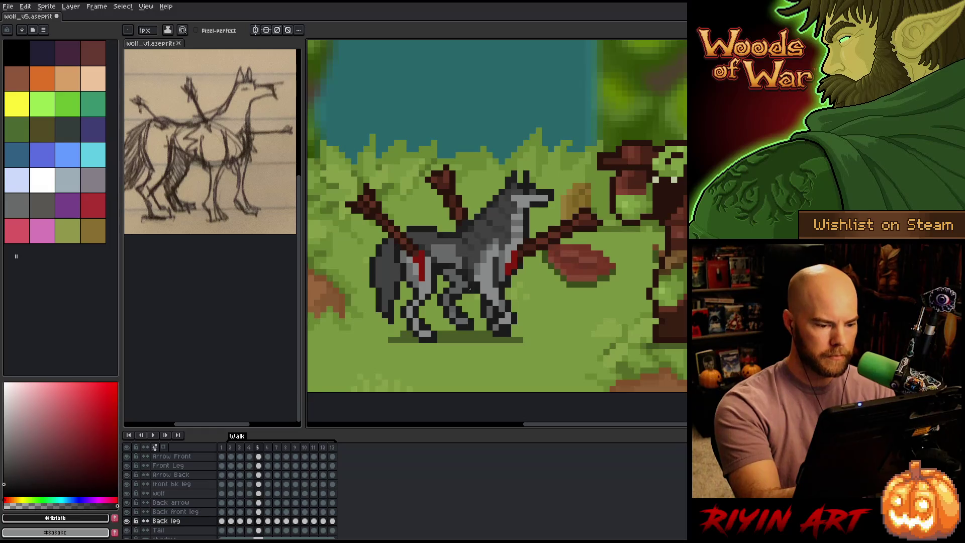
{"action": "key", "text": "alt"}
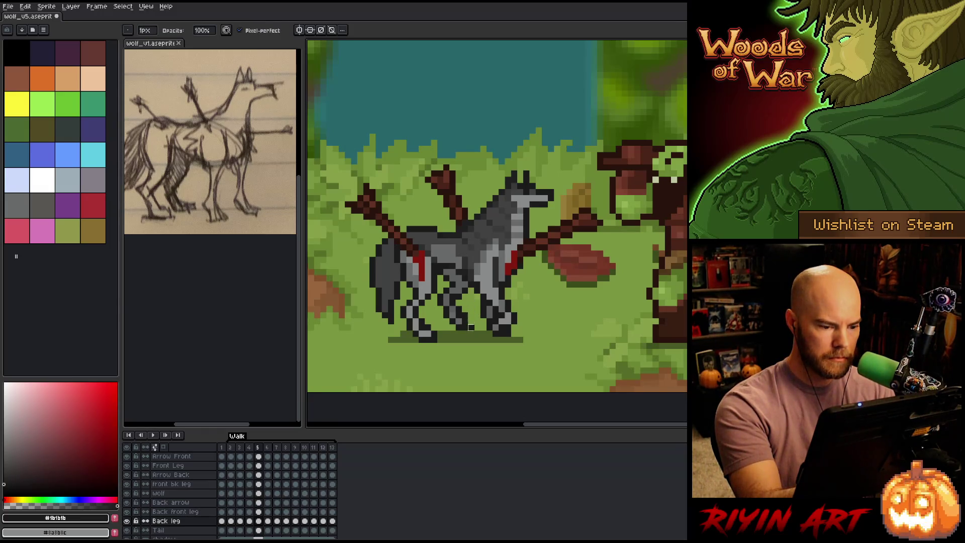
{"action": "left_click", "coordinate": [453, 309], "text": "alt"}
{"action": "left_click", "coordinate": [450, 309], "text": "alt"}
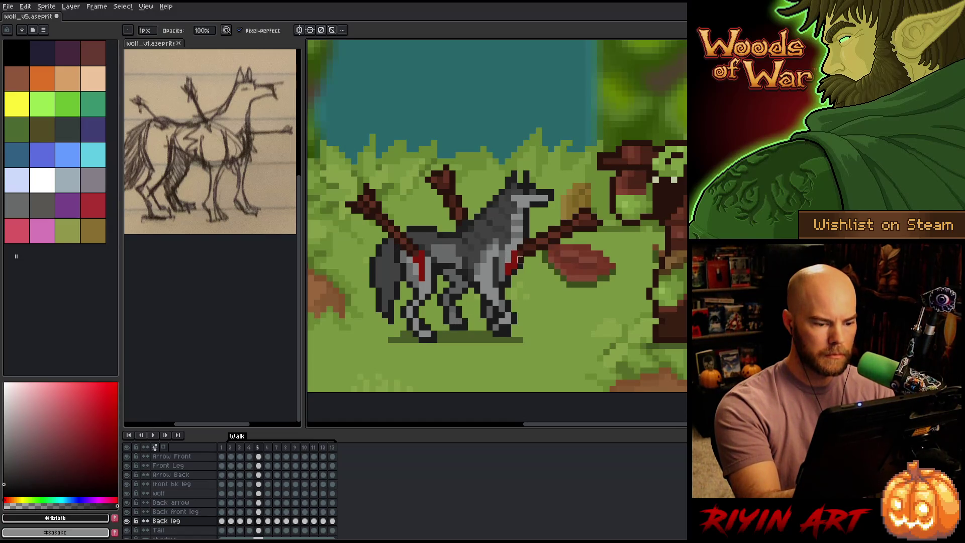
Step: Flip repeatedly between frames 4 and 5 to compare the leg poses
{"action": "key", "text": "comma"}
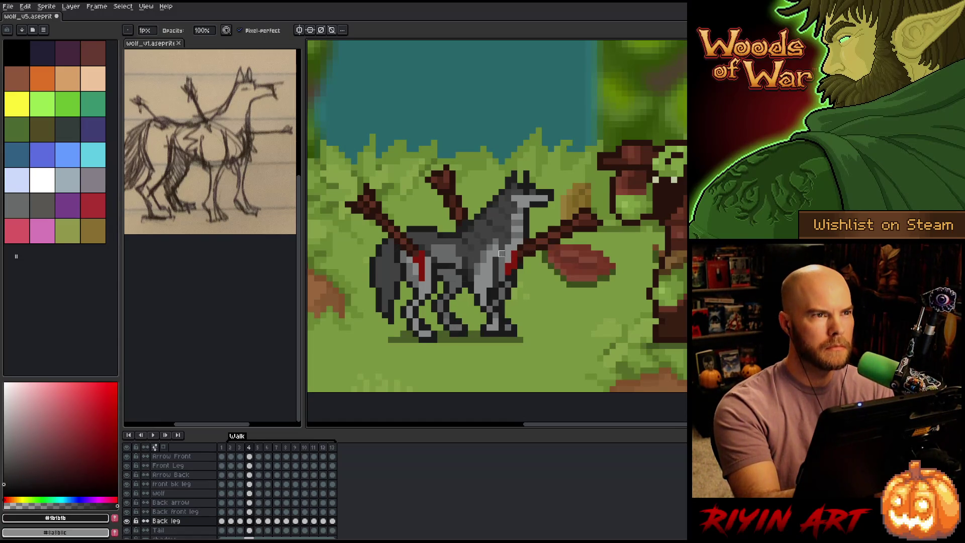
{"action": "key", "text": "period"}
{"action": "key", "text": "comma"}
{"action": "key", "text": "period"}
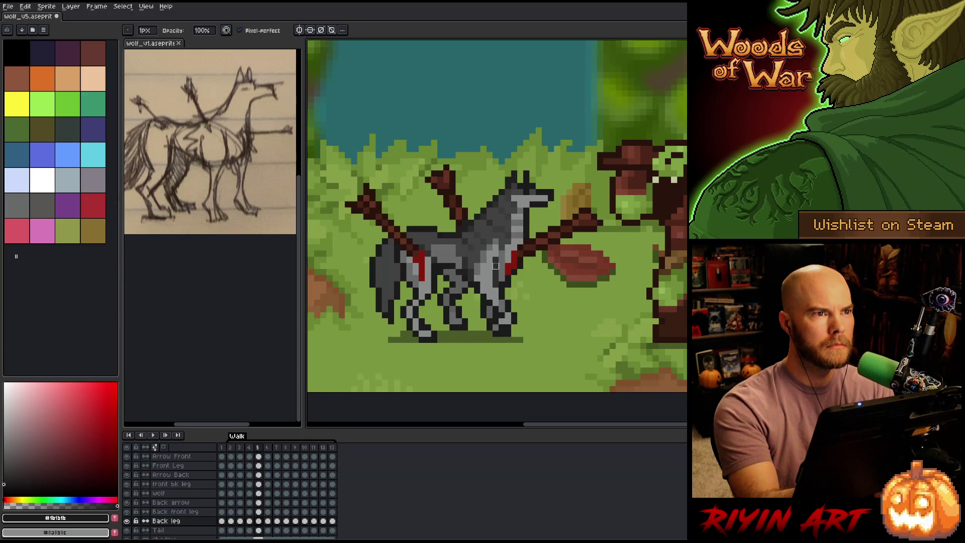
{"action": "key", "text": "comma"}
{"action": "key", "text": "period"}
{"action": "key", "text": "comma"}
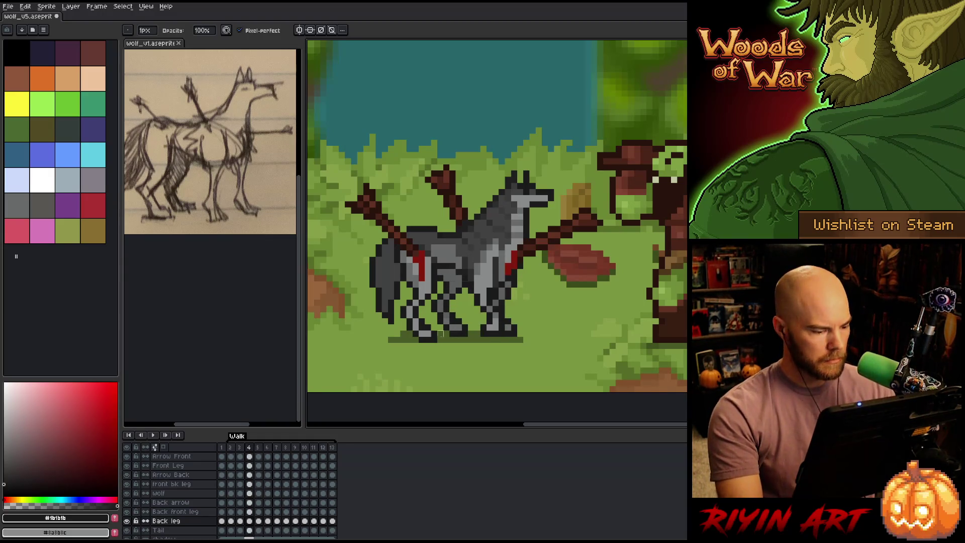
{"action": "key", "text": "period"}
{"action": "key", "text": "comma"}
{"action": "key", "text": "comma"}
{"action": "key", "text": "period"}
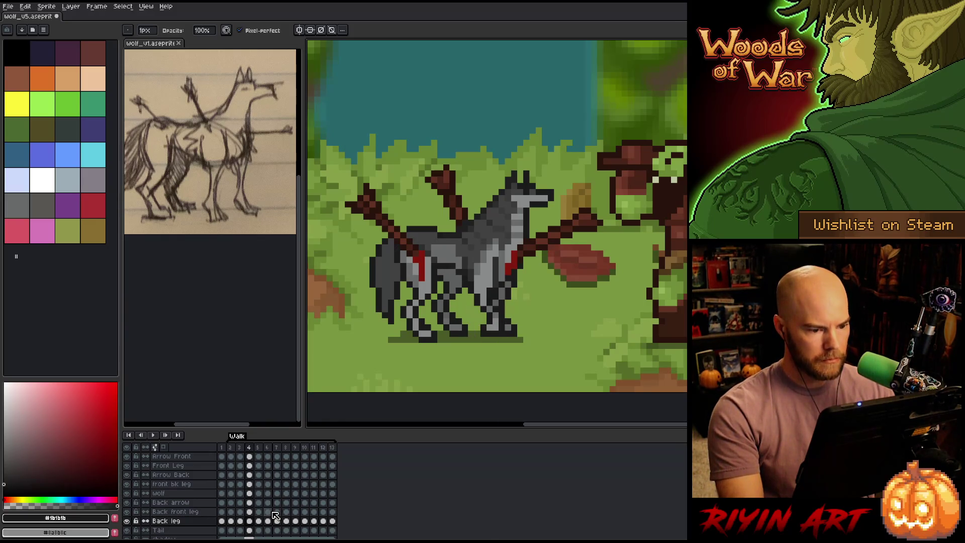
{"action": "key", "text": "period"}
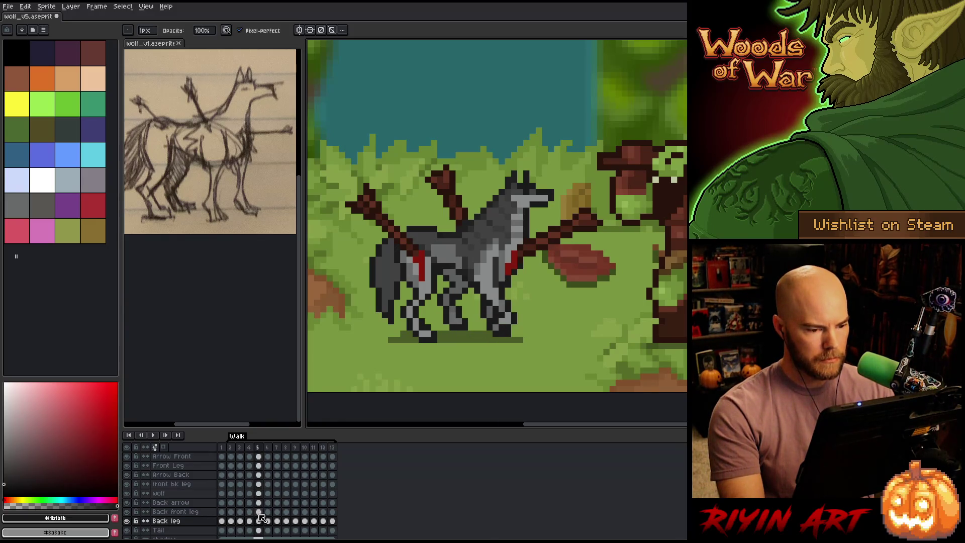
{"action": "key", "text": "comma"}
{"action": "key", "text": "period"}
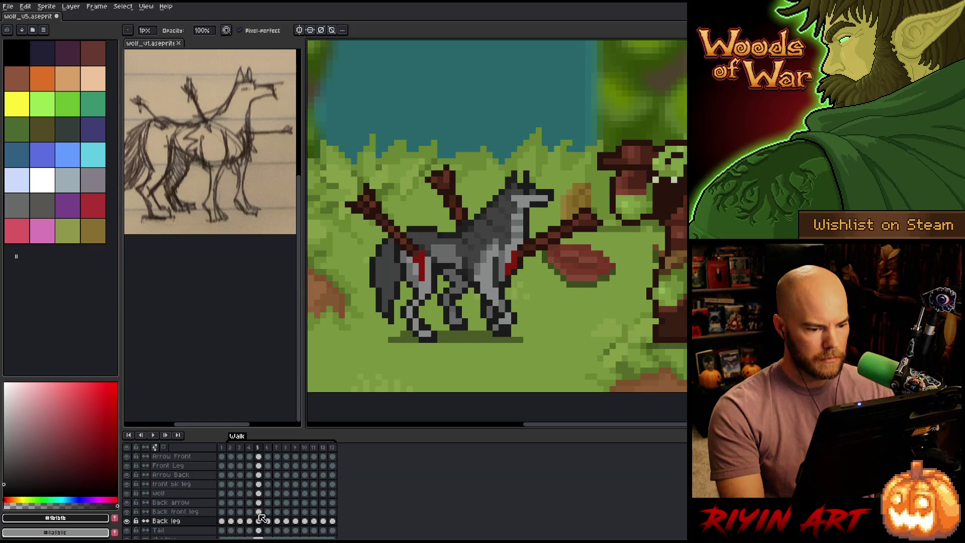
{"action": "key", "text": "comma"}
{"action": "key", "text": "period"}
{"action": "key", "text": "comma"}
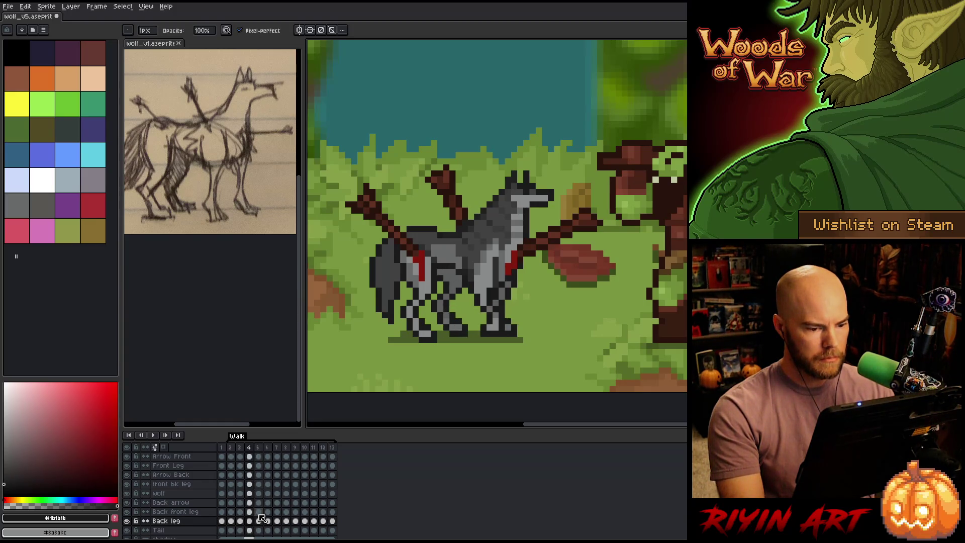
{"action": "key", "text": "period"}
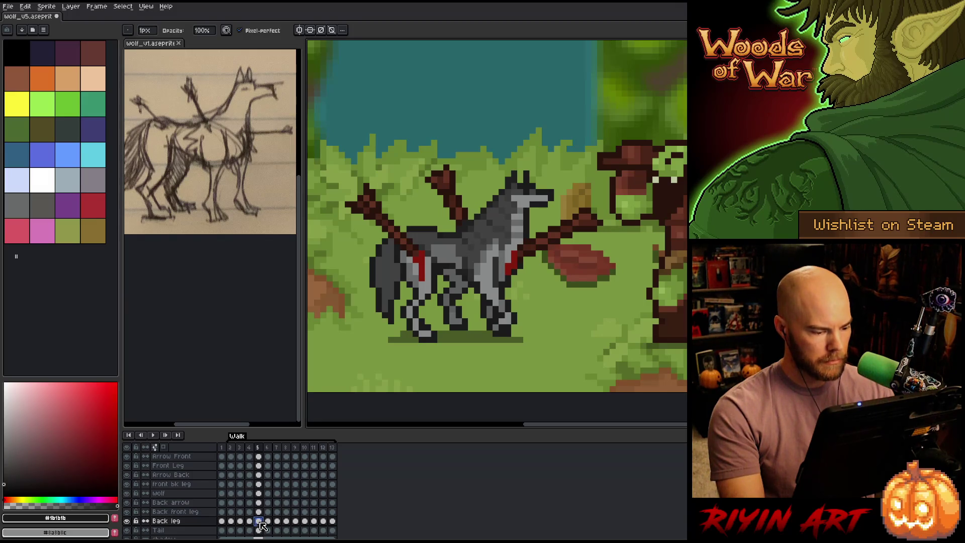
Step: In Back leg frame 6, marquee-select the legs, drag them into a new stride, commit and deselect
{"action": "left_click", "coordinate": [269, 523]}
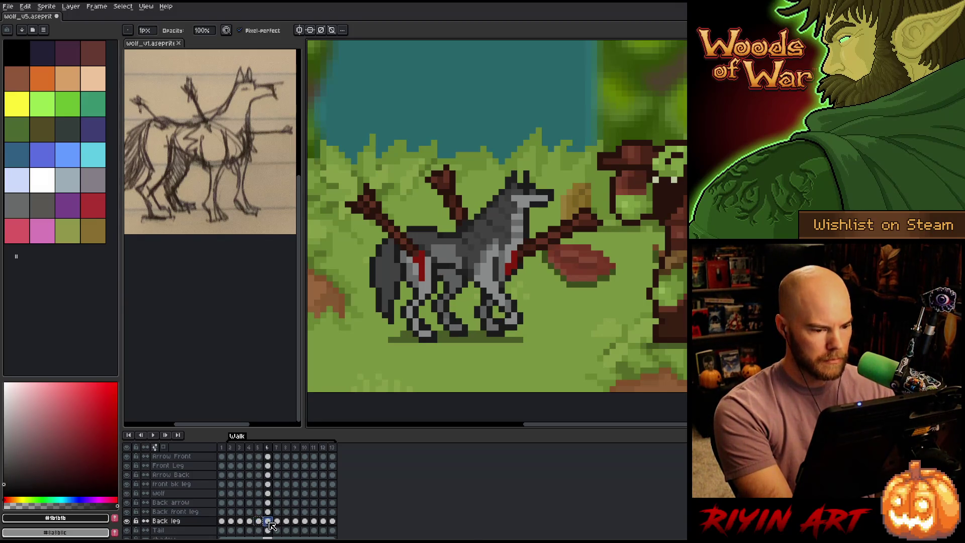
{"action": "key", "text": "comma"}
{"action": "key", "text": "period"}
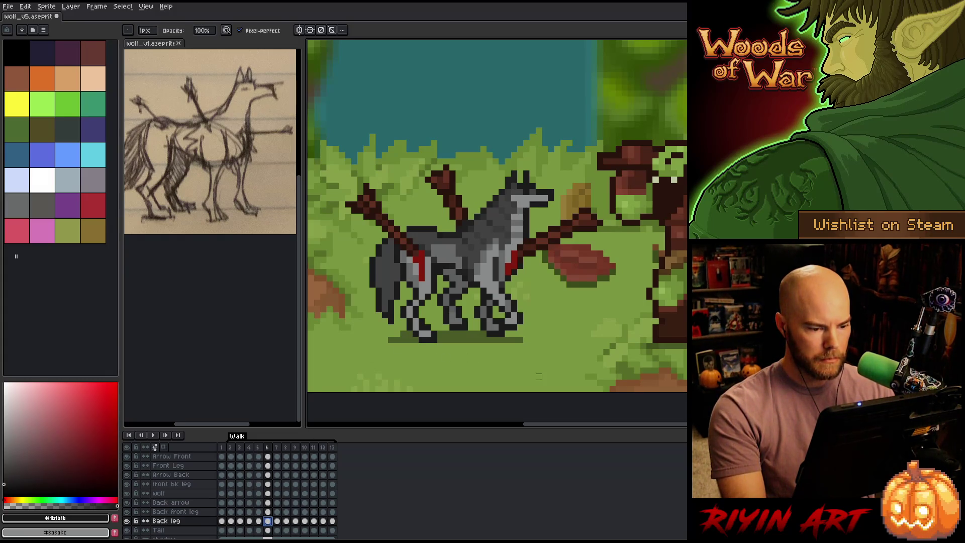
{"action": "key", "text": "m"}
{"action": "mouse_move", "coordinate": [491, 378]}
{"action": "left_mouse_down"}
{"action": "mouse_move", "coordinate": [455, 356]}
{"action": "mouse_move", "coordinate": [408, 296]}
{"action": "mouse_move", "coordinate": [410, 309]}
{"action": "left_mouse_up"}
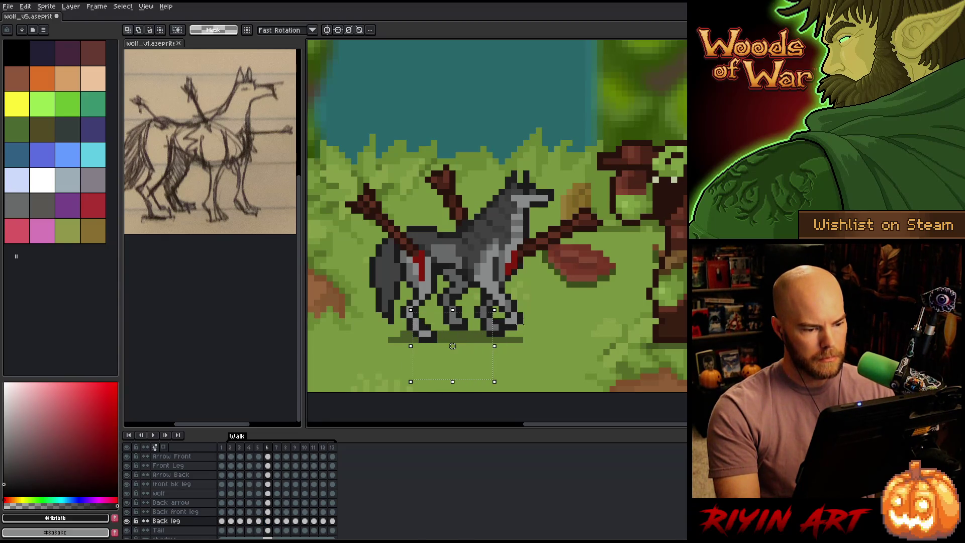
{"action": "left_click_drag", "start_coordinate": [507, 363], "coordinate": [422, 298]}
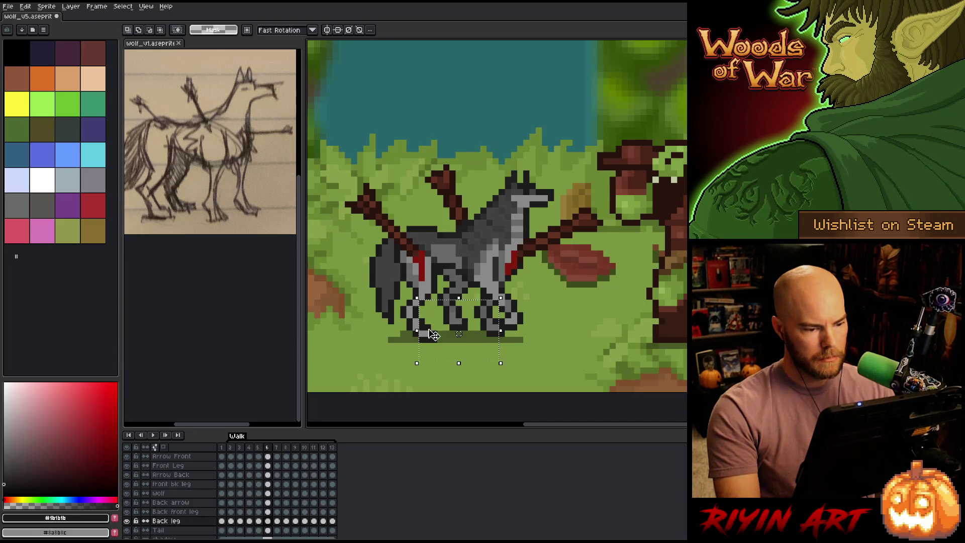
{"action": "left_click", "coordinate": [438, 343]}
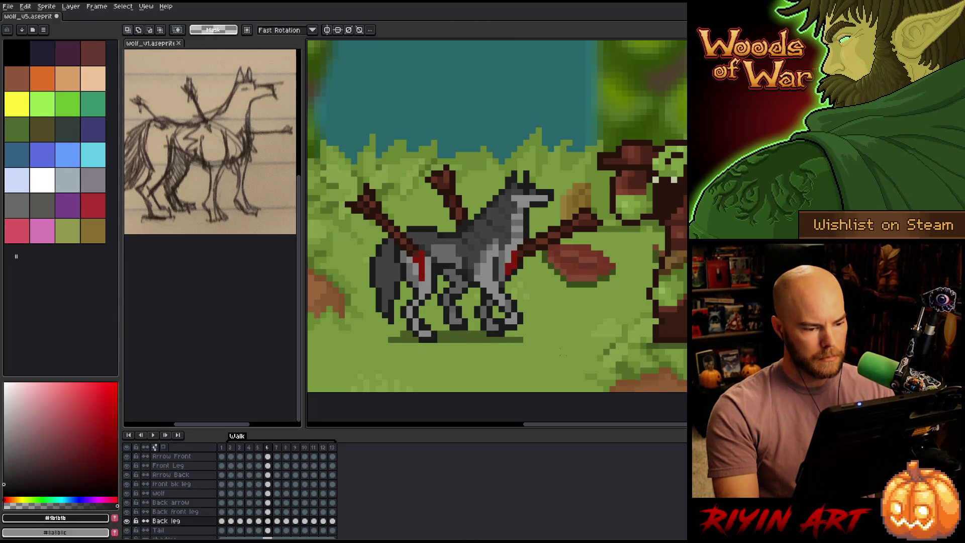
{"action": "mouse_move", "coordinate": [511, 366]}
{"action": "left_mouse_down"}
{"action": "mouse_move", "coordinate": [424, 323]}
{"action": "mouse_move", "coordinate": [405, 292]}
{"action": "left_mouse_up"}
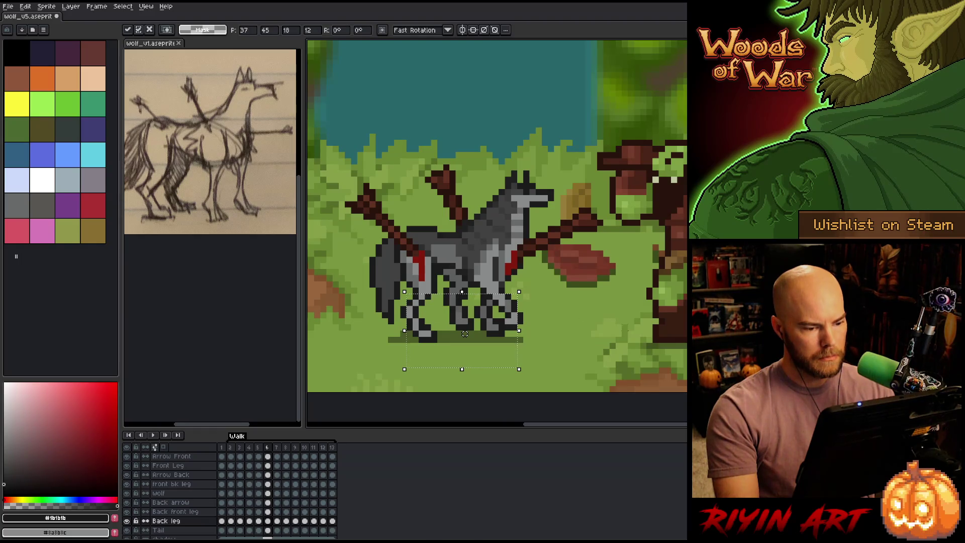
{"action": "left_click", "coordinate": [625, 328]}
{"action": "left_click_drag", "start_coordinate": [549, 381], "coordinate": [382, 299]}
{"action": "key", "text": "ctrl+d"}
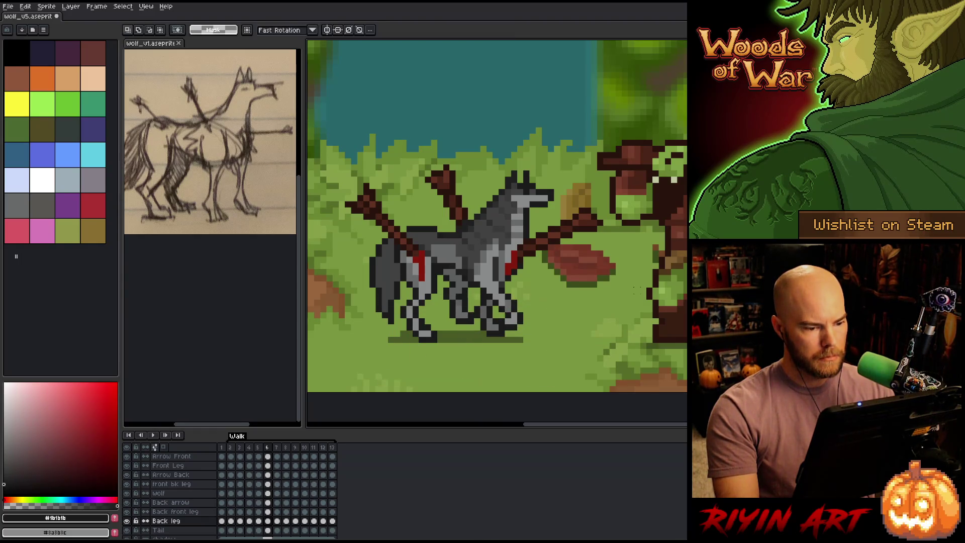
{"action": "key", "text": "i"}
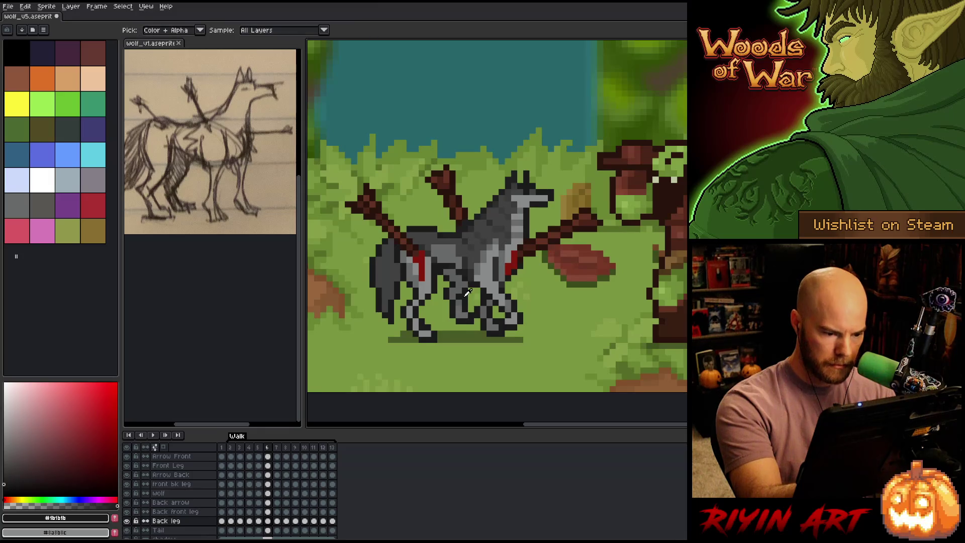
{"action": "key", "text": "b"}
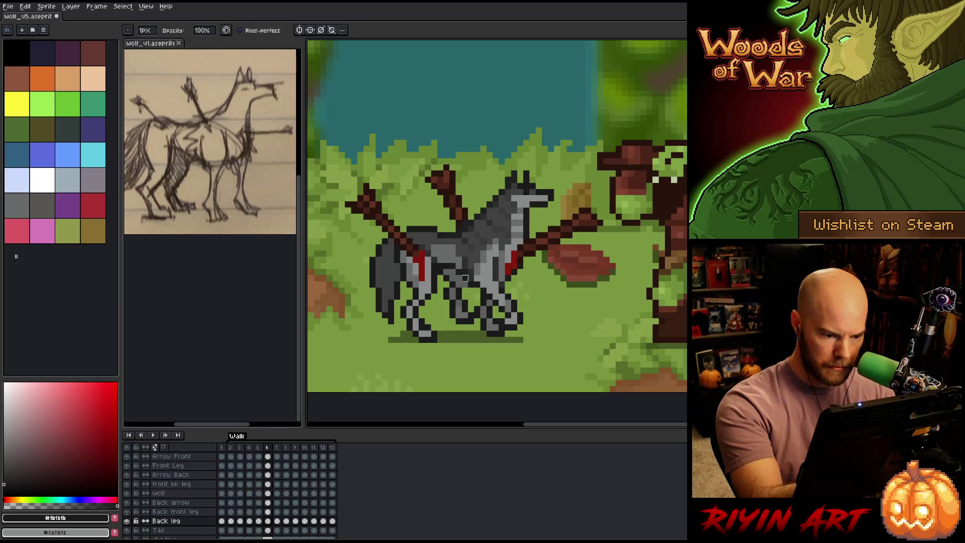
{"action": "key", "text": "e"}
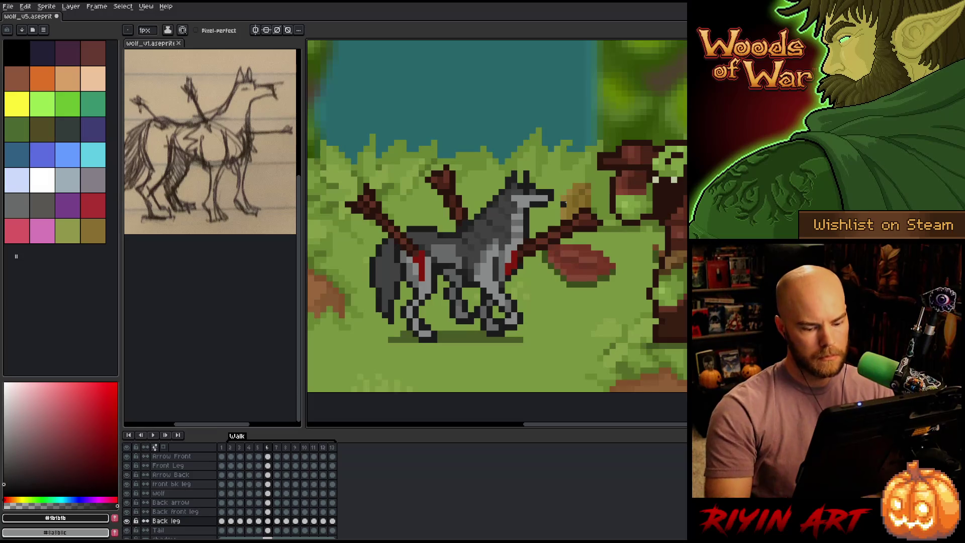
{"action": "key", "text": "Left"}
{"action": "key", "text": "Right"}
{"action": "key", "text": "Left"}
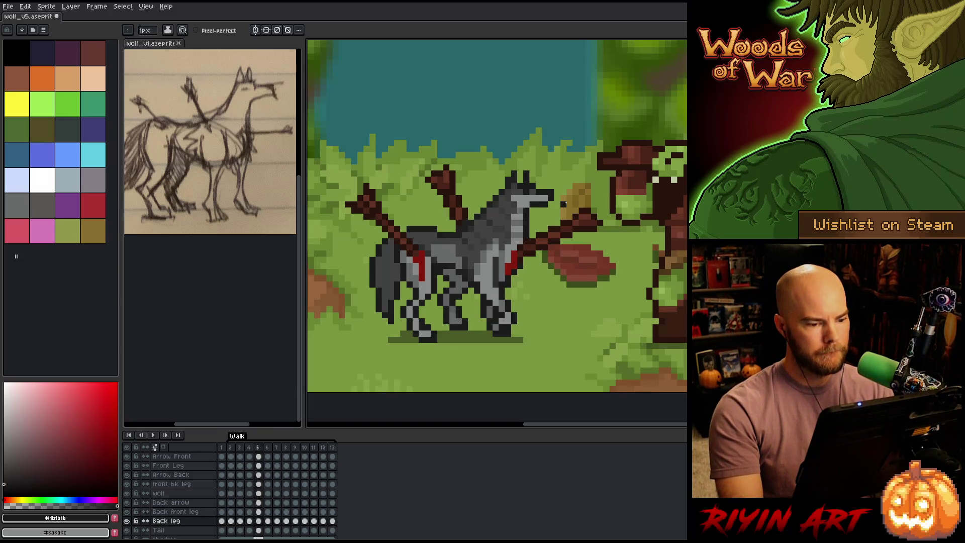
{"action": "key", "text": "Right"}
{"action": "key", "text": "Left"}
{"action": "key", "text": "Right"}
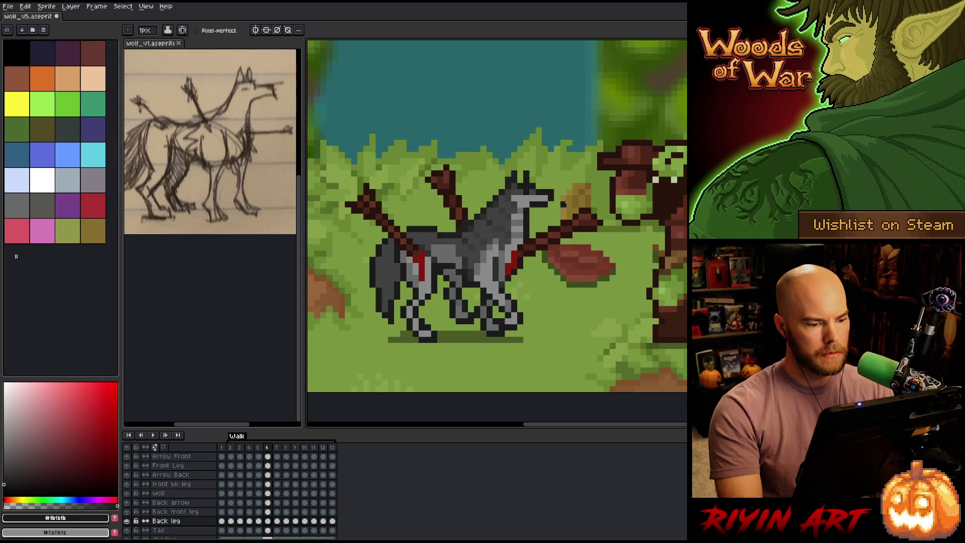
{"action": "key", "text": "Left"}
{"action": "key", "text": "Right"}
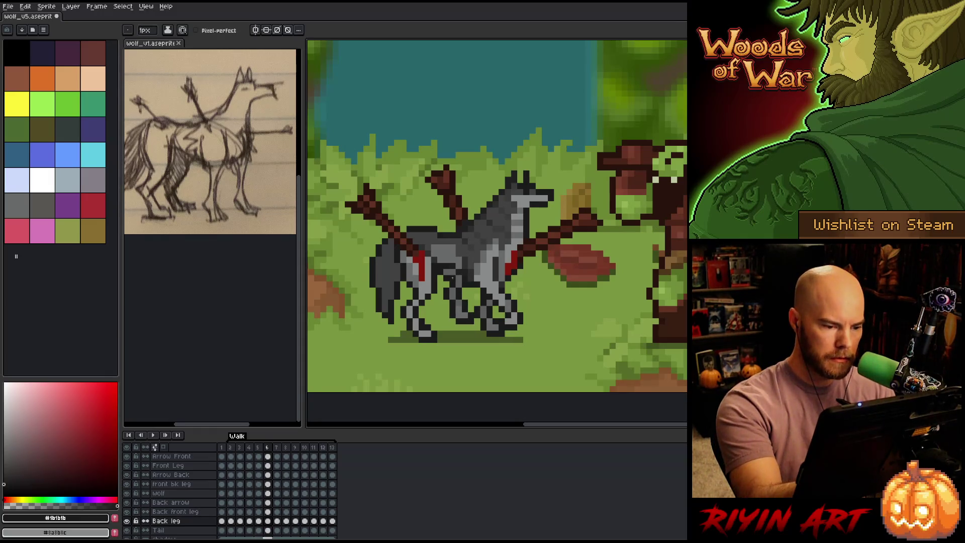
{"action": "key", "text": "b"}
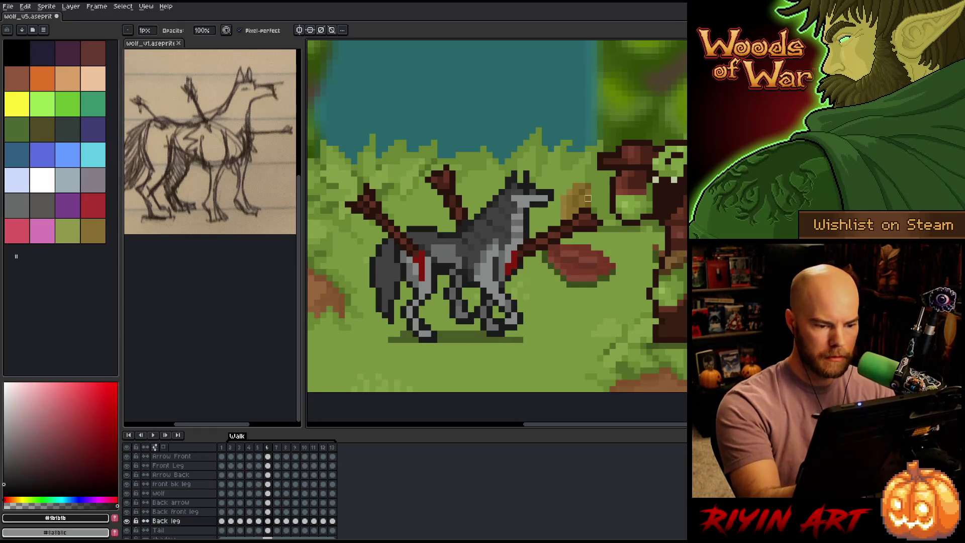
{"action": "key", "text": "Left"}
{"action": "key", "text": "Right"}
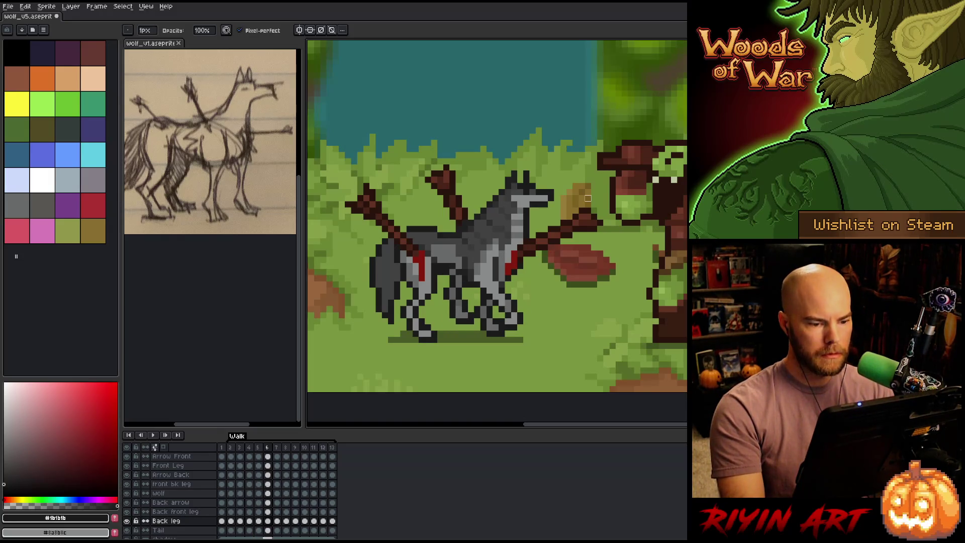
{"action": "key", "text": "Left"}
{"action": "key", "text": "Right"}
{"action": "key", "text": "Left"}
{"action": "key", "text": "Right"}
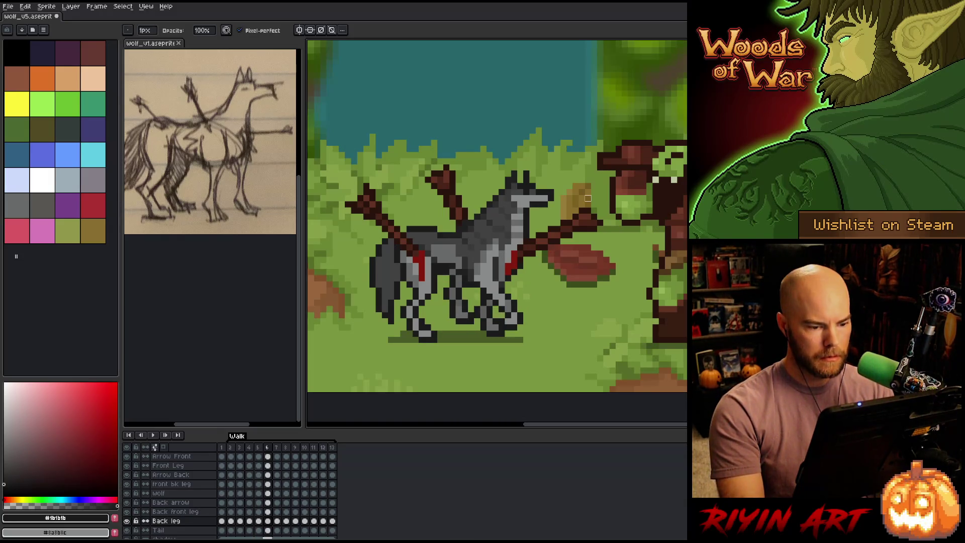
{"action": "key", "text": "Left"}
{"action": "key", "text": "Right"}
{"action": "key", "text": "Left"}
{"action": "key", "text": "Right"}
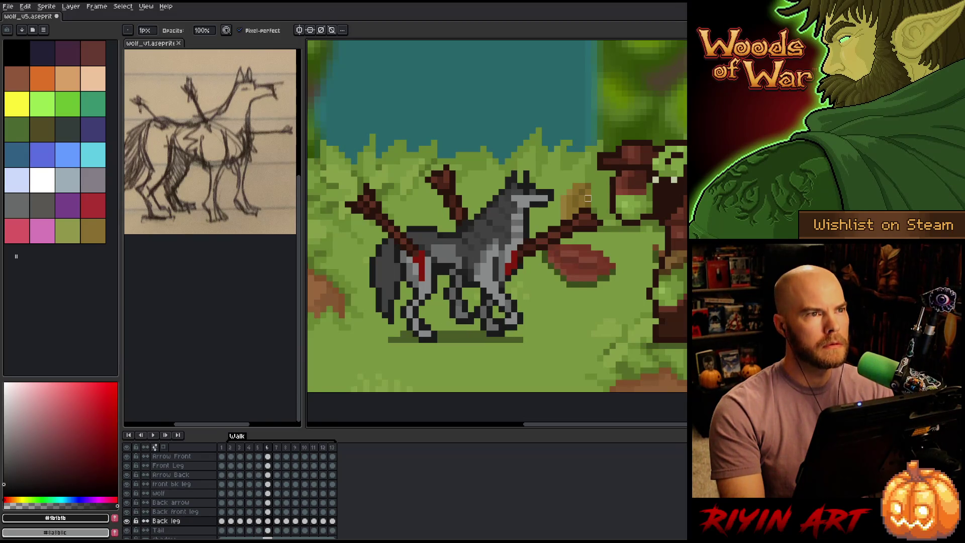
{"action": "key", "text": "Left"}
{"action": "key", "text": "Left"}
{"action": "key", "text": "Left"}
{"action": "key", "text": "Right"}
{"action": "key", "text": "Right"}
{"action": "key", "text": "Right"}
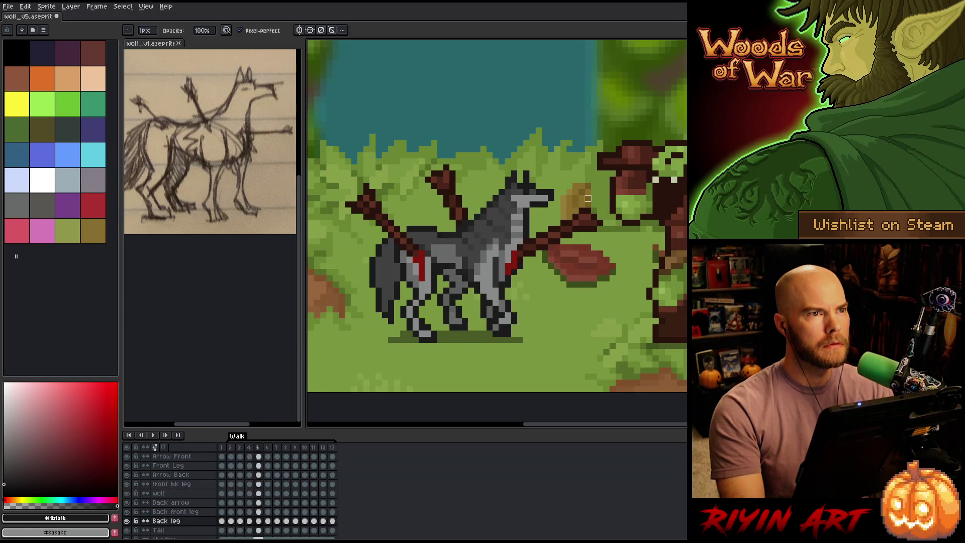
{"action": "key", "text": "Left"}
{"action": "key", "text": "Left"}
{"action": "key", "text": "Left"}
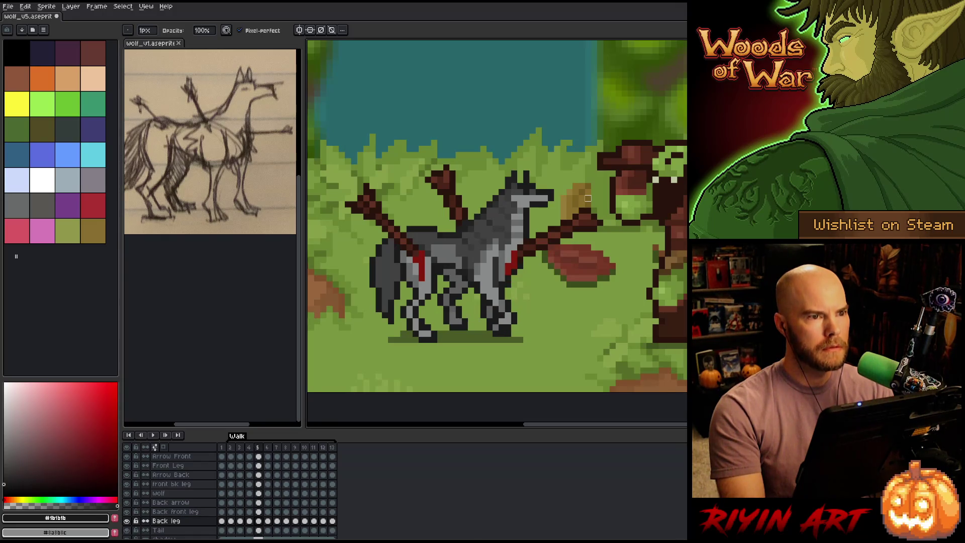
{"action": "key", "text": "Right"}
{"action": "key", "text": "Right"}
{"action": "key", "text": "Right"}
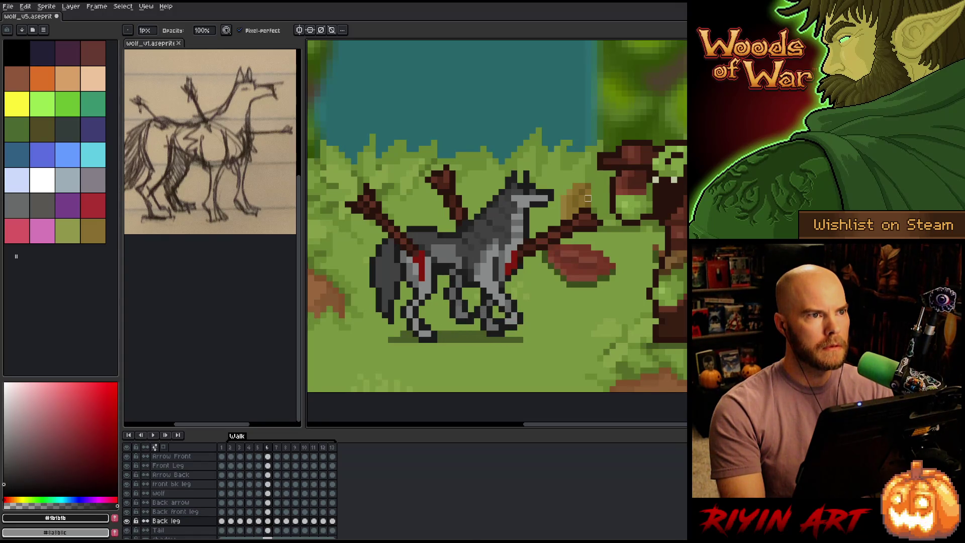
{"action": "key", "text": "Left"}
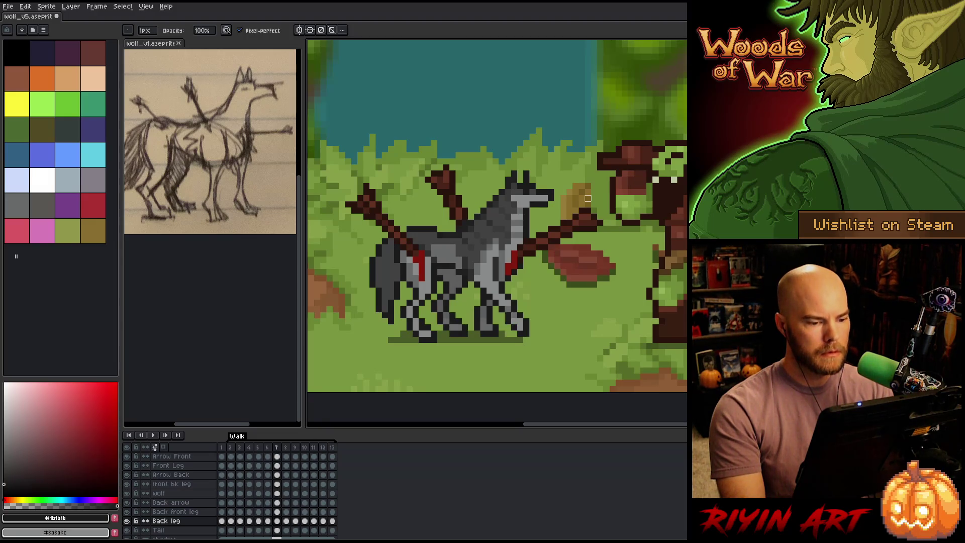
{"action": "key", "text": "Right"}
{"action": "key", "text": "Left"}
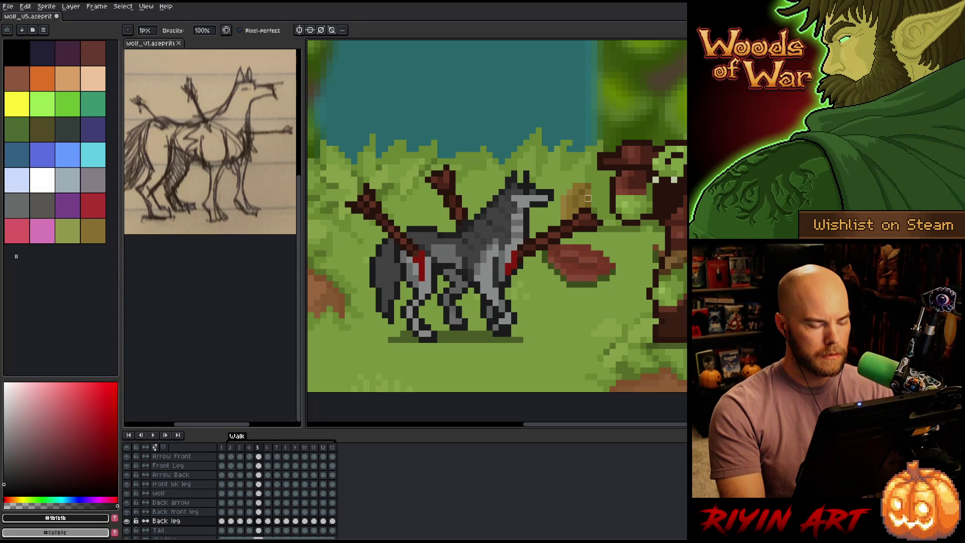
{"action": "key", "text": "Left"}
{"action": "key", "text": "Right"}
{"action": "key", "text": "Right"}
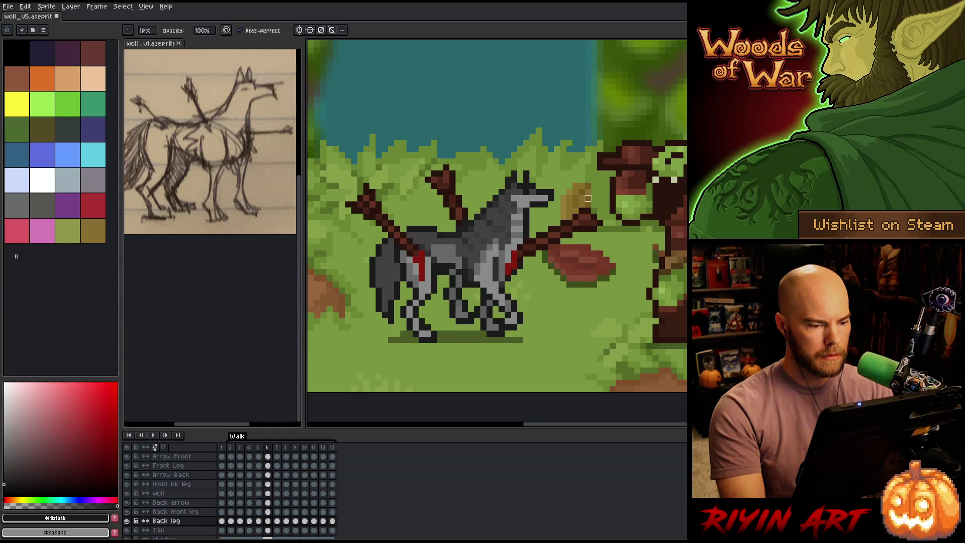
{"action": "key", "text": "Right"}
{"action": "key", "text": "Left"}
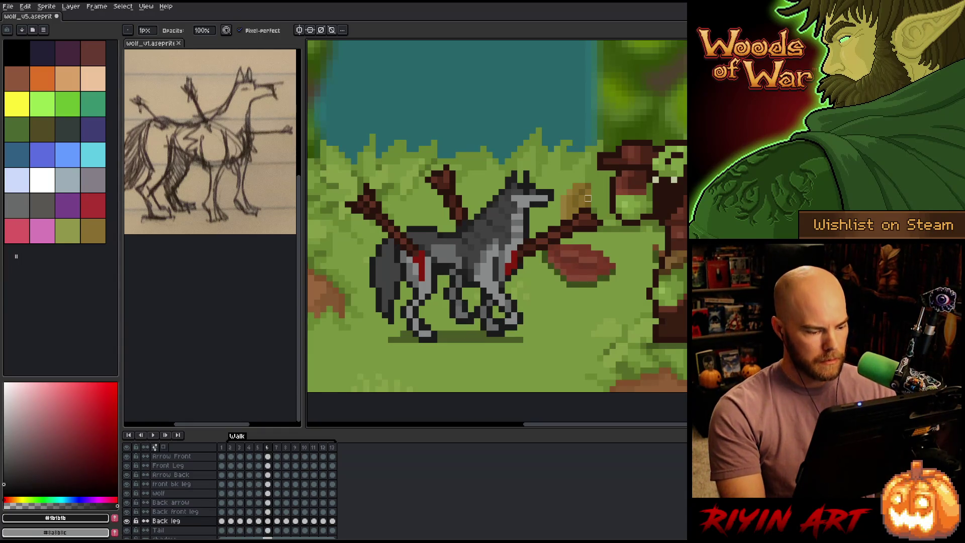
{"action": "key", "text": "Right"}
Step: Go to Back leg frame 7 and compare it with the neighbouring frames
{"action": "left_click", "coordinate": [269, 522]}
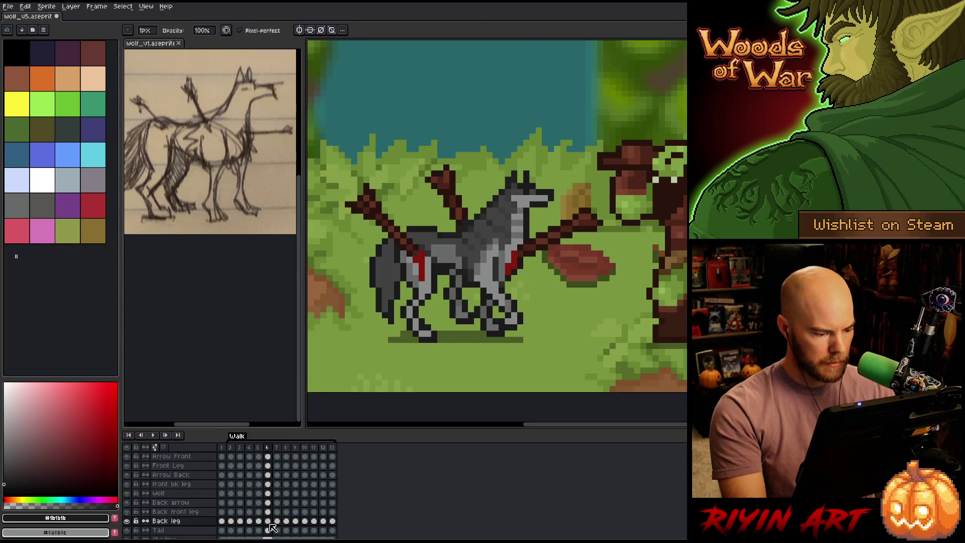
{"action": "left_click", "coordinate": [279, 523]}
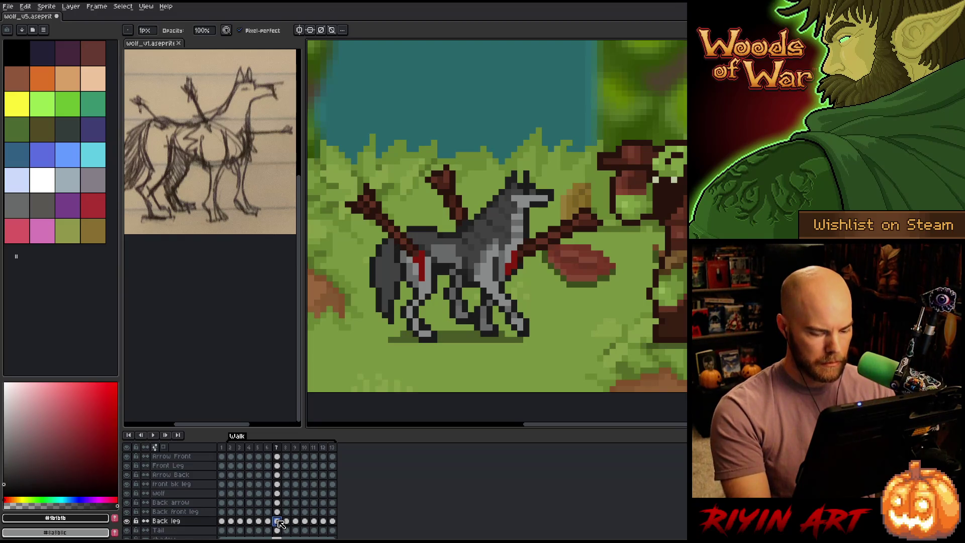
{"action": "key", "text": "Left"}
{"action": "key", "text": "Left"}
{"action": "key", "text": "Right"}
{"action": "key", "text": "Left"}
{"action": "key", "text": "Right"}
{"action": "key", "text": "Left"}
{"action": "key", "text": "Right"}
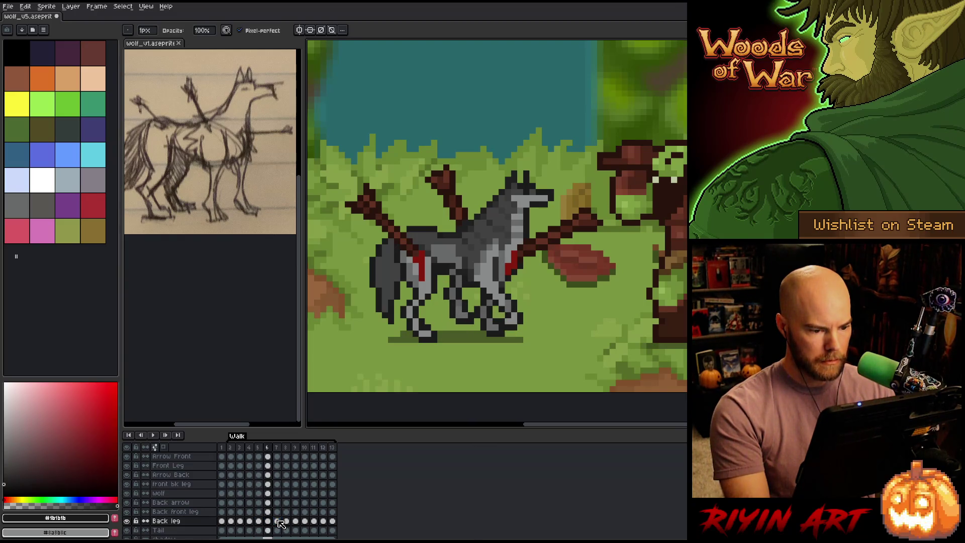
{"action": "key", "text": "Right"}
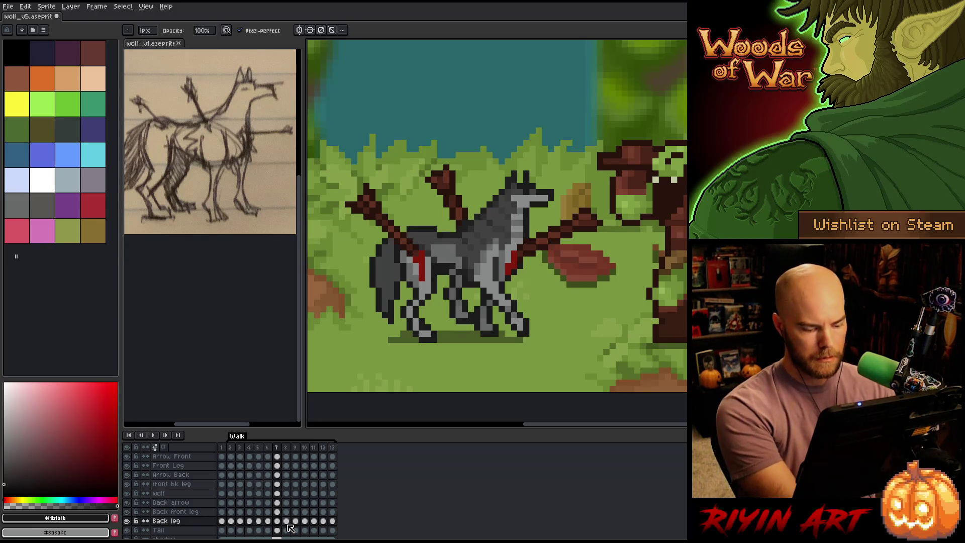
Step: Select the whole wolf in frame 7, nudge it one pixel left, and deselect
{"action": "key", "text": "m"}
{"action": "left_click_drag", "start_coordinate": [428, 255], "coordinate": [476, 327]}
{"action": "mouse_move", "coordinate": [623, 181]}
{"action": "left_mouse_down"}
{"action": "mouse_move", "coordinate": [371, 247]}
{"action": "mouse_move", "coordinate": [331, 302]}
{"action": "left_mouse_up"}
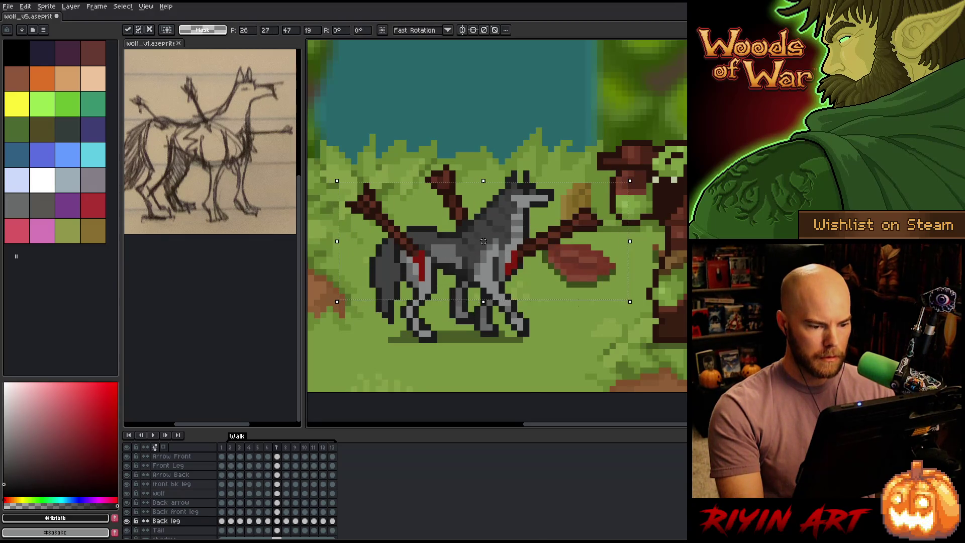
{"action": "mouse_move", "coordinate": [622, 376]}
{"action": "left_mouse_down"}
{"action": "mouse_move", "coordinate": [431, 334]}
{"action": "mouse_move", "coordinate": [308, 152]}
{"action": "left_mouse_up"}
{"action": "key", "text": "ctrl+d"}
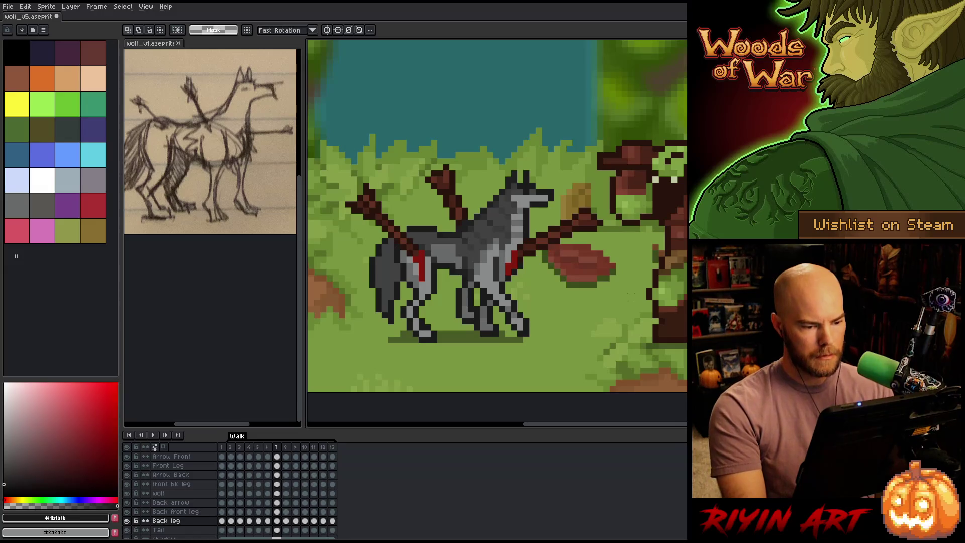
{"action": "mouse_move", "coordinate": [337, 180]}
{"action": "left_mouse_down"}
{"action": "mouse_move", "coordinate": [622, 358]}
{"action": "mouse_move", "coordinate": [630, 301]}
{"action": "left_mouse_up"}
{"action": "key", "text": "Left"}
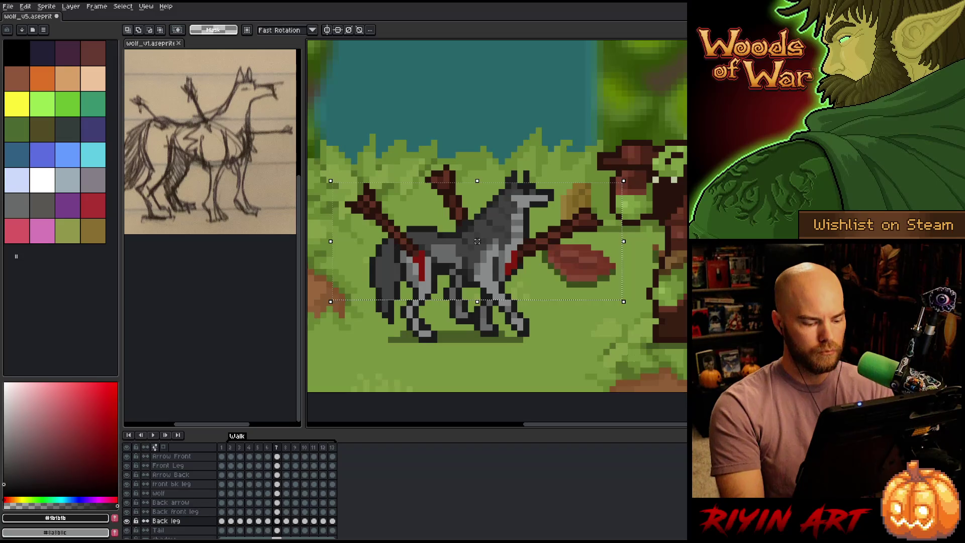
{"action": "key", "text": "ctrl+d"}
Step: Flip between frames 6, 7 and 8 to check the leg poses
{"action": "key", "text": "comma"}
{"action": "key", "text": "period"}
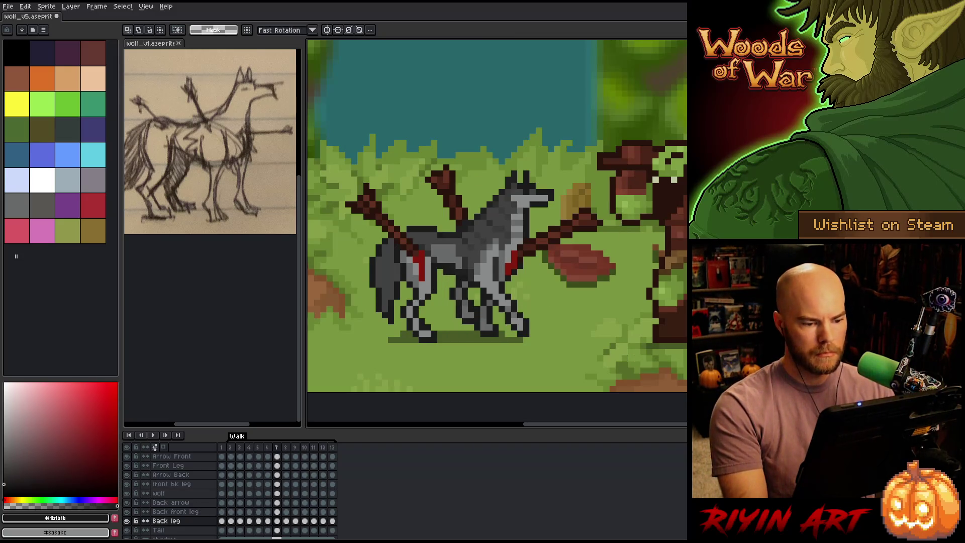
{"action": "key", "text": "comma"}
{"action": "key", "text": "period"}
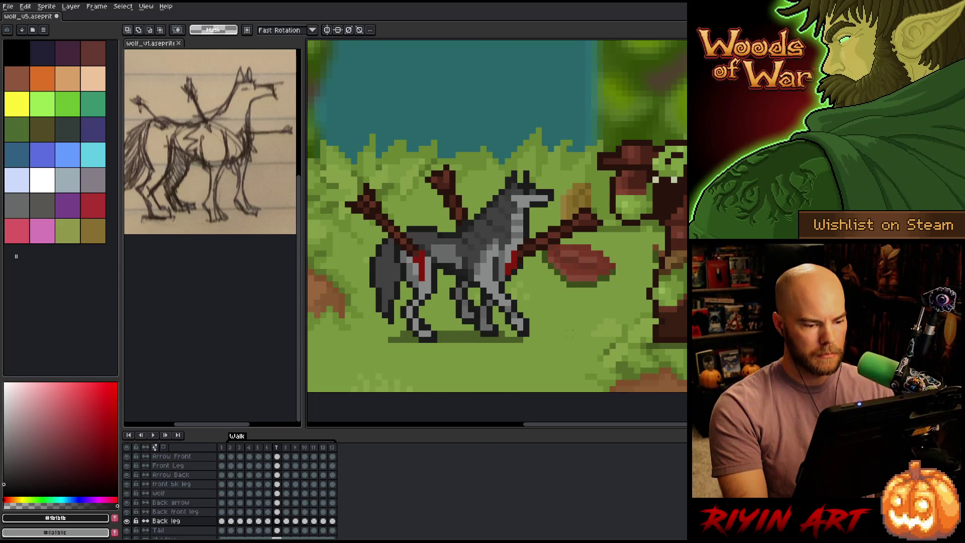
{"action": "key", "text": "period"}
{"action": "key", "text": "comma"}
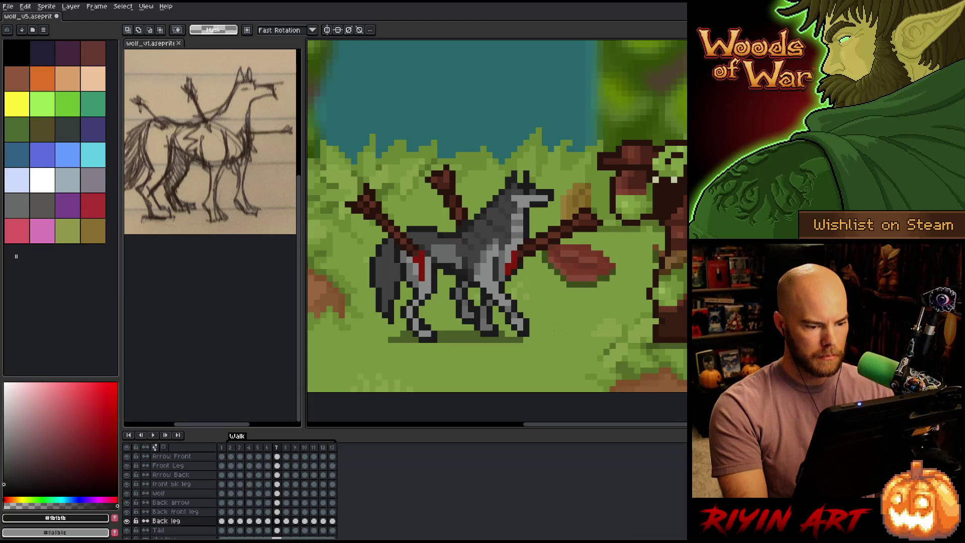
{"action": "key", "text": "period"}
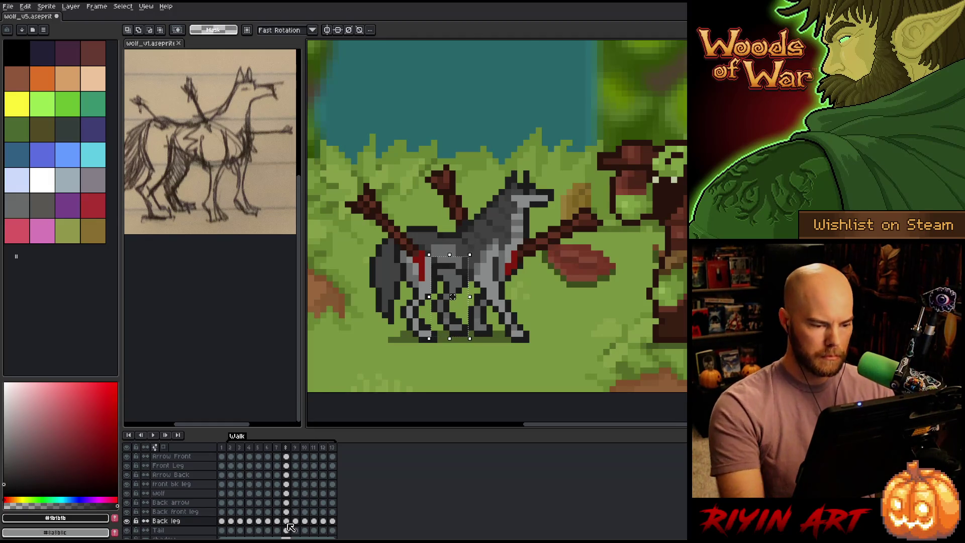
Step: Select the back leg on frame 8, shift it right, and compare against frame 7
{"action": "left_click_drag", "start_coordinate": [435, 254], "coordinate": [476, 338]}
{"action": "left_click_drag", "start_coordinate": [458, 297], "coordinate": [471, 297]}
{"action": "key", "text": "comma"}
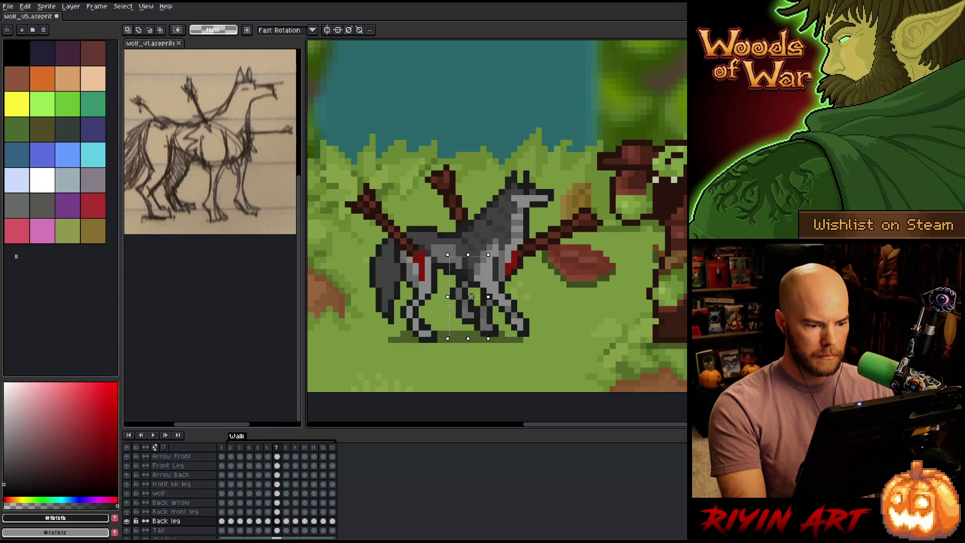
{"action": "key", "text": "period"}
{"action": "left_click", "coordinate": [277, 521]}
{"action": "left_click", "coordinate": [287, 523]}
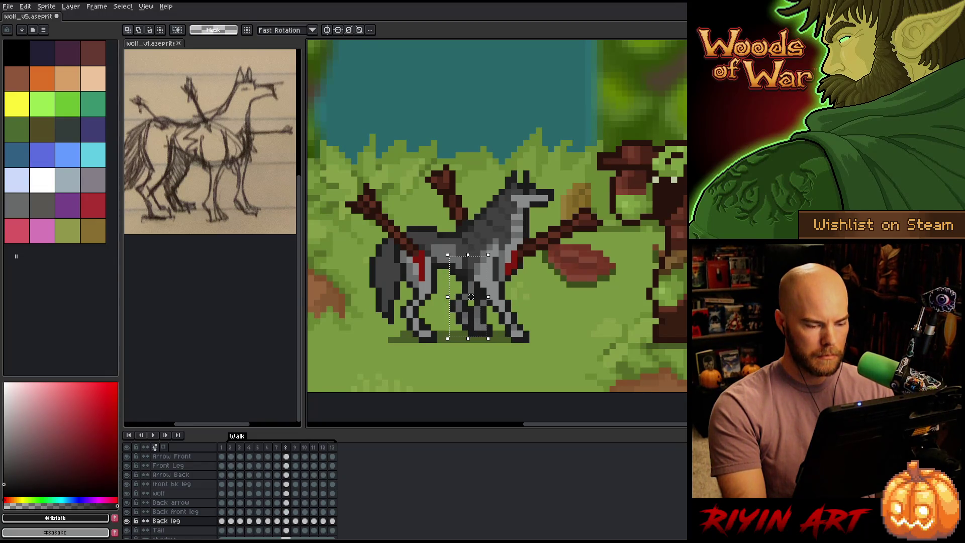
{"action": "key", "text": "comma"}
{"action": "key", "text": "period"}
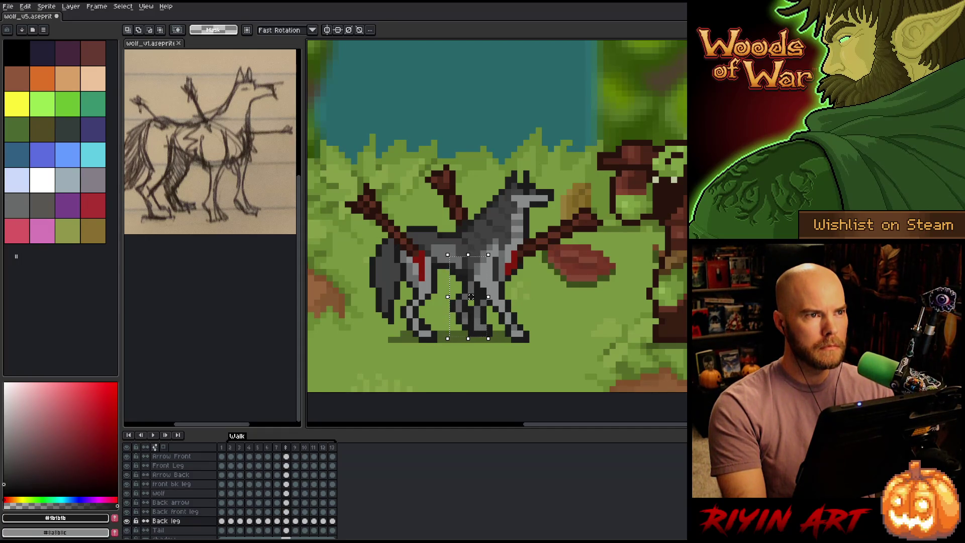
{"action": "key", "text": "comma"}
{"action": "key", "text": "period"}
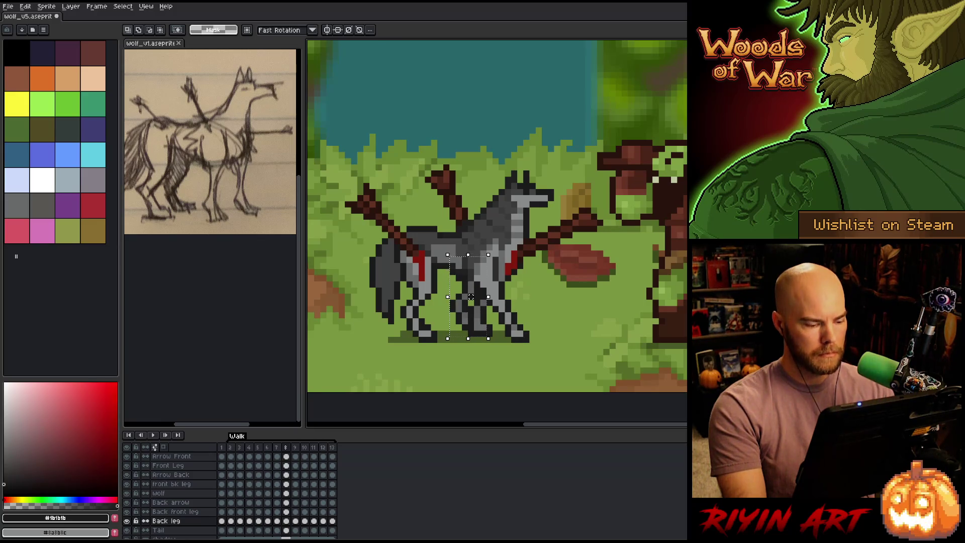
Step: Shift frame 8's back leg one pixel left and recheck it against frame 7
{"action": "left_click_drag", "start_coordinate": [471, 296], "coordinate": [465, 296]}
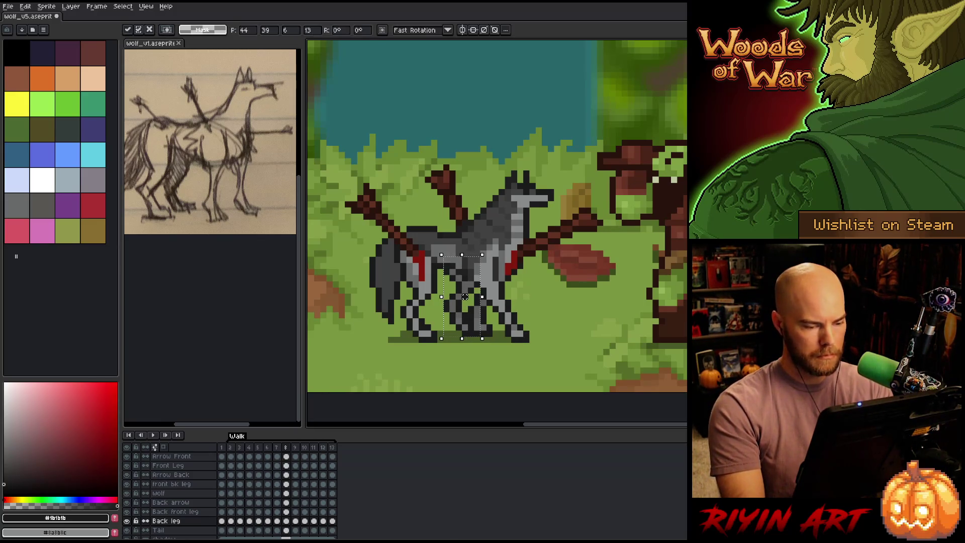
{"action": "key", "text": "comma"}
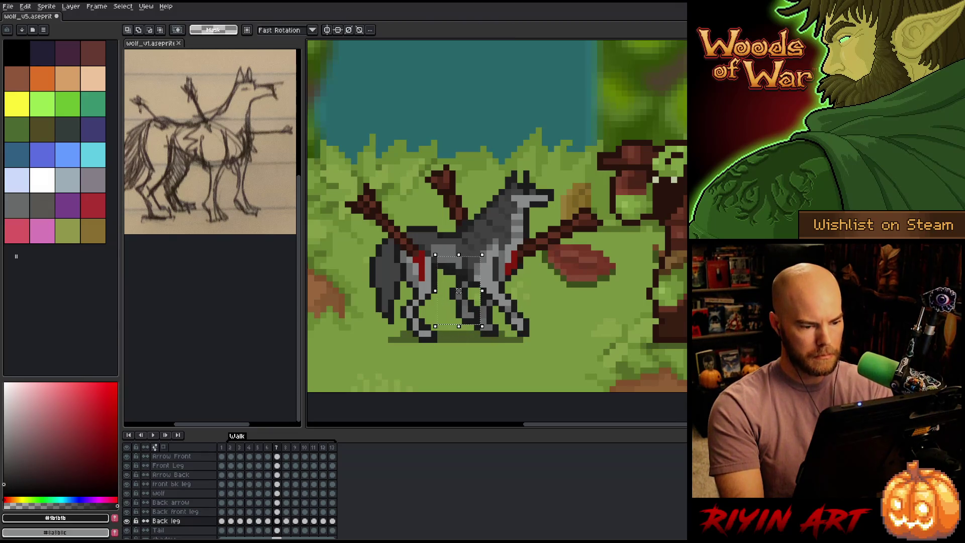
{"action": "key", "text": "period"}
{"action": "key", "text": "comma"}
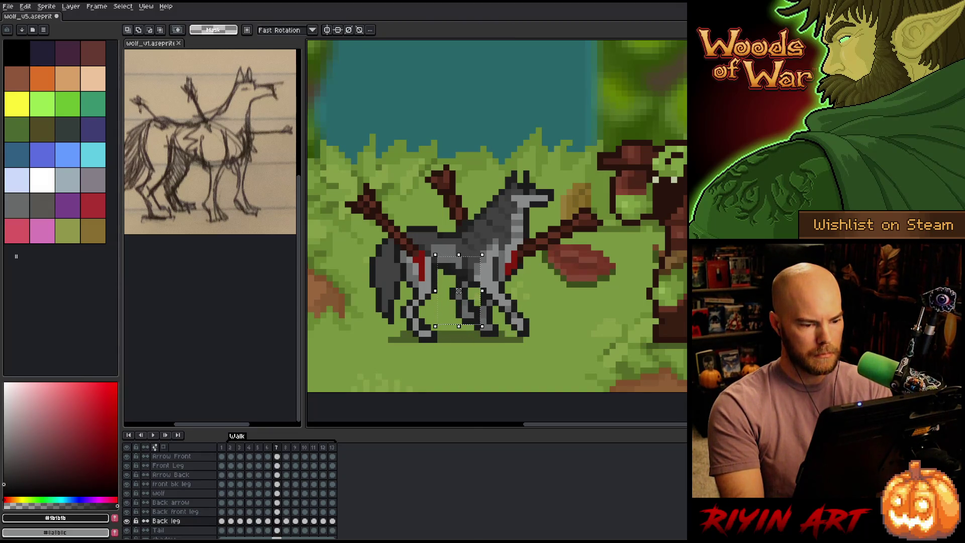
Step: Move frame 6's back leg one pixel left, then pick up the back leg on frame 4
{"action": "key", "text": "comma"}
{"action": "left_click_drag", "start_coordinate": [458, 291], "coordinate": [446, 297]}
{"action": "key", "text": "comma"}
{"action": "key", "text": "comma"}
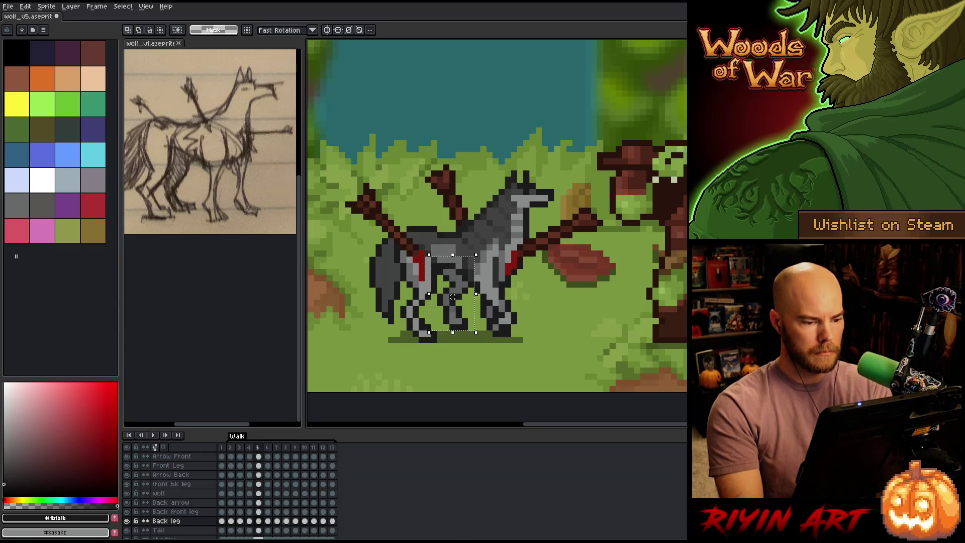
{"action": "key", "text": "period"}
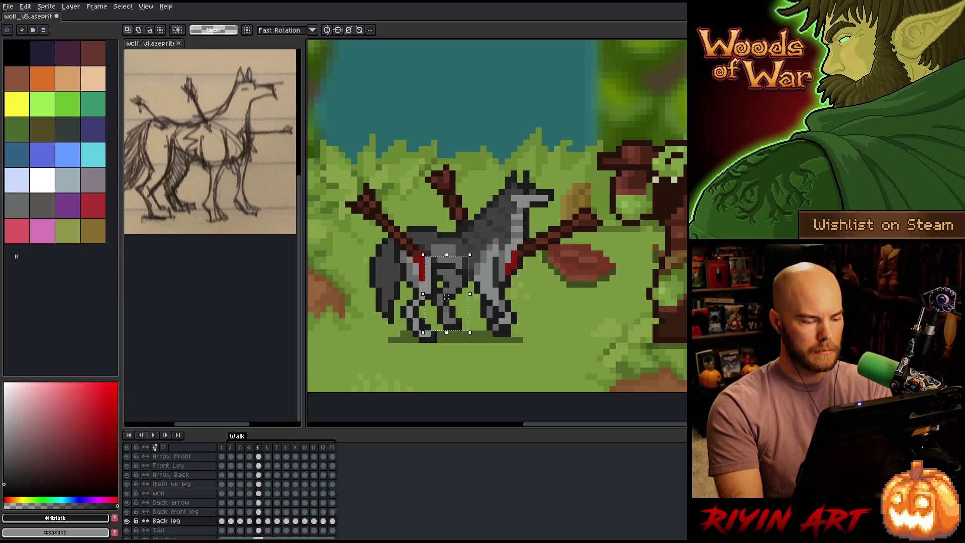
{"action": "key", "text": "comma"}
{"action": "left_click", "coordinate": [447, 296]}
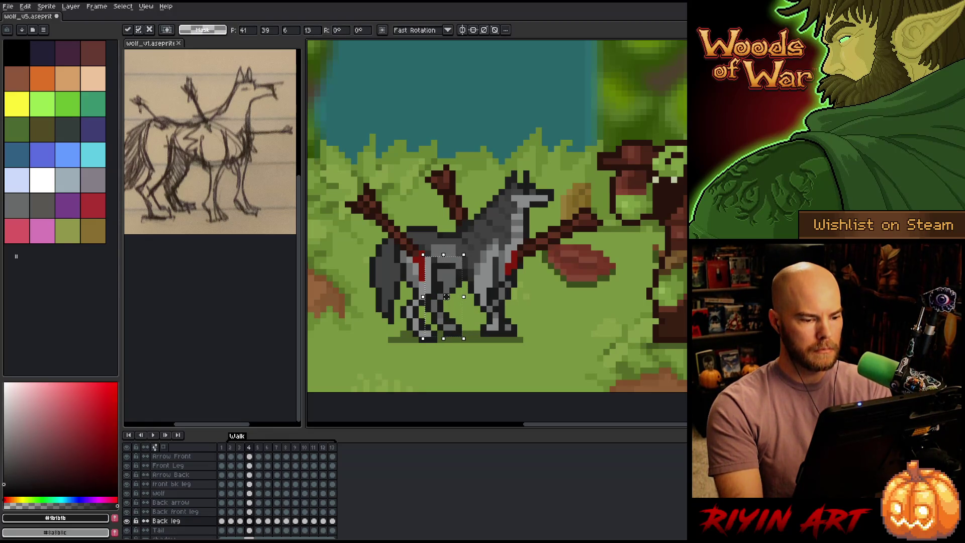
Step: Compare frame 8's back leg with frames 7 and 9, then deselect the legs
{"action": "key", "text": "period"}
{"action": "key", "text": "period"}
{"action": "key", "text": "period"}
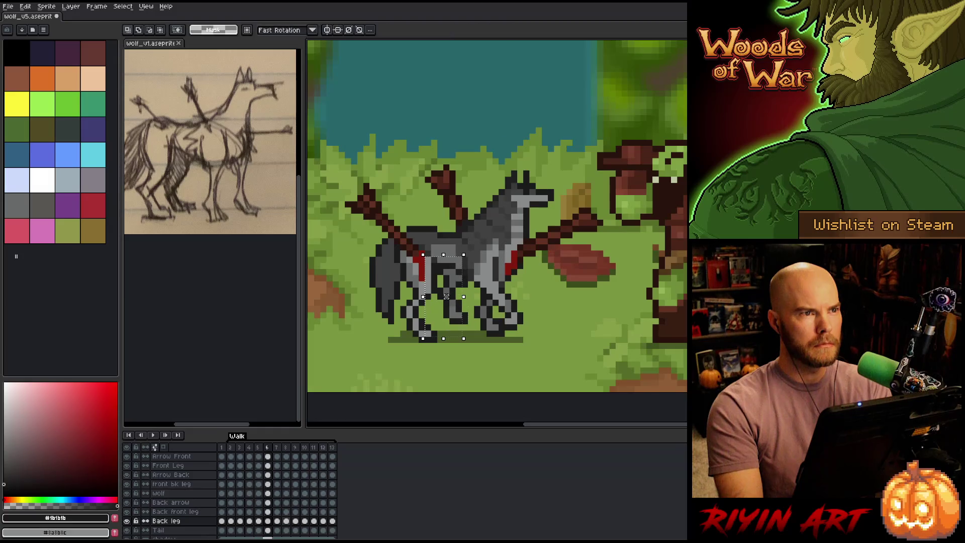
{"action": "key", "text": "comma"}
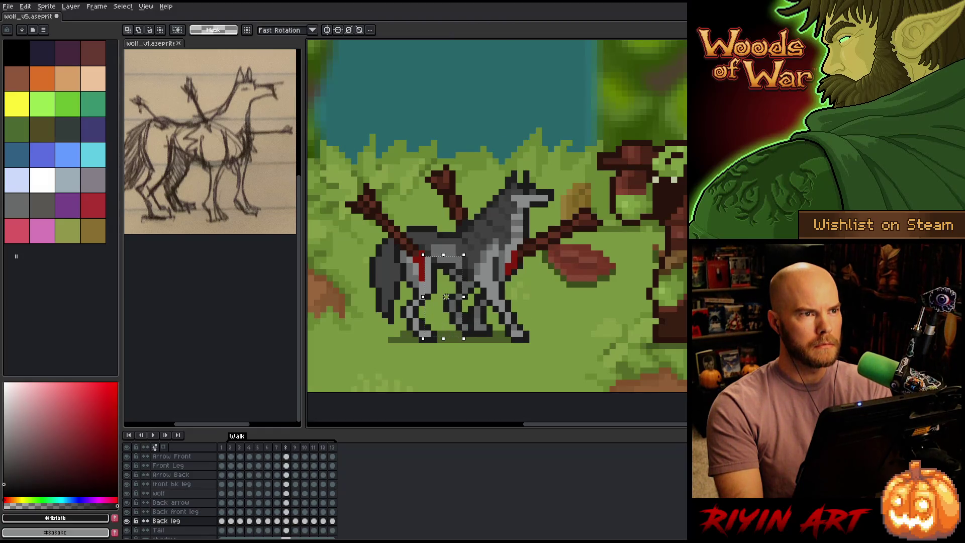
{"action": "key", "text": "comma"}
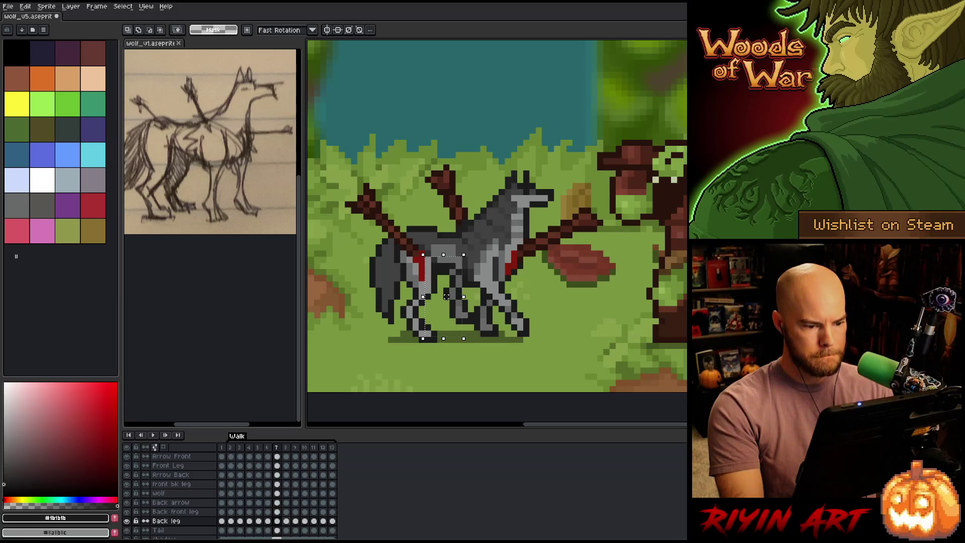
{"action": "key", "text": "period"}
{"action": "key", "text": "period"}
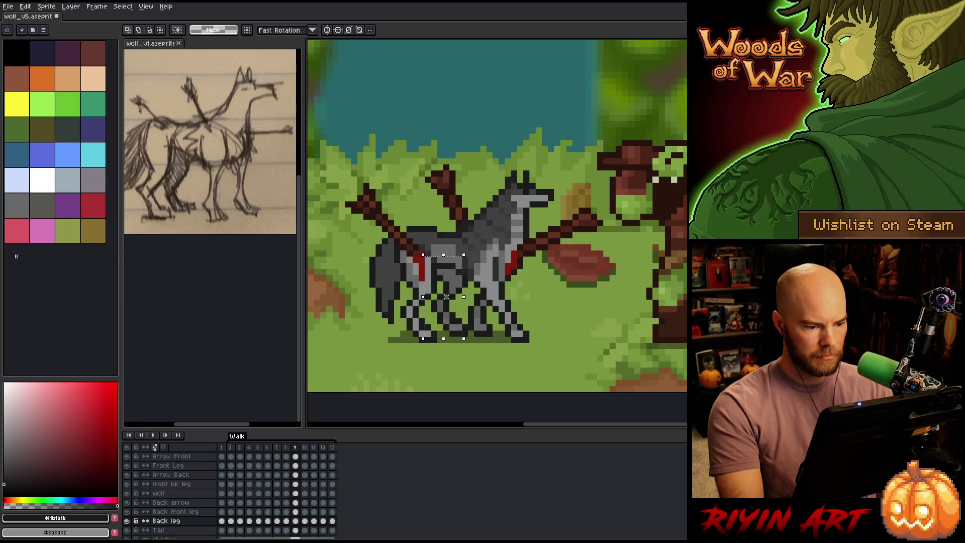
{"action": "key", "text": "comma"}
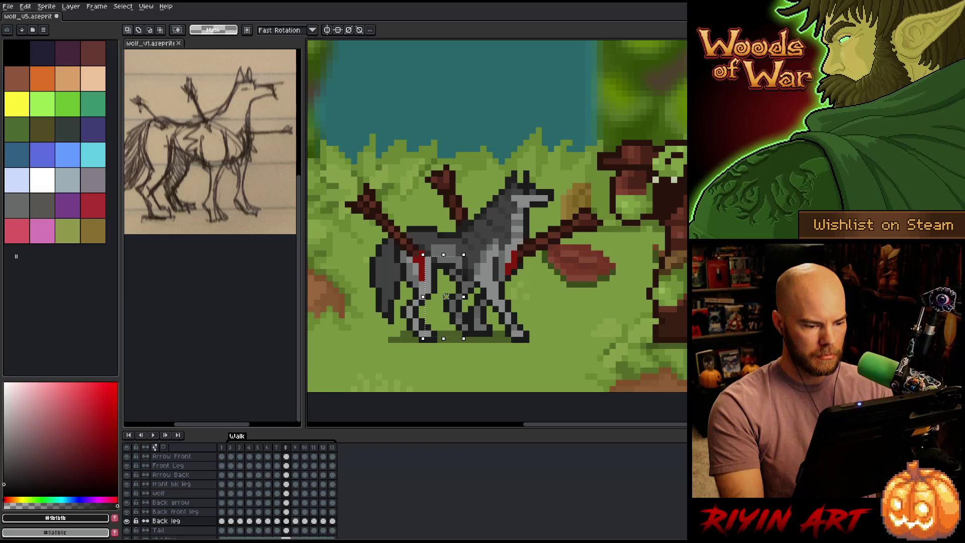
{"action": "key", "text": "comma"}
{"action": "key", "text": "period"}
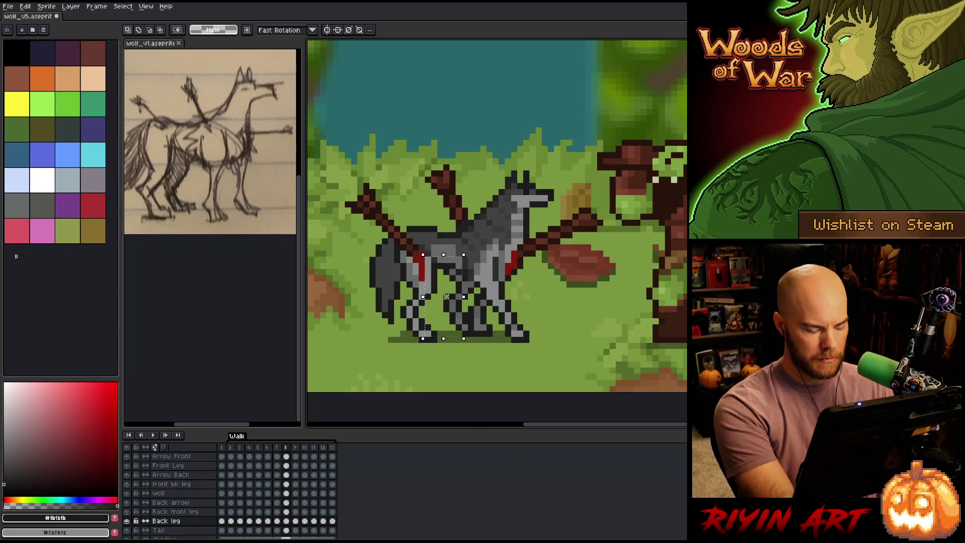
{"action": "key", "text": "ctrl+d"}
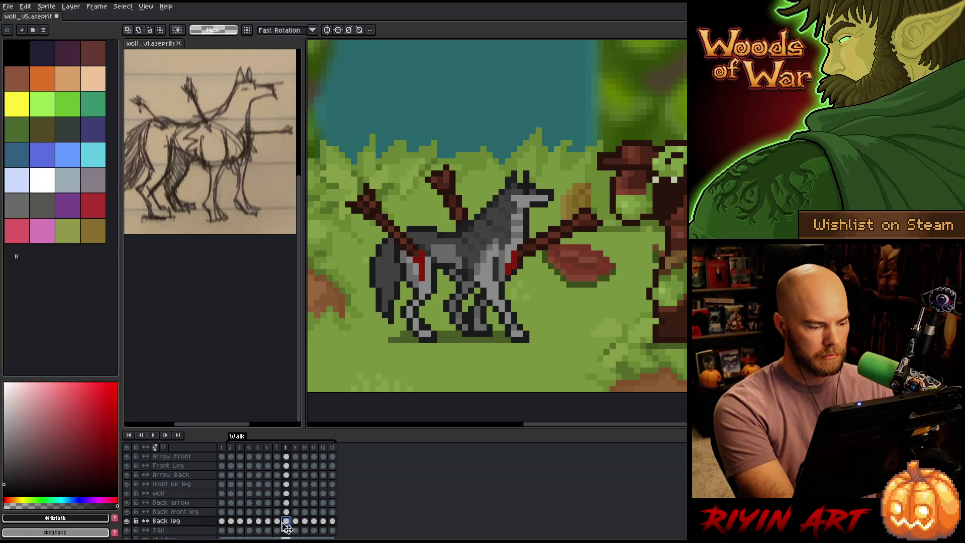
Step: Try moving frame 8's back leg one pixel left, undo it, and step back to frame 5
{"action": "left_click", "coordinate": [285, 522]}
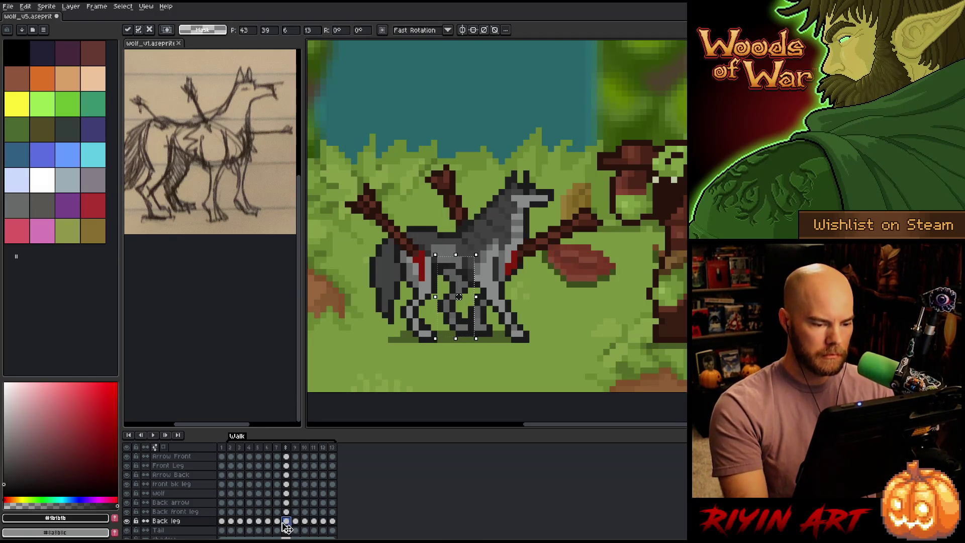
{"action": "left_click_drag", "start_coordinate": [459, 296], "coordinate": [453, 296]}
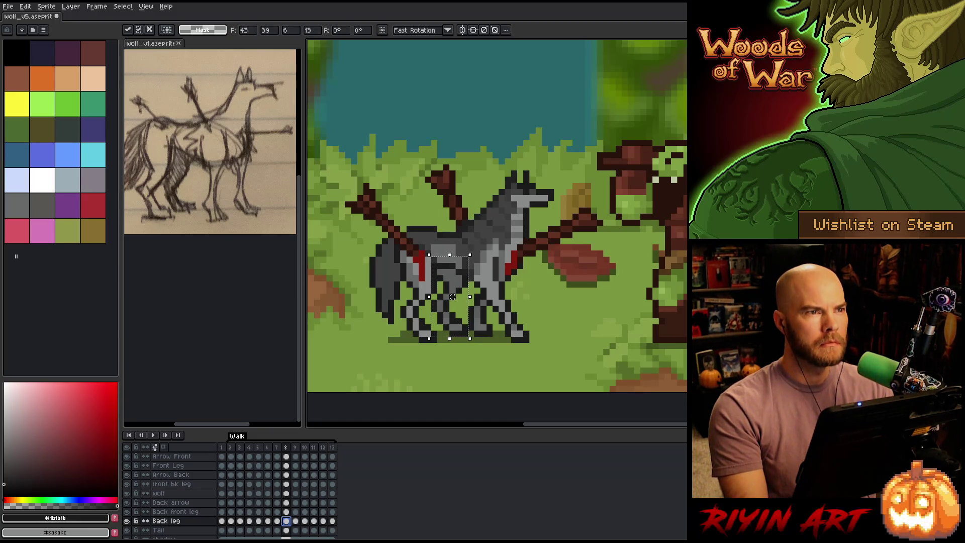
{"action": "key", "text": "ctrl+z"}
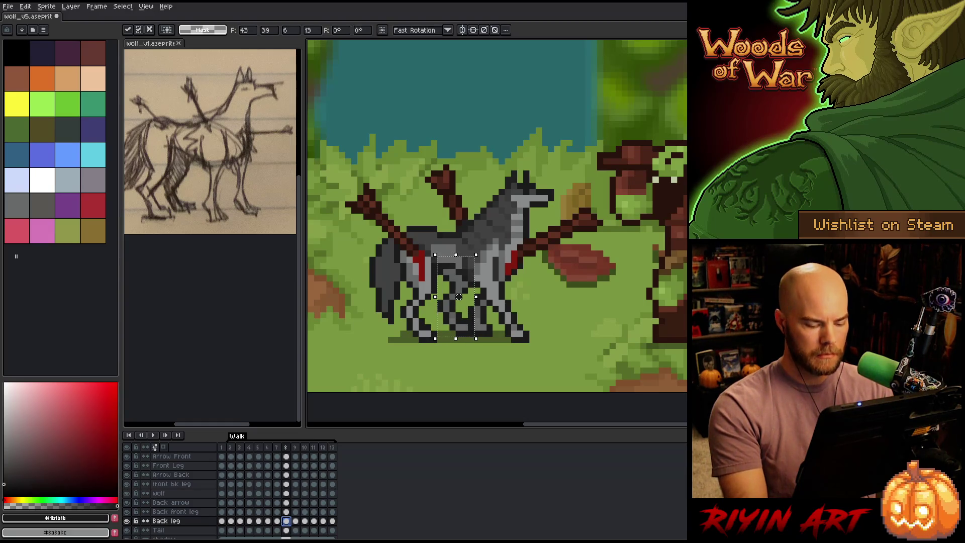
{"action": "key", "text": "comma"}
{"action": "key", "text": "comma"}
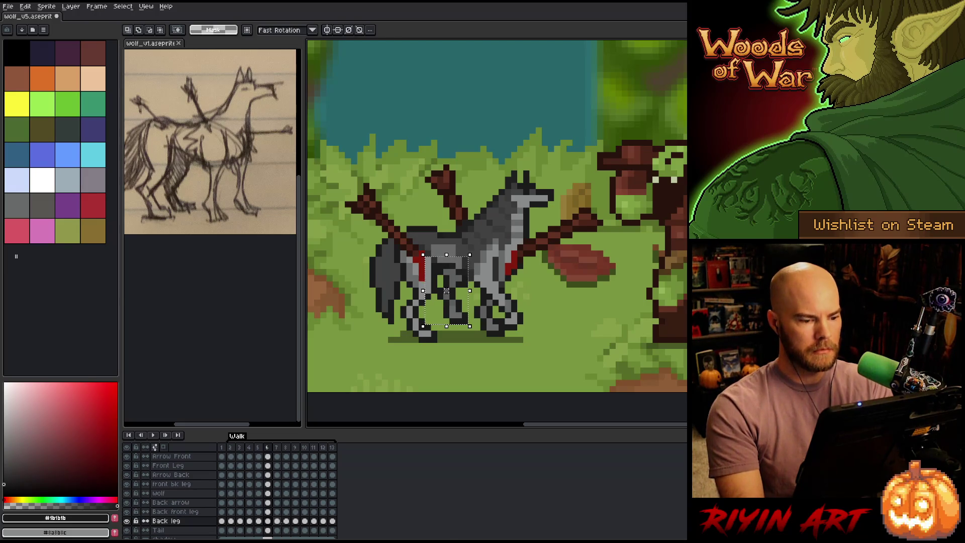
{"action": "key", "text": "comma"}
{"action": "key", "text": "comma"}
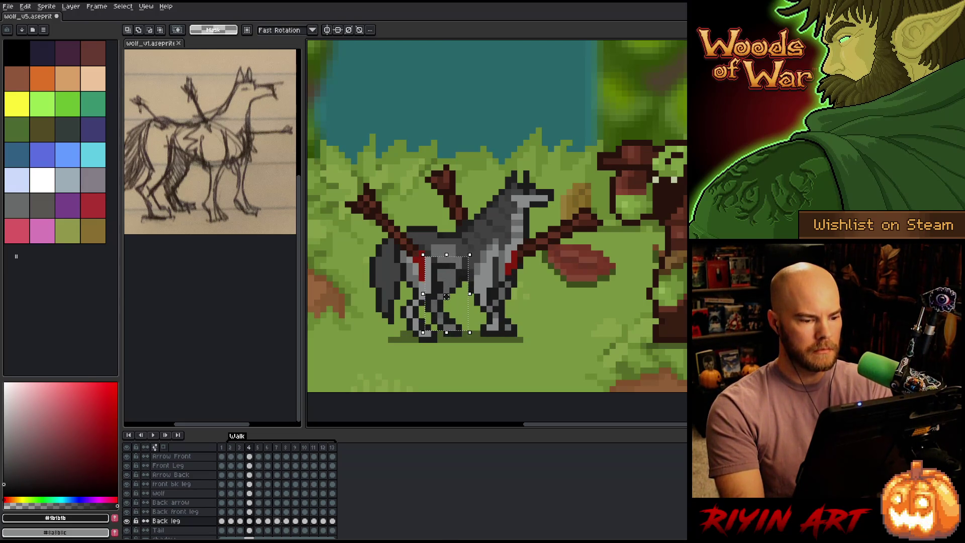
Step: Shift frame 6's back leg one pixel left, then lift the leg pixels on frame 2
{"action": "key", "text": "period"}
{"action": "left_click_drag", "start_coordinate": [447, 297], "coordinate": [440, 297]}
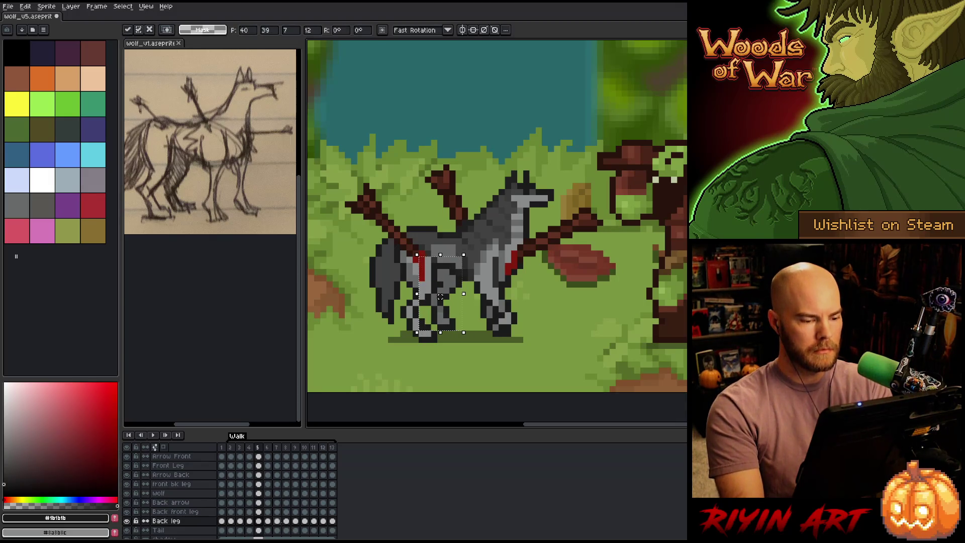
{"action": "key", "text": "comma"}
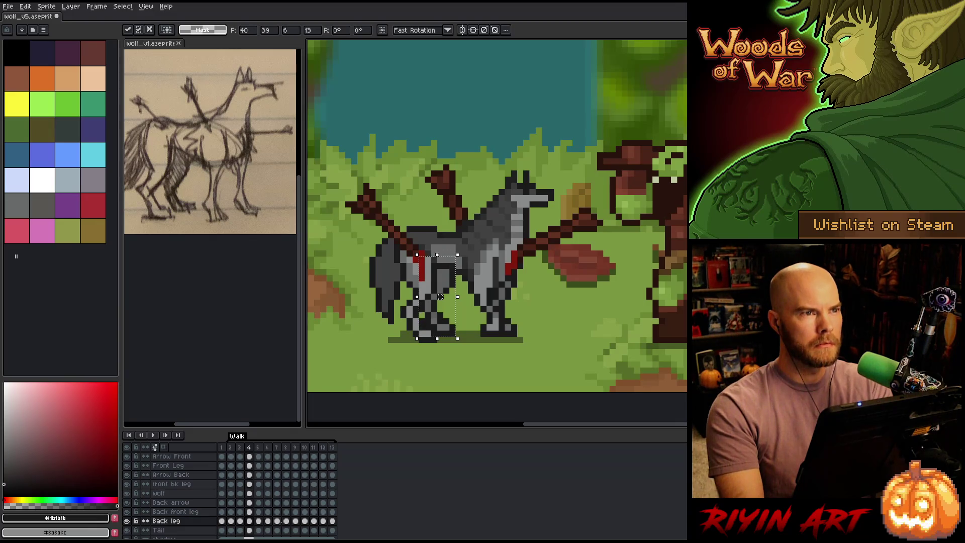
{"action": "key", "text": "comma"}
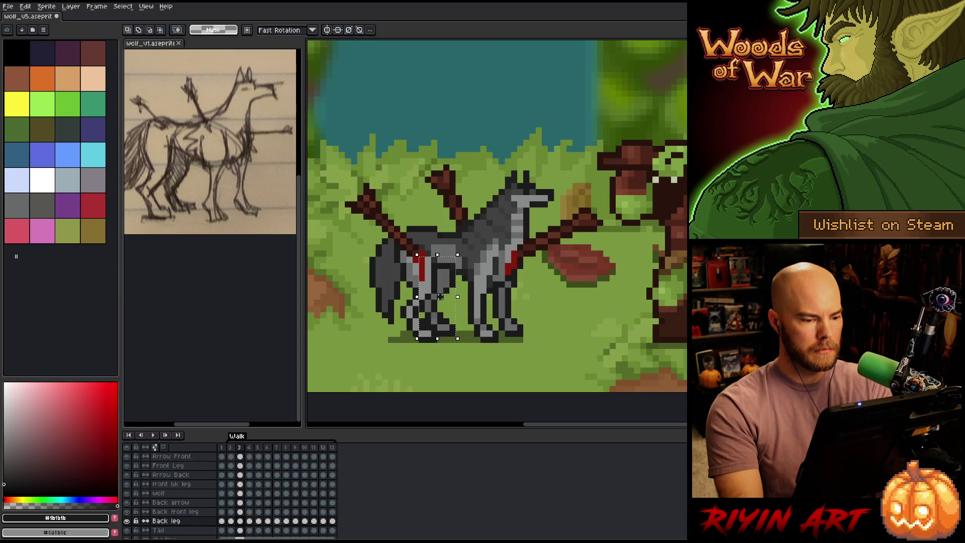
{"action": "key", "text": "comma"}
{"action": "left_click", "coordinate": [440, 296]}
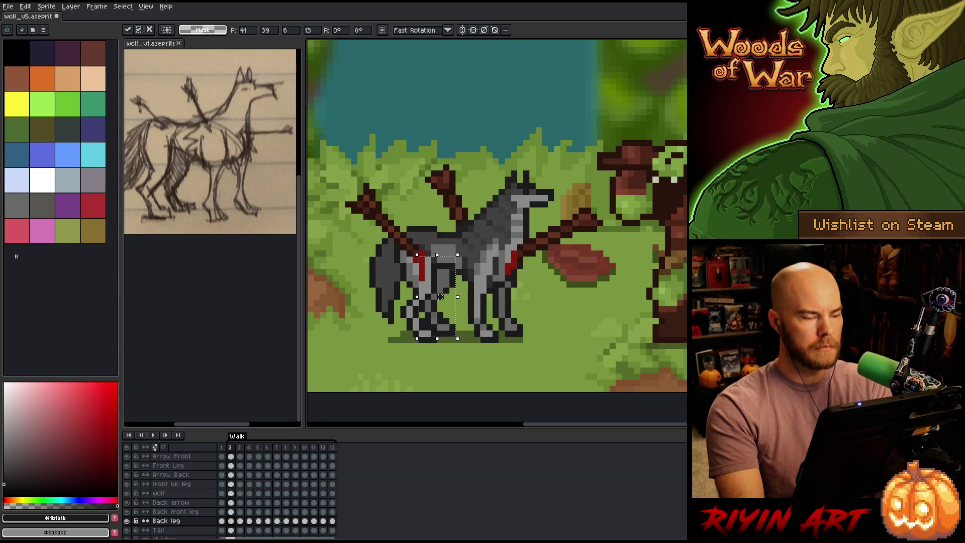
Step: Compare the back leg on frame 8 with frame 7
{"action": "key", "text": "period"}
{"action": "key", "text": "period"}
{"action": "key", "text": "period"}
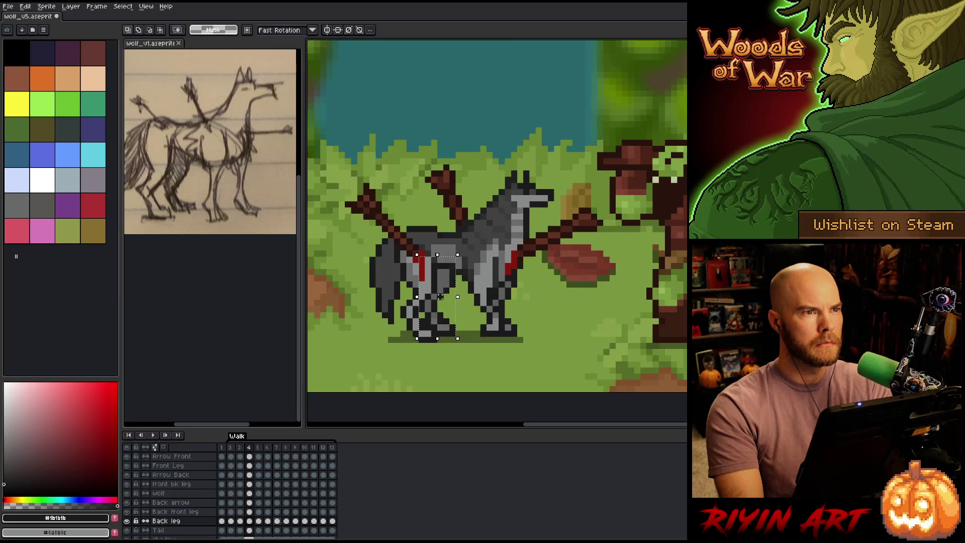
{"action": "left_click", "coordinate": [284, 523]}
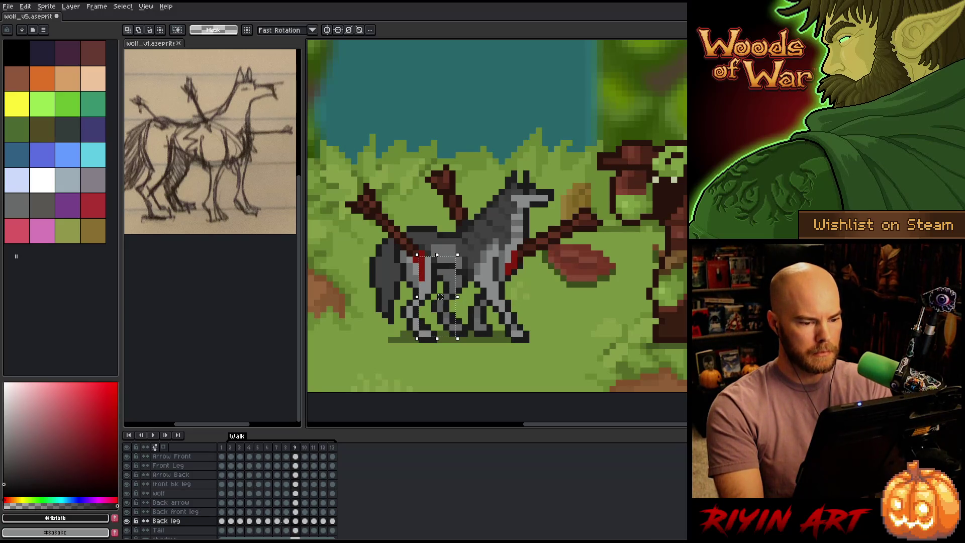
{"action": "key", "text": "comma"}
{"action": "key", "text": "period"}
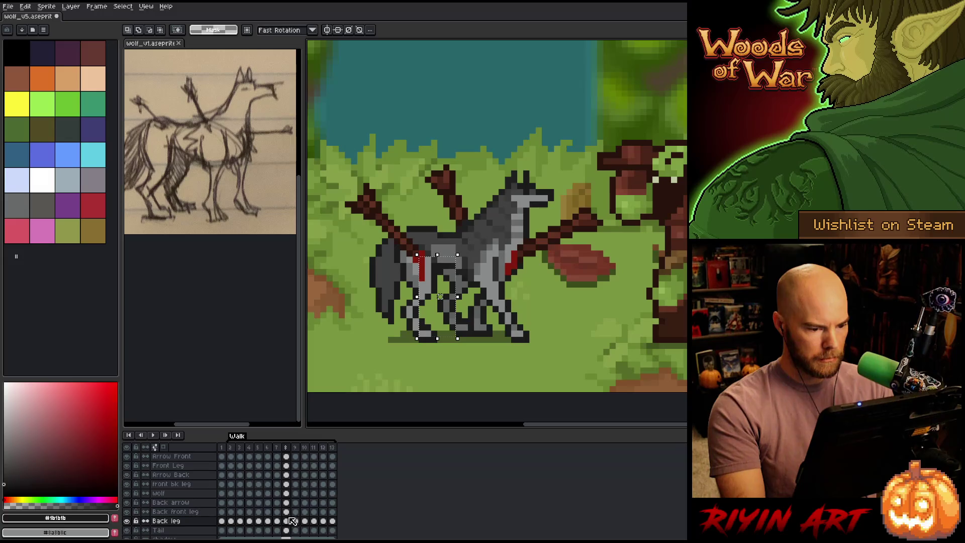
Step: Check the back leg on frames 9 through 11, leaving frame 11's transform unchanged
{"action": "left_click", "coordinate": [286, 521]}
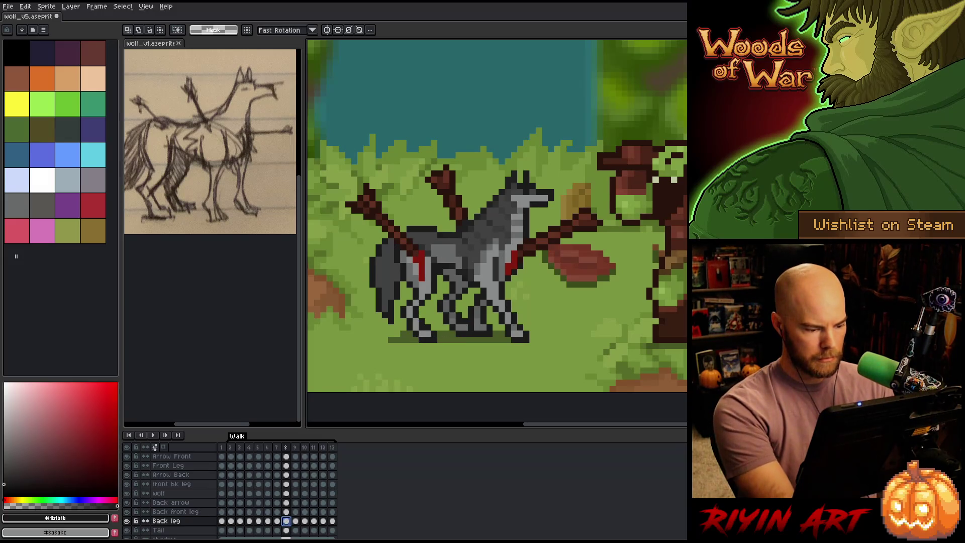
{"action": "left_click", "coordinate": [296, 521]}
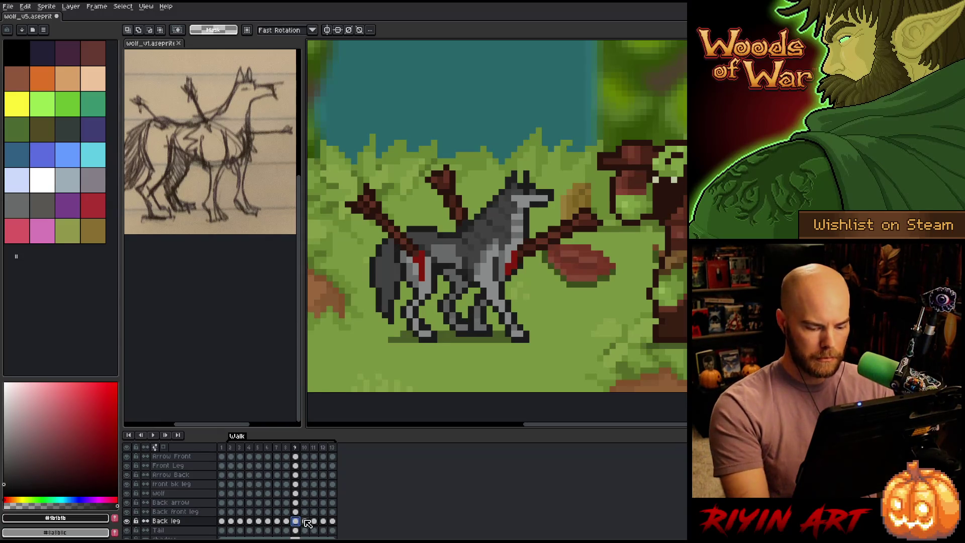
{"action": "left_click", "coordinate": [306, 521]}
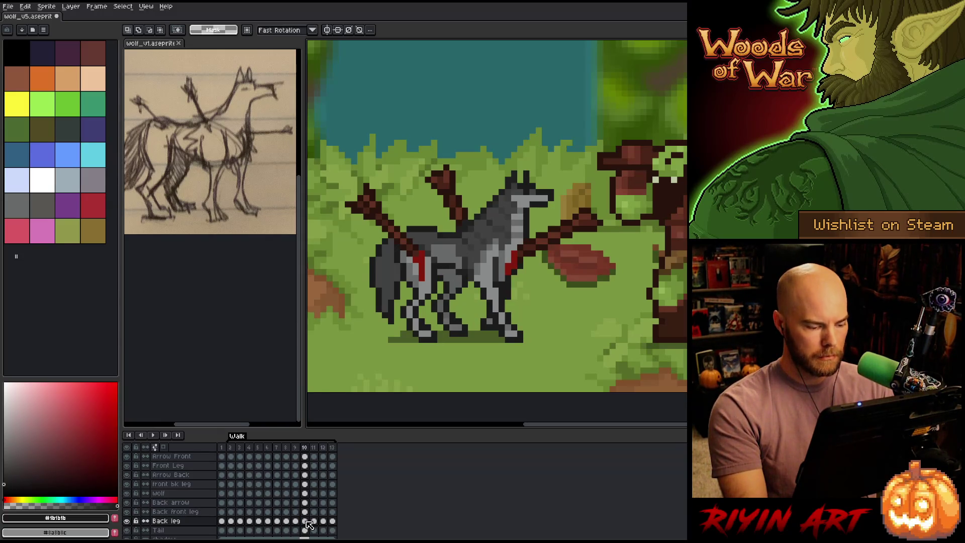
{"action": "left_click", "coordinate": [315, 522]}
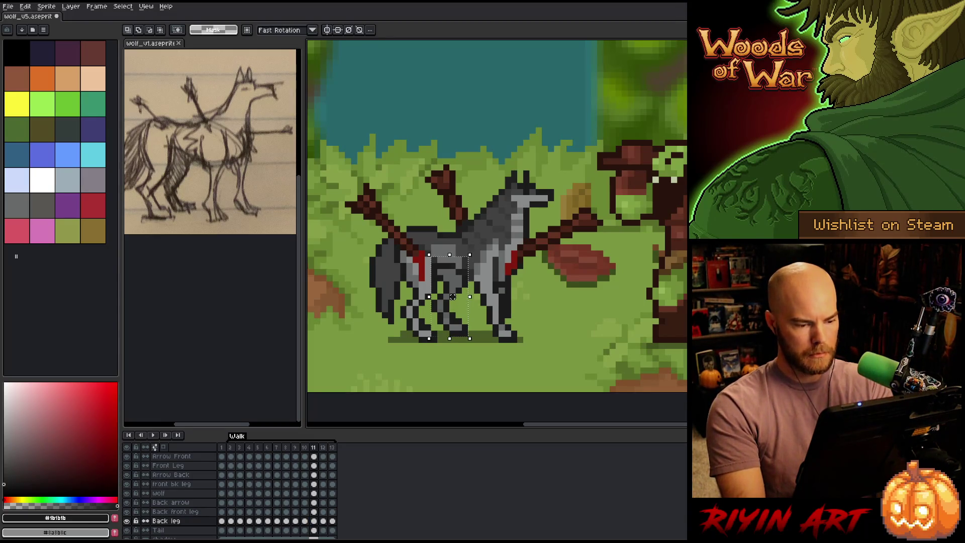
{"action": "key", "text": "ctrl+t"}
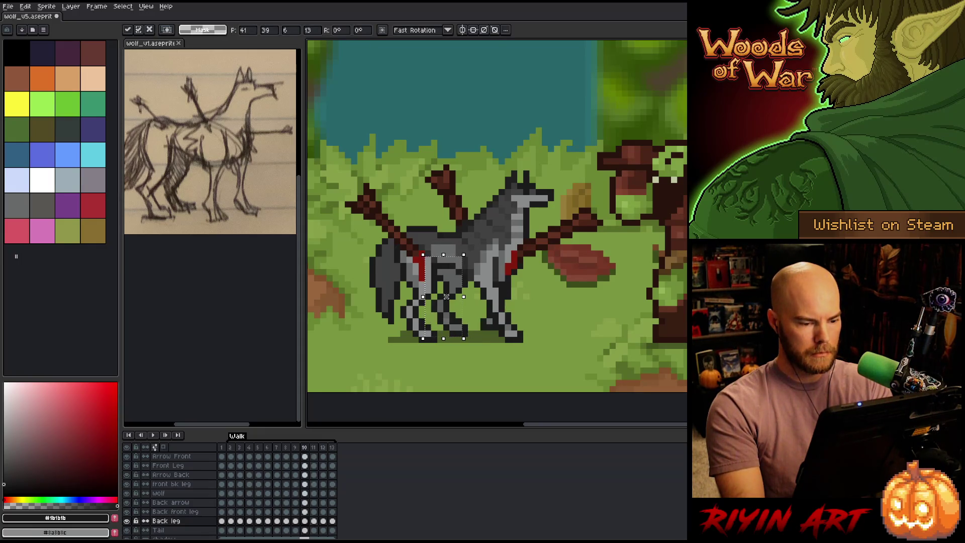
{"action": "key", "text": "Return"}
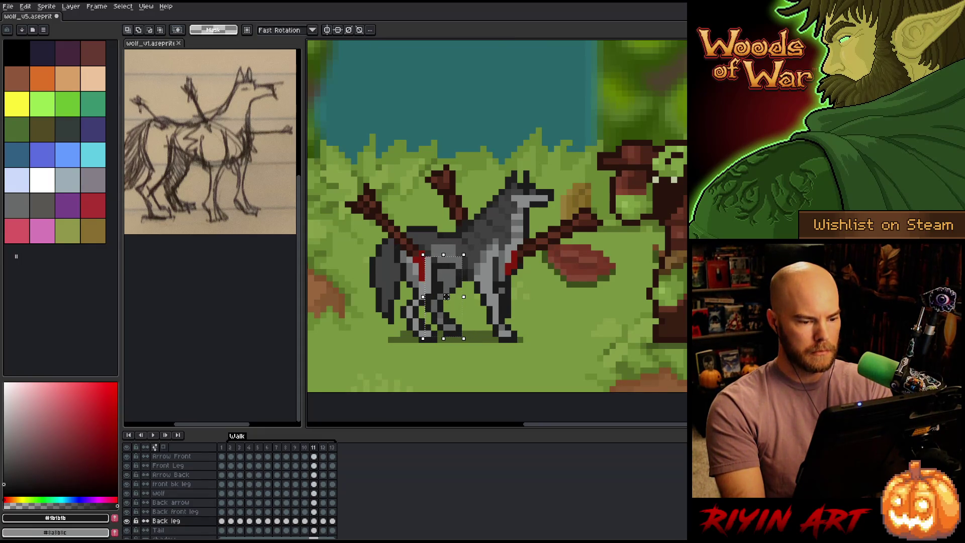
Step: Nudge the back leg a pixel left or right on frames 12 and 13
{"action": "key", "text": "period"}
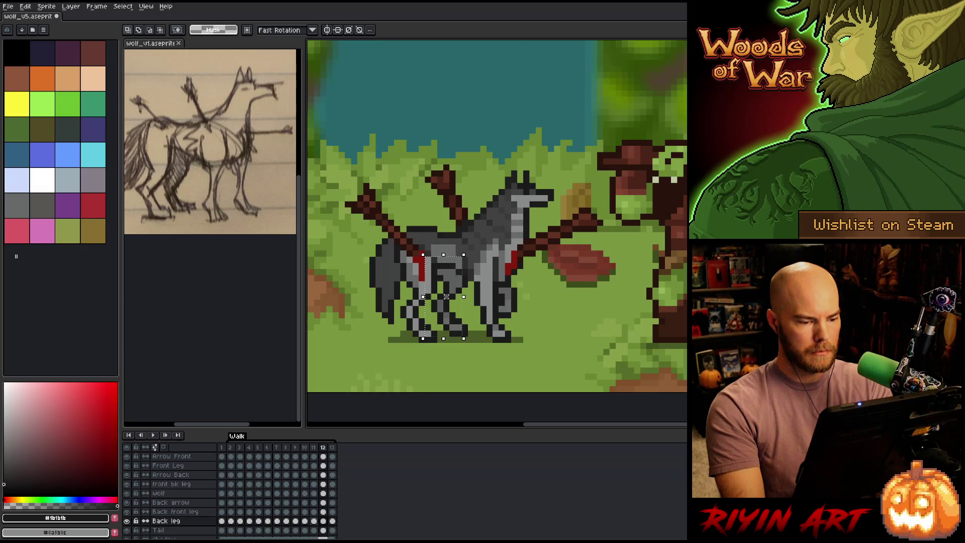
{"action": "key", "text": "ctrl+t"}
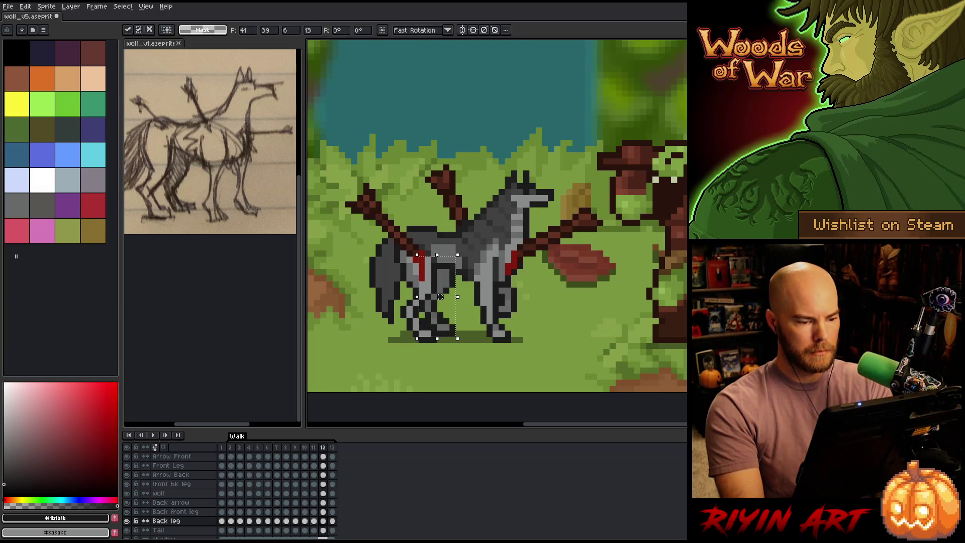
{"action": "key", "text": "period"}
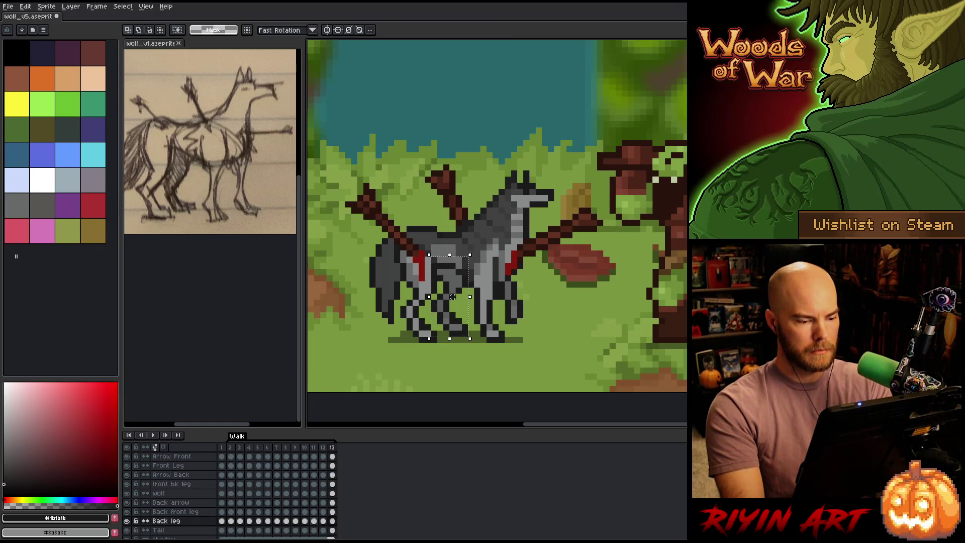
{"action": "left_click_drag", "start_coordinate": [440, 296], "coordinate": [446, 296]}
{"action": "left_click", "coordinate": [323, 521]}
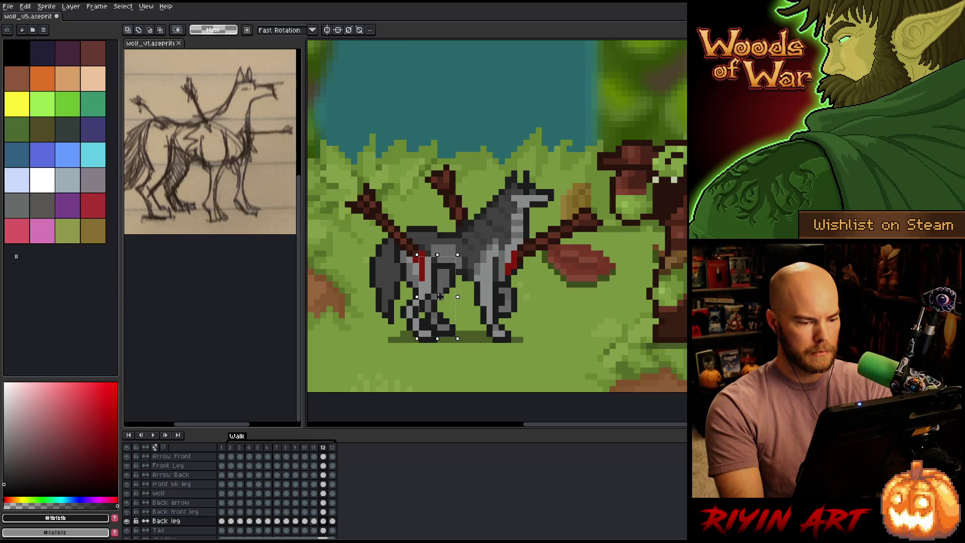
{"action": "key", "text": "period"}
{"action": "key", "text": "period"}
{"action": "left_click_drag", "start_coordinate": [440, 296], "coordinate": [435, 297]}
{"action": "key", "text": "period"}
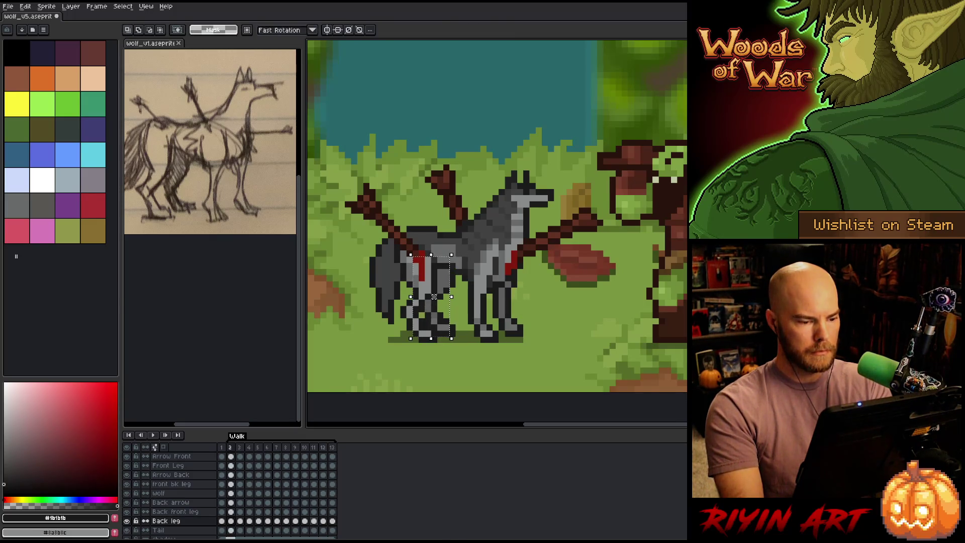
{"action": "key", "text": "comma"}
{"action": "key", "text": "comma"}
{"action": "key", "text": "comma"}
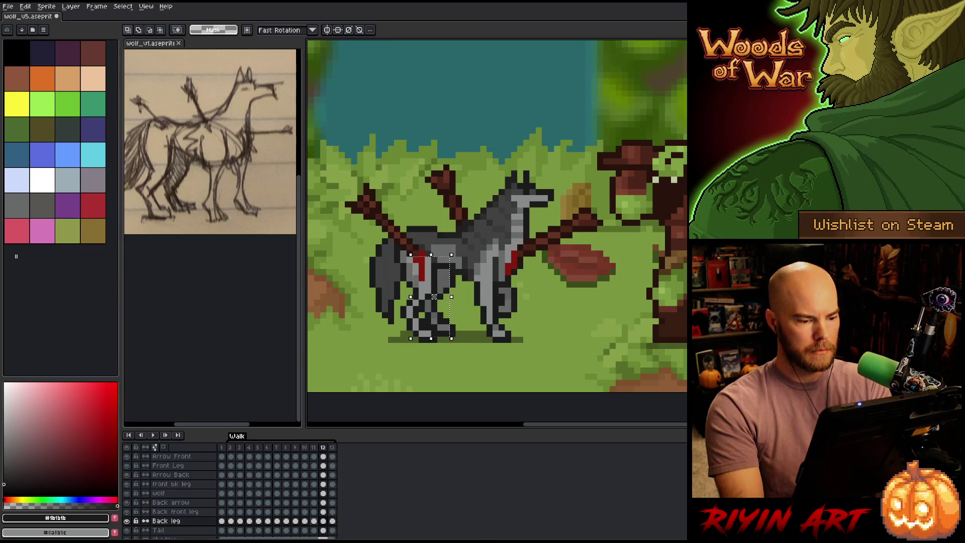
{"action": "left_click_drag", "start_coordinate": [434, 297], "coordinate": [440, 297]}
Step: Step through frames 11–13 and play the walk cycle to review the stride
{"action": "key", "text": "comma"}
{"action": "key", "text": "period"}
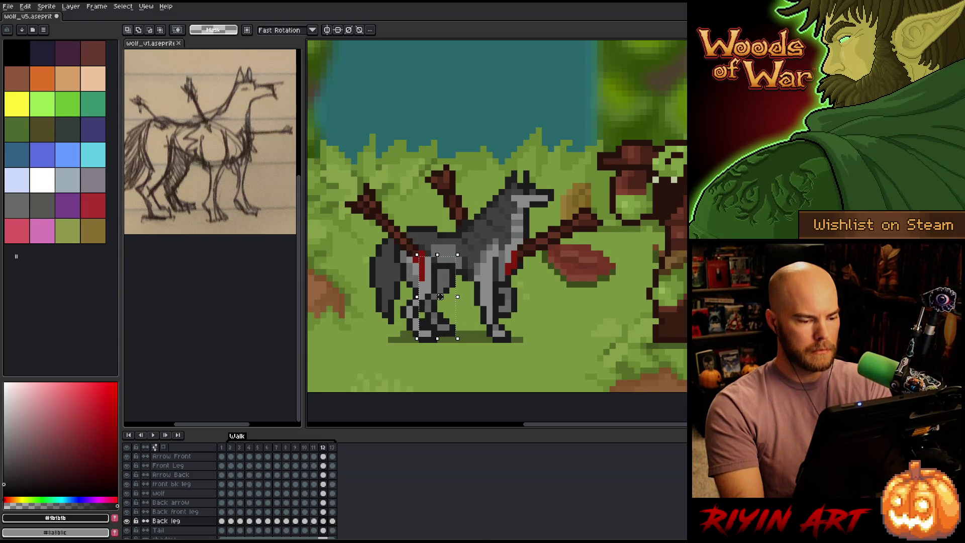
{"action": "key", "text": "period"}
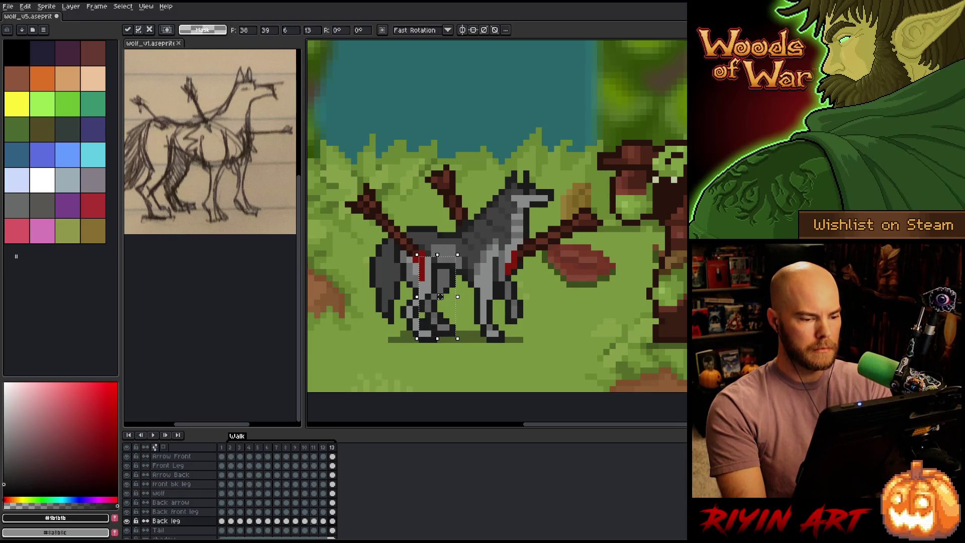
{"action": "key", "text": "period"}
{"action": "key", "text": "period"}
{"action": "key", "text": "period"}
{"action": "key", "text": "Return"}
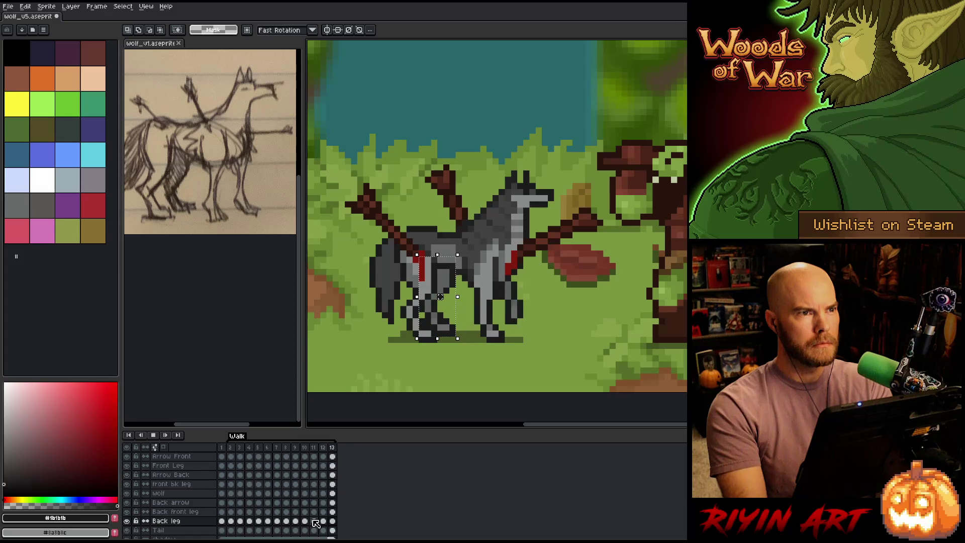
{"action": "key", "text": "Return"}
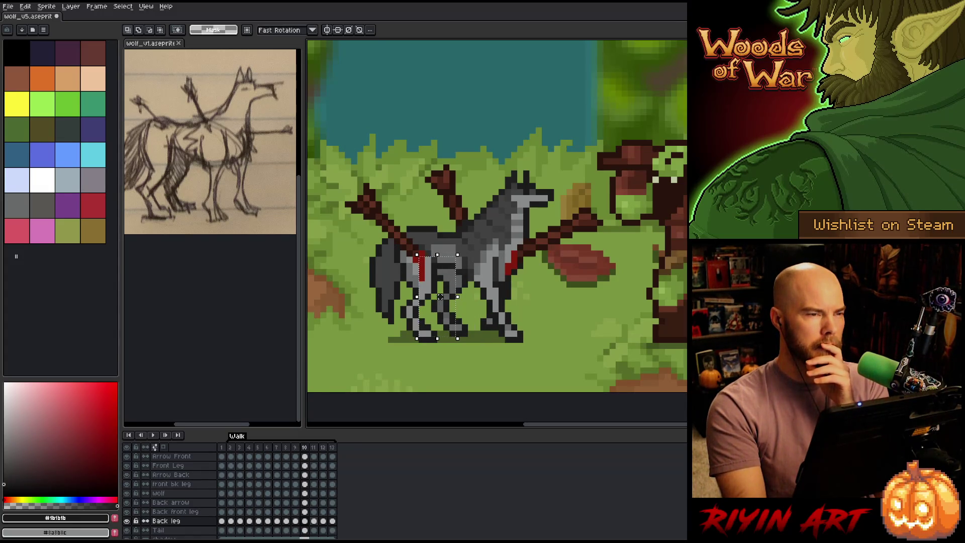
Step: Go to frame 11 and select the front bk leg layer's cel there
{"action": "key", "text": "Left"}
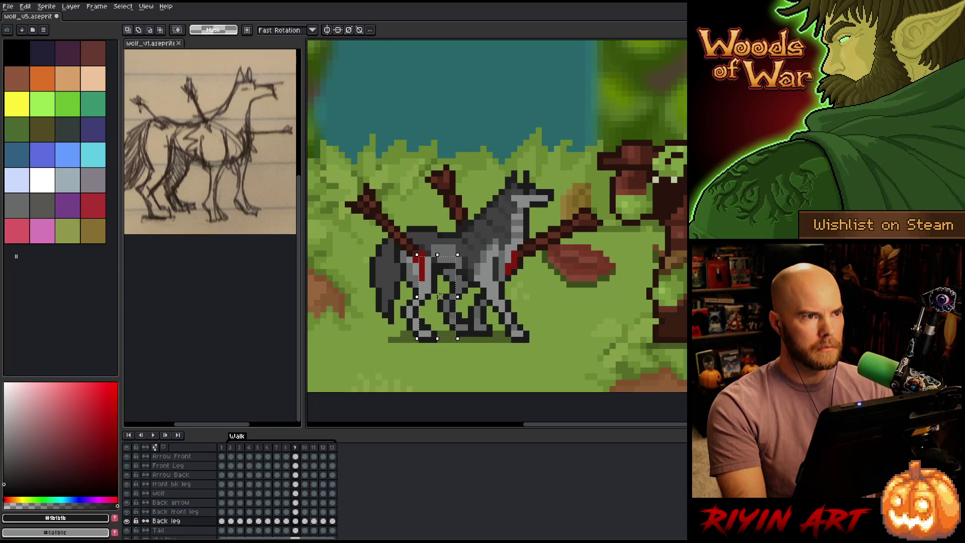
{"action": "key", "text": "Right"}
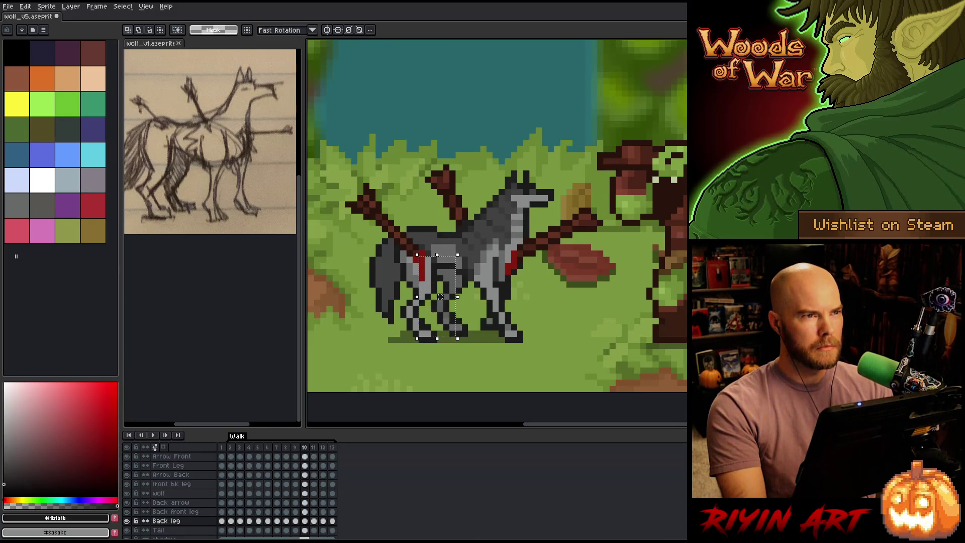
{"action": "key", "text": "Right"}
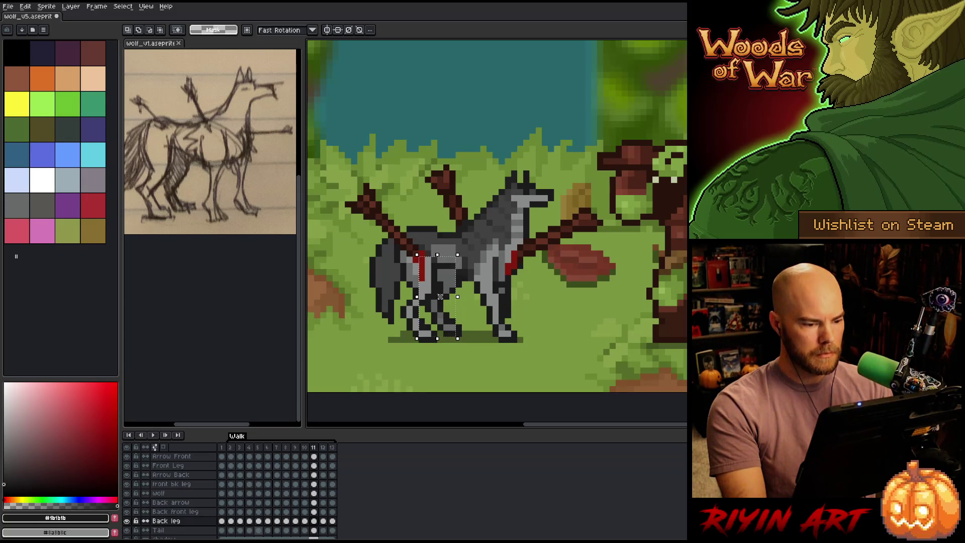
{"action": "left_click", "coordinate": [182, 484]}
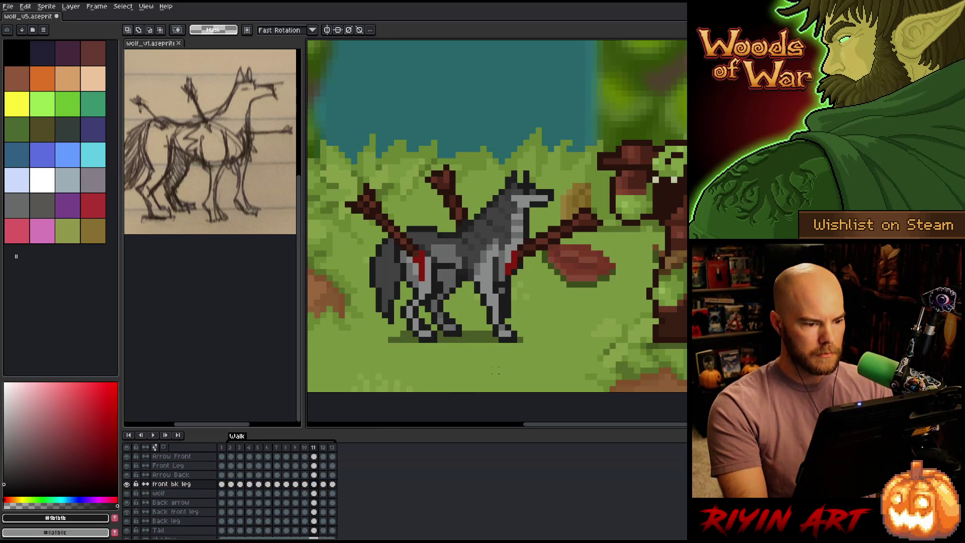
Step: Nudge the front bk leg one pixel up and right on frame 11, then adjust the lower legs
{"action": "mouse_move", "coordinate": [495, 371]}
{"action": "left_mouse_down"}
{"action": "mouse_move", "coordinate": [392, 329]}
{"action": "mouse_move", "coordinate": [363, 280]}
{"action": "left_mouse_up"}
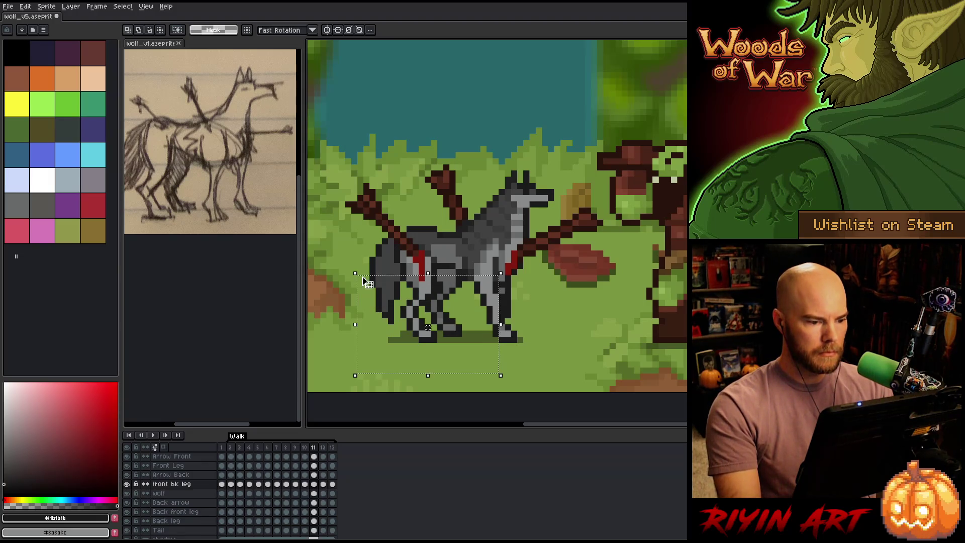
{"action": "key", "text": "Up"}
{"action": "key", "text": "Right"}
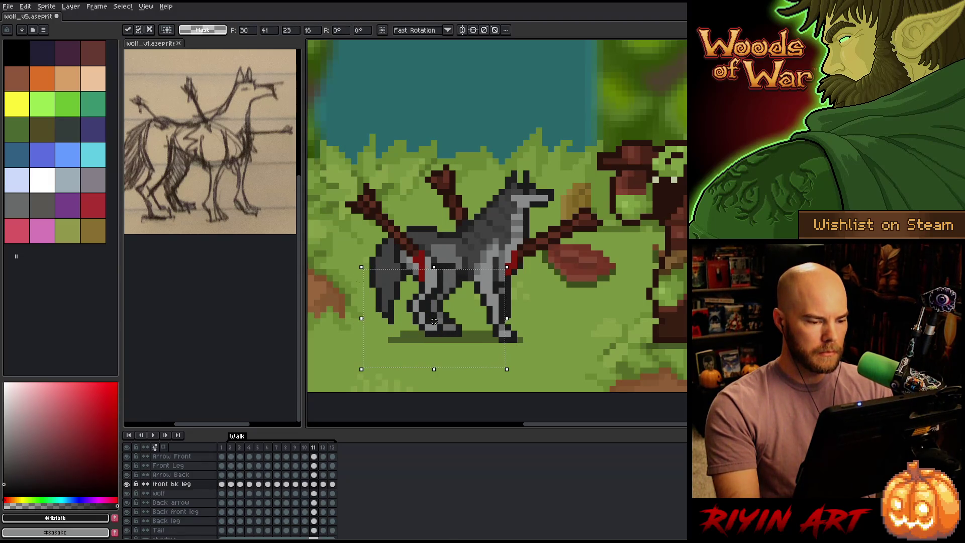
{"action": "key", "text": "ctrl+d"}
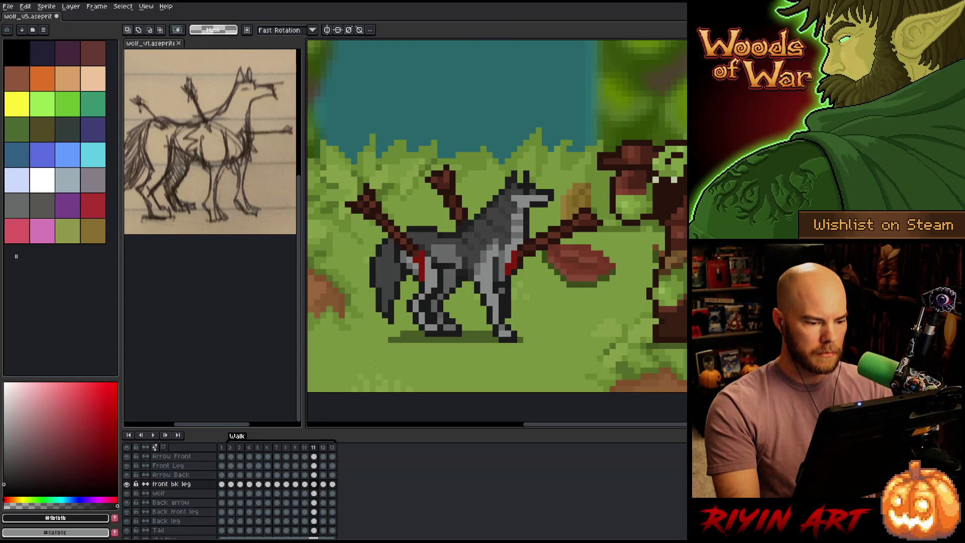
{"action": "mouse_move", "coordinate": [391, 358]}
{"action": "left_mouse_down"}
{"action": "mouse_move", "coordinate": [463, 321]}
{"action": "mouse_move", "coordinate": [500, 320]}
{"action": "left_mouse_up"}
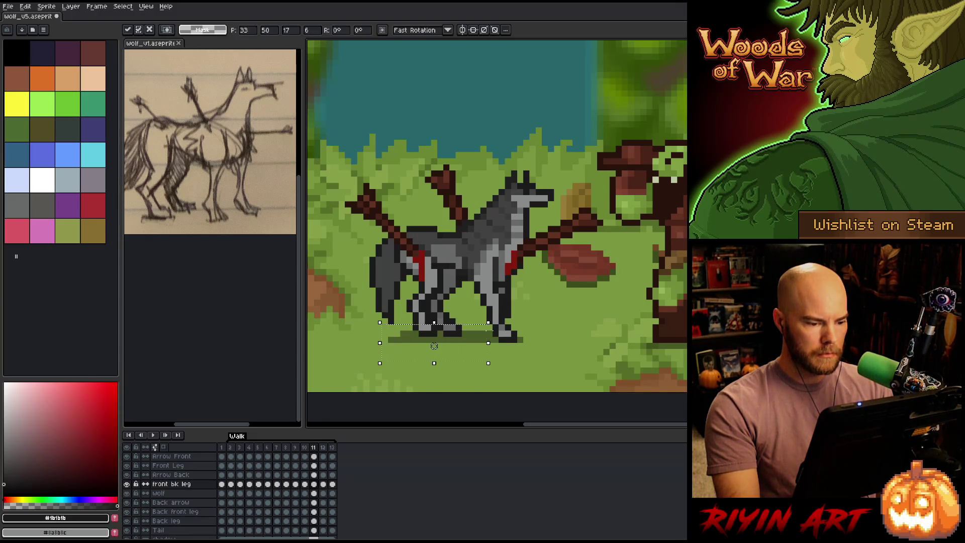
{"action": "key", "text": "ctrl+d"}
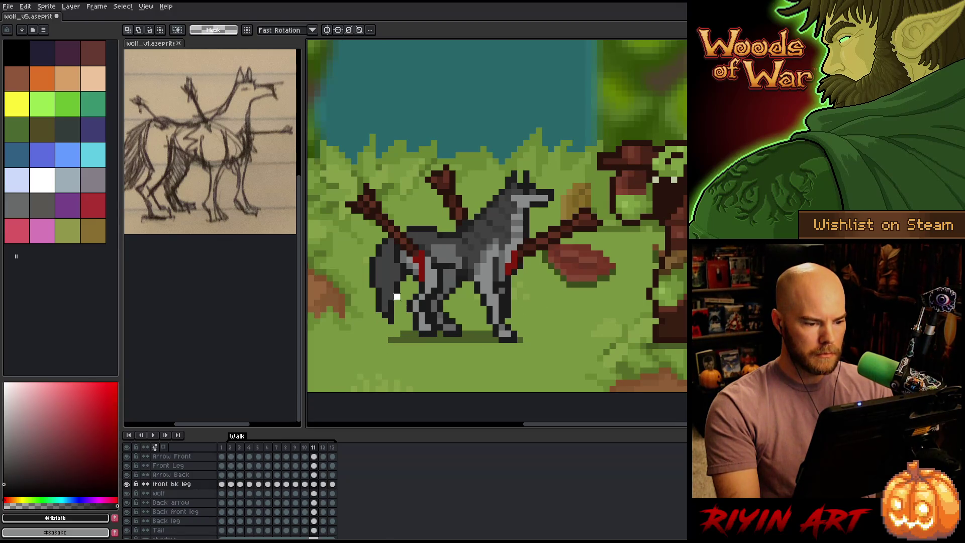
{"action": "left_click_drag", "start_coordinate": [397, 297], "coordinate": [469, 320]}
{"action": "key", "text": "ctrl+d"}
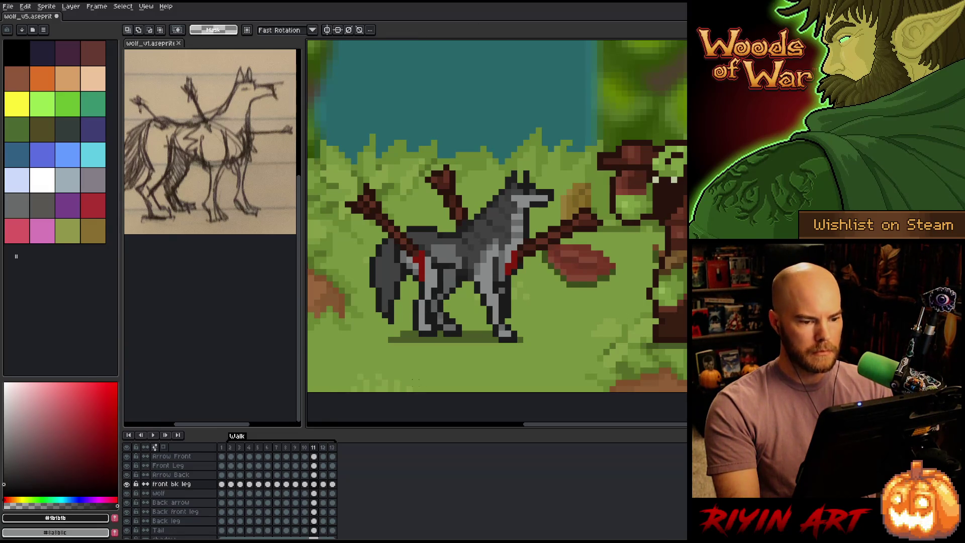
Step: Compare frames 10 and 11, undo a stray selection around the feet
{"action": "key", "text": "comma"}
{"action": "key", "text": "comma"}
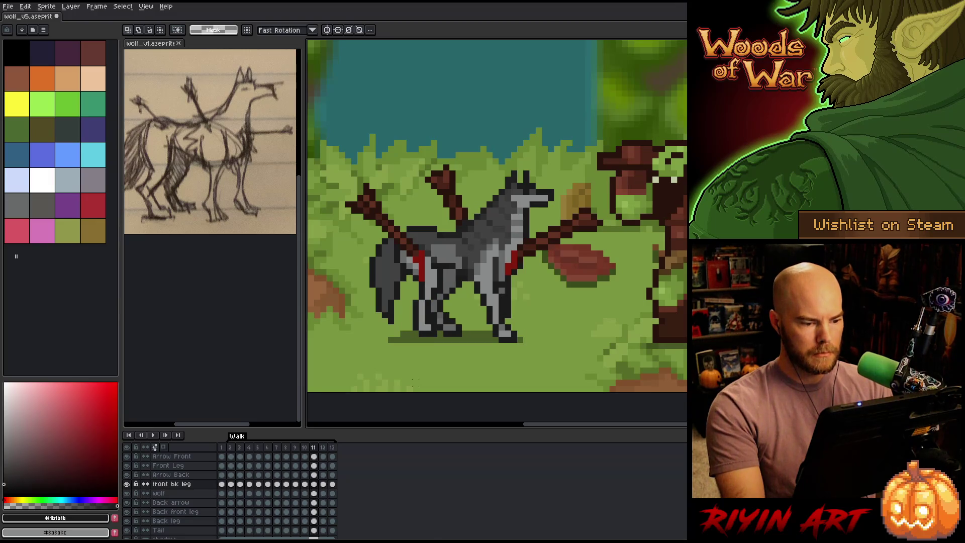
{"action": "key", "text": "period"}
{"action": "key", "text": "period"}
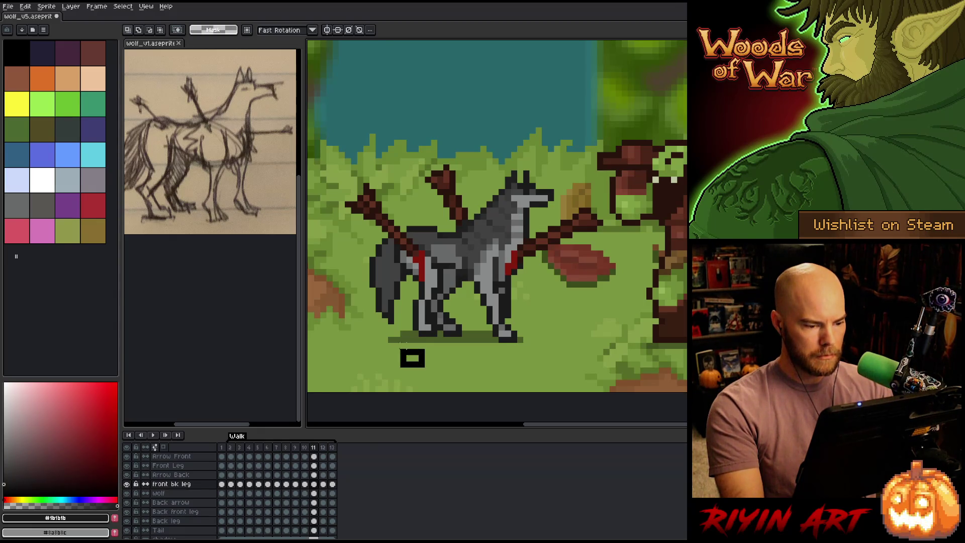
{"action": "left_click_drag", "start_coordinate": [529, 360], "coordinate": [419, 344]}
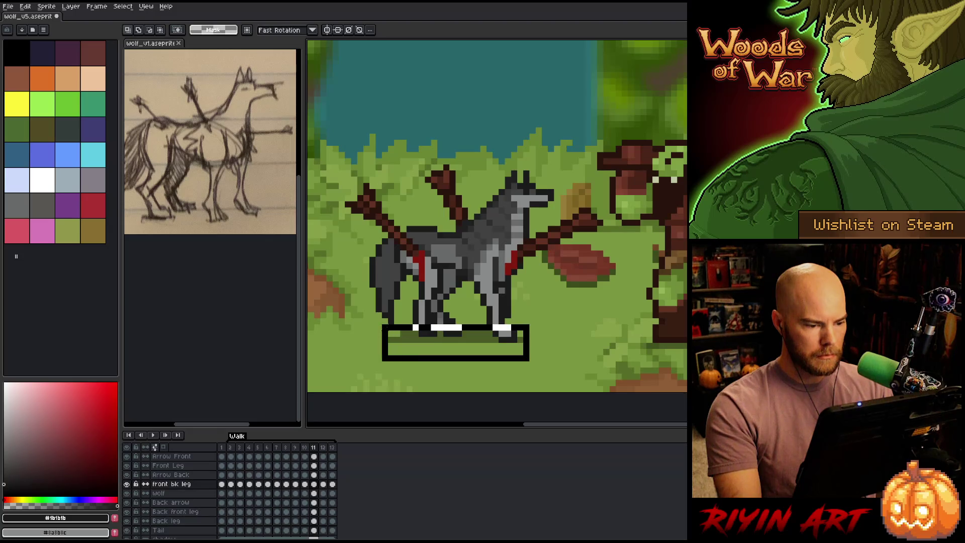
{"action": "key", "text": "ctrl+z"}
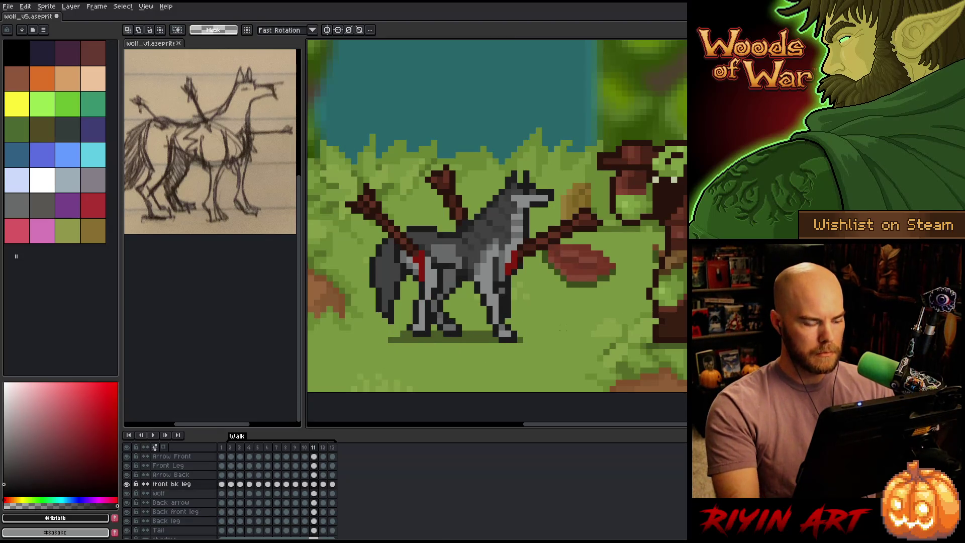
{"action": "key", "text": "b"}
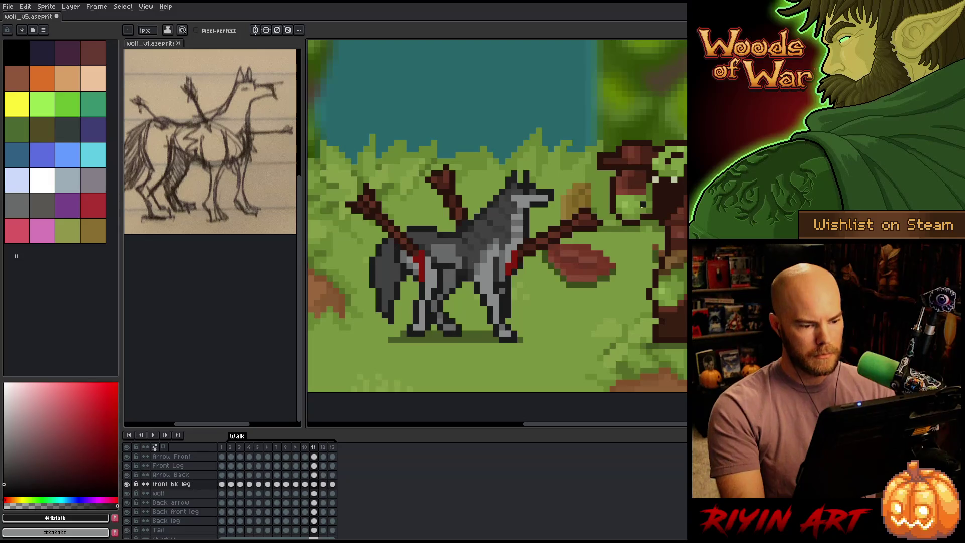
{"action": "key", "text": "m"}
Step: Move the leg pixels around the feet, confirm the repositioning, and check it against frame 12
{"action": "left_click_drag", "start_coordinate": [439, 338], "coordinate": [378, 296]}
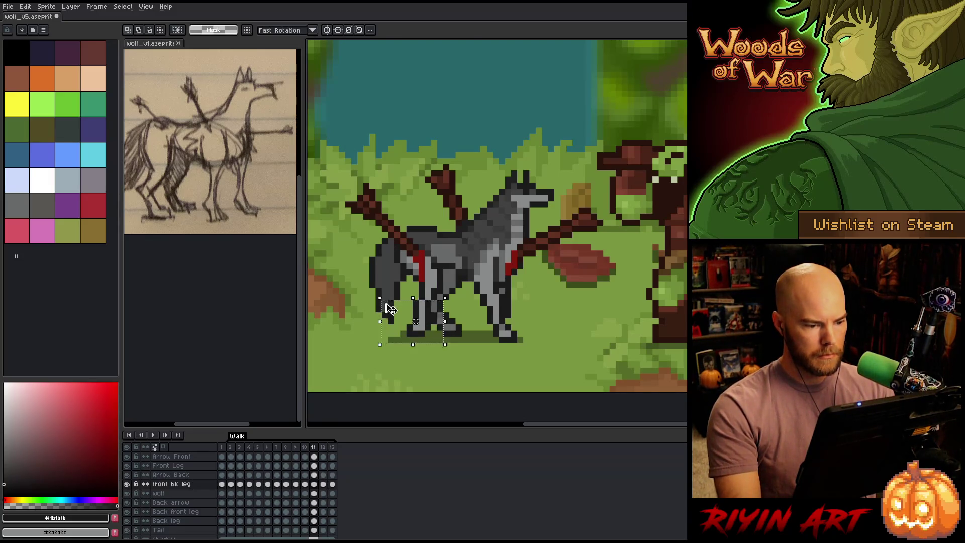
{"action": "left_click", "coordinate": [582, 281]}
{"action": "key", "text": "comma"}
{"action": "key", "text": "period"}
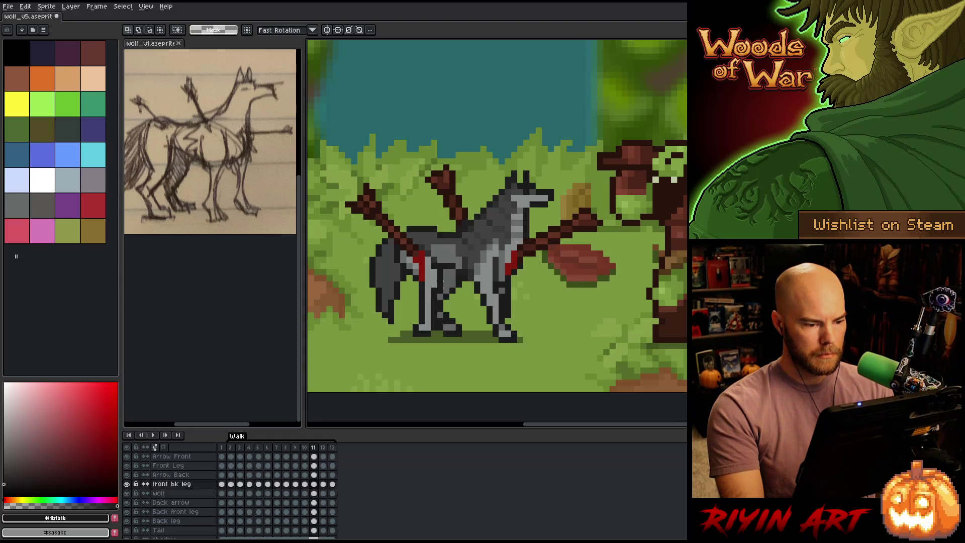
{"action": "left_click_drag", "start_coordinate": [443, 281], "coordinate": [425, 290]}
{"action": "key", "text": "Return"}
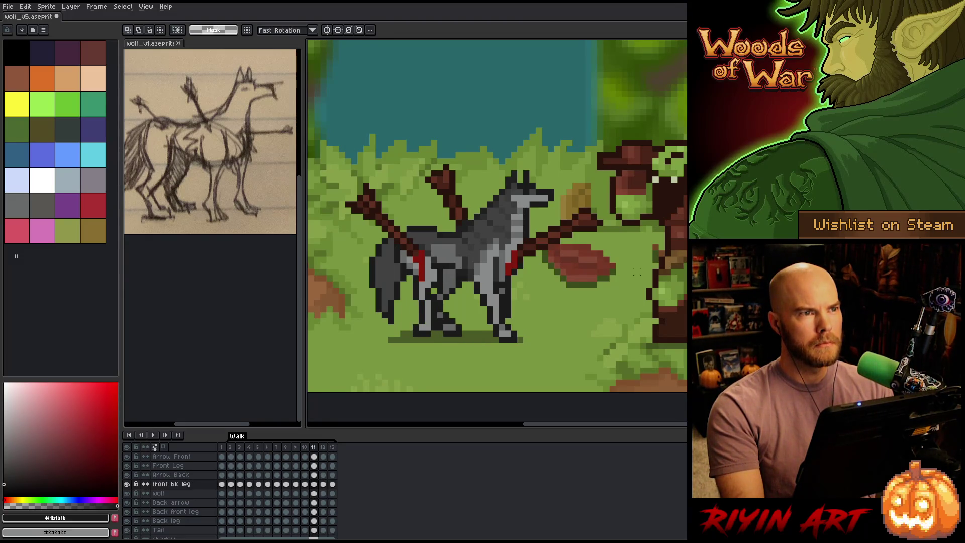
{"action": "key", "text": "Right"}
{"action": "key", "text": "Left"}
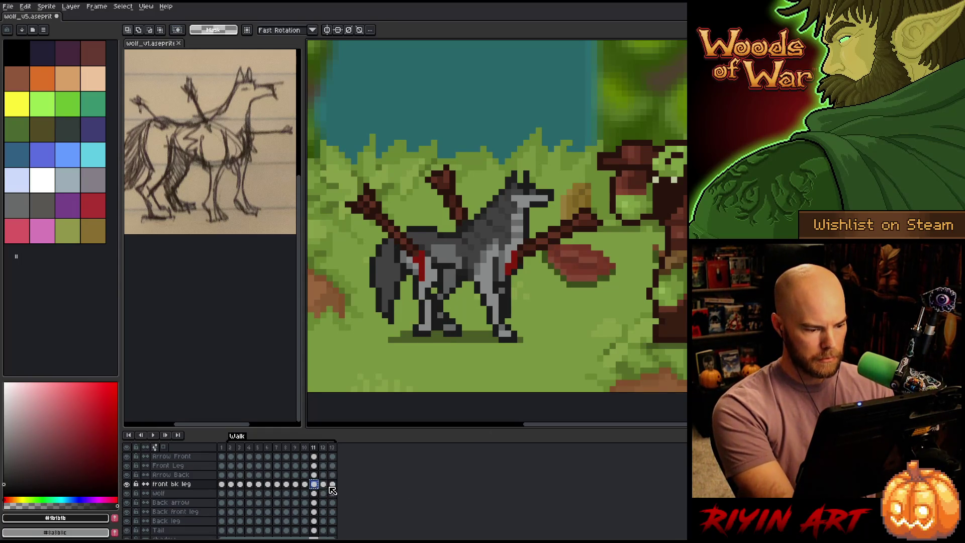
Step: Try repositioning the front bk leg on frame 12, undoing the attempted moves
{"action": "left_click", "coordinate": [326, 484]}
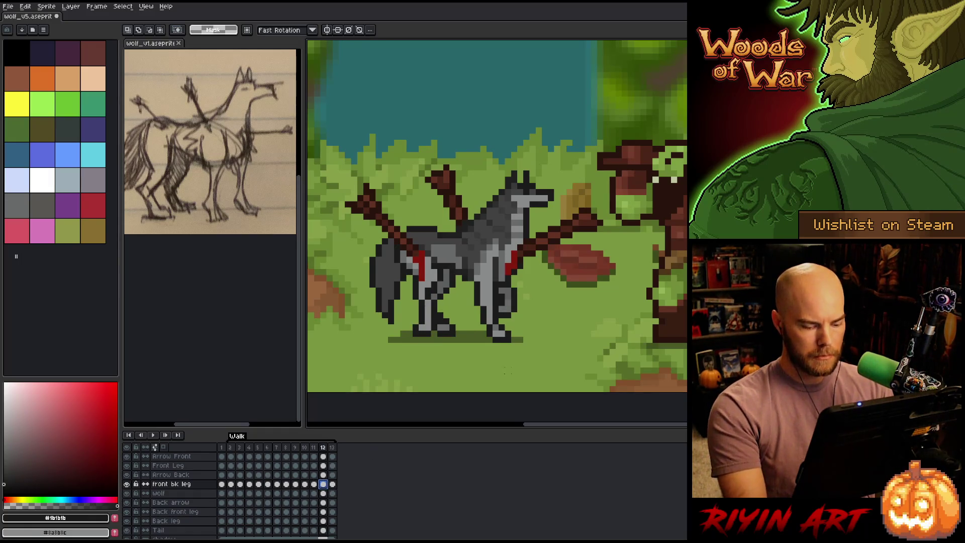
{"action": "mouse_move", "coordinate": [516, 385]}
{"action": "left_mouse_down"}
{"action": "mouse_move", "coordinate": [493, 384]}
{"action": "mouse_move", "coordinate": [352, 277]}
{"action": "left_mouse_up"}
{"action": "key", "text": "ctrl+d"}
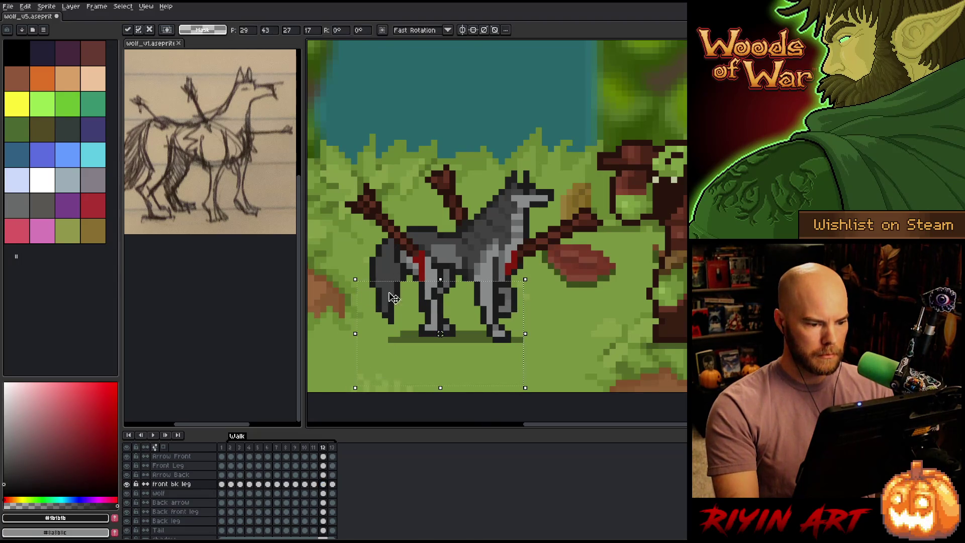
{"action": "left_click_drag", "start_coordinate": [452, 371], "coordinate": [358, 287]}
{"action": "key", "text": "ctrl+z"}
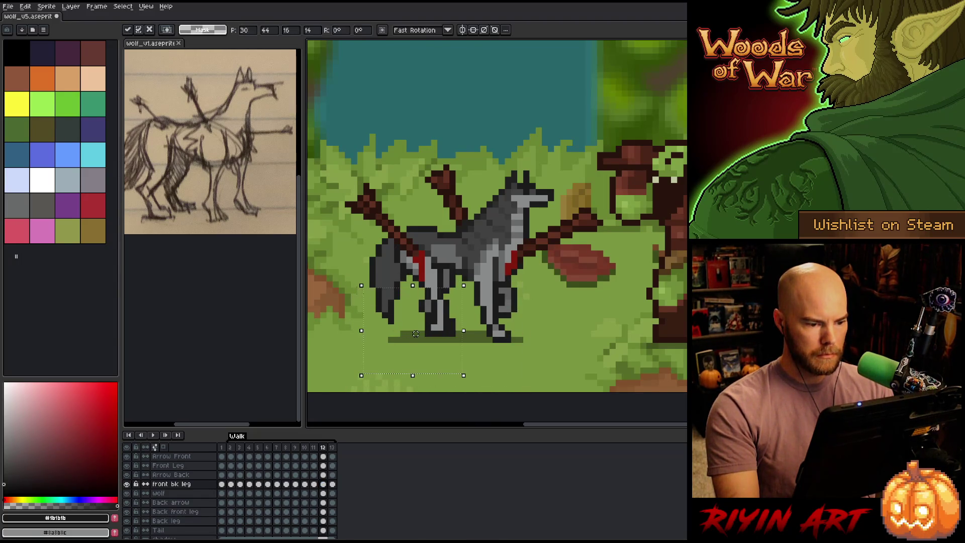
{"action": "left_click_drag", "start_coordinate": [481, 374], "coordinate": [406, 313]}
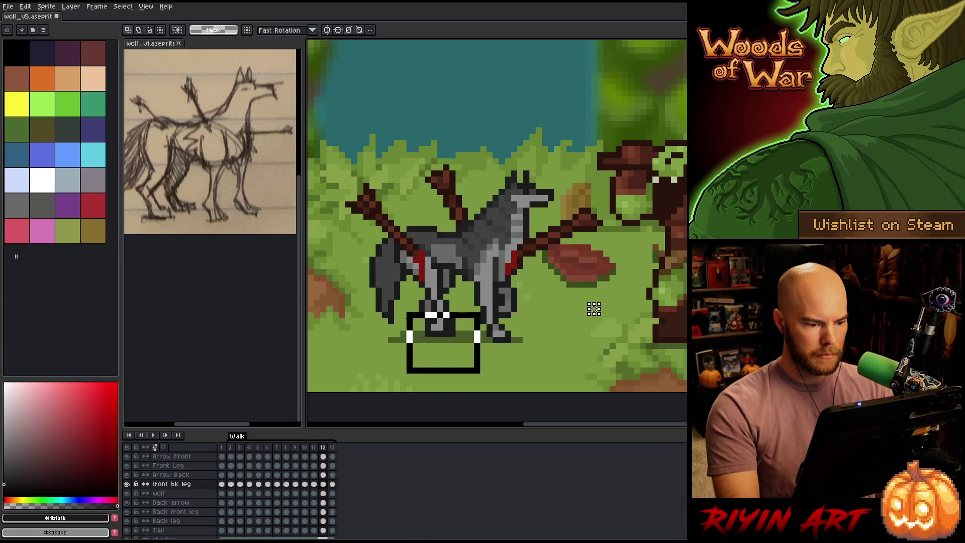
{"action": "key", "text": "ctrl+z"}
Step: Flip between frames 12 and 13 to compare the leg poses
{"action": "key", "text": "Left"}
{"action": "key", "text": "Right"}
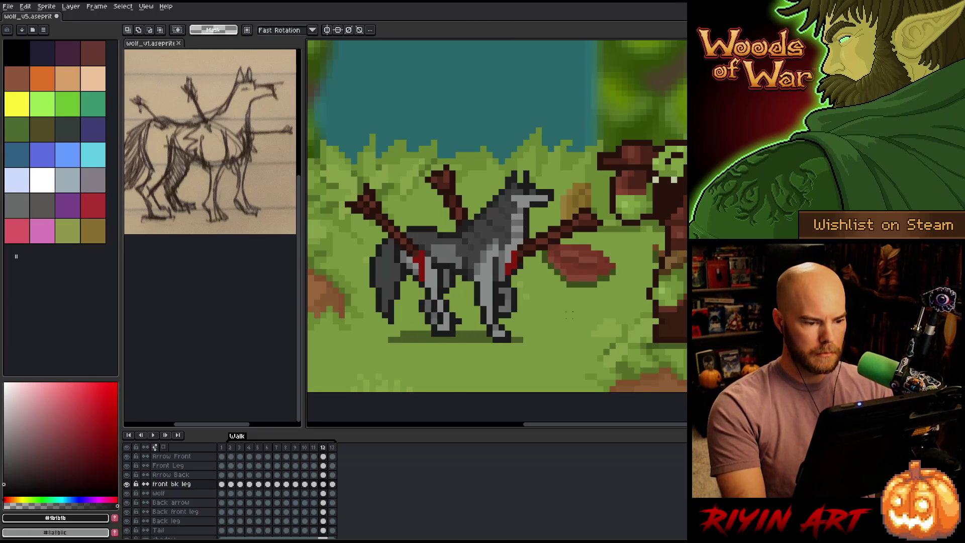
{"action": "key", "text": "Right"}
{"action": "key", "text": "Left"}
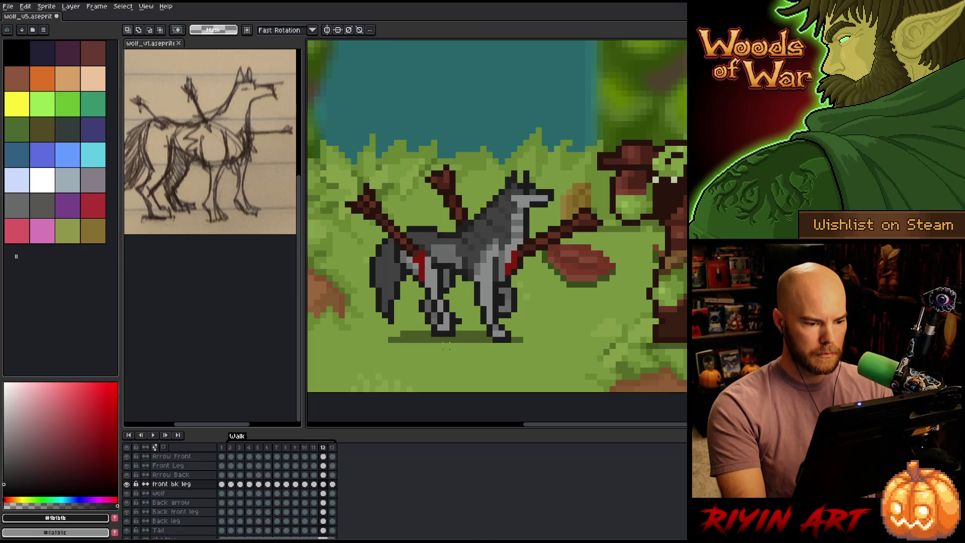
{"action": "key", "text": "Right"}
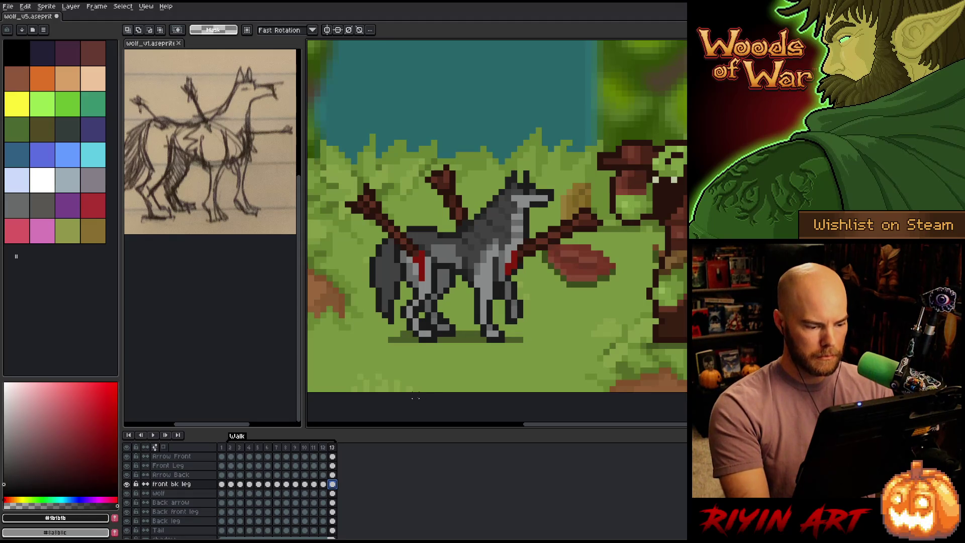
{"action": "key", "text": "Left"}
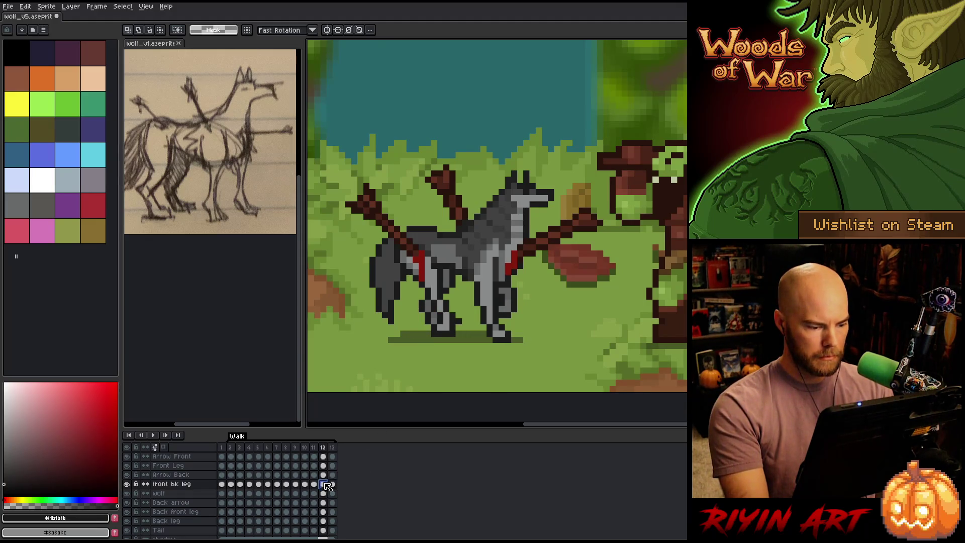
Step: Move the front bk leg's lower legs into the frame 13 pose and compare with frame 12
{"action": "left_click", "coordinate": [333, 485]}
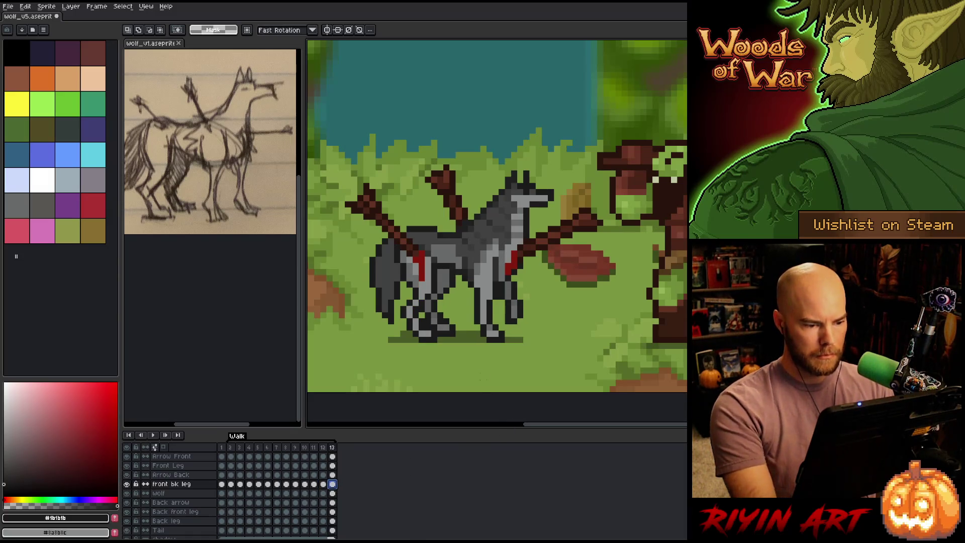
{"action": "left_click_drag", "start_coordinate": [486, 378], "coordinate": [345, 270]}
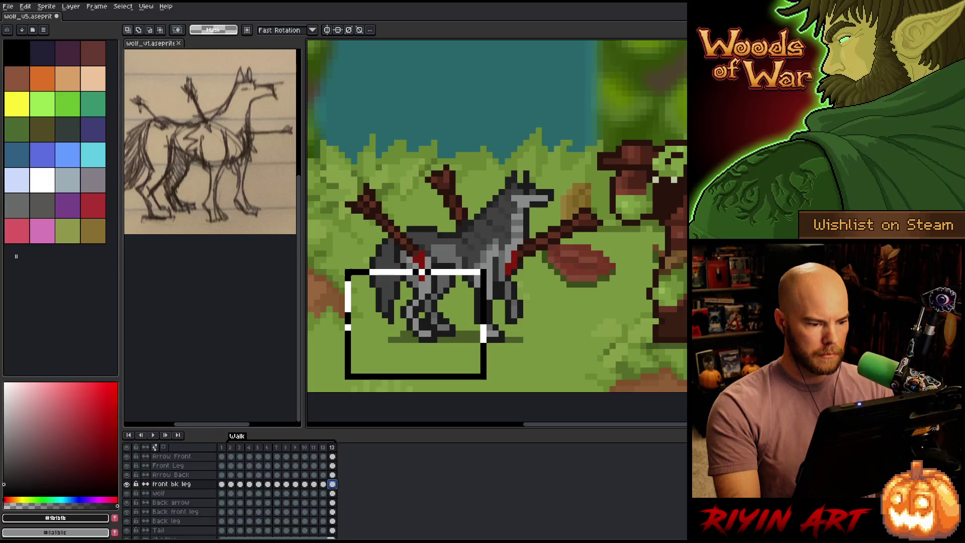
{"action": "left_click_drag", "start_coordinate": [345, 276], "coordinate": [499, 360]}
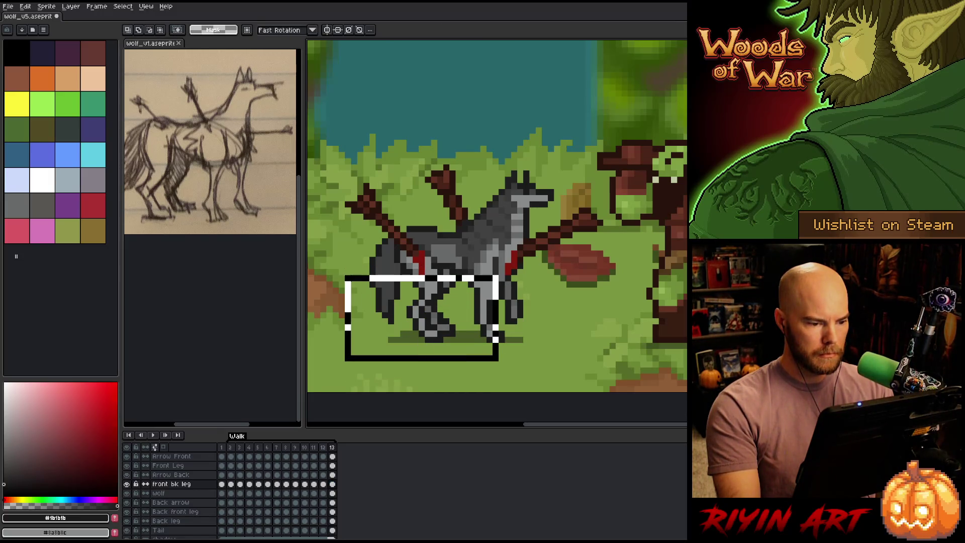
{"action": "key", "text": "ctrl+d"}
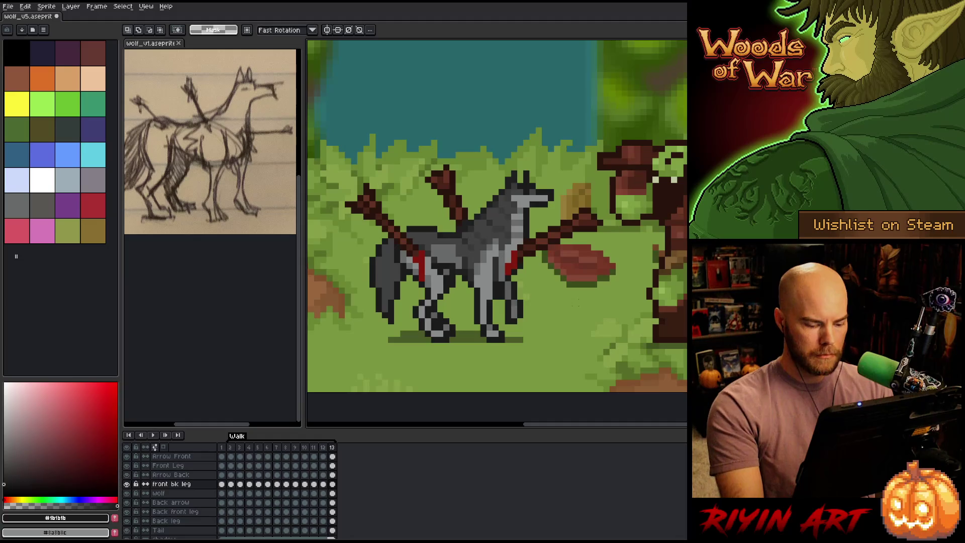
{"action": "key", "text": "comma"}
{"action": "key", "text": "period"}
{"action": "key", "text": "comma"}
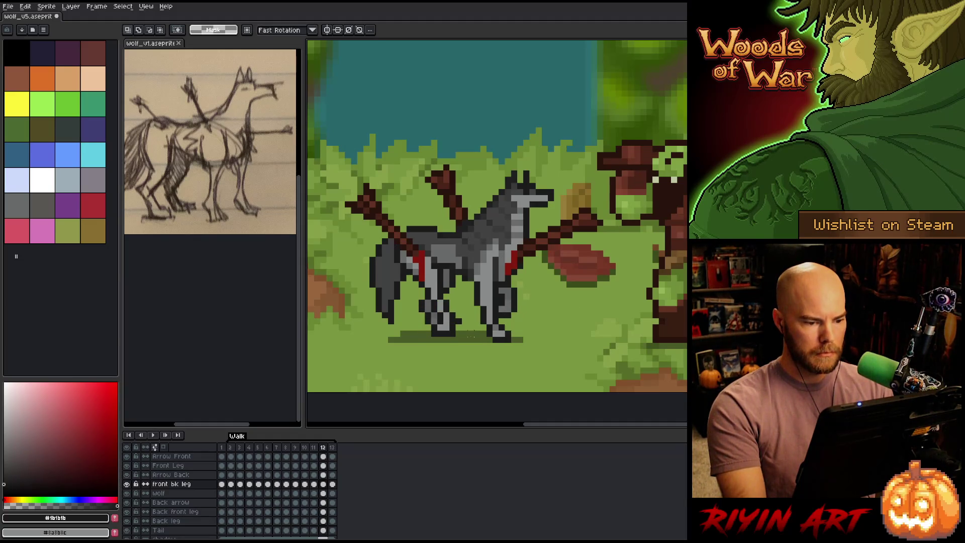
{"action": "key", "text": "period"}
{"action": "key", "text": "comma"}
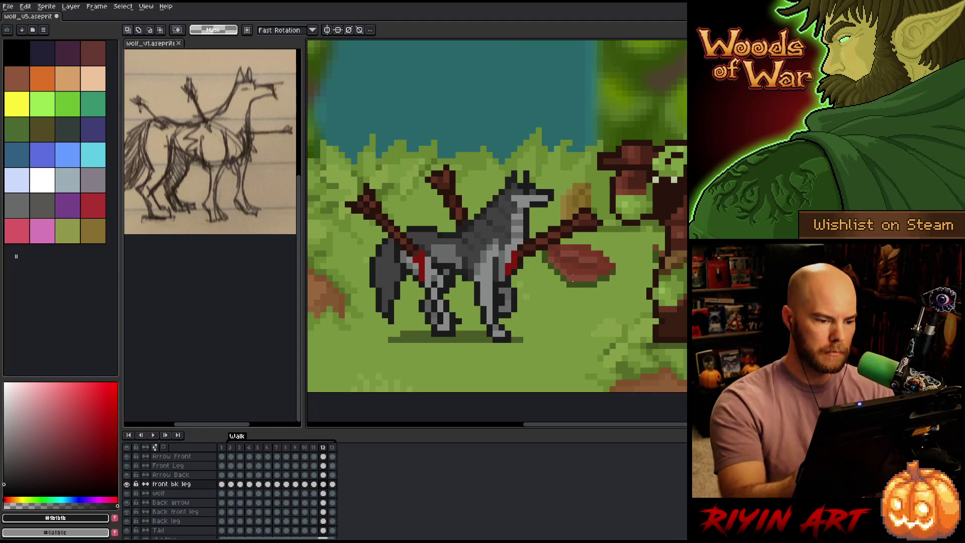
Step: Switch to the pencil, pick a grey, and sample the wolf's dark outline colour around frames 12–13
{"action": "key", "text": "b"}
{"action": "left_click", "coordinate": [551, 210], "text": "alt"}
{"action": "key", "text": "period"}
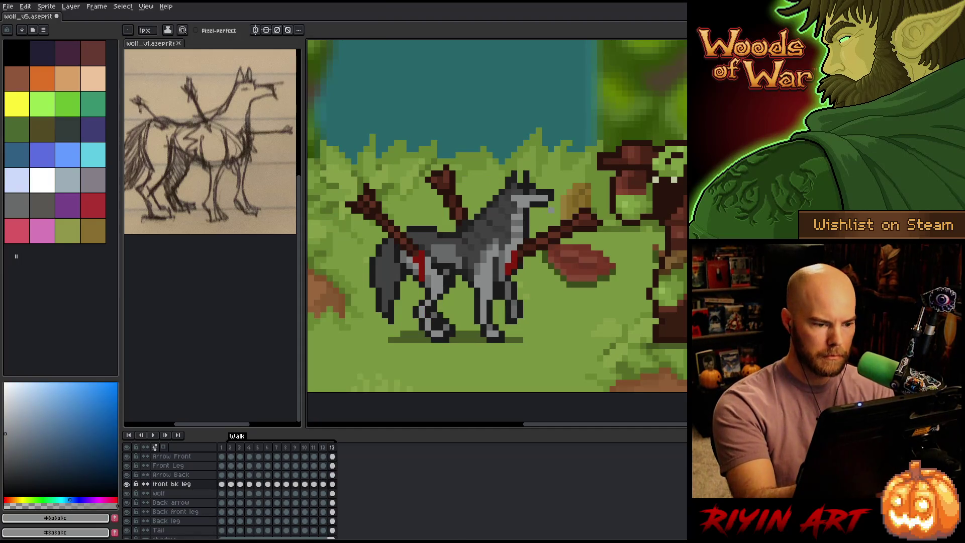
{"action": "key", "text": "comma"}
{"action": "key", "text": "alt"}
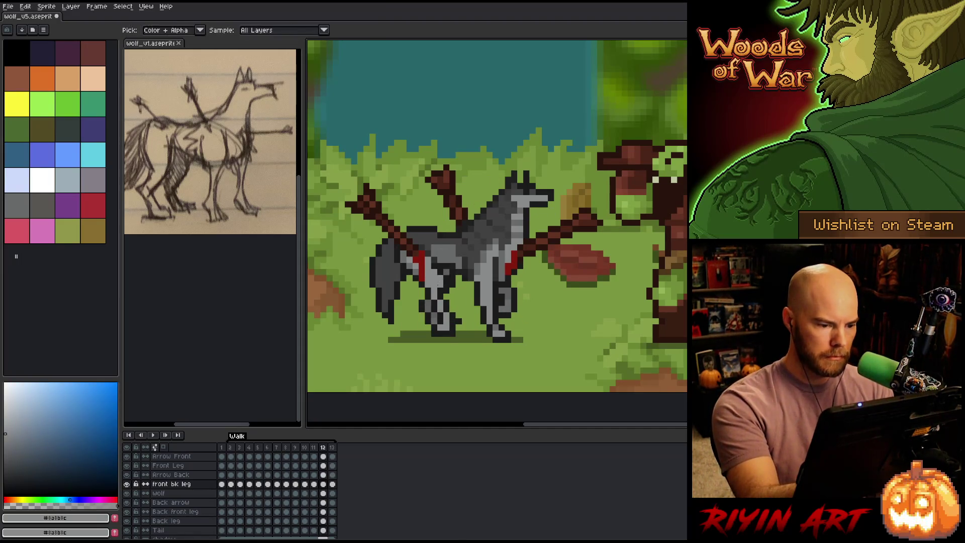
{"action": "left_click", "coordinate": [446, 296], "text": "alt"}
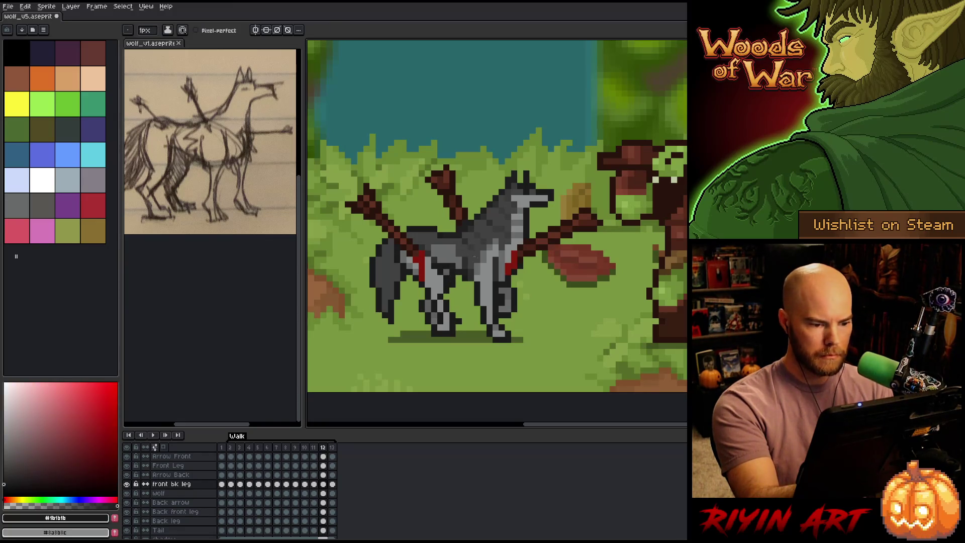
Step: Compare the leg poses on frames 12 and 13 and take the wolf's mid grey as drawing colour
{"action": "key", "text": "period"}
{"action": "key", "text": "comma"}
{"action": "key", "text": "period"}
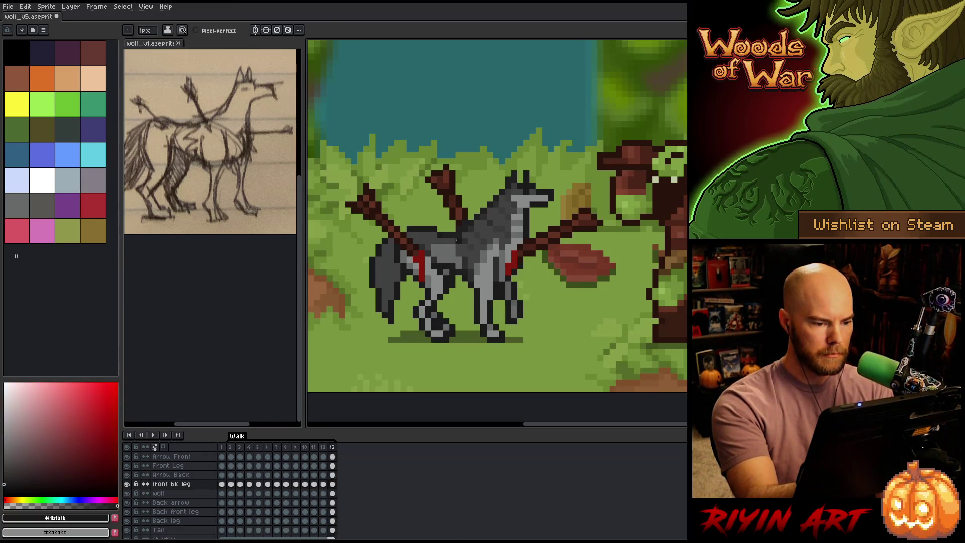
{"action": "key", "text": "comma"}
{"action": "left_click", "coordinate": [434, 254], "text": "alt"}
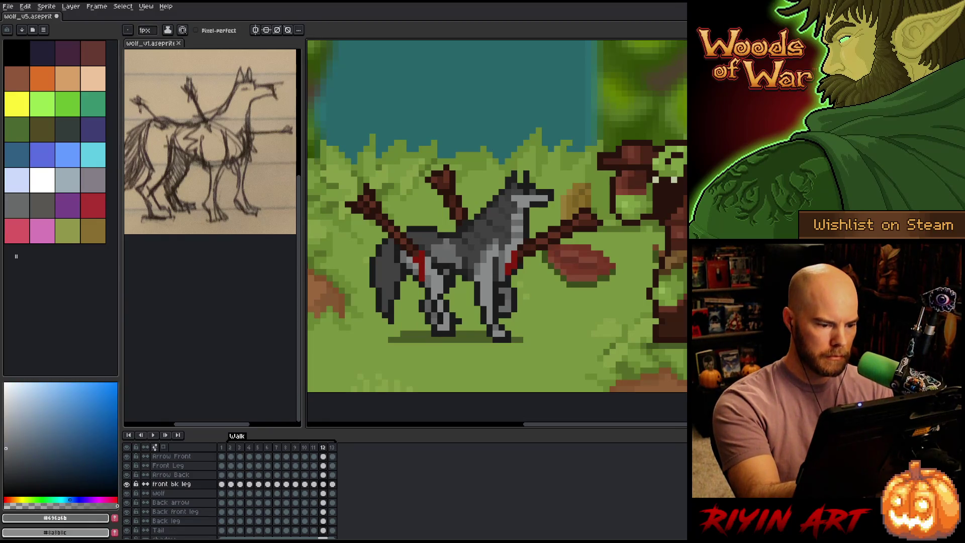
Step: Compare frame 11's leg pose and sample a grey and a lighter grey from the wolf's fur
{"action": "key", "text": "comma"}
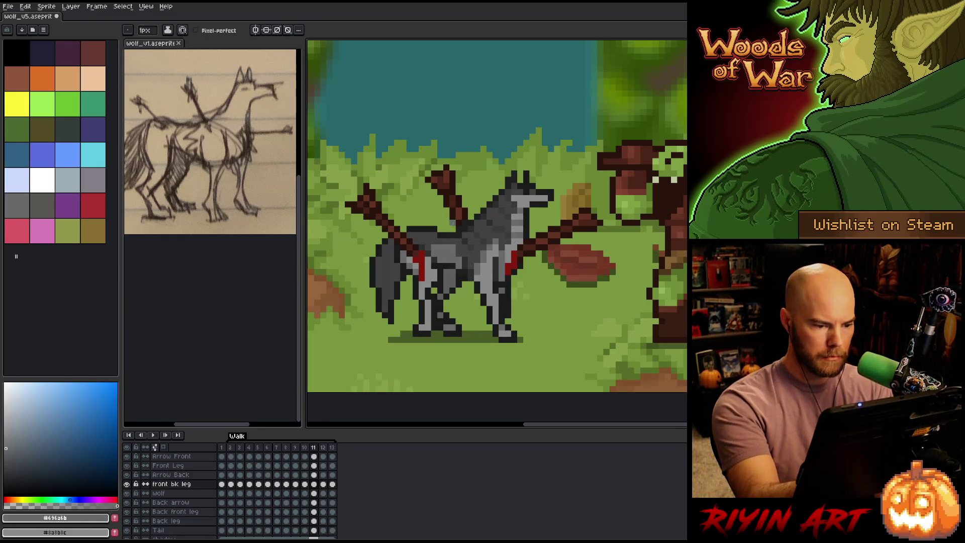
{"action": "key", "text": "period"}
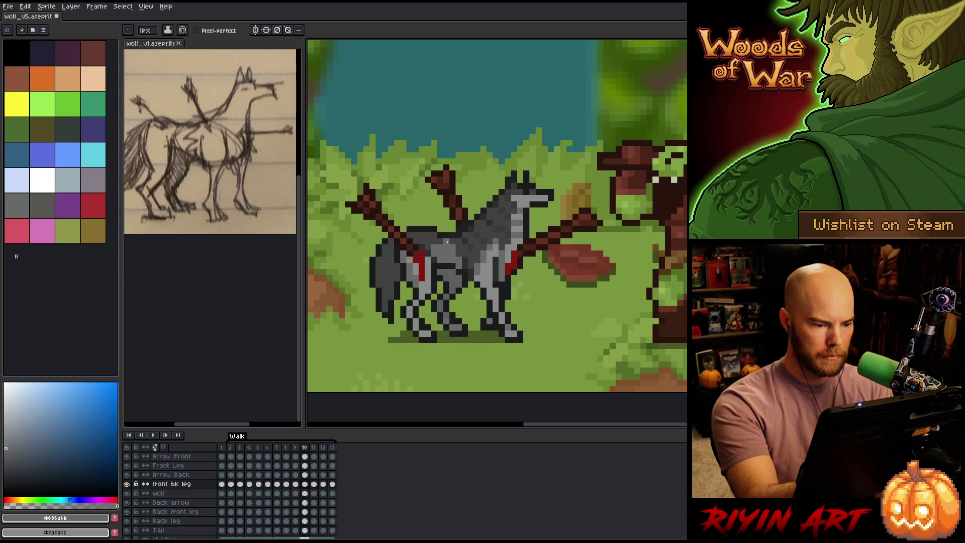
{"action": "key", "text": "comma"}
{"action": "left_click", "coordinate": [438, 285], "text": "alt"}
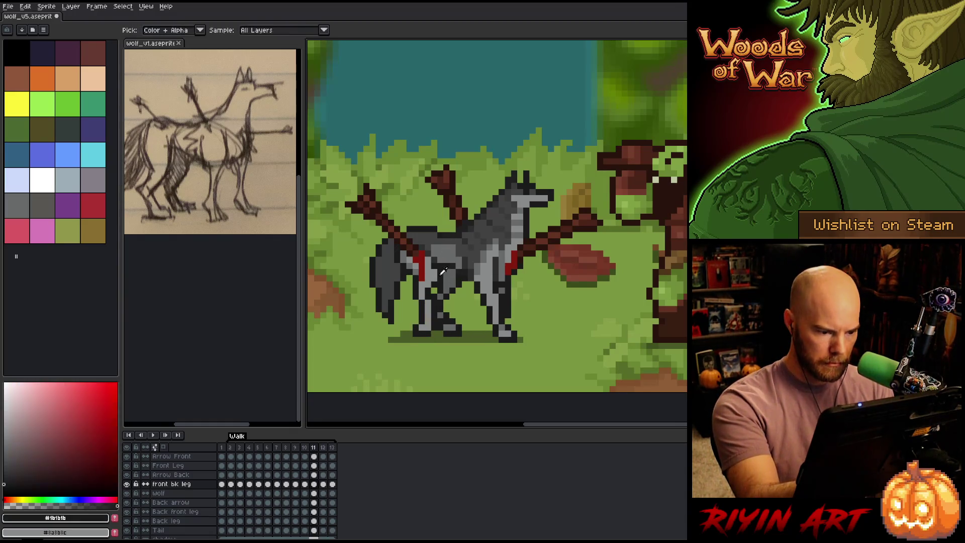
{"action": "left_click", "coordinate": [434, 291], "text": "alt"}
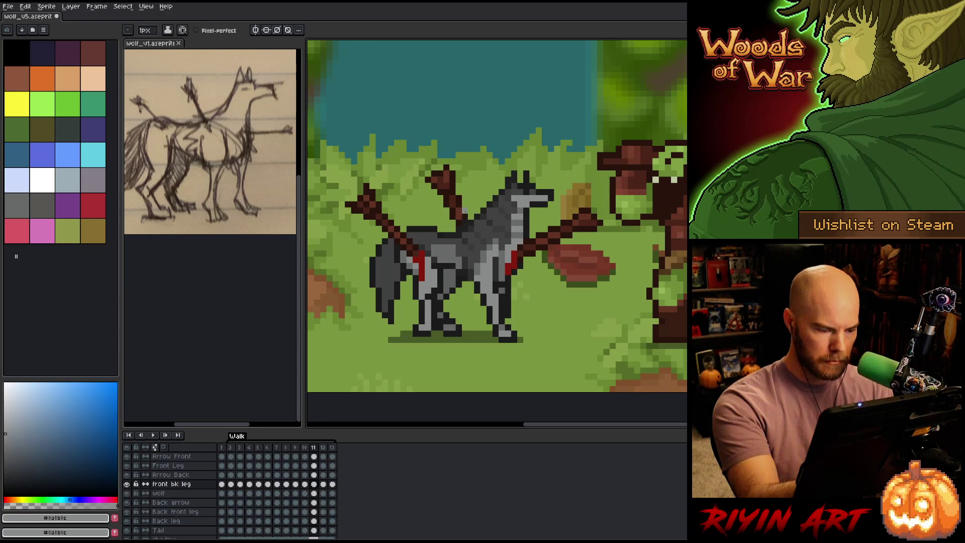
Step: Preview the leg motion across frames 11 and 12 and pick the wolf's dark grey
{"action": "key", "text": "period"}
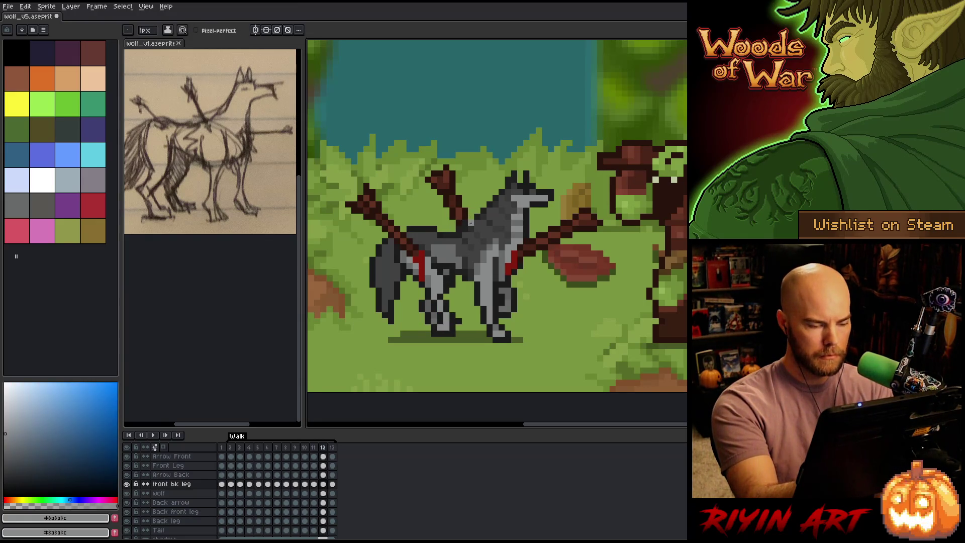
{"action": "key", "text": "comma"}
{"action": "key", "text": "ctrl"}
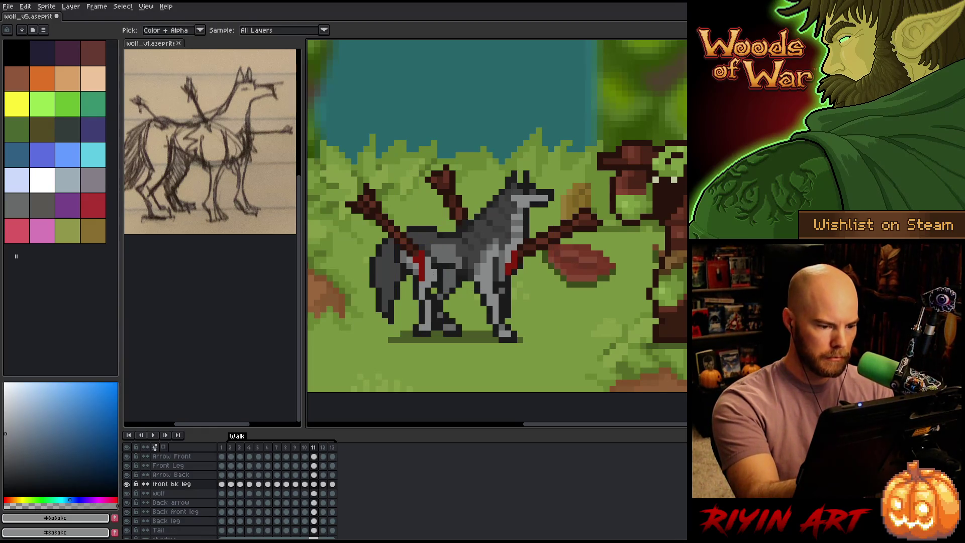
{"action": "key", "text": "period"}
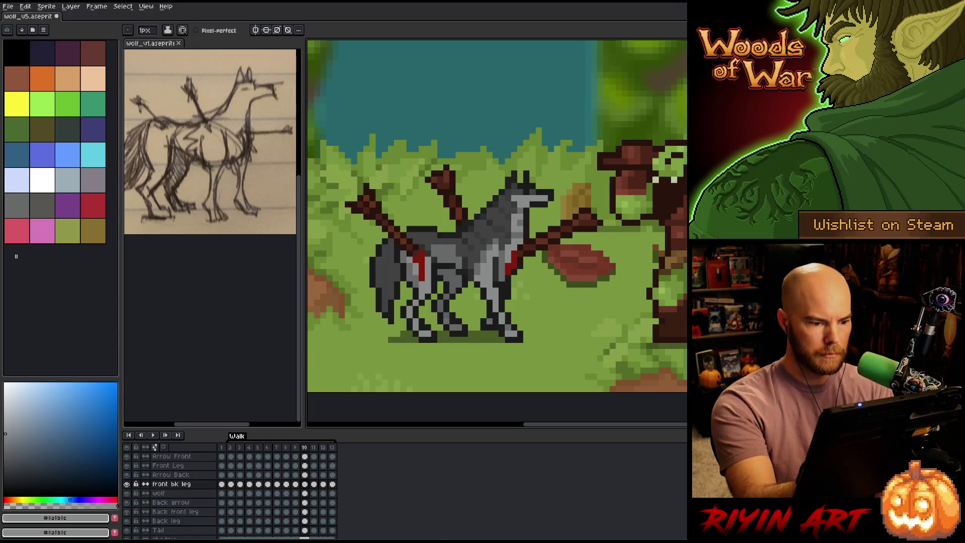
{"action": "key", "text": "comma"}
{"action": "key", "text": "period"}
{"action": "key", "text": "comma"}
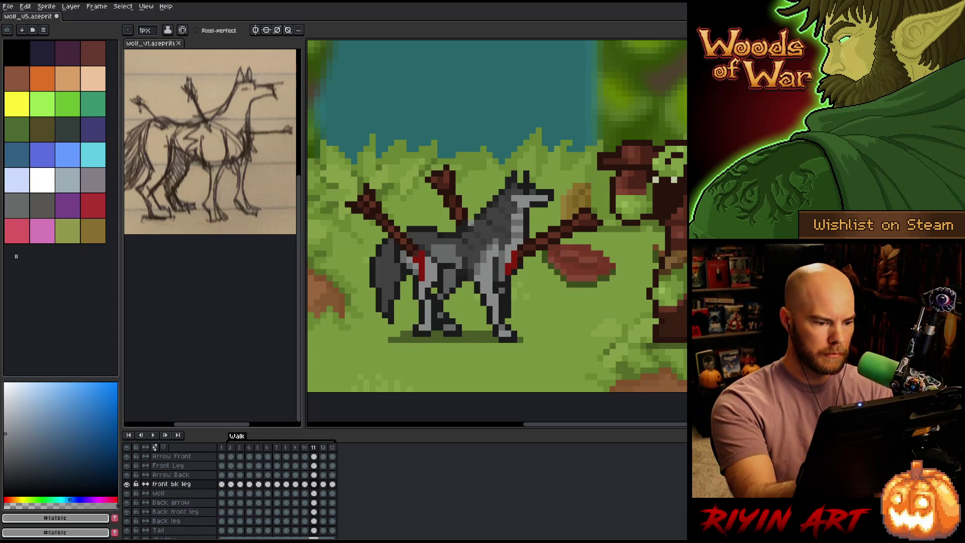
{"action": "key", "text": "alt"}
{"action": "left_click", "coordinate": [417, 269], "text": "alt"}
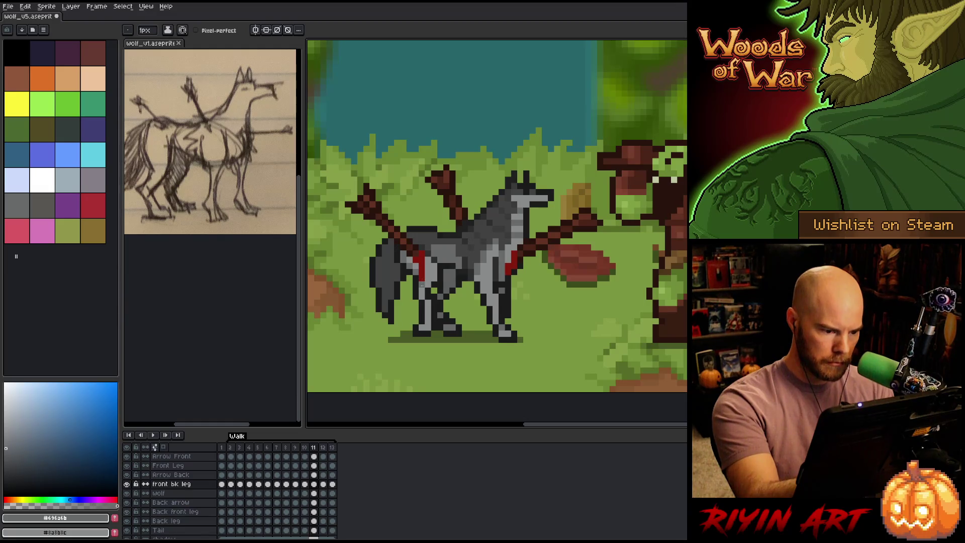
Step: On frame 13, marquee-select the wolf's lower legs and shift them into the new stride
{"action": "key", "text": "period"}
{"action": "key", "text": "comma"}
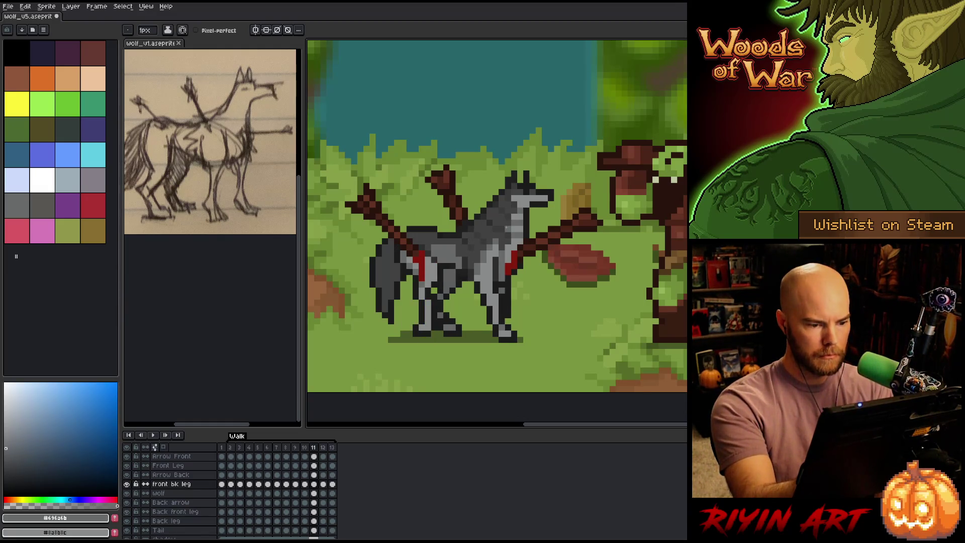
{"action": "key", "text": "period"}
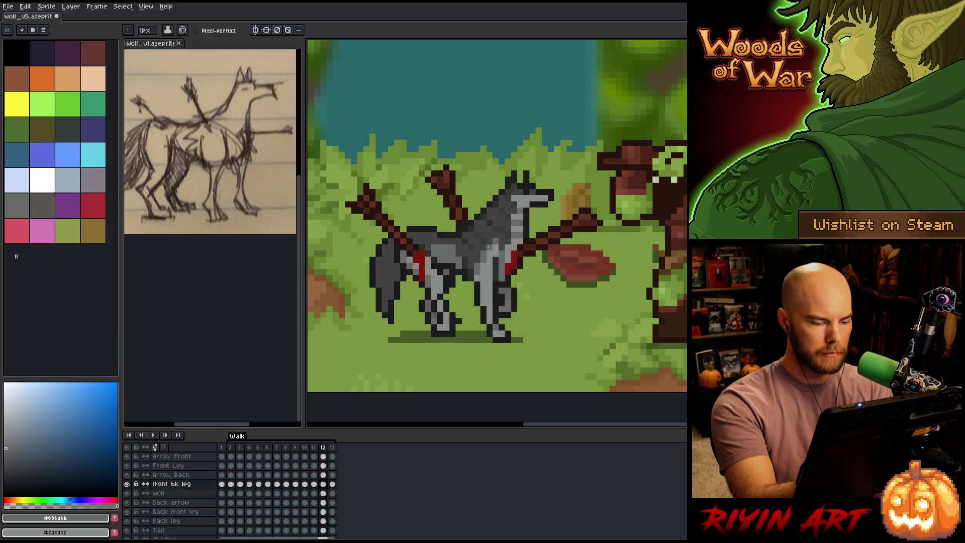
{"action": "key", "text": "period"}
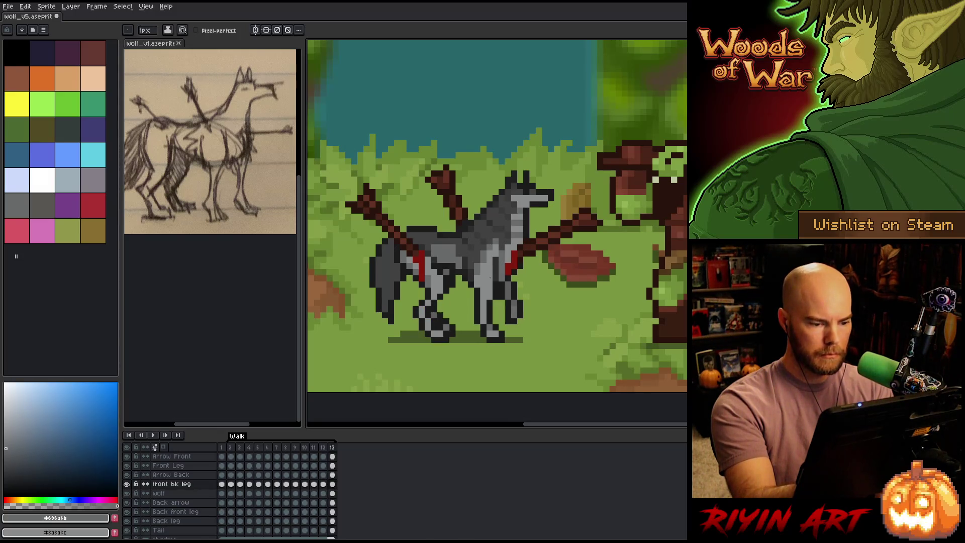
{"action": "key", "text": "m"}
{"action": "left_click_drag", "start_coordinate": [363, 304], "coordinate": [500, 355]}
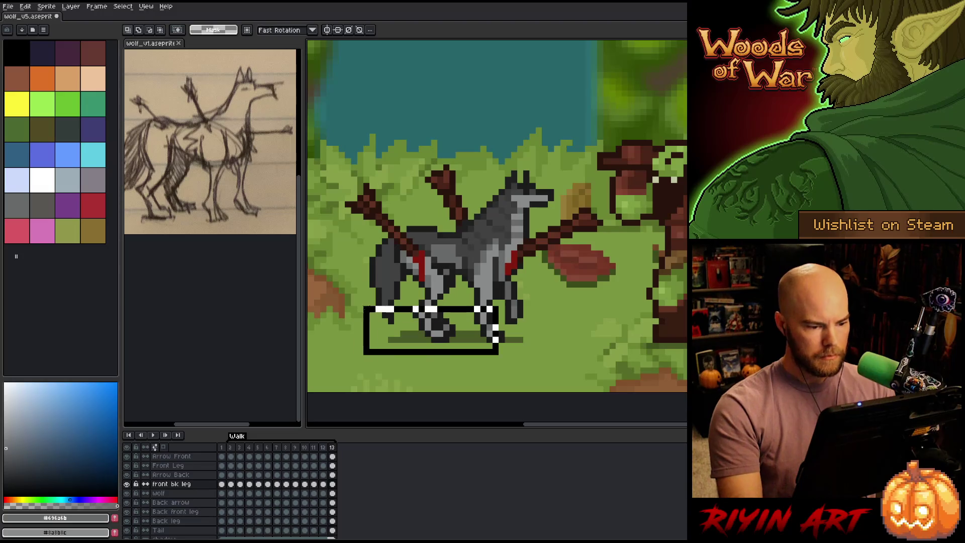
{"action": "key", "text": "ctrl+x"}
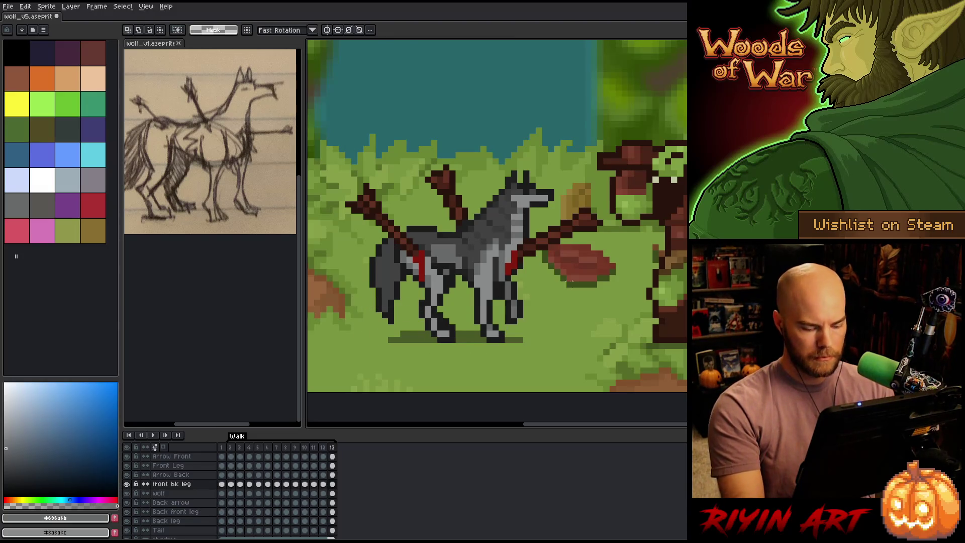
{"action": "key", "text": "period"}
{"action": "key", "text": "comma"}
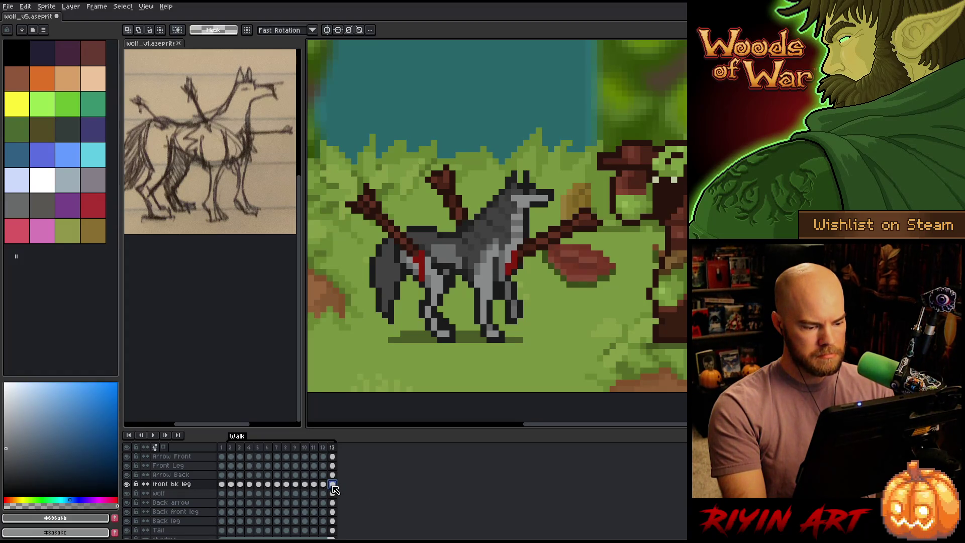
{"action": "left_click", "coordinate": [231, 484]}
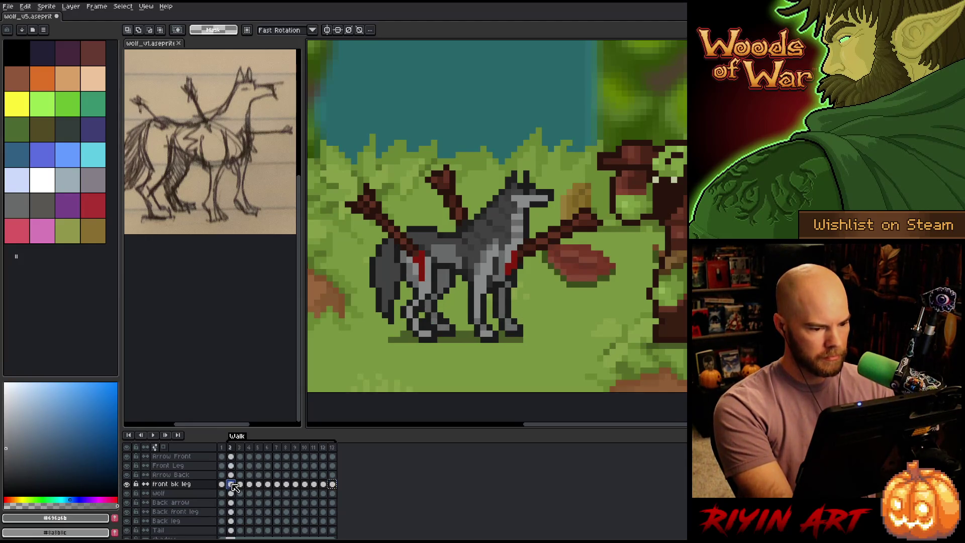
{"action": "left_click", "coordinate": [233, 486]}
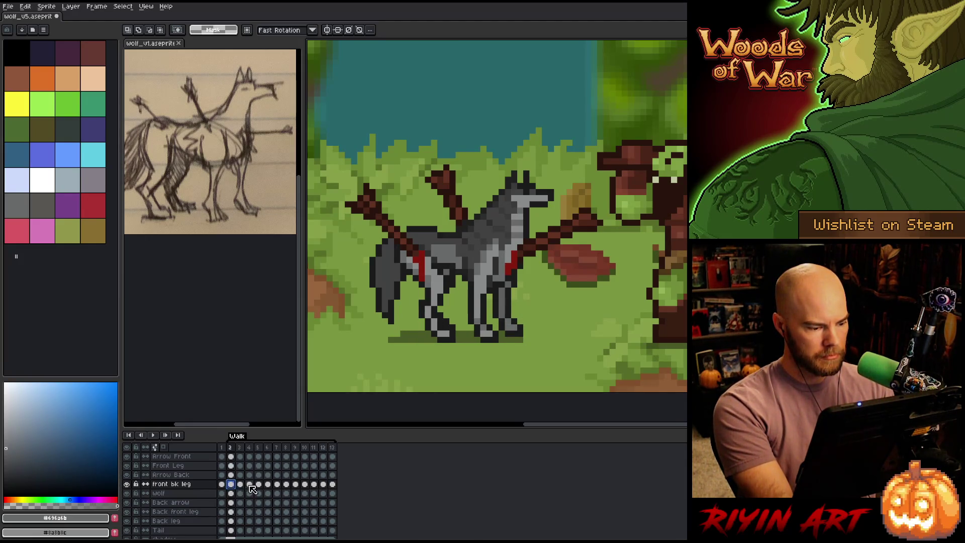
{"action": "left_click", "coordinate": [240, 484]}
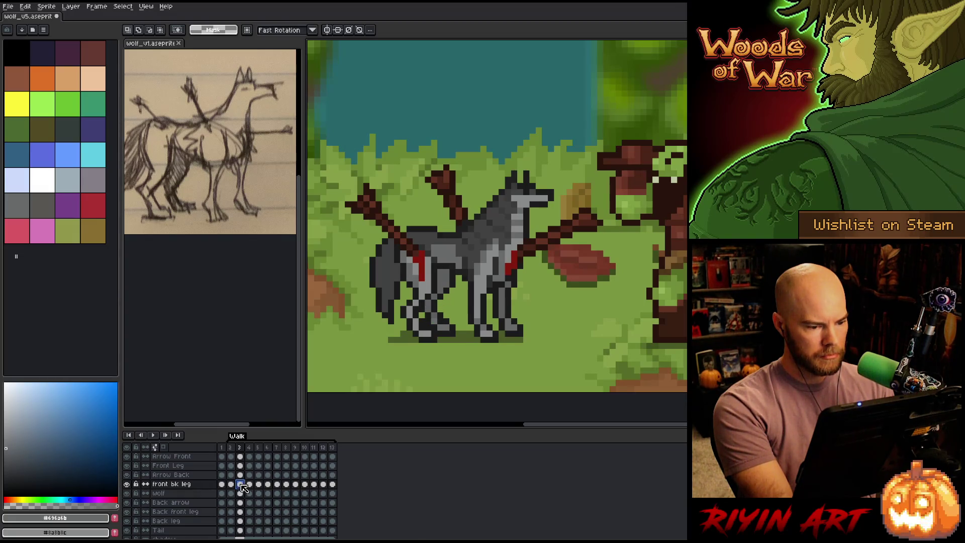
{"action": "left_click", "coordinate": [244, 486]}
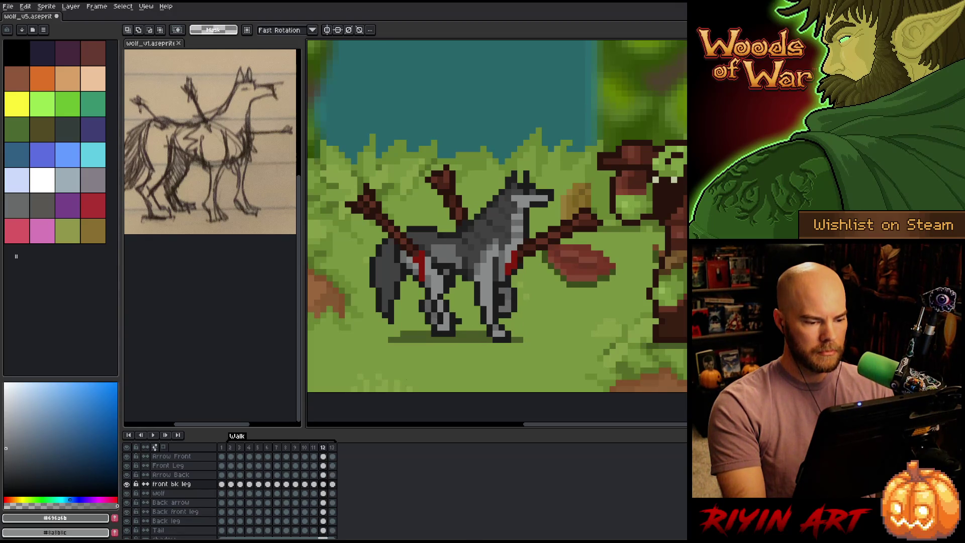
{"action": "left_click", "coordinate": [324, 485]}
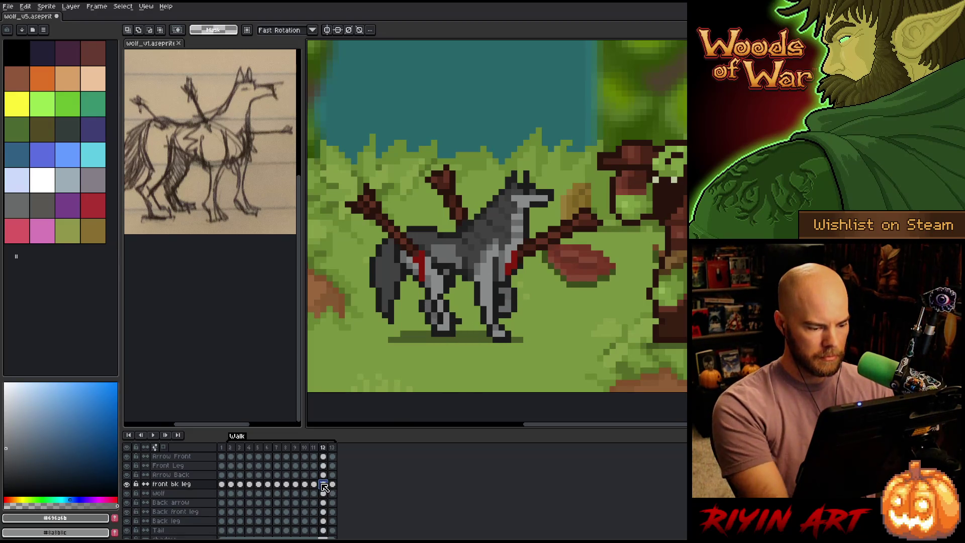
{"action": "left_click", "coordinate": [332, 485]}
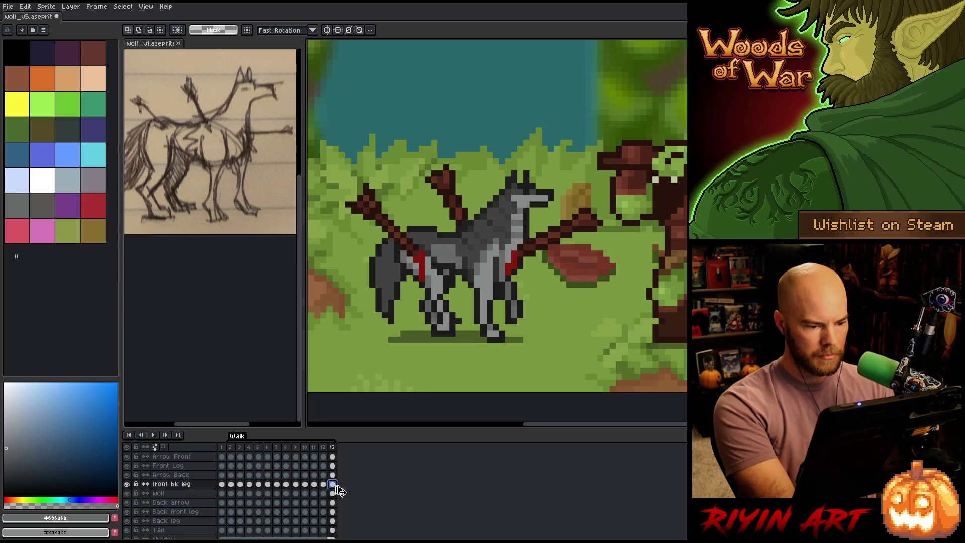
{"action": "key", "text": "Left"}
{"action": "key", "text": "Right"}
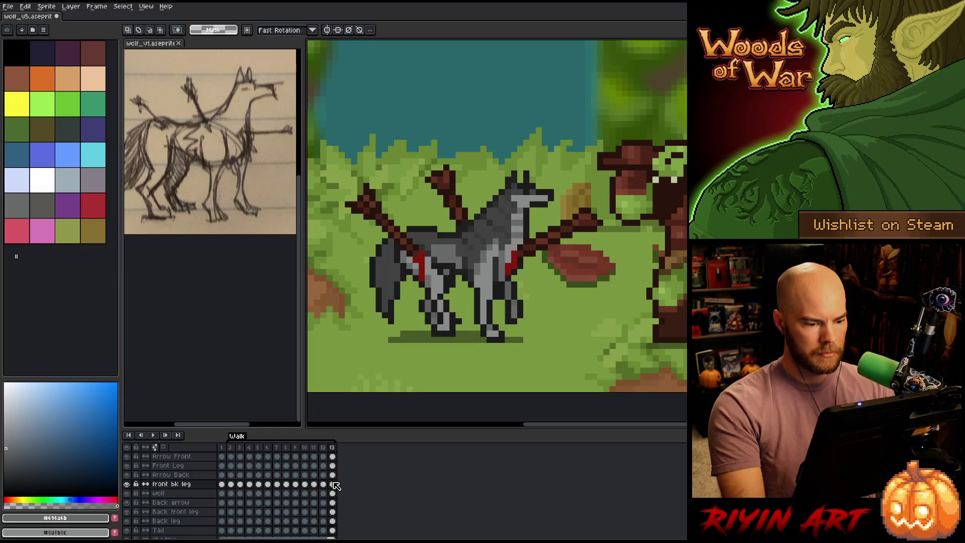
{"action": "key", "text": "Left"}
{"action": "key", "text": "Right"}
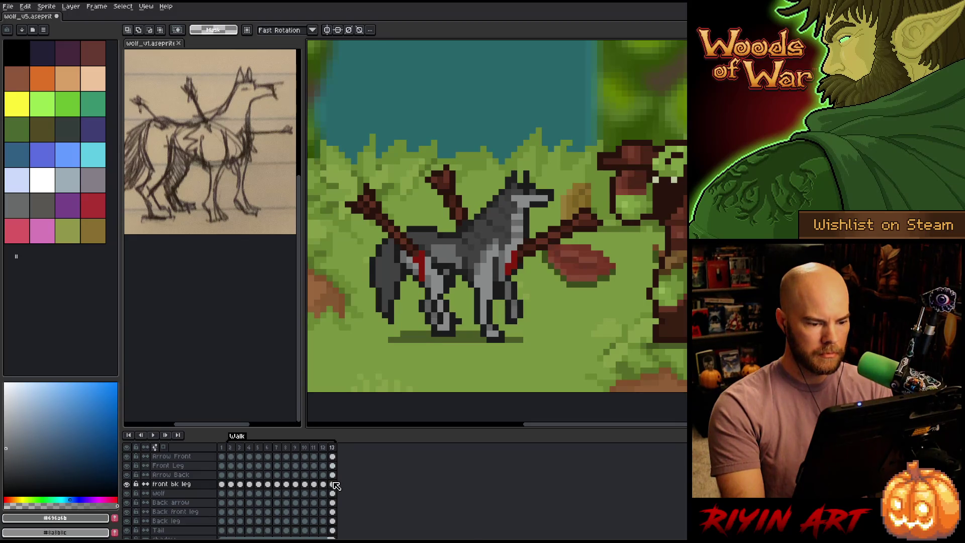
{"action": "key", "text": "b"}
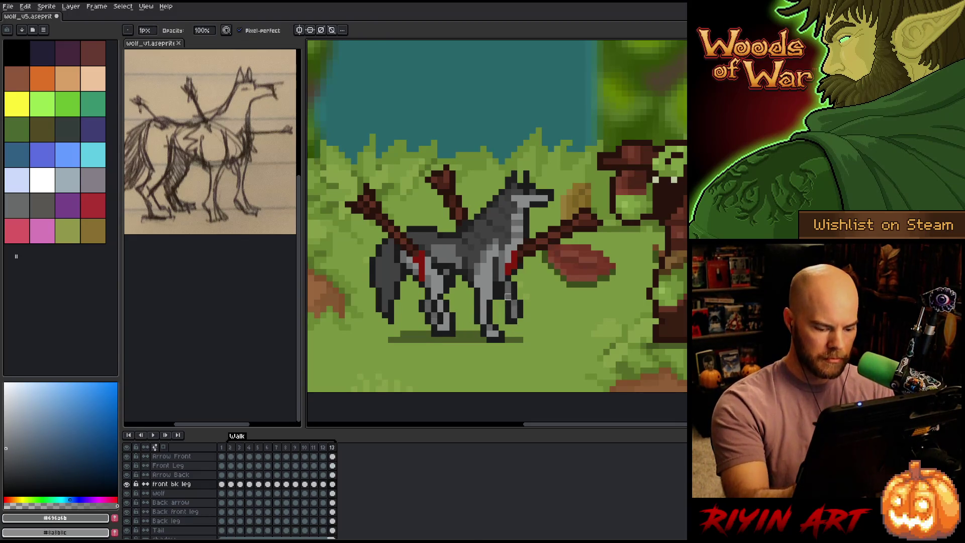
Step: Step from frame 2 to frame 4, comparing the wolf's leg poses along the way
{"action": "key", "text": "Left"}
{"action": "key", "text": "Right"}
{"action": "key", "text": "Right"}
{"action": "key", "text": "Right"}
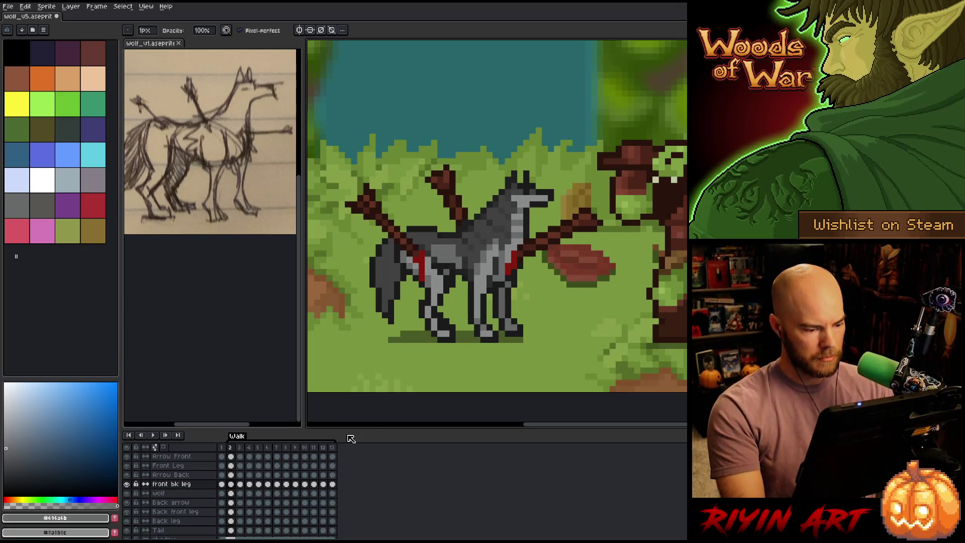
{"action": "key", "text": "Right"}
{"action": "key", "text": "Left"}
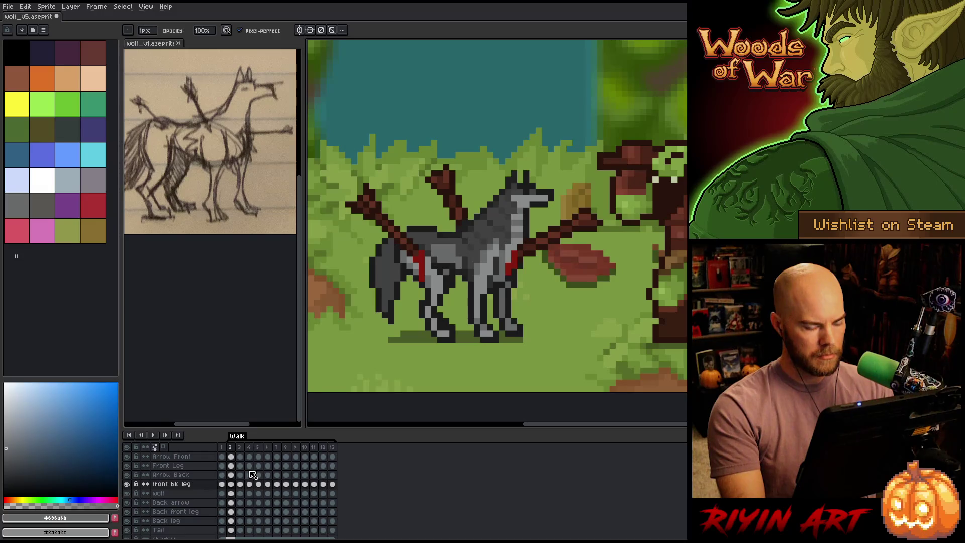
{"action": "key", "text": "Right"}
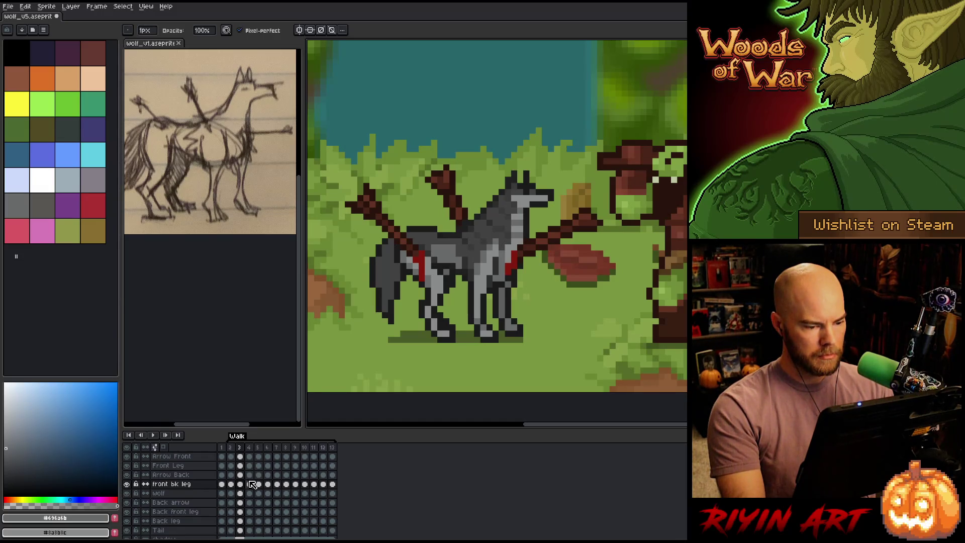
Step: Compare the front bk leg poses on frames 3 and 4 in the timeline
{"action": "left_click", "coordinate": [250, 482]}
{"action": "key", "text": "Right"}
{"action": "key", "text": "Left"}
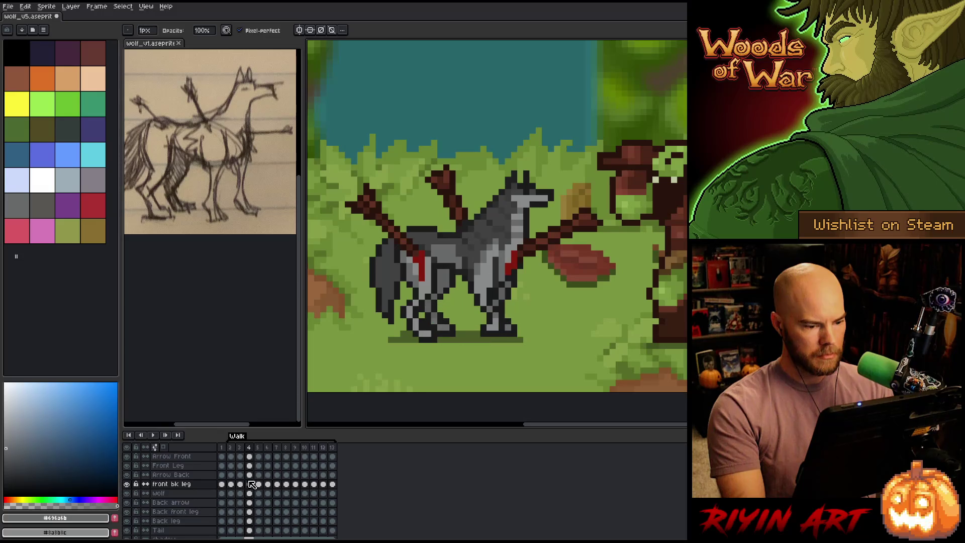
{"action": "left_click", "coordinate": [240, 485]}
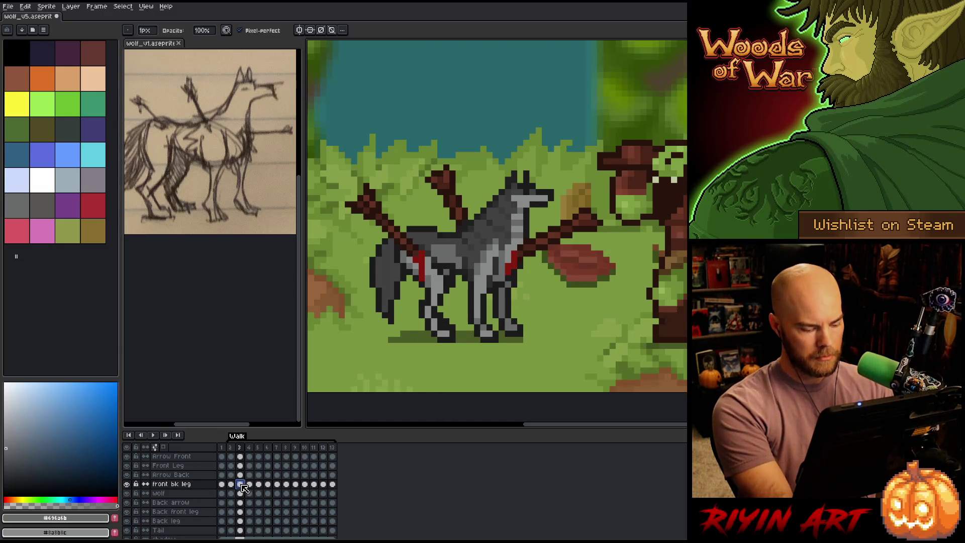
{"action": "left_click", "coordinate": [250, 485]}
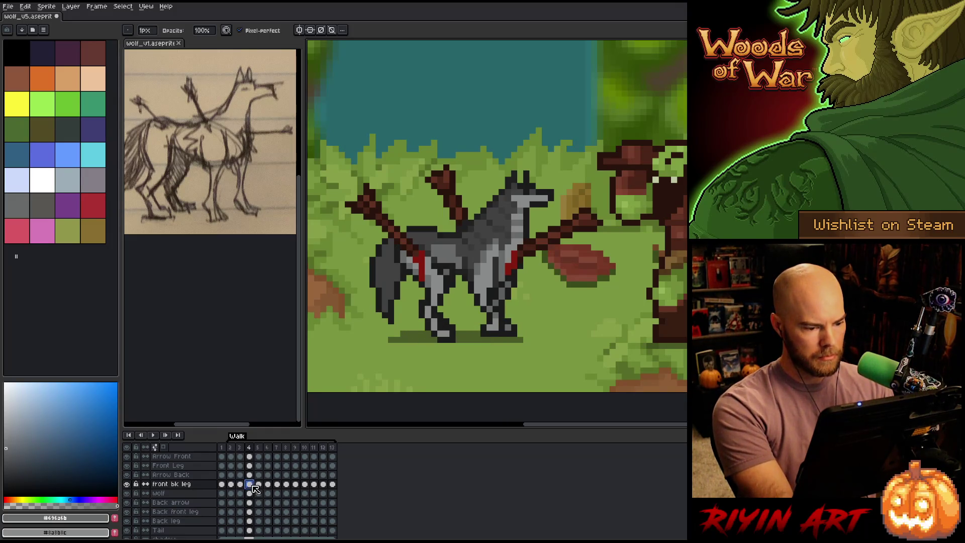
Step: Toggle between front bk leg frames 4 and 5 to compare their strides
{"action": "key", "text": "Right"}
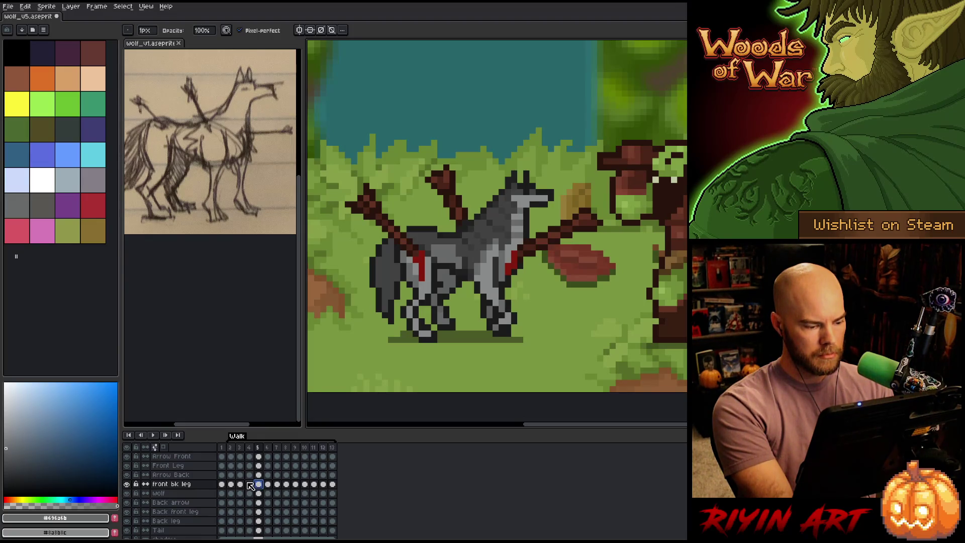
{"action": "left_click", "coordinate": [251, 484]}
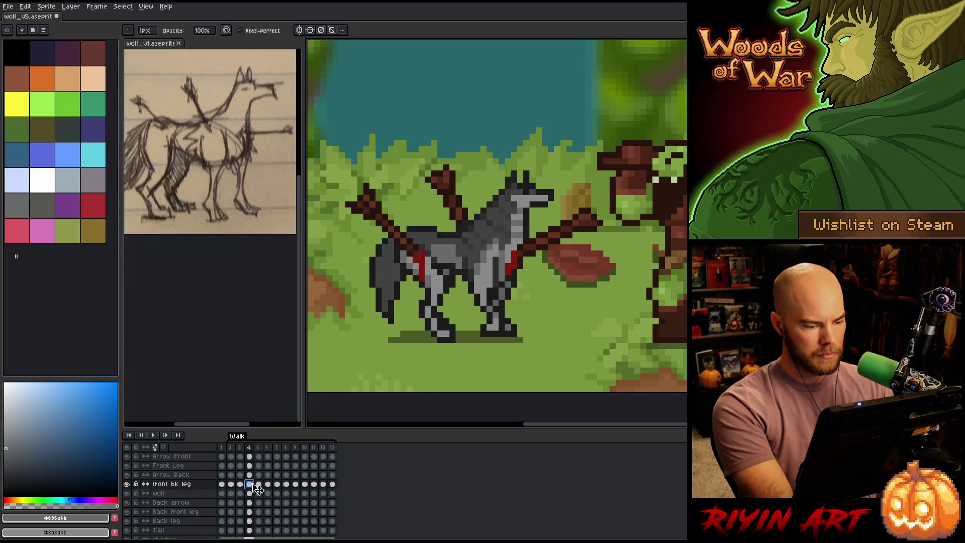
{"action": "left_click", "coordinate": [259, 485]}
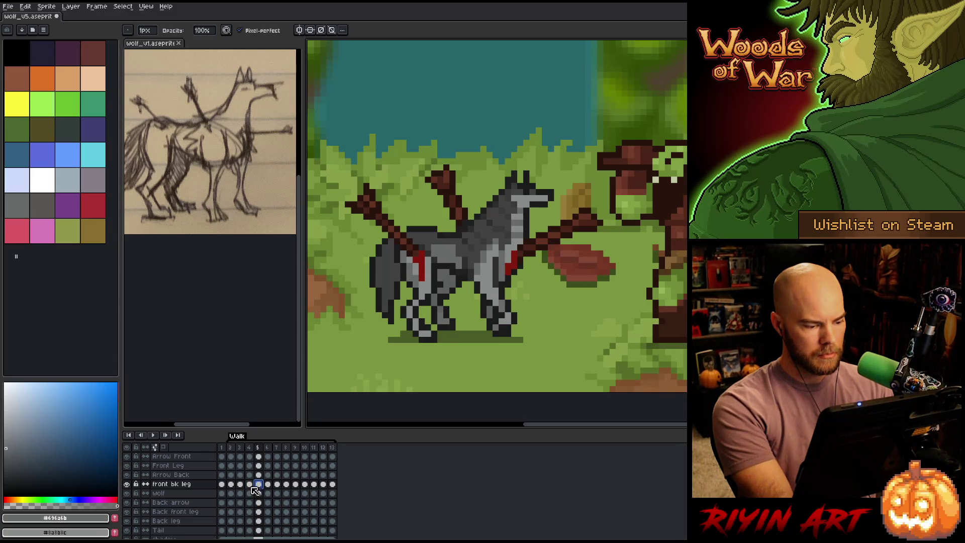
{"action": "left_click", "coordinate": [250, 484]}
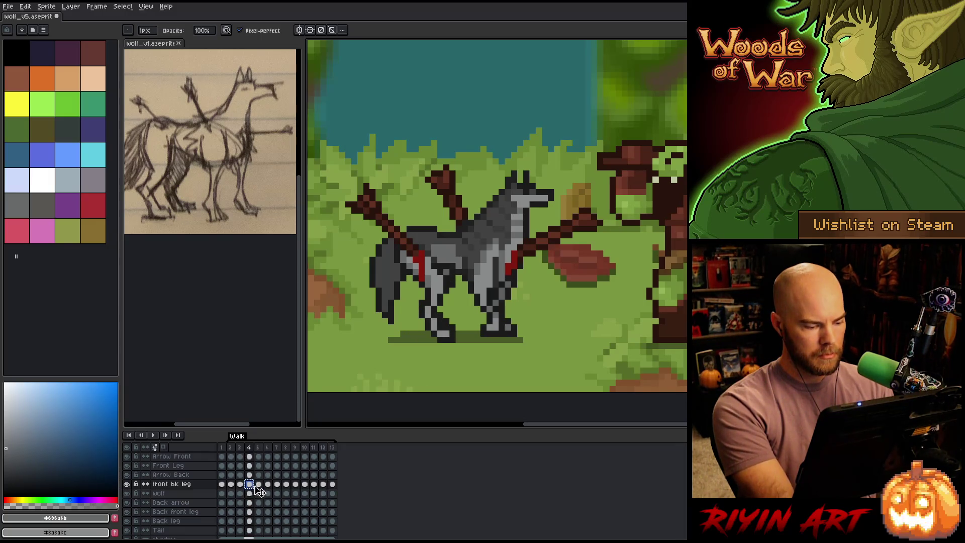
{"action": "left_click", "coordinate": [259, 484]}
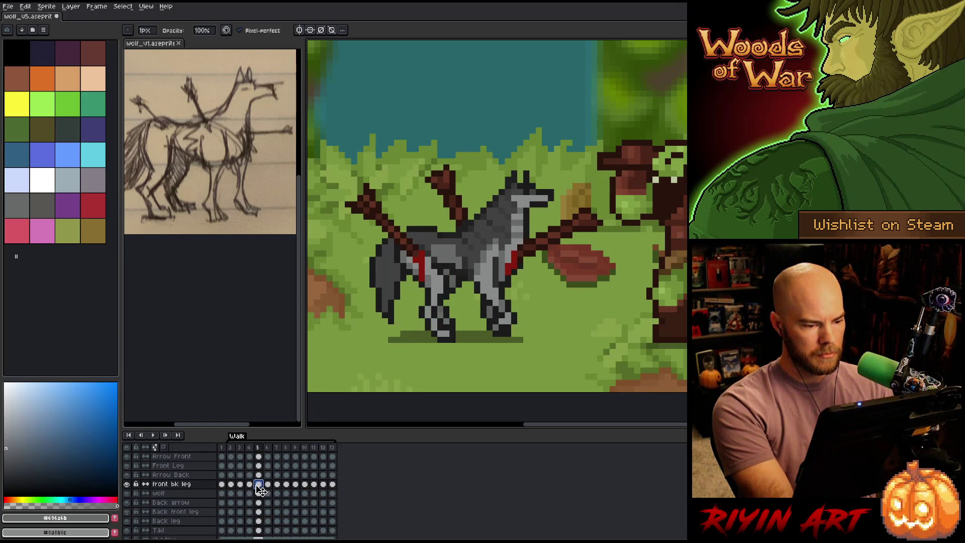
{"action": "key", "text": "m"}
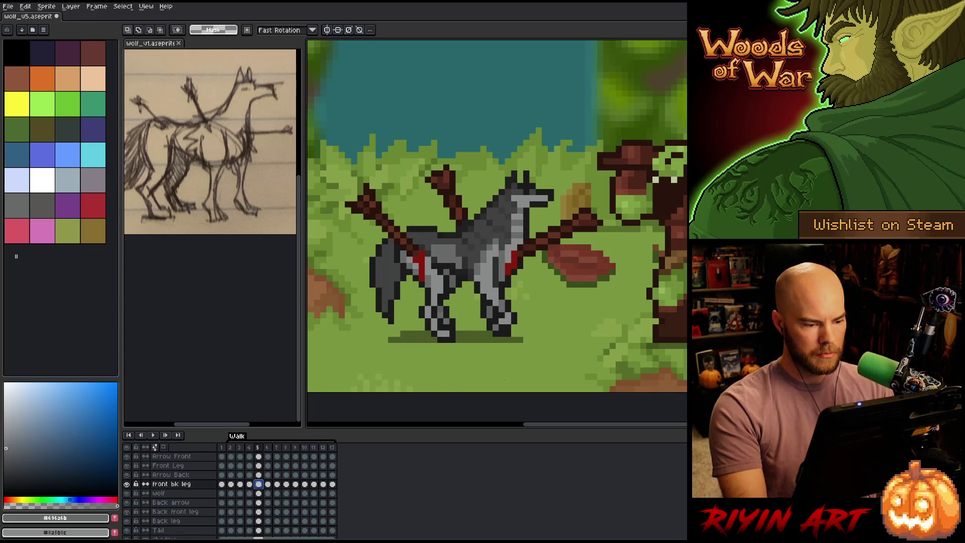
{"action": "mouse_move", "coordinate": [504, 380]}
{"action": "left_mouse_down"}
{"action": "mouse_move", "coordinate": [362, 273]}
{"action": "mouse_move", "coordinate": [425, 279]}
{"action": "left_mouse_up"}
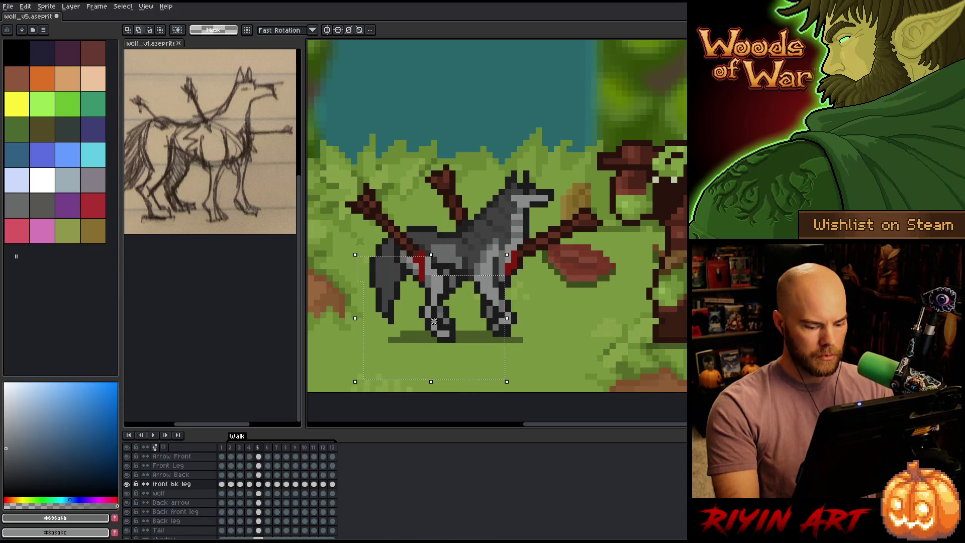
{"action": "left_click_drag", "start_coordinate": [352, 246], "coordinate": [430, 280]}
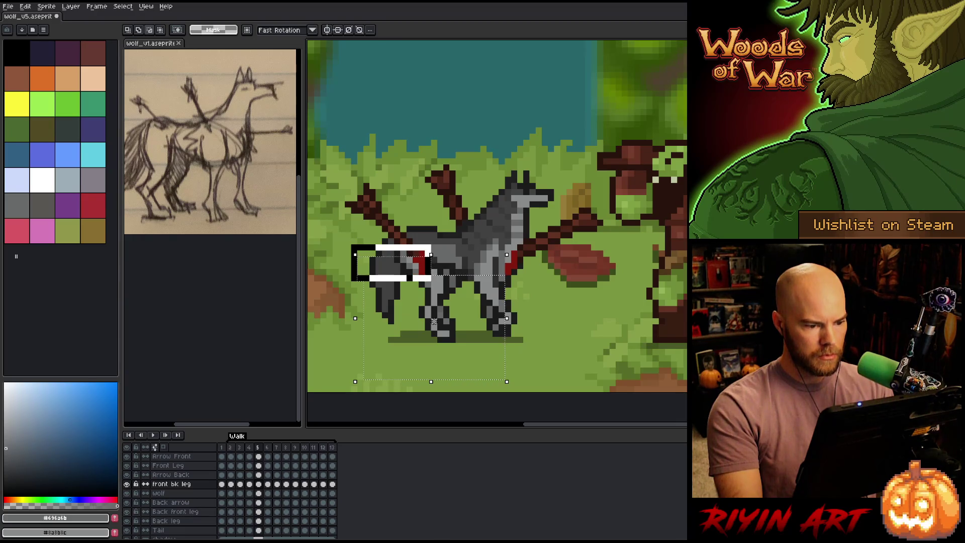
{"action": "key", "text": "ctrl+d"}
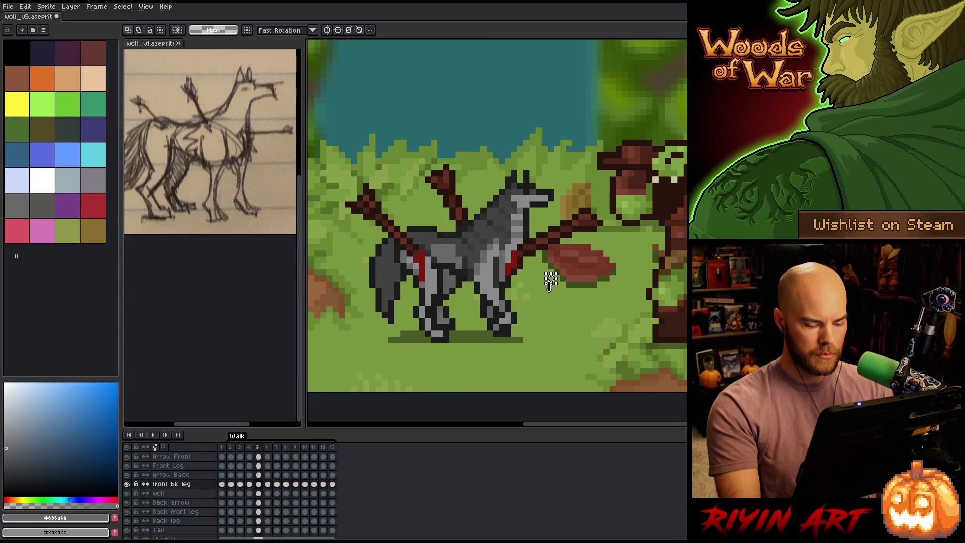
{"action": "key", "text": "ctrl+z"}
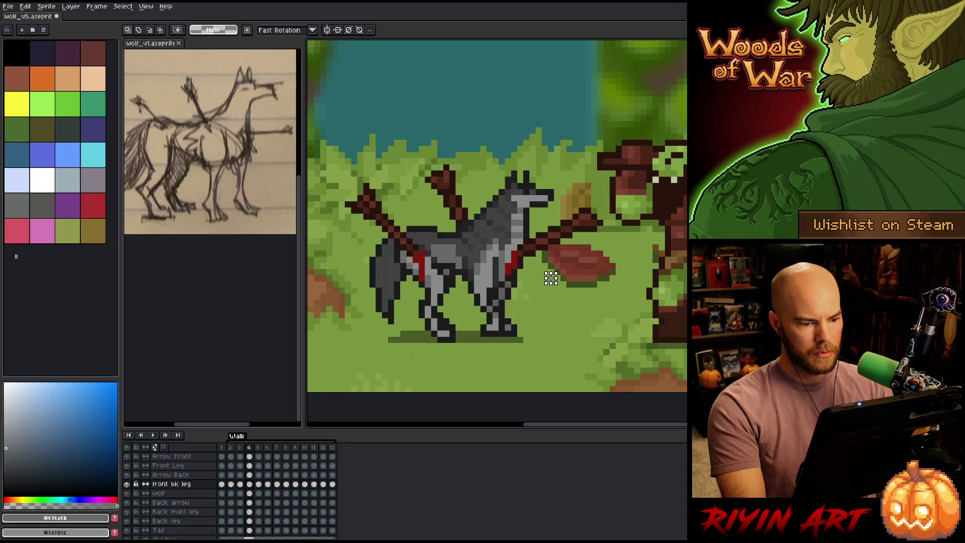
{"action": "key", "text": "ctrl+y"}
{"action": "key", "text": "ctrl+z"}
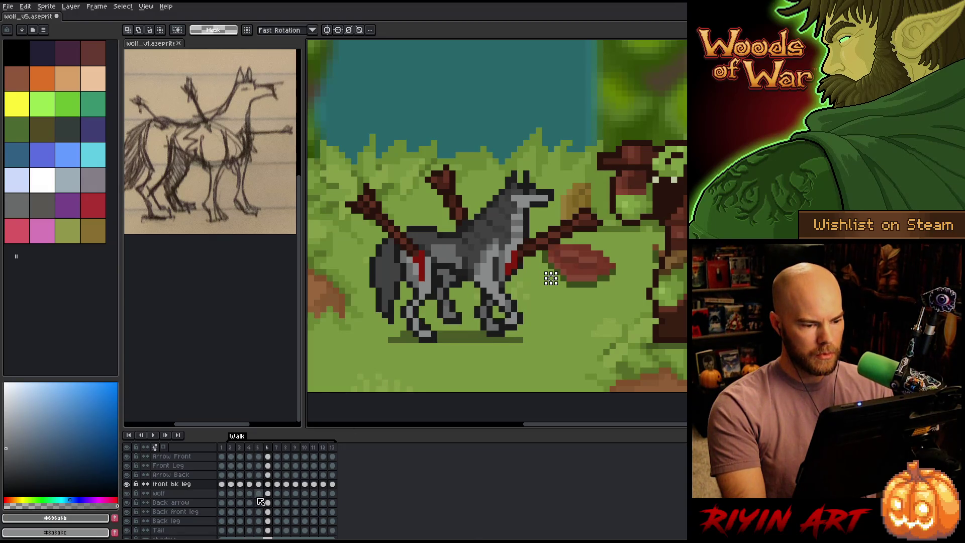
{"action": "key", "text": "ctrl+y"}
{"action": "key", "text": "ctrl+z"}
{"action": "key", "text": "ctrl+y"}
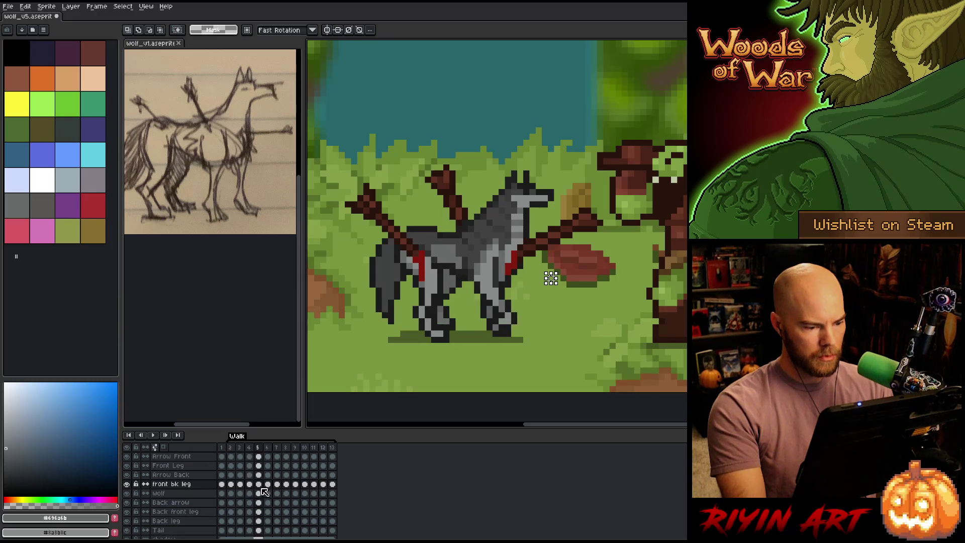
{"action": "left_click", "coordinate": [267, 485]}
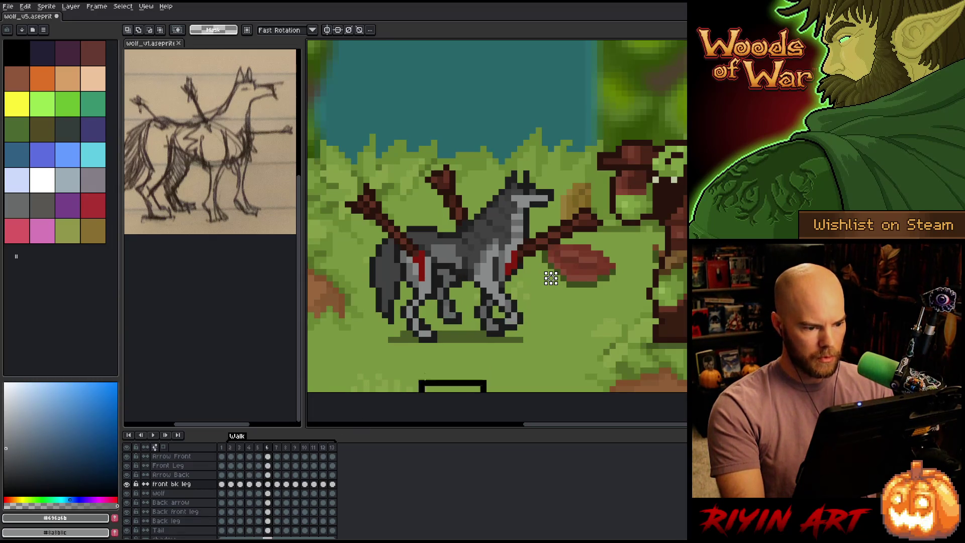
{"action": "key", "text": "ctrl+z"}
{"action": "key", "text": "comma"}
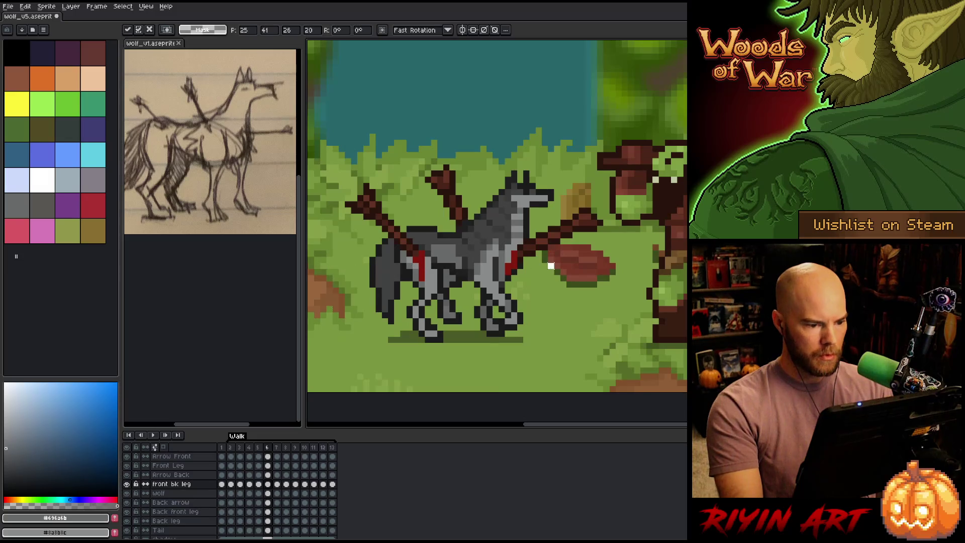
{"action": "key", "text": "ctrl+z"}
{"action": "key", "text": "ctrl+y"}
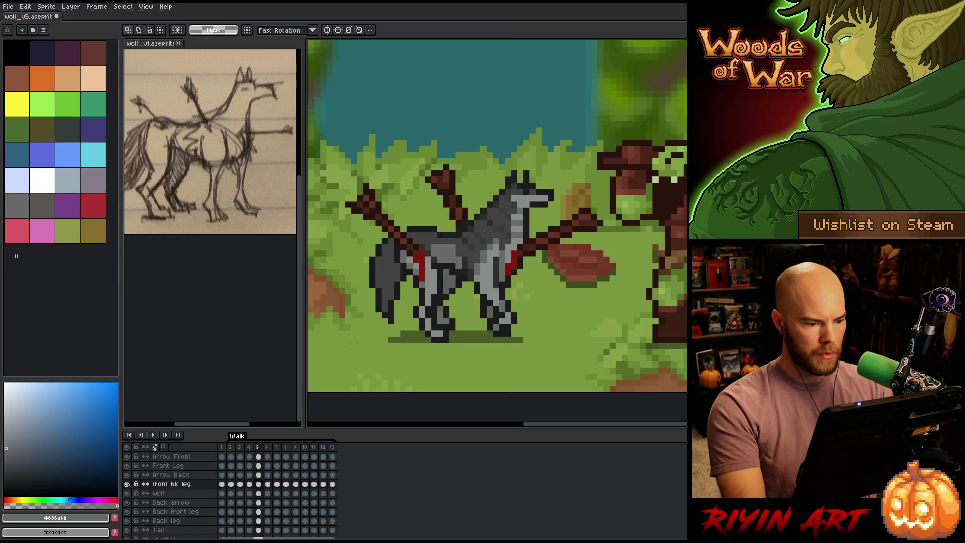
{"action": "key", "text": "period"}
{"action": "key", "text": "comma"}
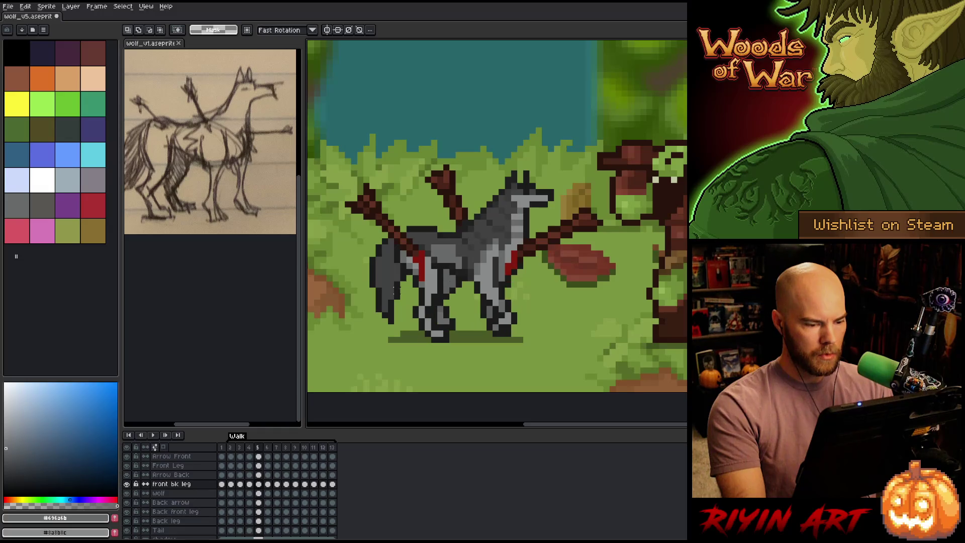
{"action": "key", "text": "period"}
{"action": "key", "text": "comma"}
{"action": "key", "text": "period"}
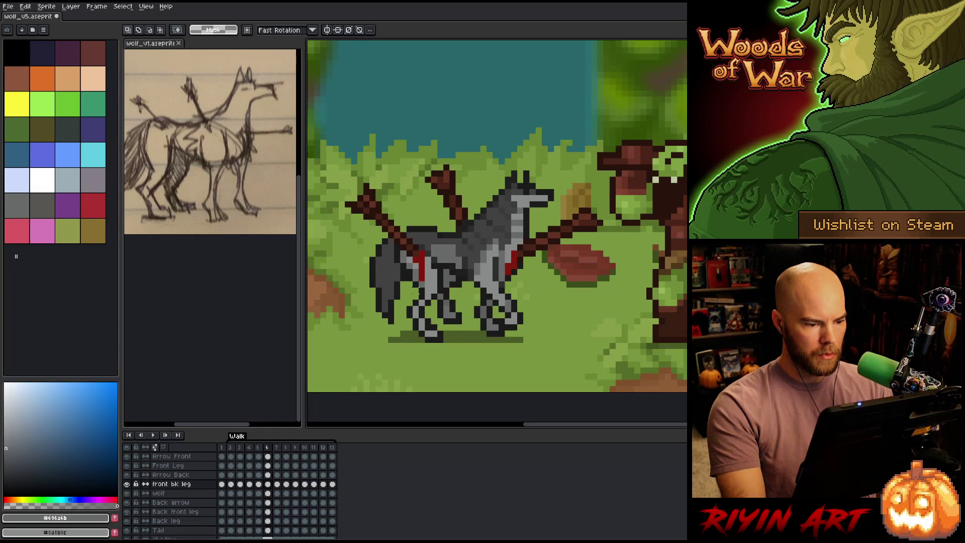
{"action": "key", "text": "comma"}
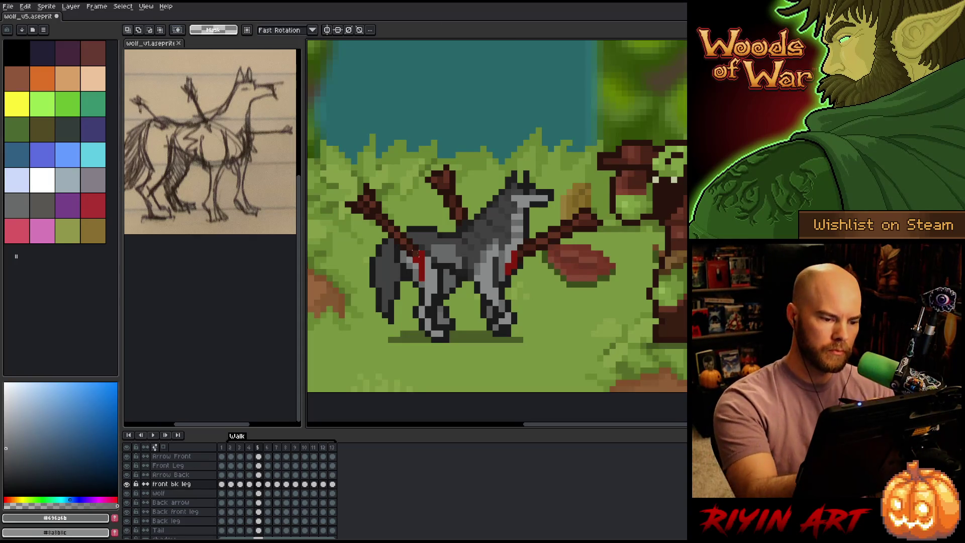
{"action": "key", "text": "b"}
{"action": "left_click", "coordinate": [415, 251], "text": "alt"}
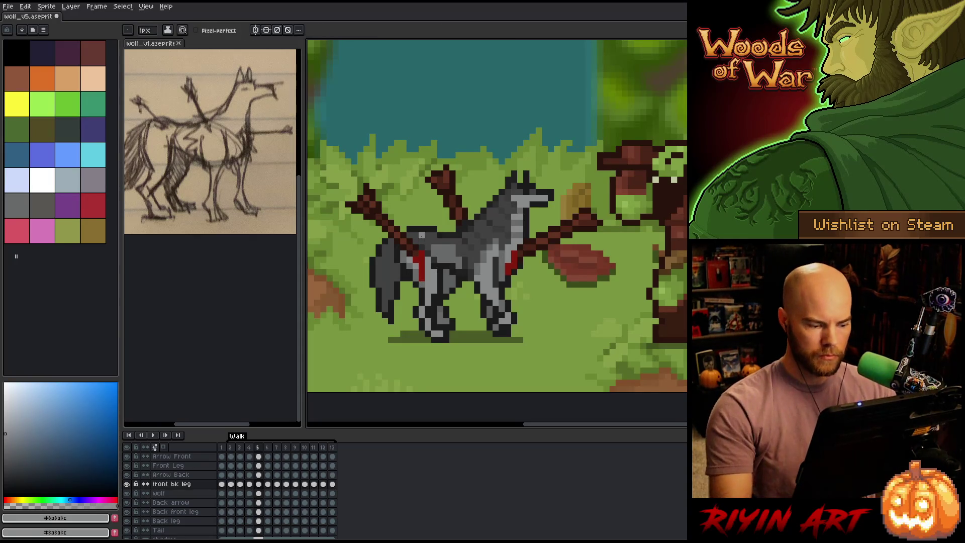
Step: Step back and forth through the later walk frames to review the front bk leg strides
{"action": "key", "text": "period"}
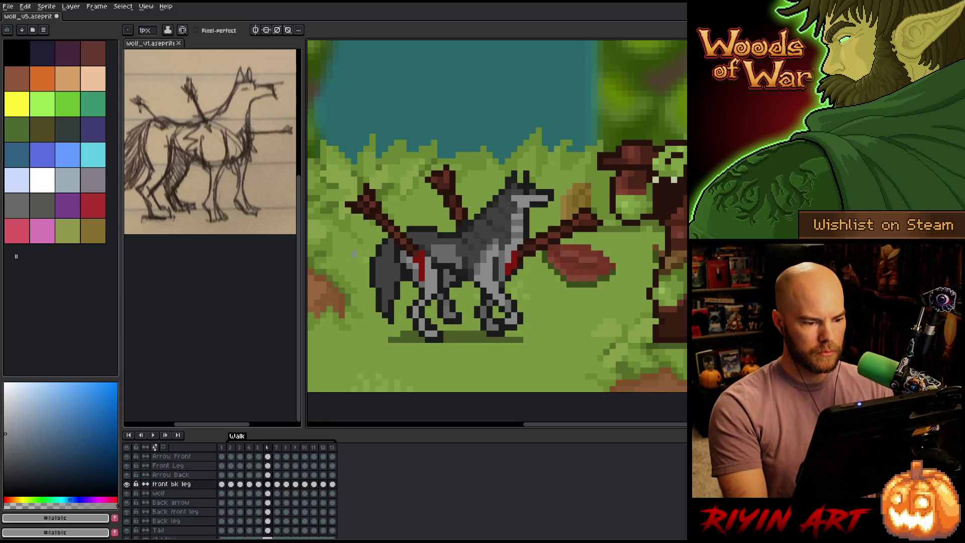
{"action": "key", "text": "comma"}
{"action": "key", "text": "period"}
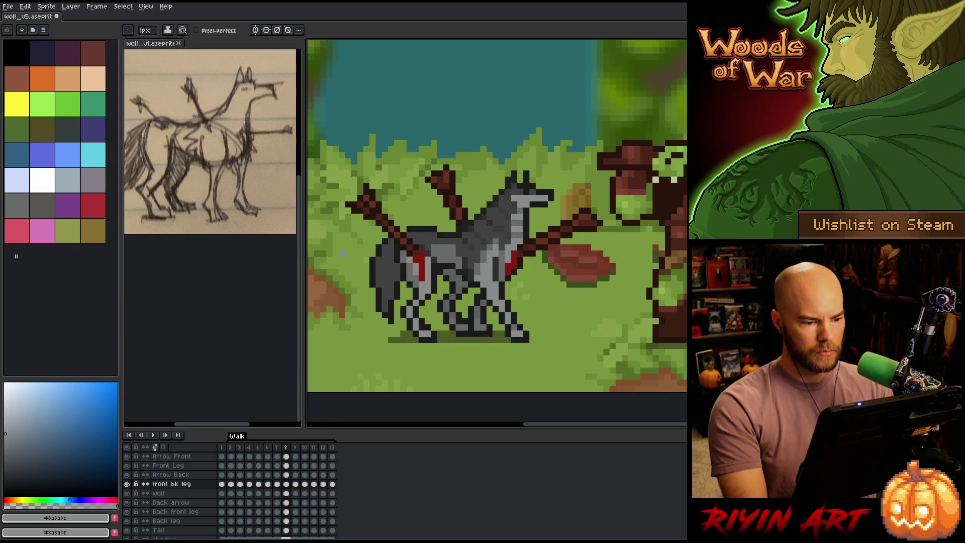
{"action": "key", "text": "Left"}
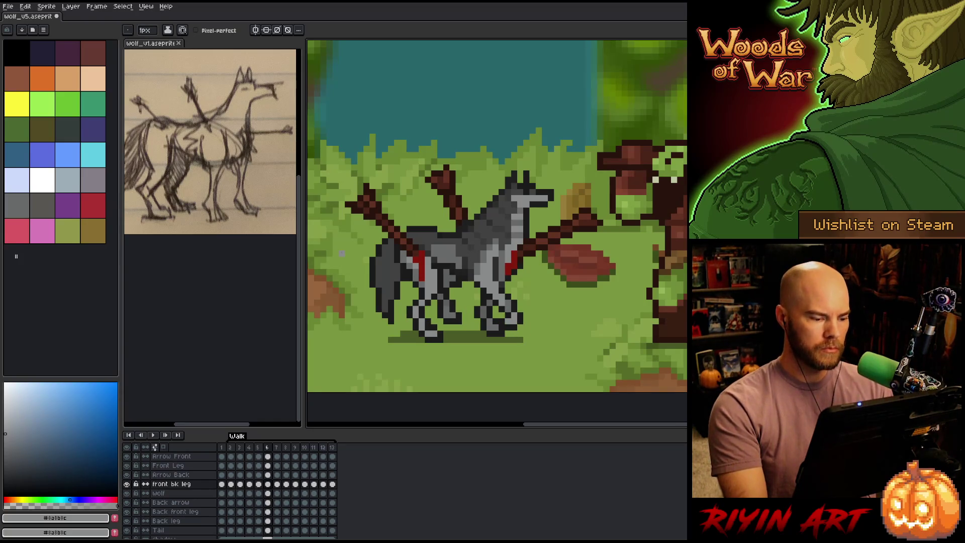
{"action": "key", "text": "Right"}
{"action": "key", "text": "Right"}
{"action": "key", "text": "Right"}
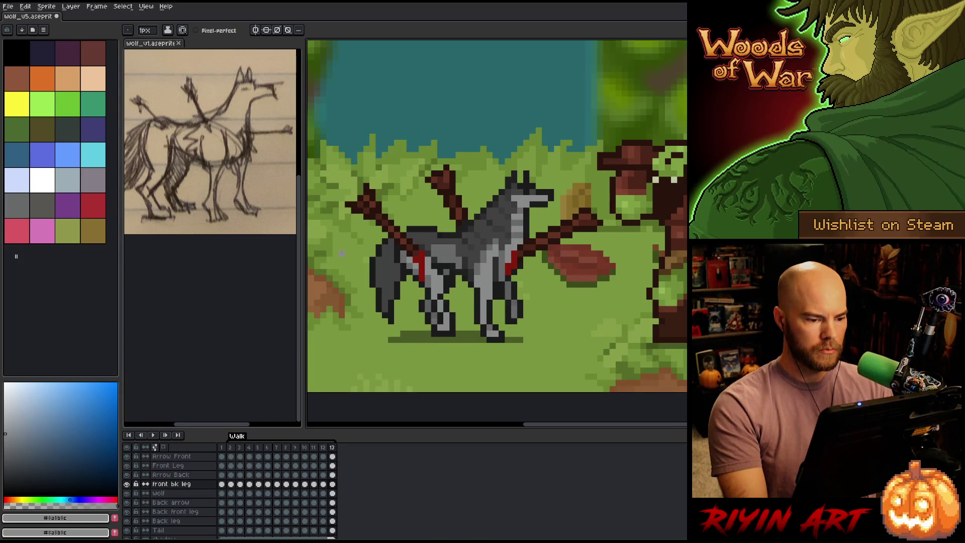
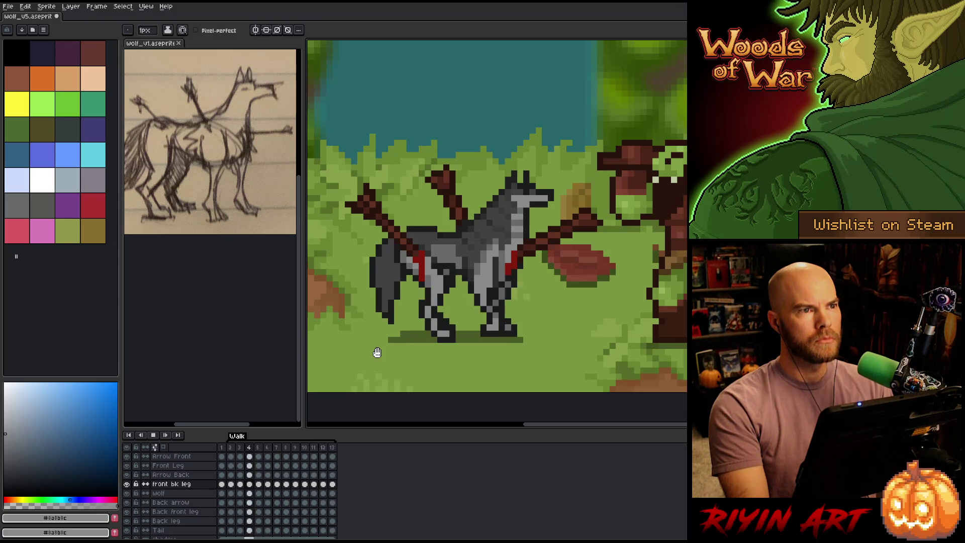
Step: Stop playback on frame 11, select the Arrow Back layer and sample the wound's dark red
{"action": "key", "text": "Return"}
{"action": "key", "text": "Right"}
{"action": "key", "text": "Right"}
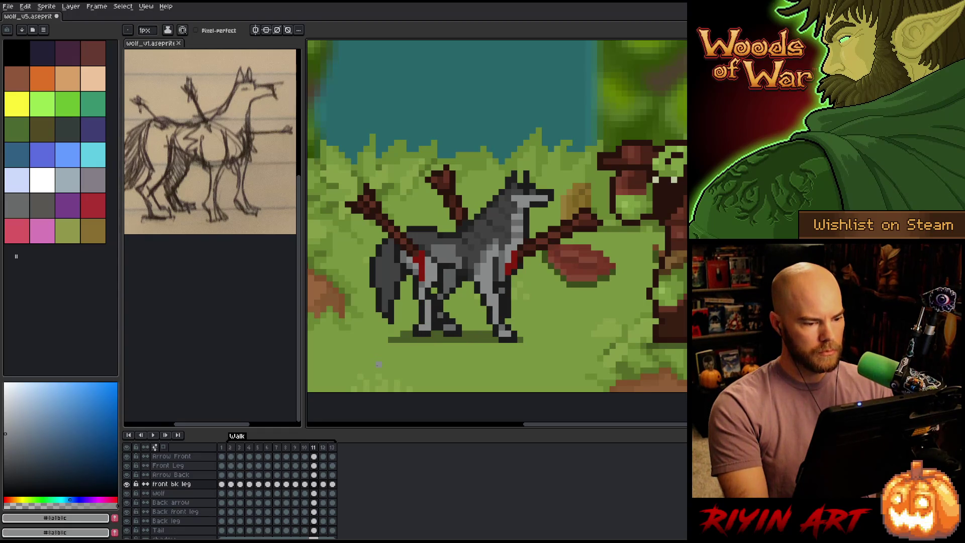
{"action": "left_click", "coordinate": [426, 268], "text": "ctrl"}
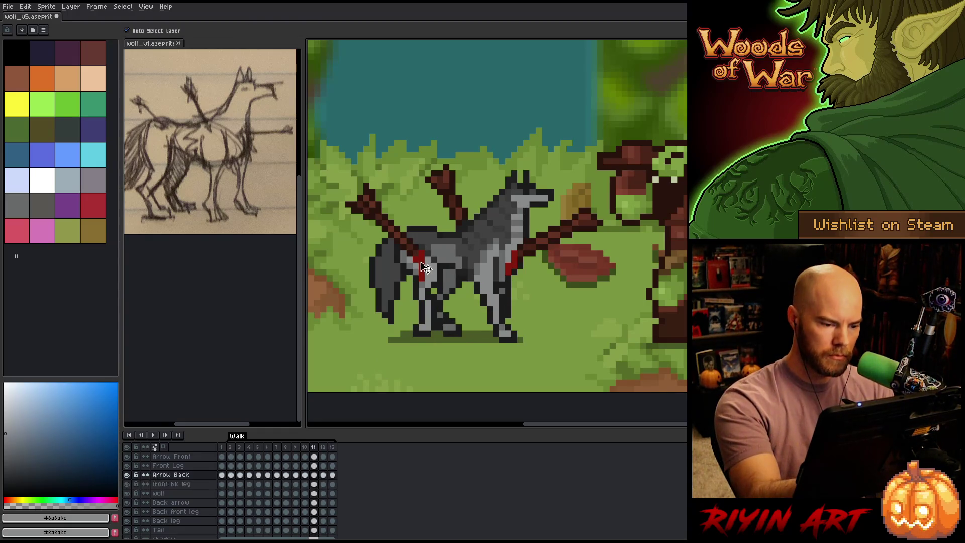
{"action": "left_click", "coordinate": [426, 265], "text": "alt"}
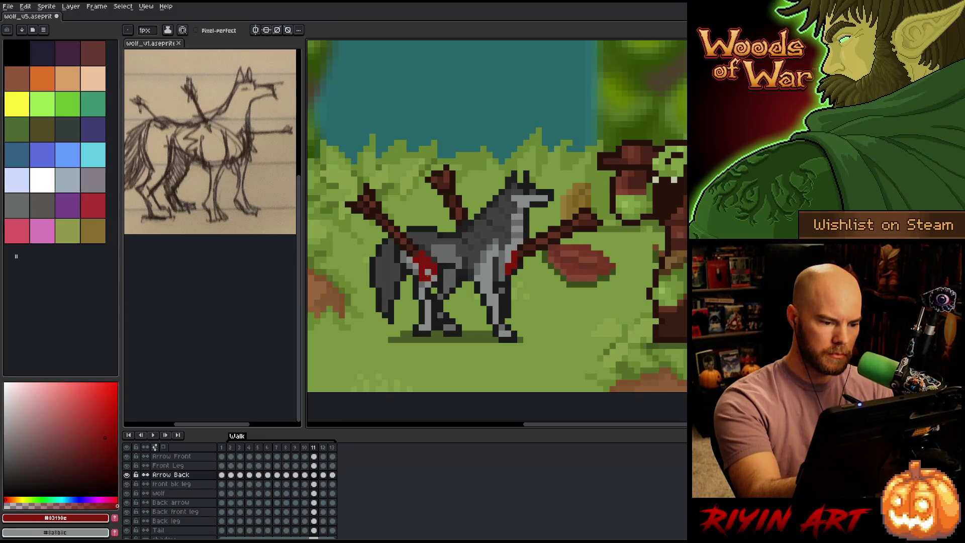
{"action": "key", "text": "b"}
Step: Compare frame 11's wound with its neighbouring frame
{"action": "key", "text": "Right"}
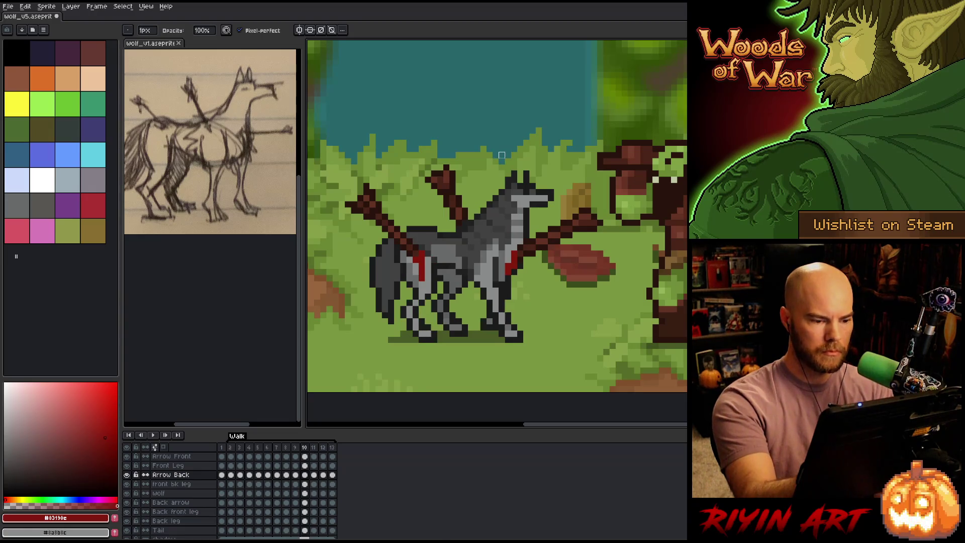
{"action": "key", "text": "Left"}
{"action": "key", "text": "Right"}
{"action": "key", "text": "Left"}
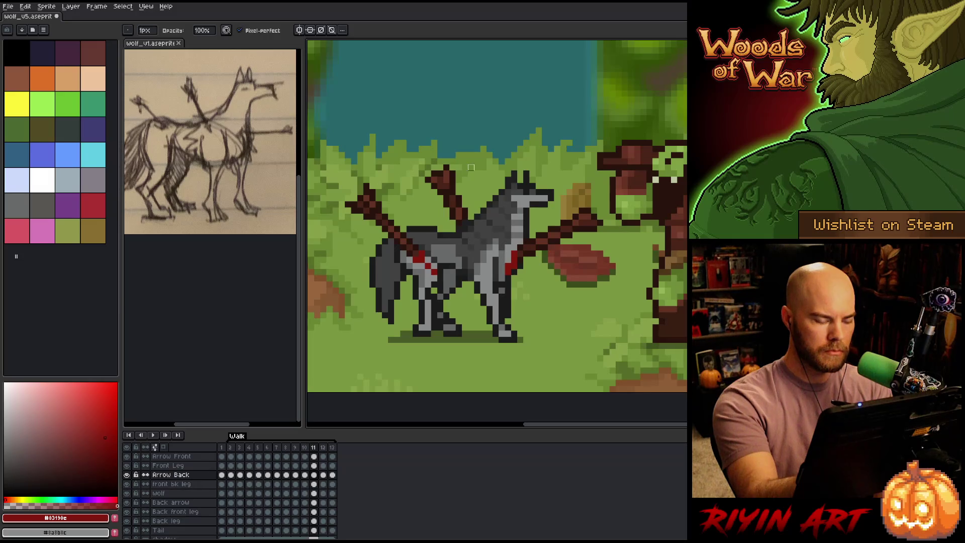
{"action": "key", "text": "Right"}
{"action": "key", "text": "Left"}
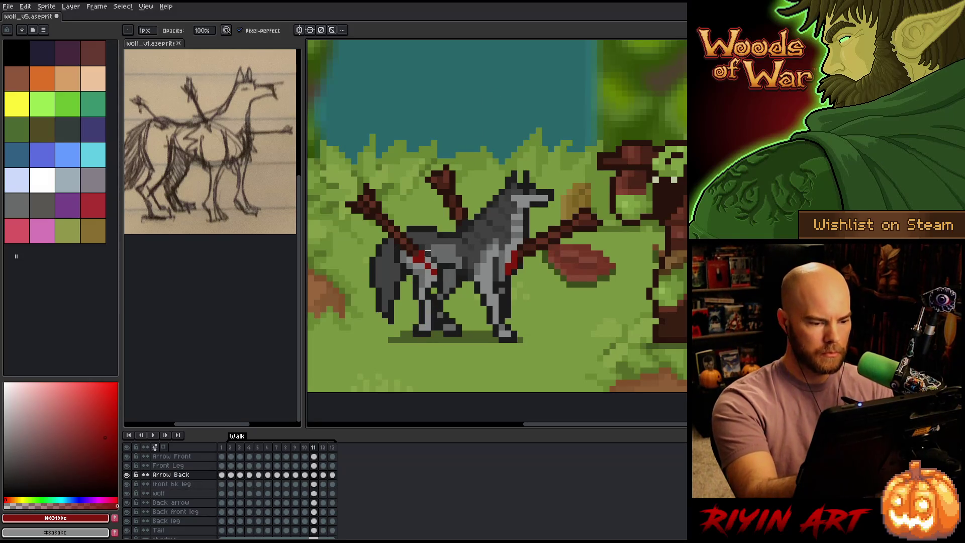
Step: Touch up the red wound pixels on frames 10 and 11 with Eraser and Pencil
{"action": "key", "text": "e"}
{"action": "key", "text": "Left"}
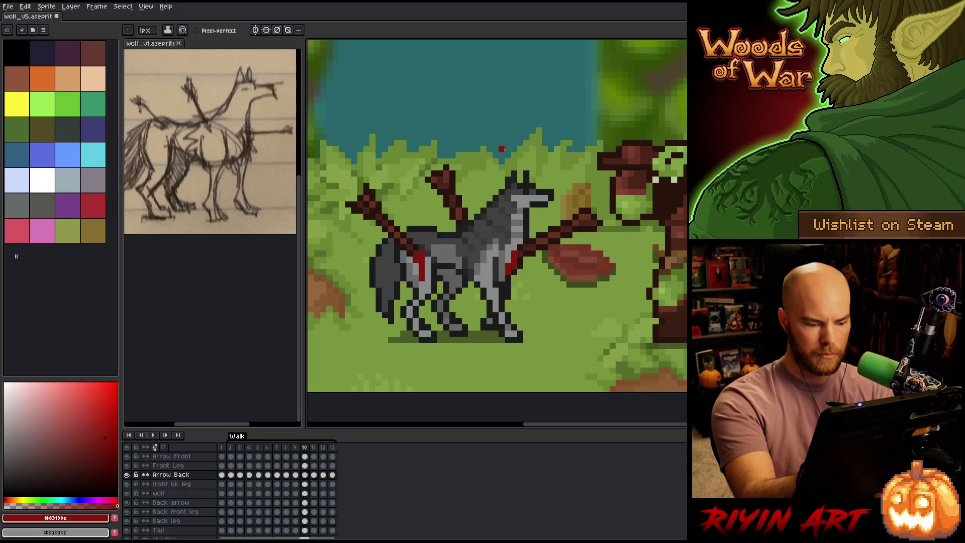
{"action": "key", "text": "Right"}
{"action": "key", "text": "Right"}
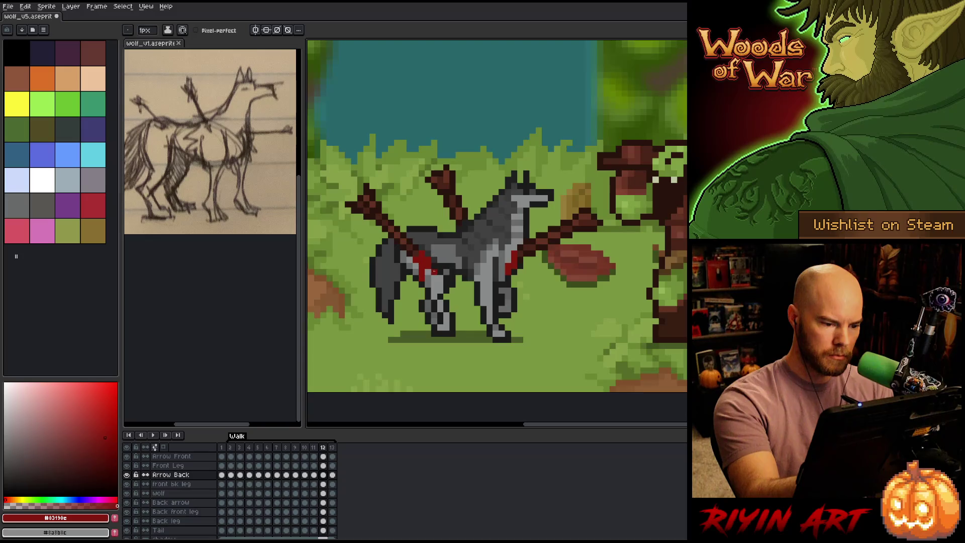
{"action": "key", "text": "b"}
{"action": "key", "text": "Left"}
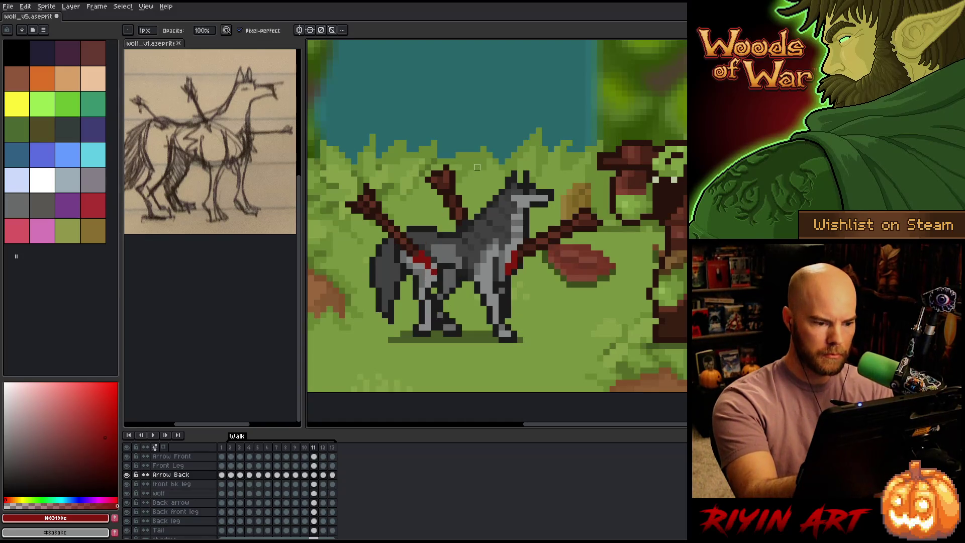
{"action": "key", "text": "Right"}
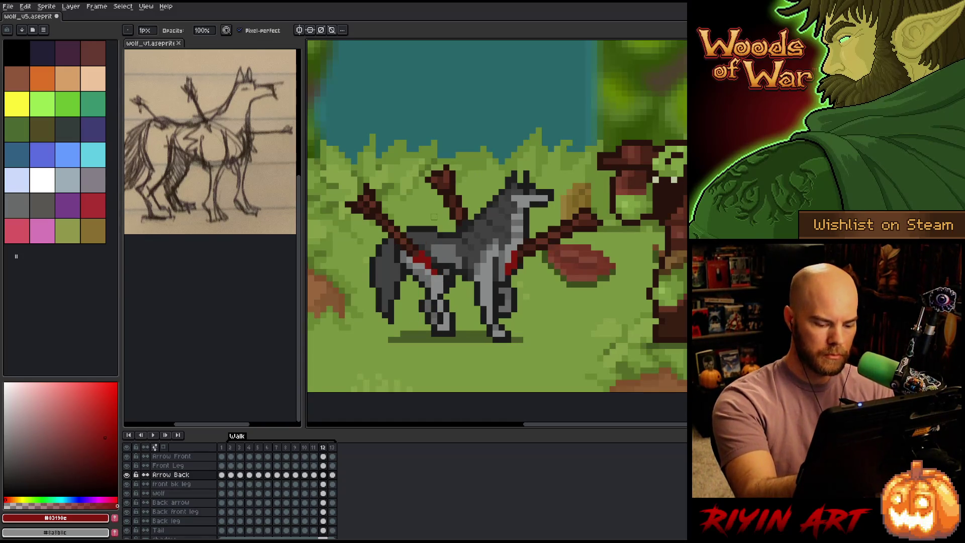
{"action": "key", "text": "Left"}
Step: Erase and redraw the wound pixels on frame 12, checking against frame 11
{"action": "key", "text": "Right"}
{"action": "key", "text": "e"}
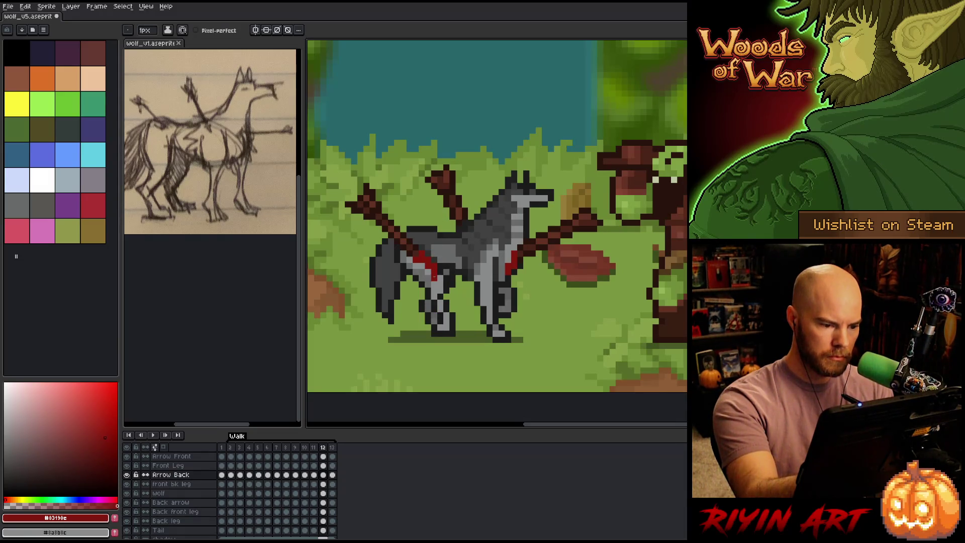
{"action": "key", "text": "b"}
{"action": "key", "text": "Left"}
{"action": "key", "text": "Right"}
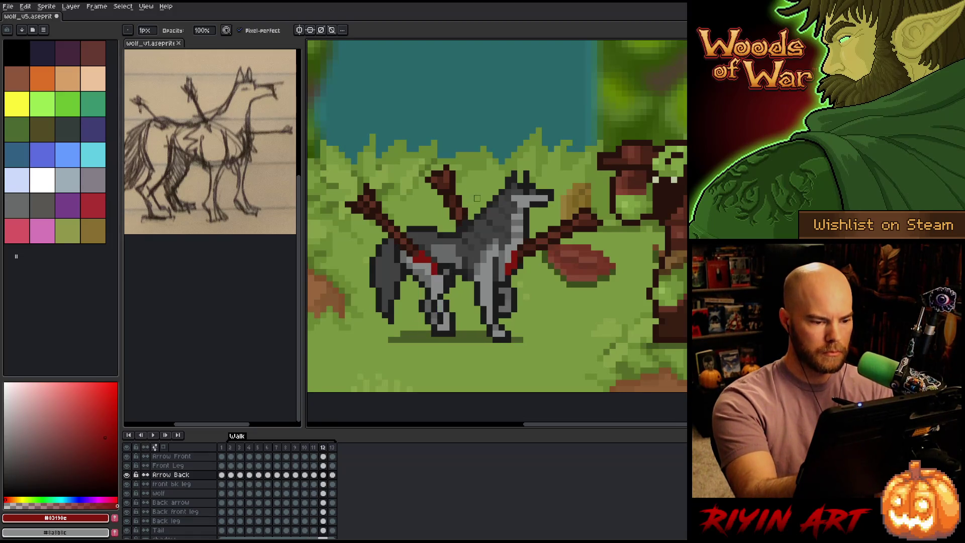
Step: Redraw the wound on frame 13 and compare it with frame 12
{"action": "key", "text": "Right"}
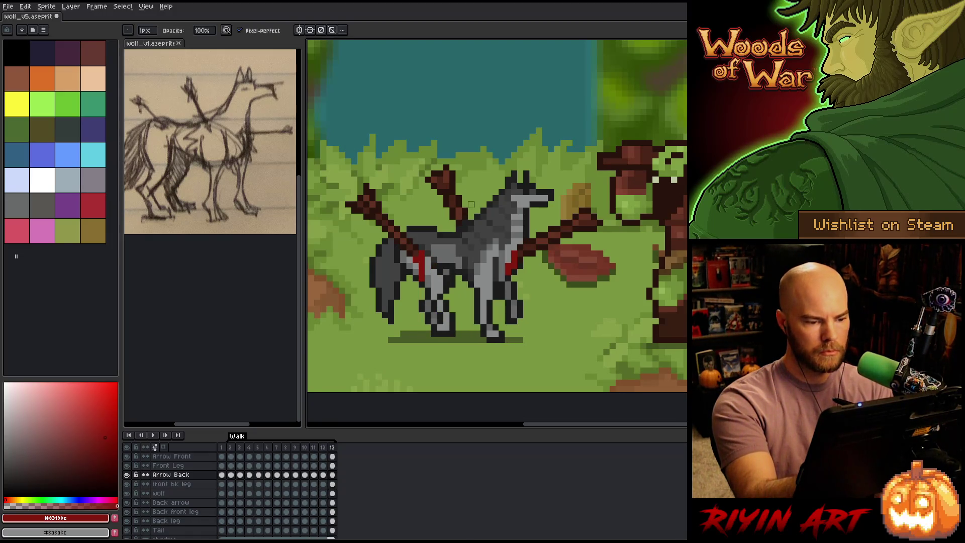
{"action": "key", "text": "e"}
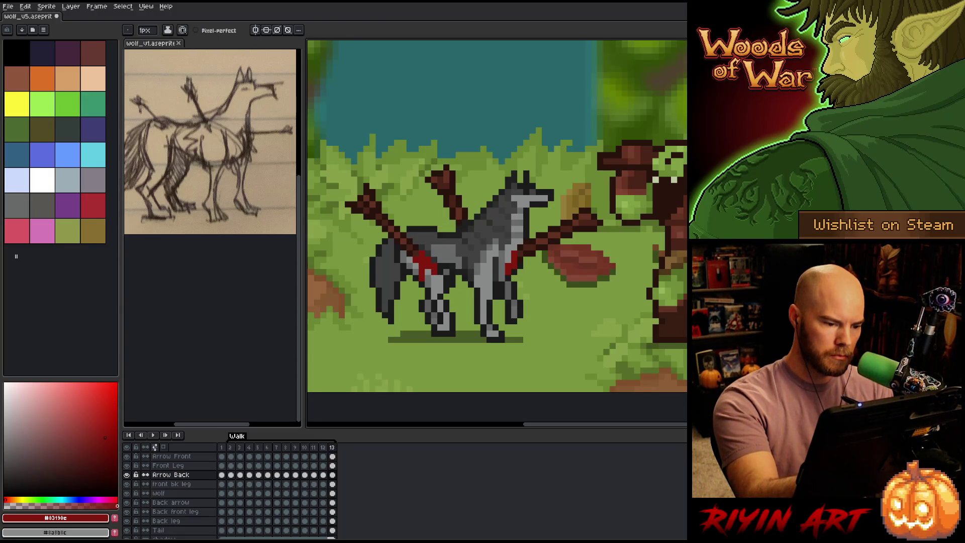
{"action": "key", "text": "b"}
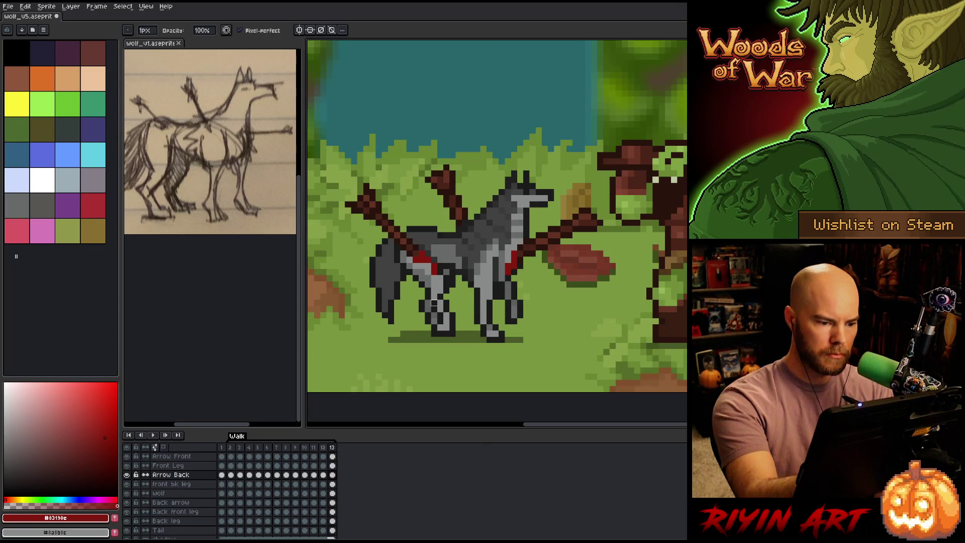
{"action": "key", "text": "Left"}
{"action": "key", "text": "Right"}
{"action": "key", "text": "Left"}
{"action": "key", "text": "Right"}
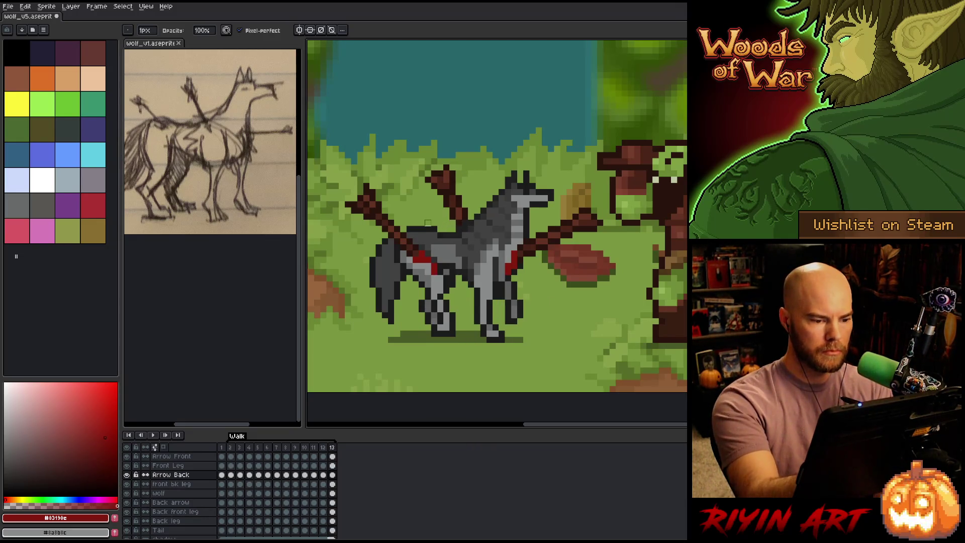
Step: Wrap around to frame 2 and fix its wound with Eraser and Pencil
{"action": "key", "text": "Left"}
{"action": "key", "text": "Right"}
{"action": "key", "text": "Right"}
{"action": "key", "text": "Right"}
{"action": "key", "text": "e"}
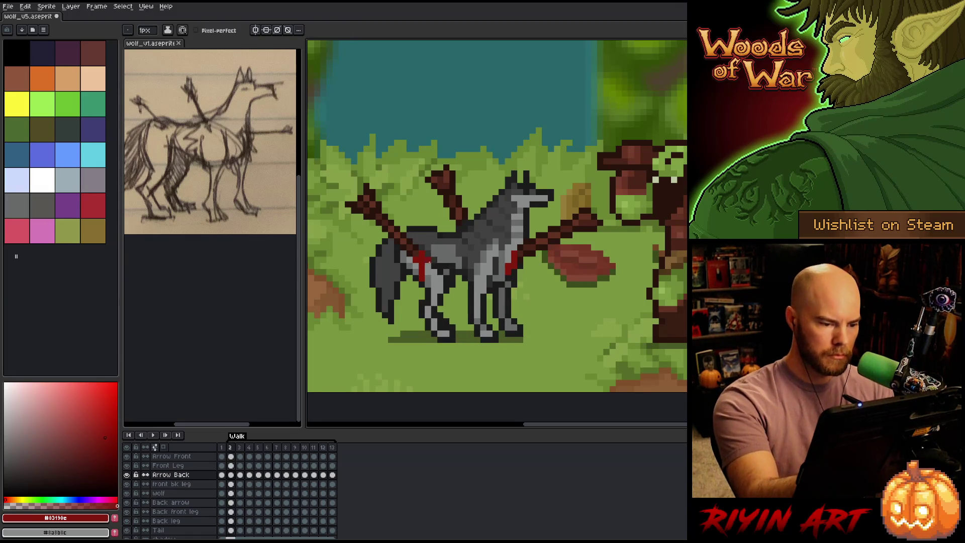
{"action": "key", "text": "b"}
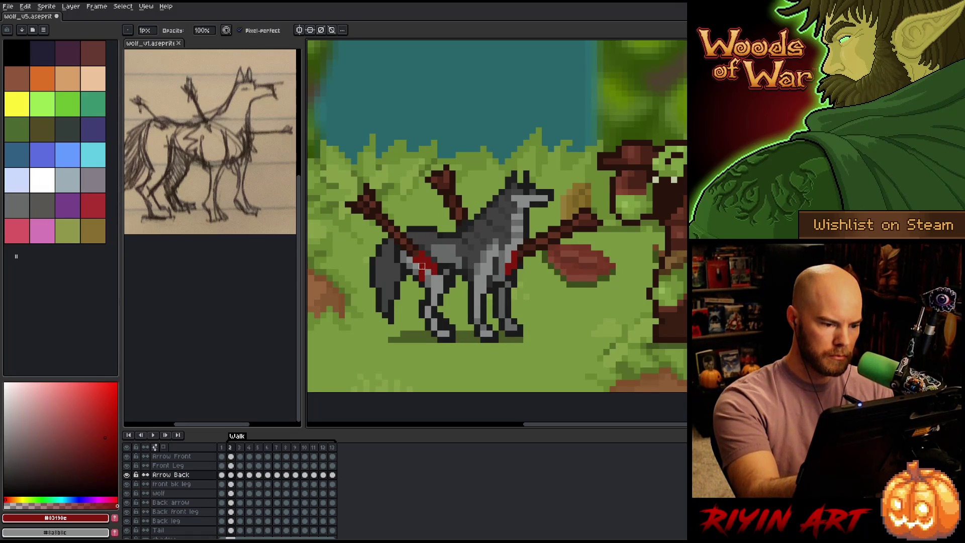
{"action": "key", "text": "Left"}
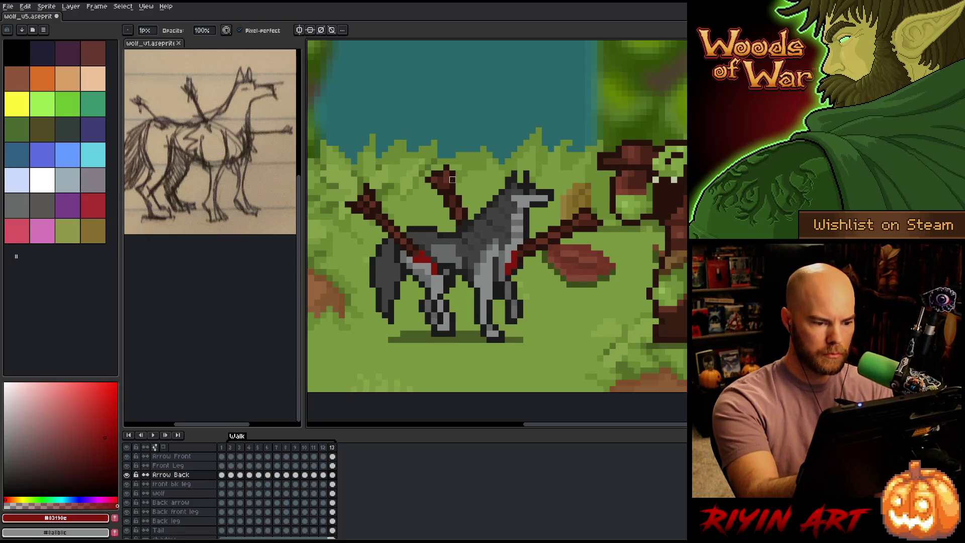
{"action": "key", "text": "Right"}
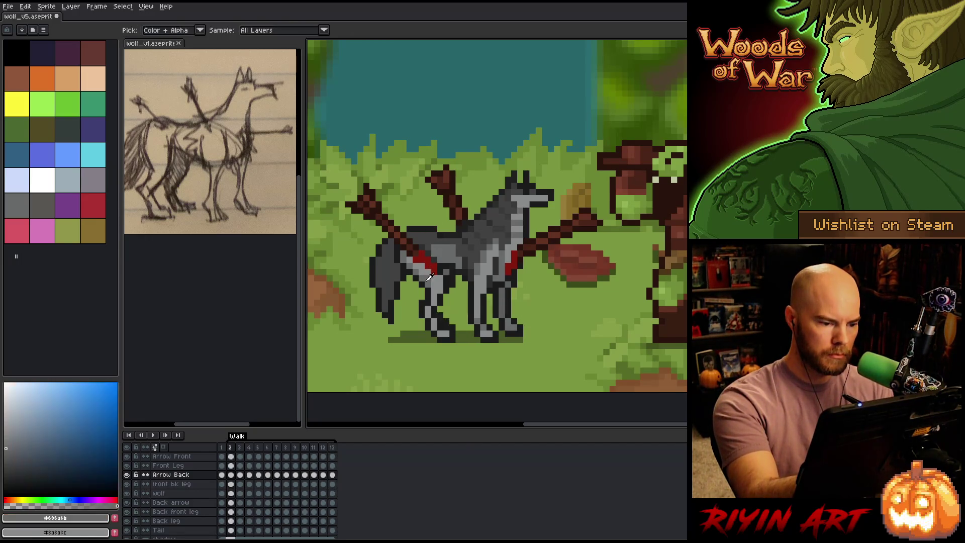
Step: Sample the wolf's grey and touch up the leg layers on frame 2, ending on Arrow Back
{"action": "left_click", "coordinate": [433, 229], "text": "alt"}
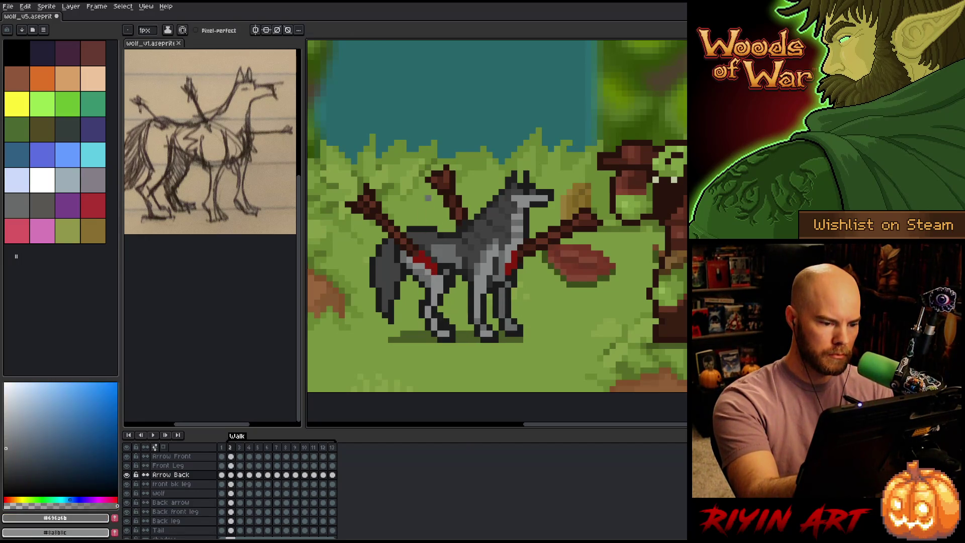
{"action": "left_click", "coordinate": [230, 512]}
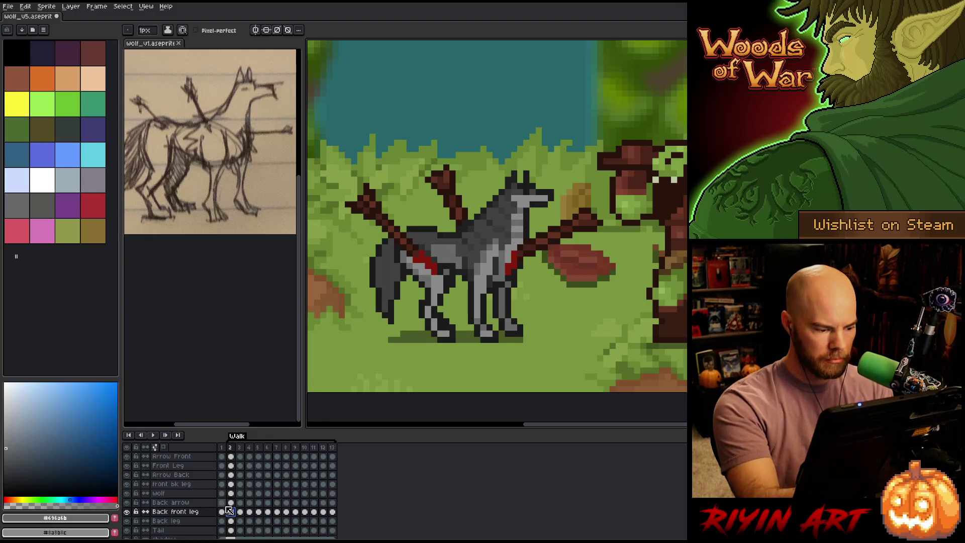
{"action": "left_click", "coordinate": [233, 524]}
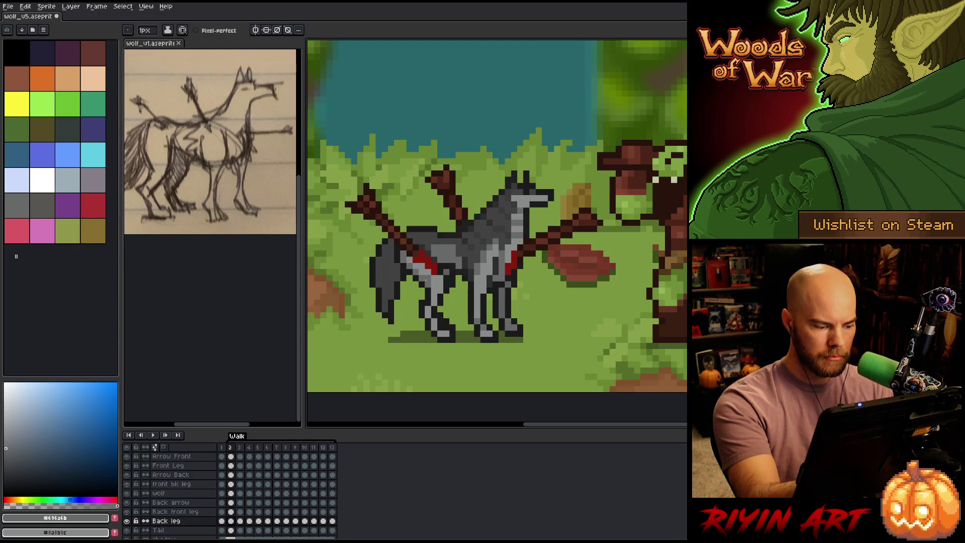
{"action": "left_click", "coordinate": [427, 279], "text": "ctrl"}
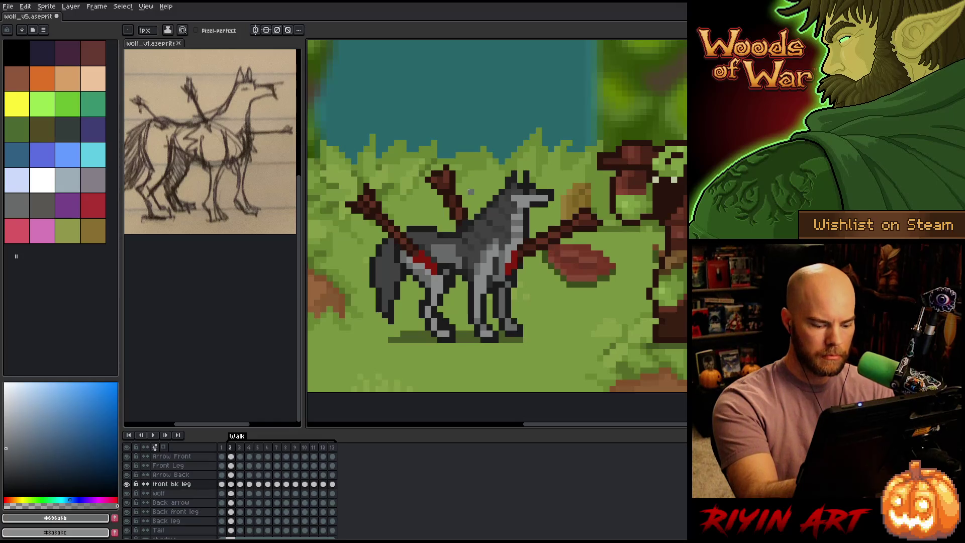
{"action": "key", "text": "Left"}
{"action": "key", "text": "Left"}
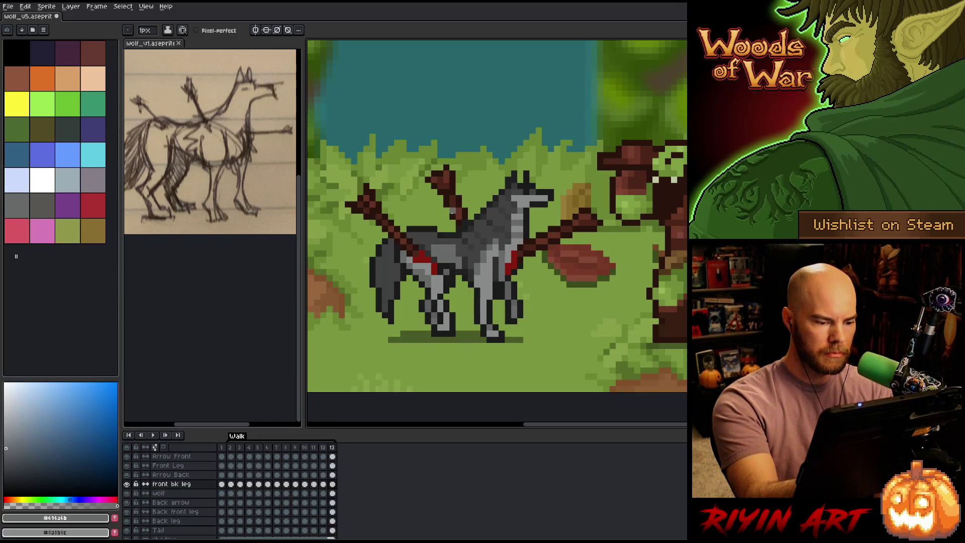
{"action": "key", "text": "Right"}
{"action": "key", "text": "Right"}
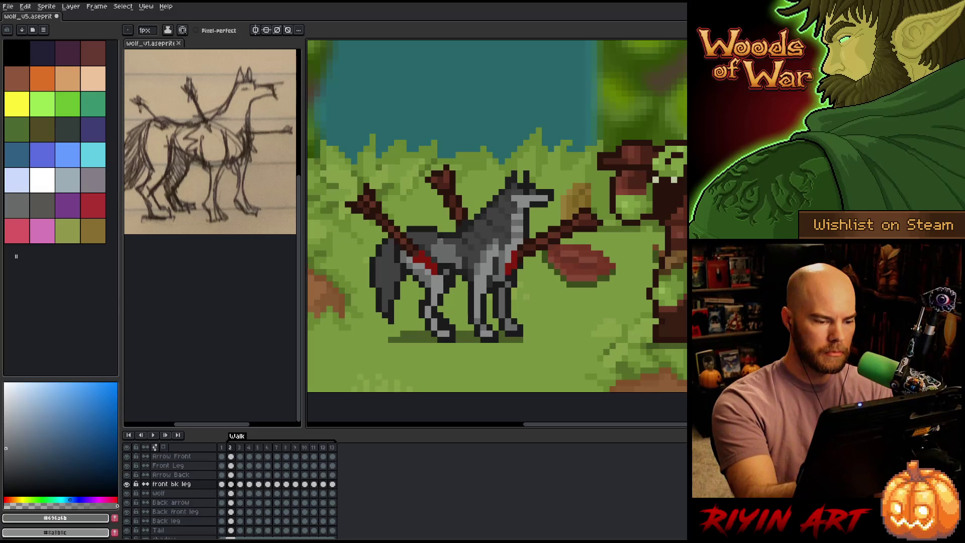
{"action": "left_click", "coordinate": [435, 272], "text": "ctrl"}
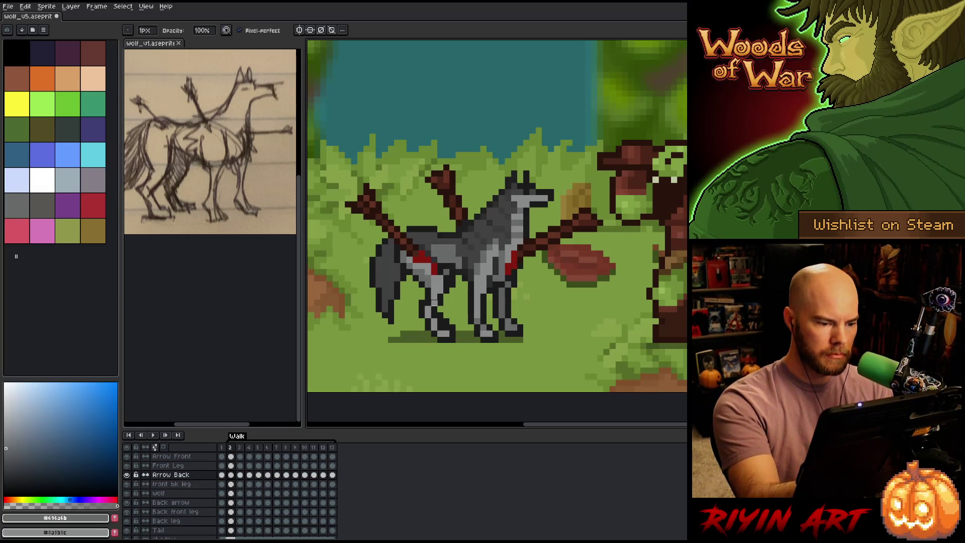
Step: On frame 3, paint the wound in dark red and the front bk leg in grey
{"action": "key", "text": "Right"}
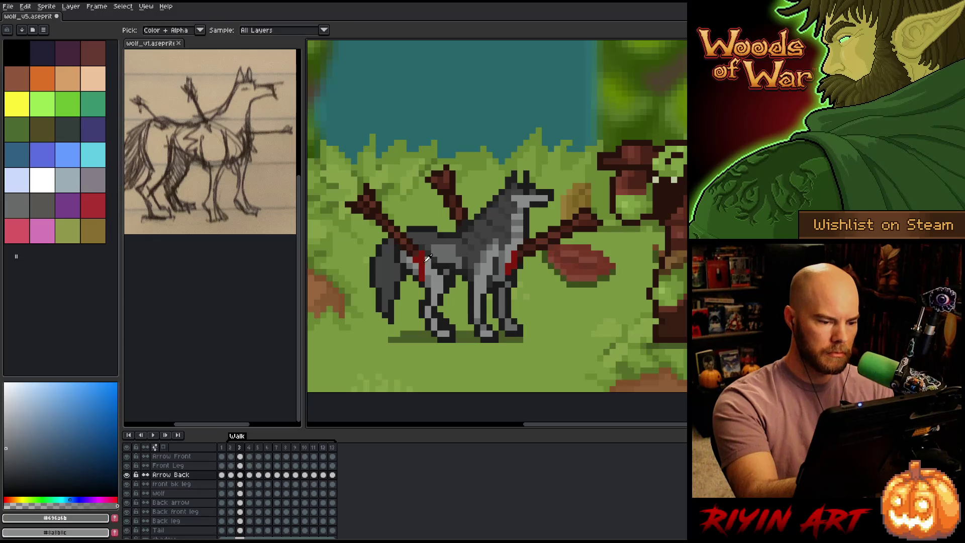
{"action": "left_click", "coordinate": [428, 263], "text": "alt"}
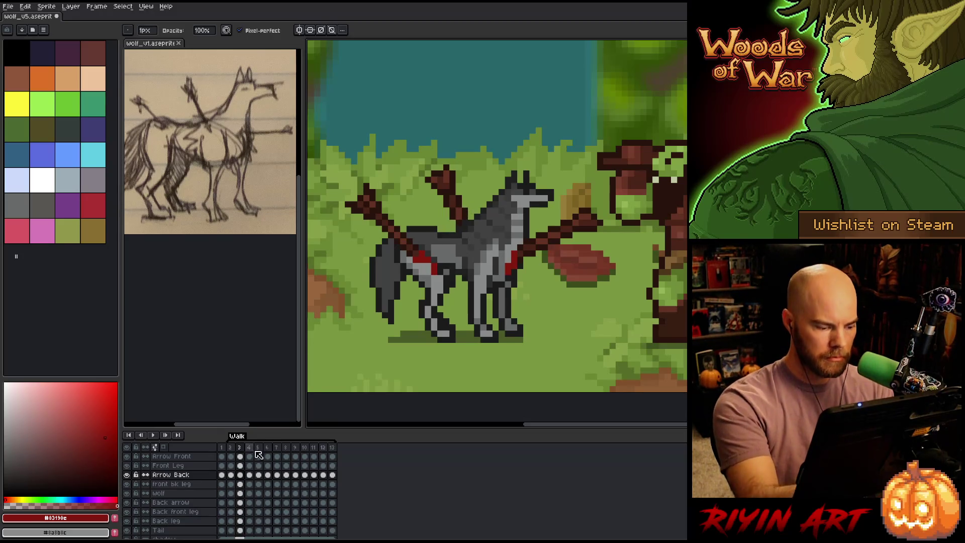
{"action": "key", "text": "v"}
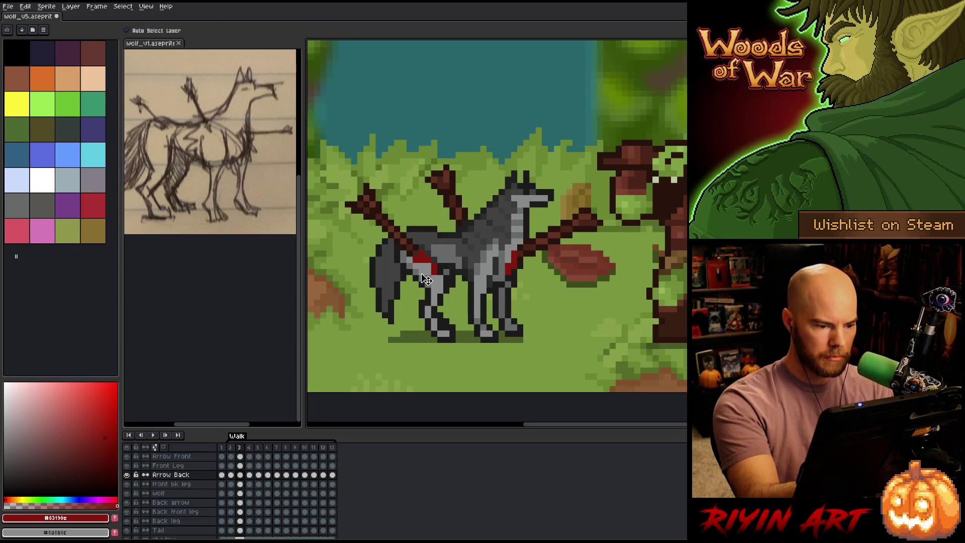
{"action": "left_click", "coordinate": [427, 280]}
{"action": "key", "text": "b"}
{"action": "left_click", "coordinate": [425, 275], "text": "alt"}
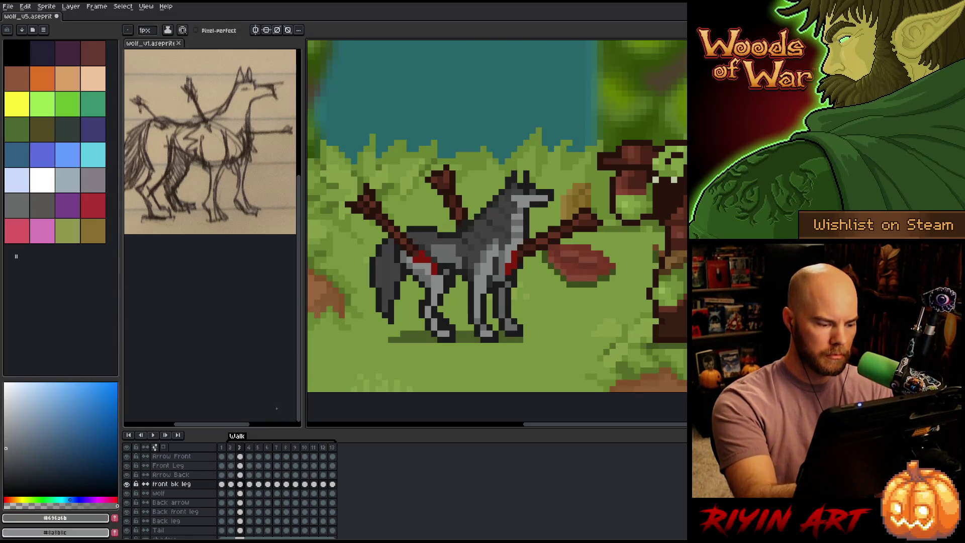
Step: On frame 4, paint the red wound on Arrow Back and grey on front bk leg
{"action": "key", "text": "period"}
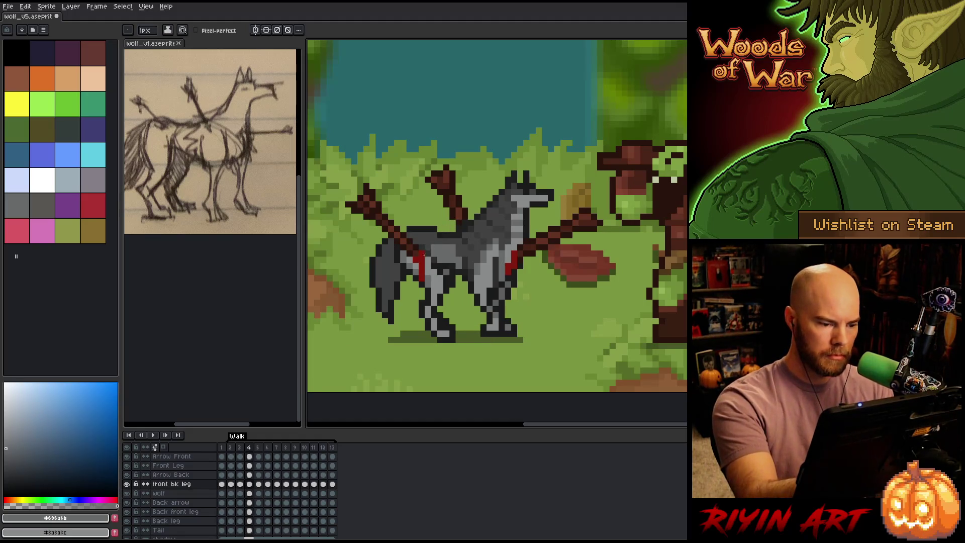
{"action": "left_click", "coordinate": [427, 260], "text": "alt"}
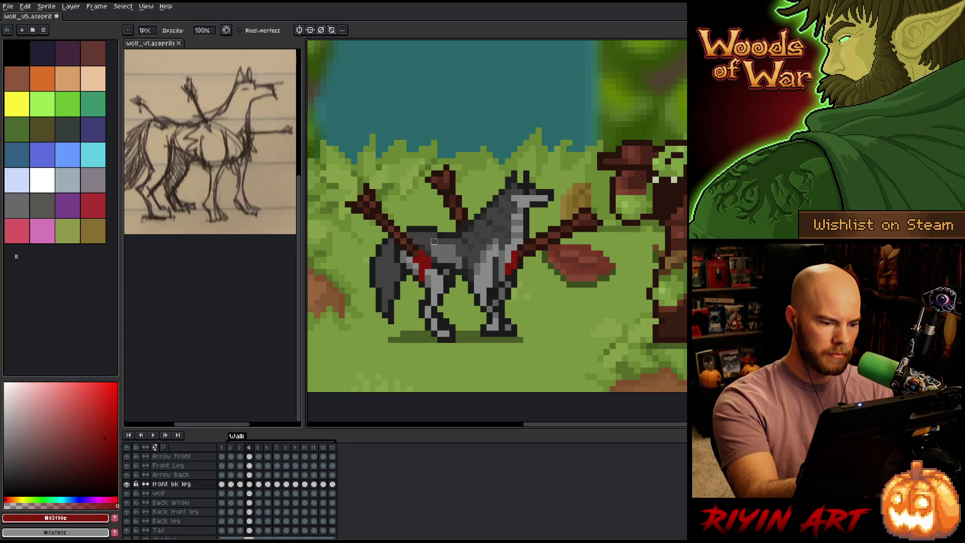
{"action": "left_click", "coordinate": [428, 256], "text": "ctrl"}
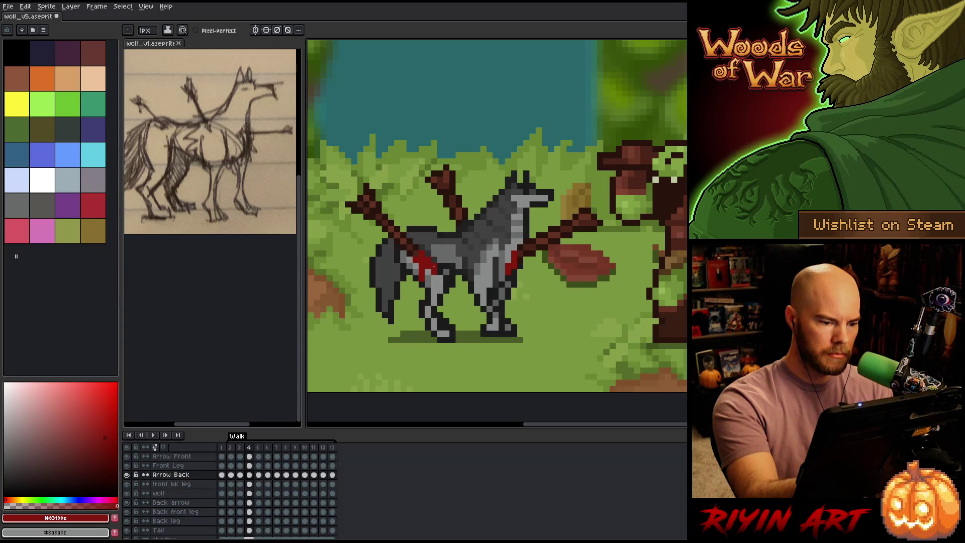
{"action": "key", "text": "comma"}
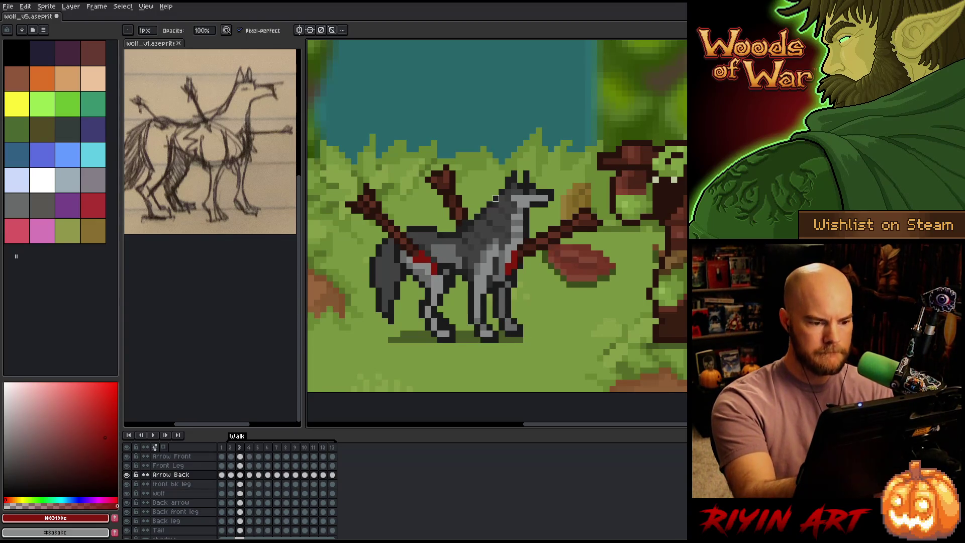
{"action": "key", "text": "period"}
{"action": "left_click", "coordinate": [427, 276], "text": "ctrl"}
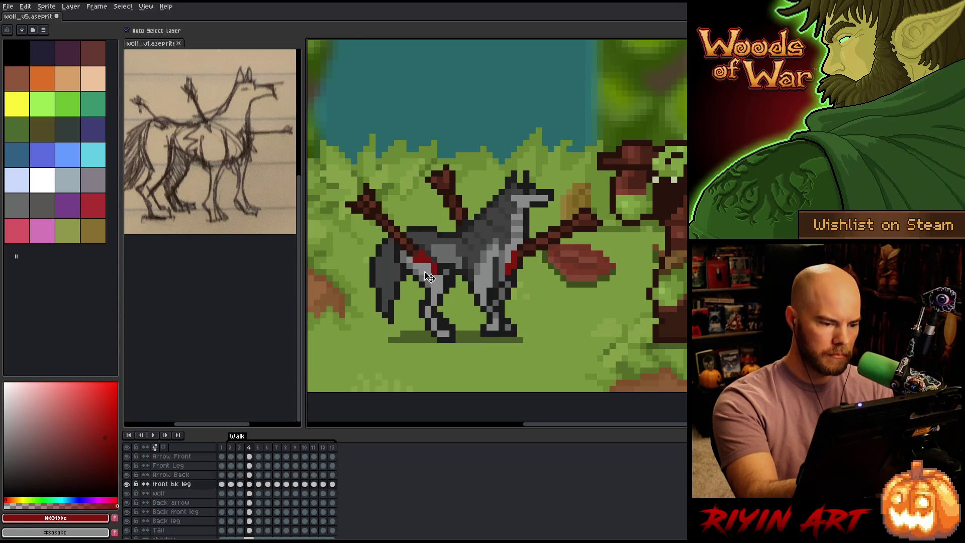
{"action": "left_click", "coordinate": [428, 276], "text": "alt"}
{"action": "key", "text": "comma"}
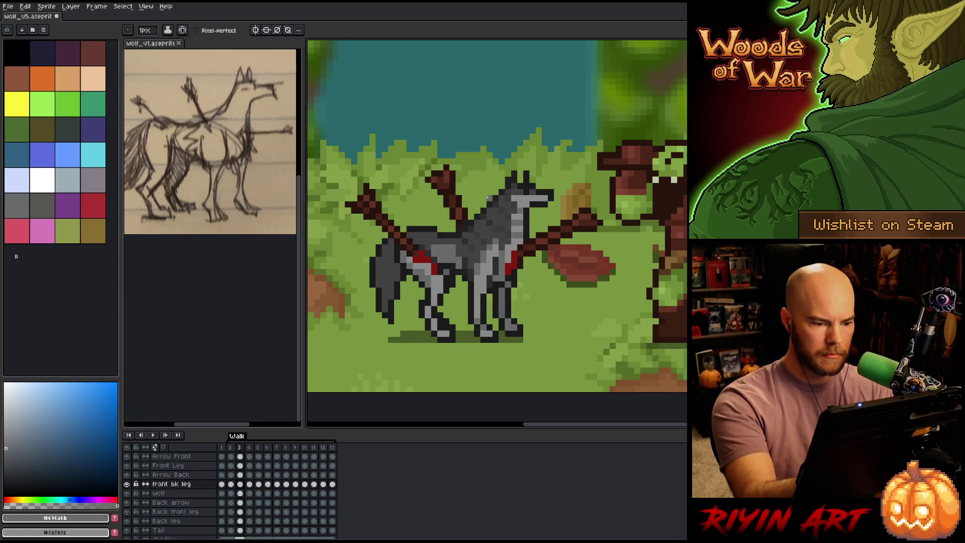
{"action": "key", "text": "period"}
{"action": "key", "text": "comma"}
{"action": "key", "text": "period"}
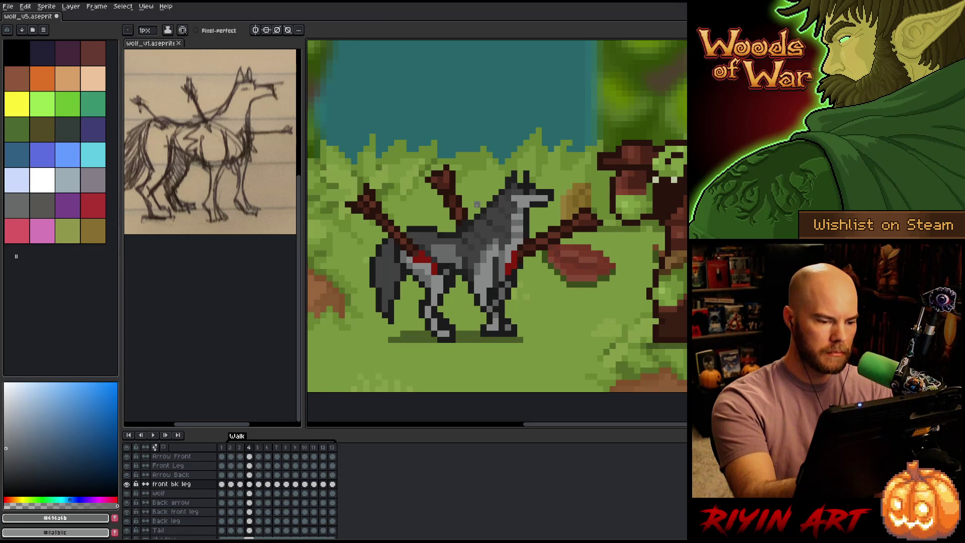
Step: On frame 5, paint the red wound on Arrow Back and grey on front bk leg
{"action": "key", "text": "period"}
{"action": "key", "text": "comma"}
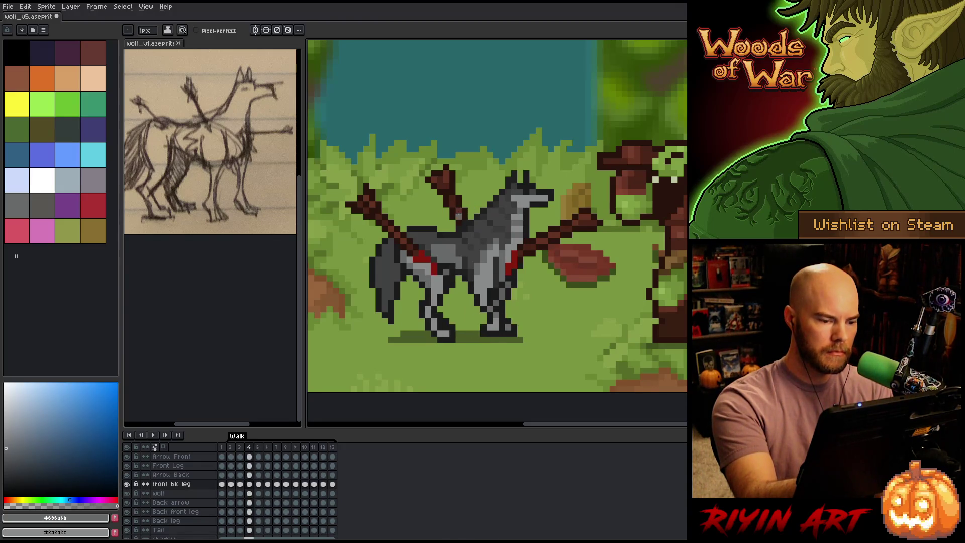
{"action": "key", "text": "period"}
{"action": "left_click", "coordinate": [423, 269], "text": "ctrl"}
{"action": "key", "text": "b"}
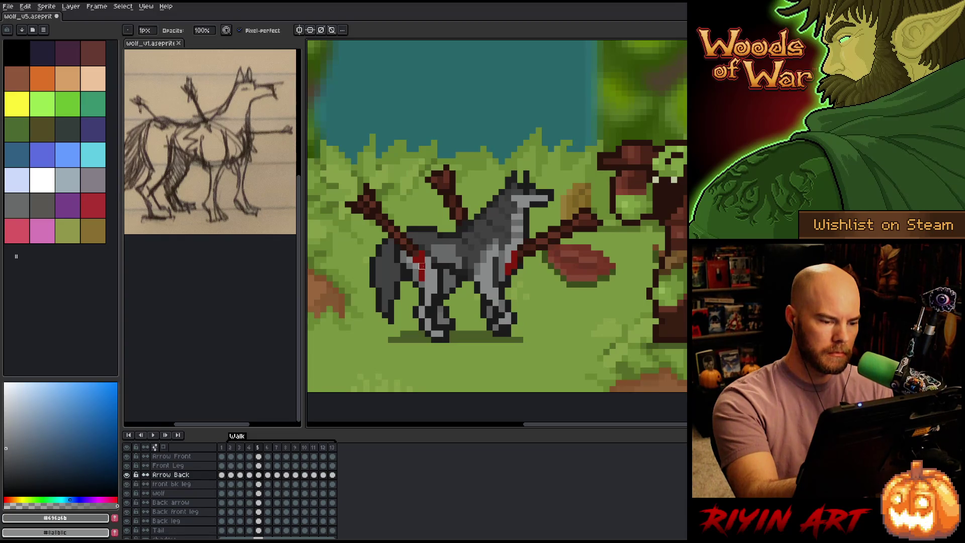
{"action": "left_click", "coordinate": [426, 261], "text": "alt"}
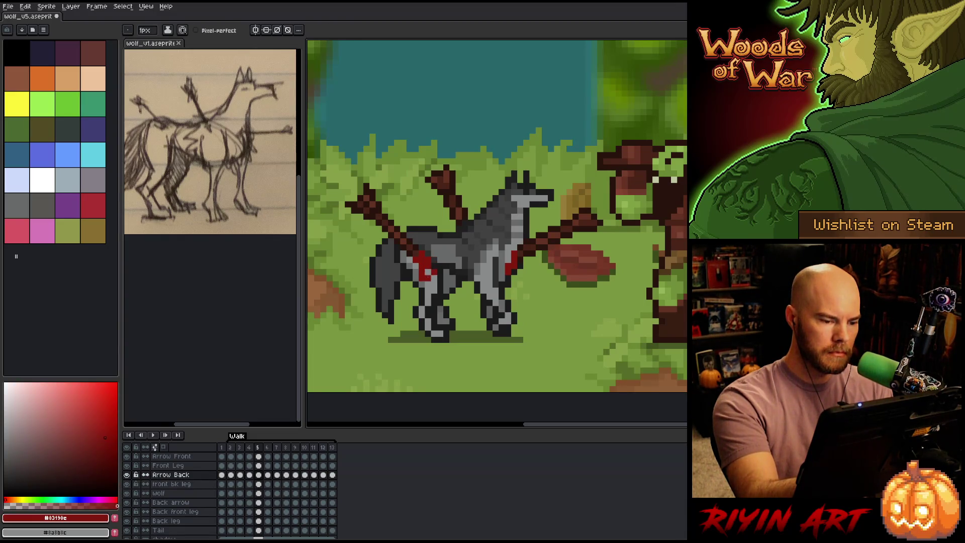
{"action": "key", "text": "v"}
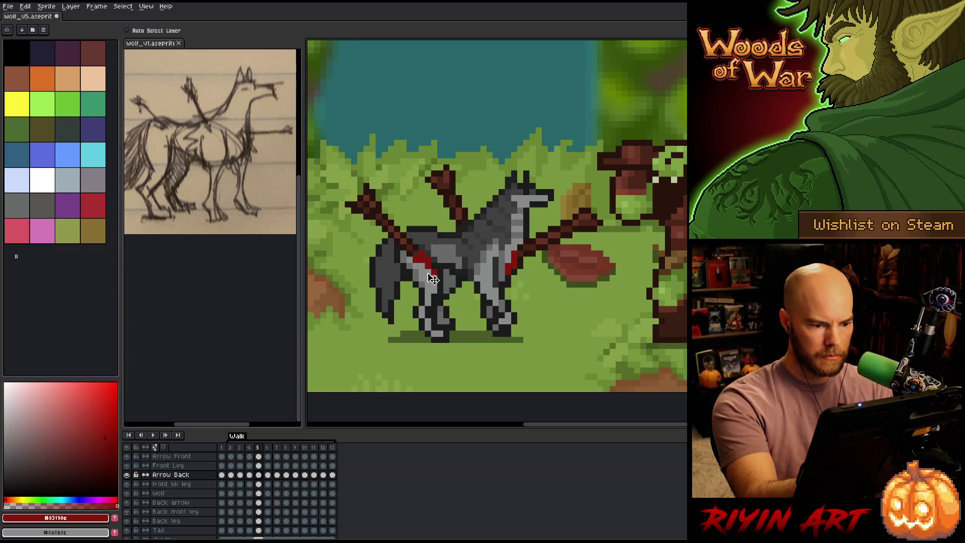
{"action": "left_click", "coordinate": [433, 279], "text": "ctrl"}
{"action": "key", "text": "b"}
{"action": "left_click", "coordinate": [421, 271], "text": "alt"}
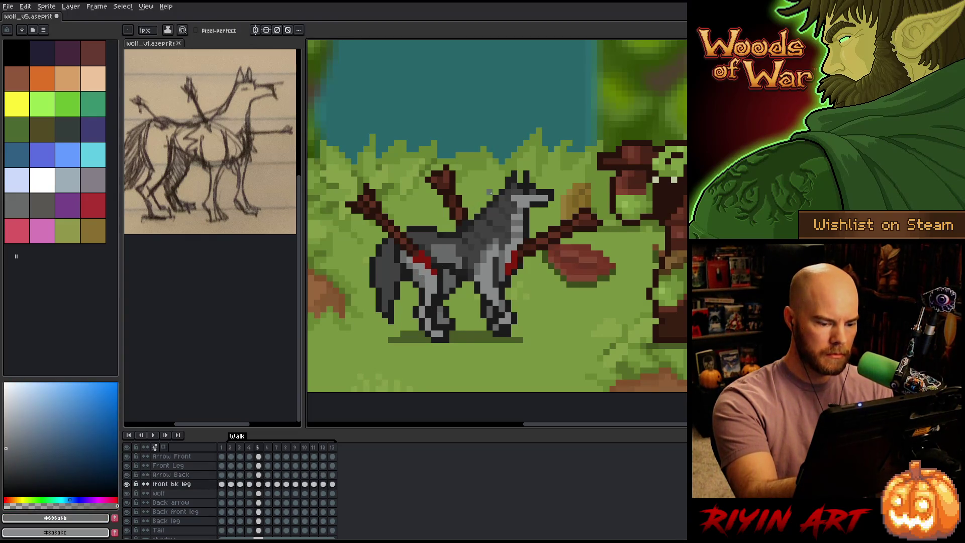
{"action": "key", "text": "period"}
{"action": "key", "text": "comma"}
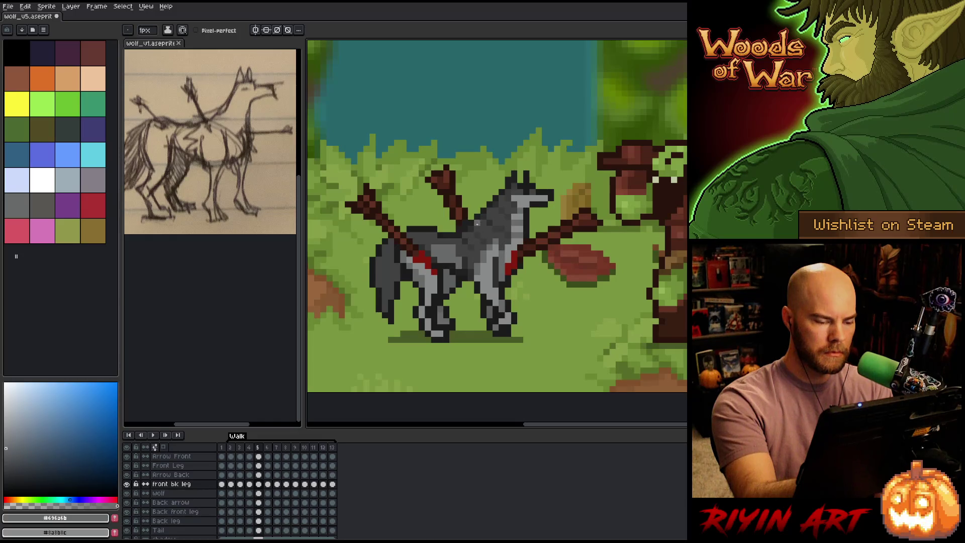
Step: Paint and clean up the red wound on frame 6's Arrow Back layer
{"action": "key", "text": "period"}
{"action": "key", "text": "alt"}
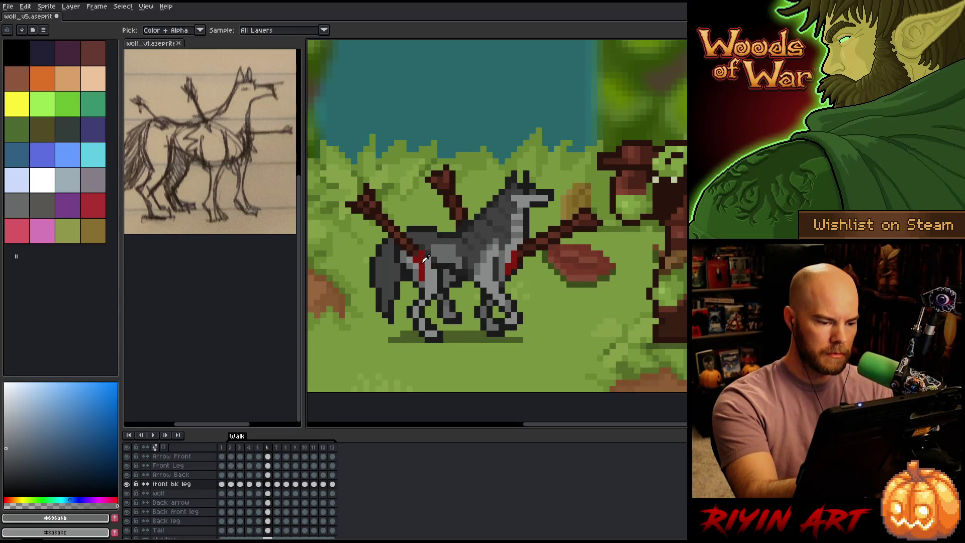
{"action": "left_click", "coordinate": [425, 258], "text": "alt"}
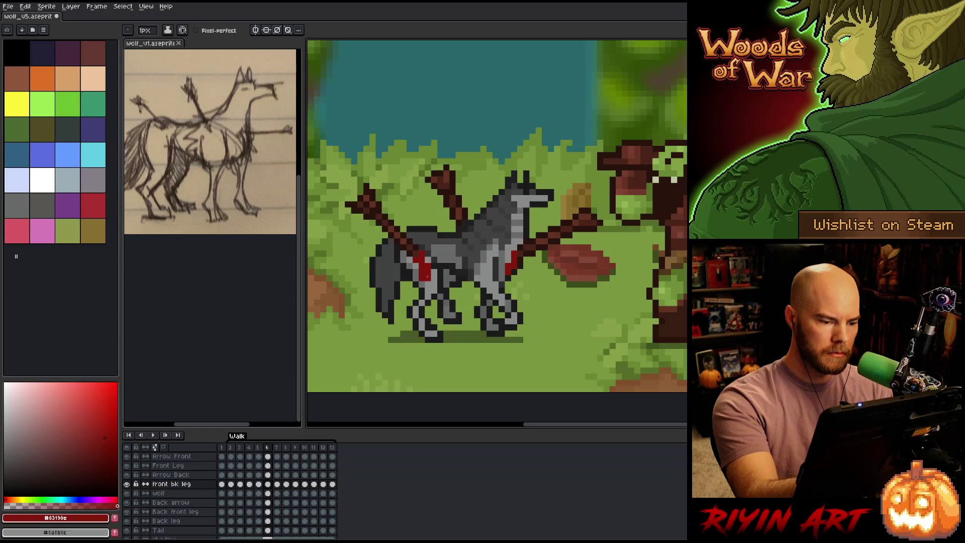
{"action": "key", "text": "comma"}
{"action": "key", "text": "period"}
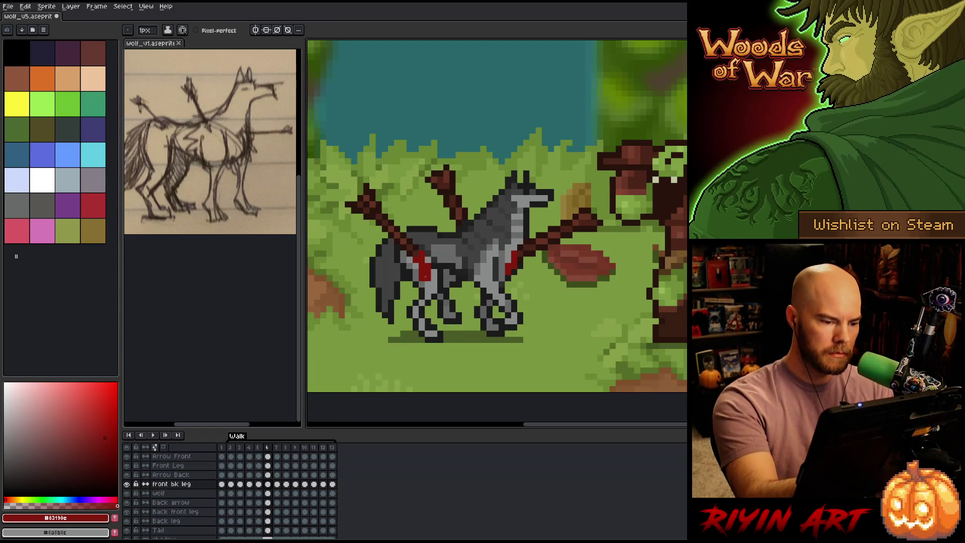
{"action": "key", "text": "b"}
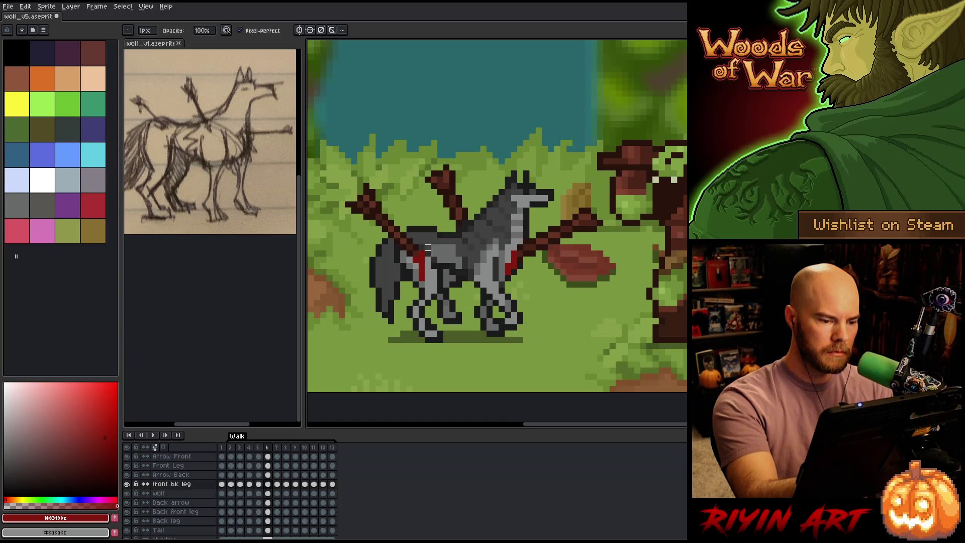
{"action": "left_click", "coordinate": [428, 254], "text": "ctrl"}
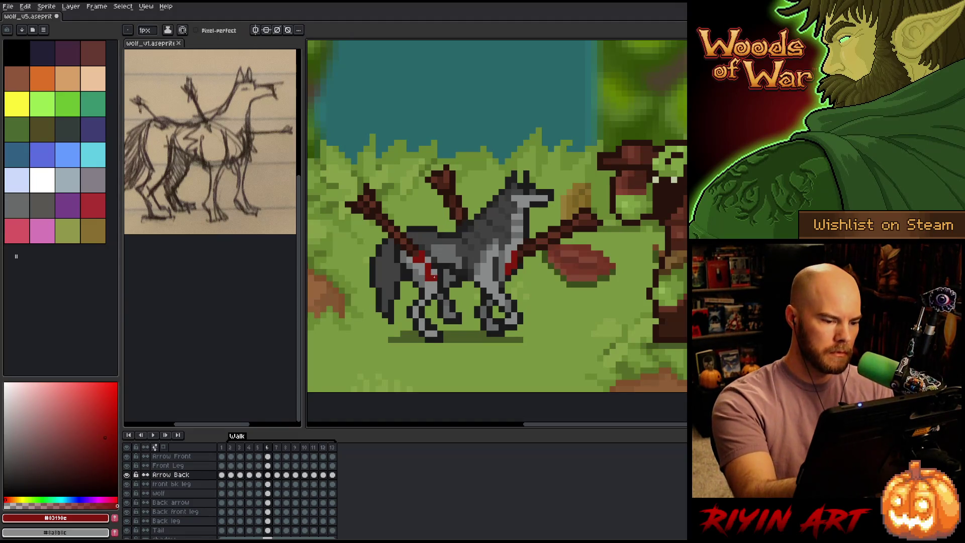
{"action": "key", "text": "e"}
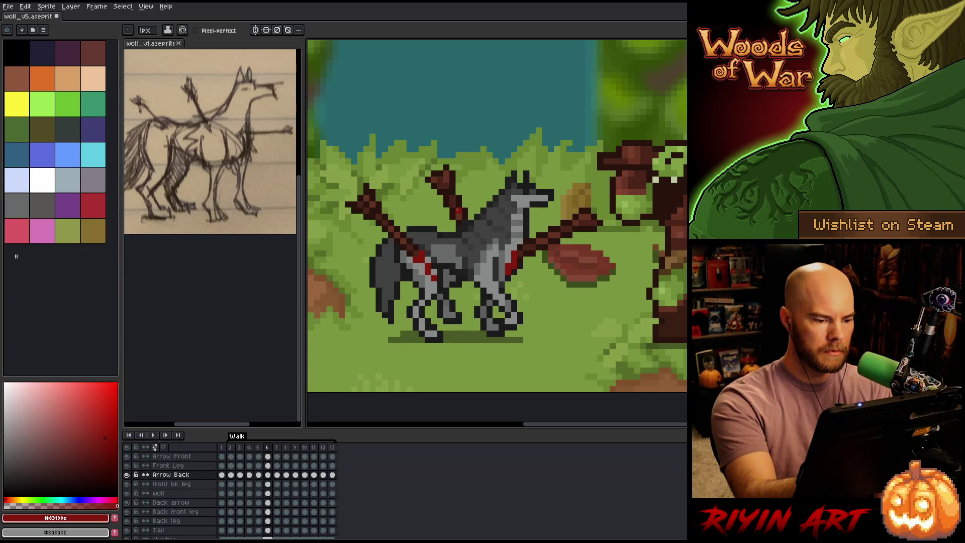
Step: Check frame 6's wound against frames 5 and 7, then review frames 4 and 5
{"action": "key", "text": "comma"}
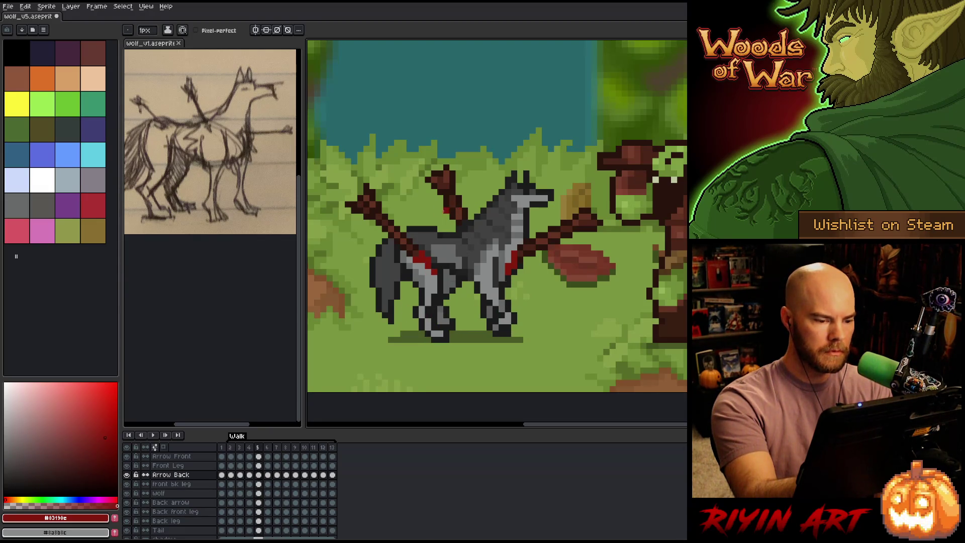
{"action": "key", "text": "period"}
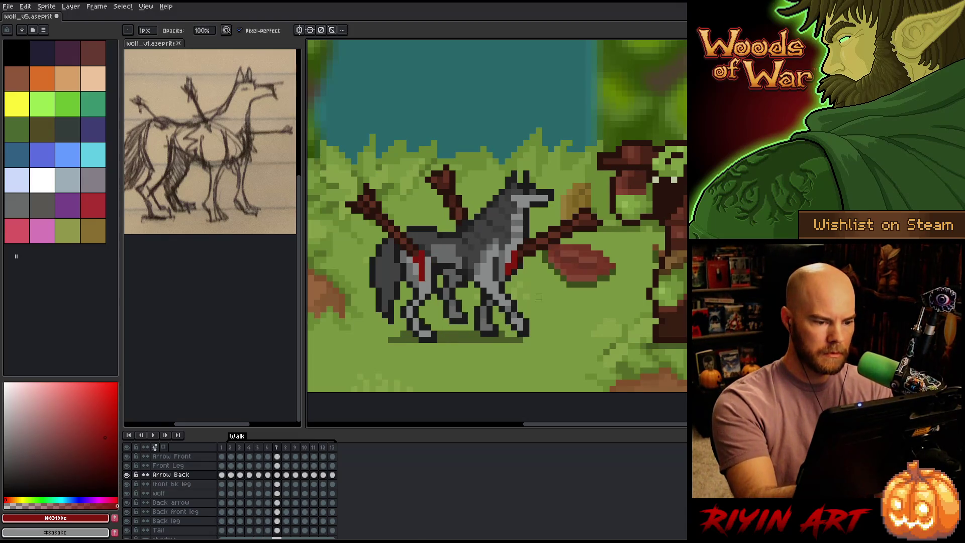
{"action": "key", "text": "period"}
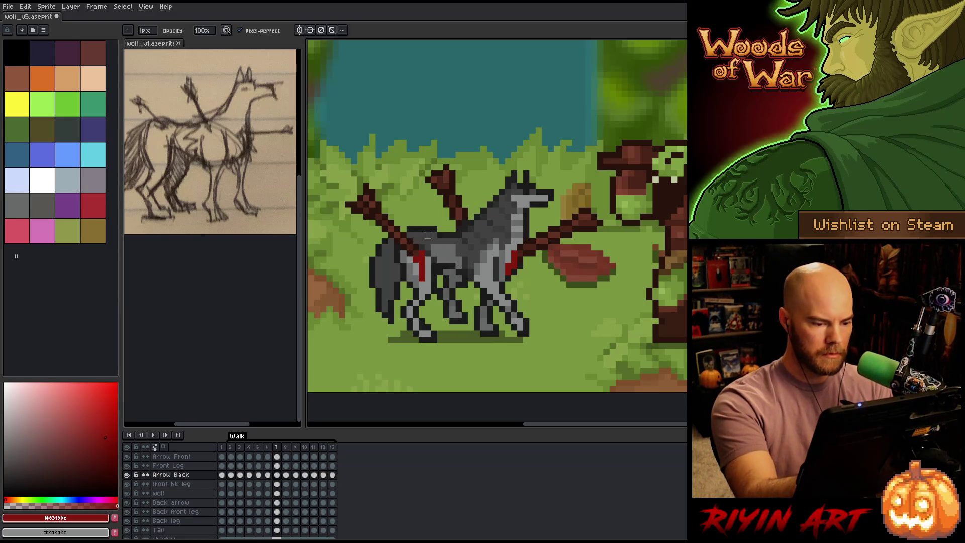
{"action": "key", "text": "comma"}
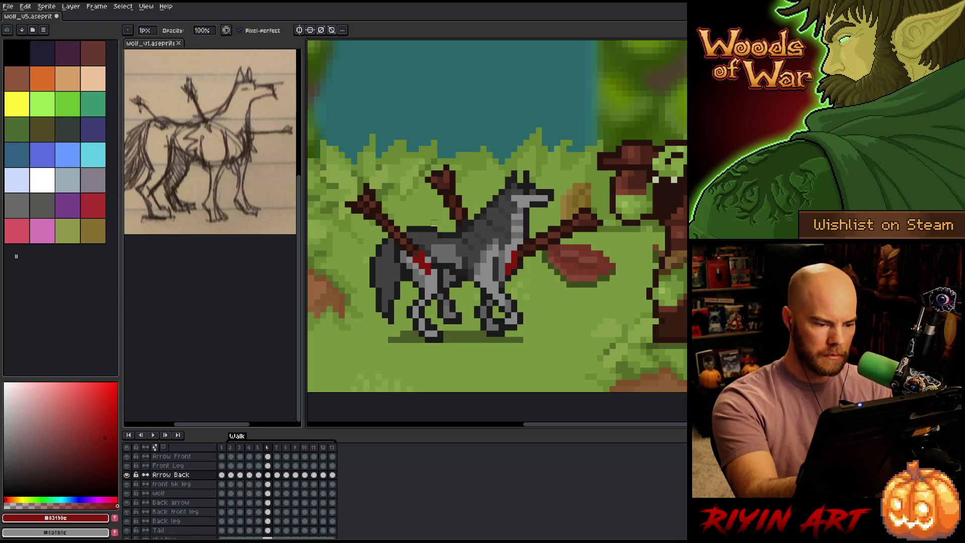
{"action": "key", "text": "period"}
{"action": "key", "text": "comma"}
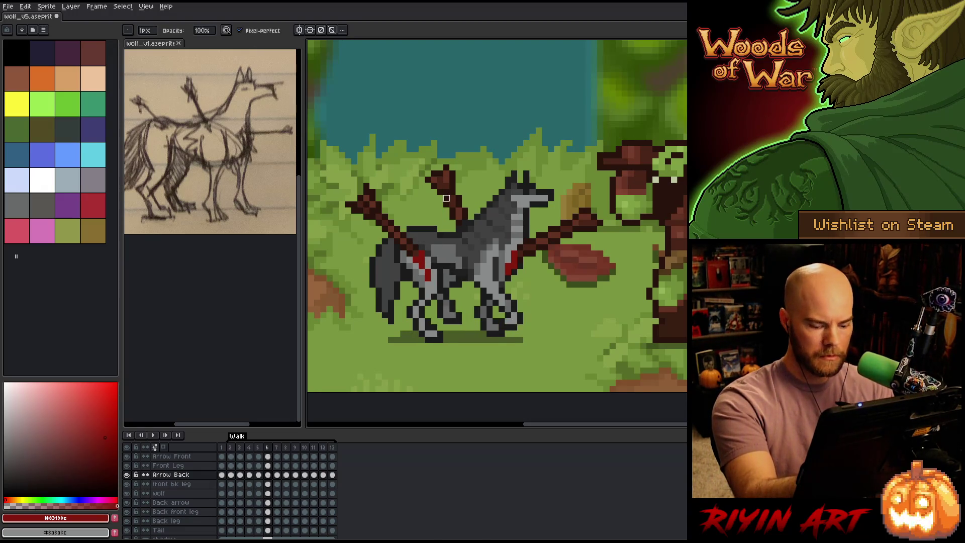
{"action": "key", "text": "comma"}
{"action": "key", "text": "period"}
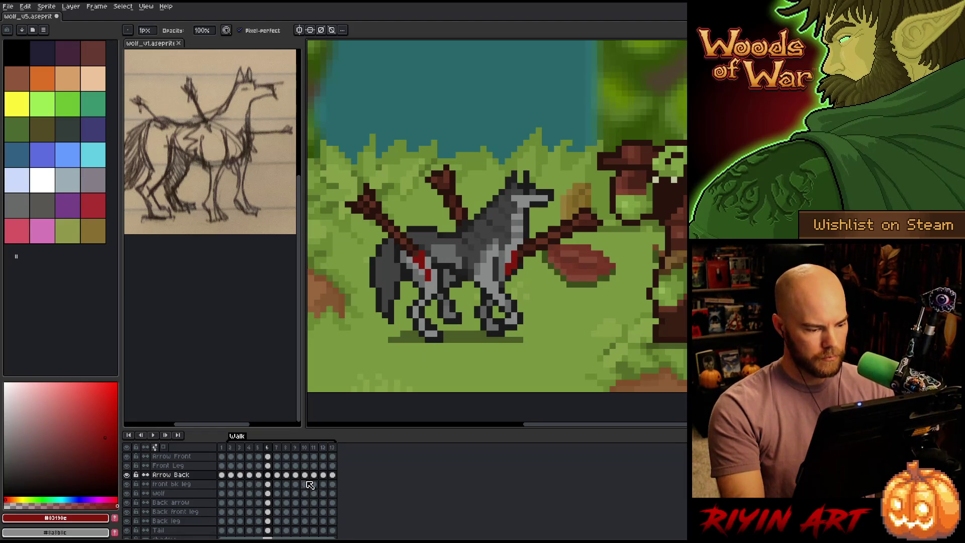
{"action": "left_click", "coordinate": [269, 474]}
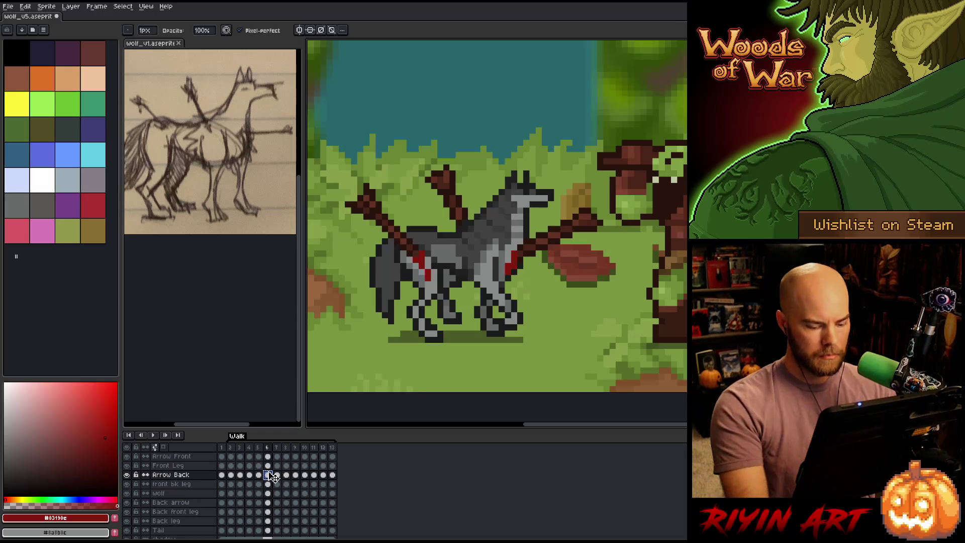
{"action": "key", "text": "comma"}
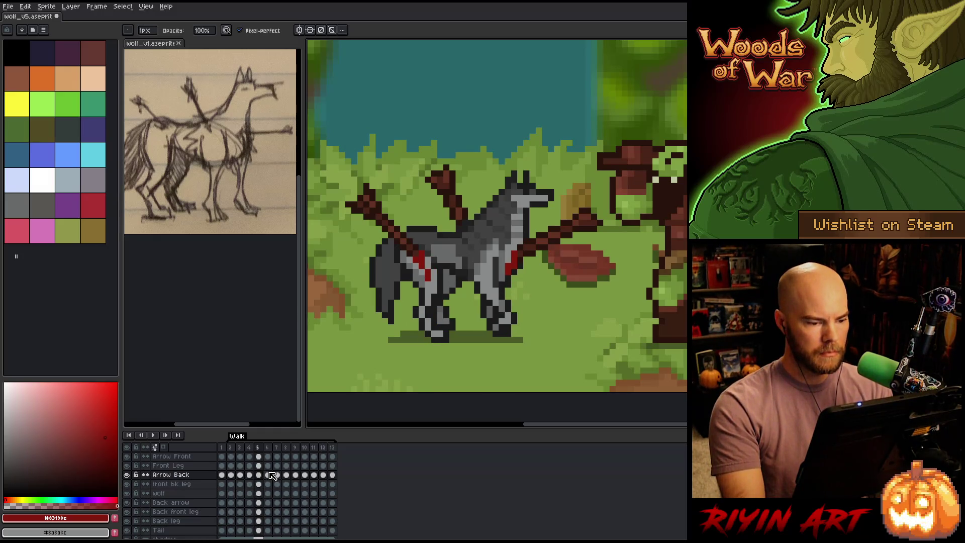
{"action": "key", "text": "comma"}
{"action": "key", "text": "period"}
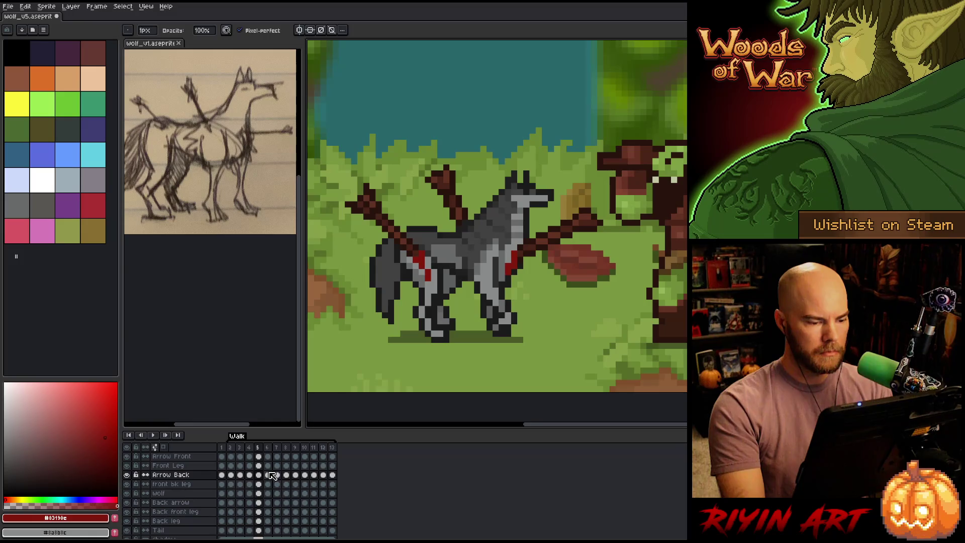
{"action": "key", "text": "comma"}
Step: Marquee-select the wolf's legs, commit the moved pixels, and step back through frames 4 to 2
{"action": "key", "text": "m"}
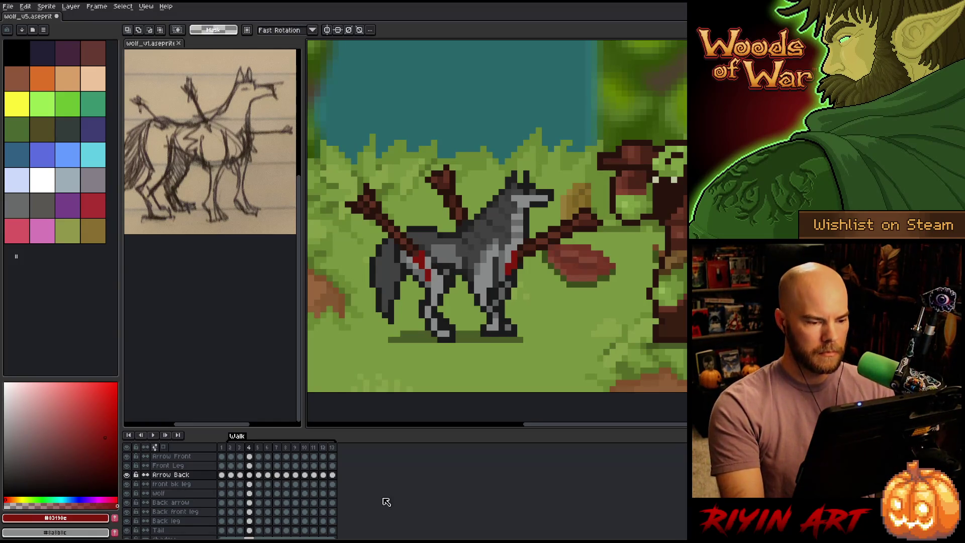
{"action": "mouse_move", "coordinate": [505, 336]}
{"action": "left_mouse_down"}
{"action": "mouse_move", "coordinate": [395, 257]}
{"action": "mouse_move", "coordinate": [401, 271]}
{"action": "left_mouse_up"}
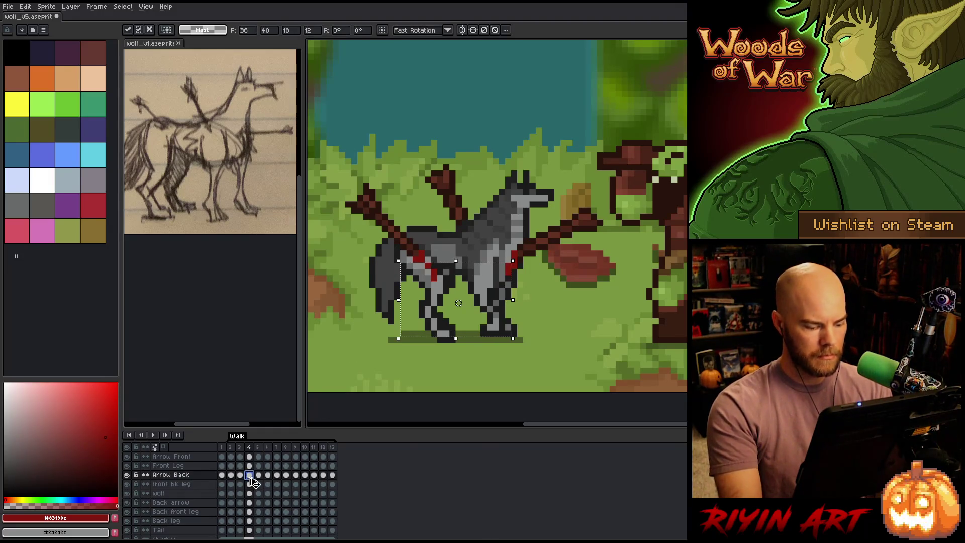
{"action": "key", "text": "ctrl+d"}
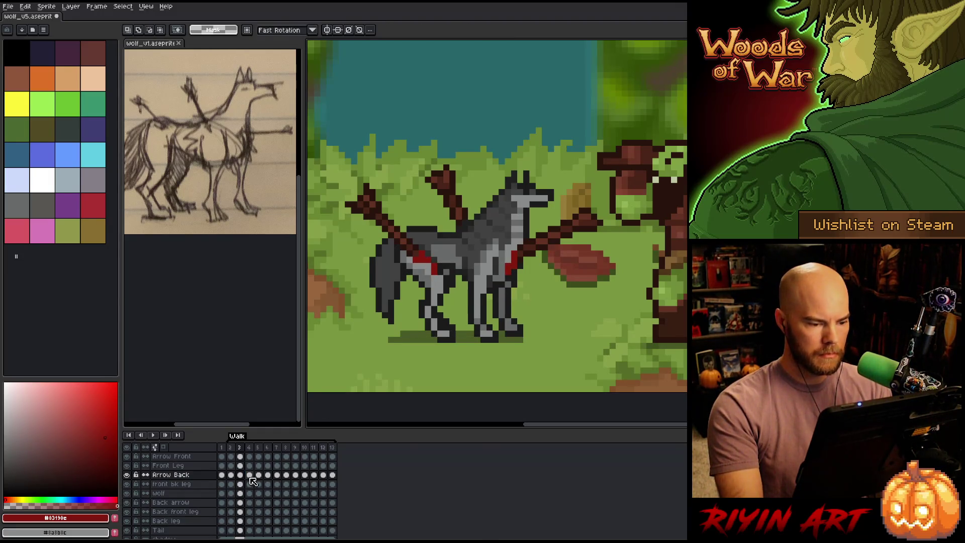
{"action": "left_click", "coordinate": [250, 476]}
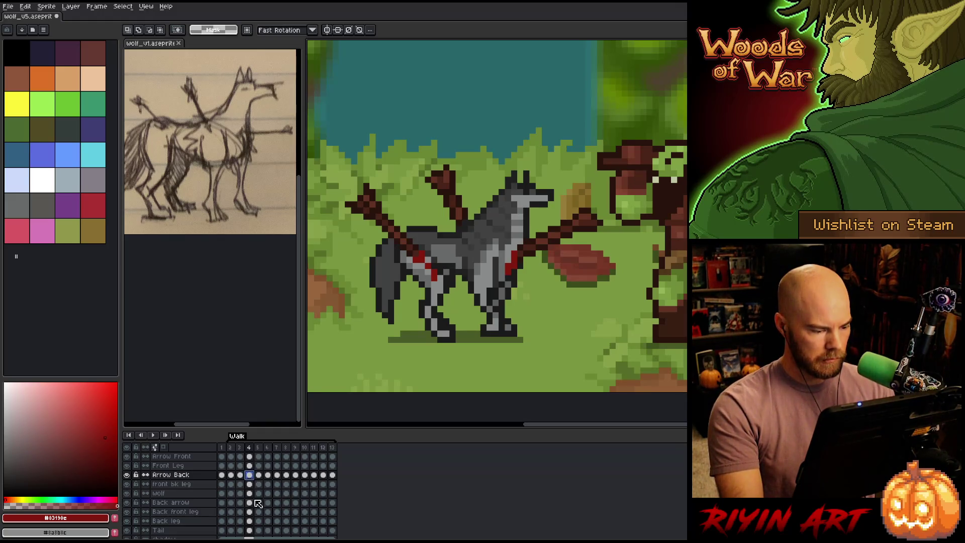
{"action": "key", "text": "Left"}
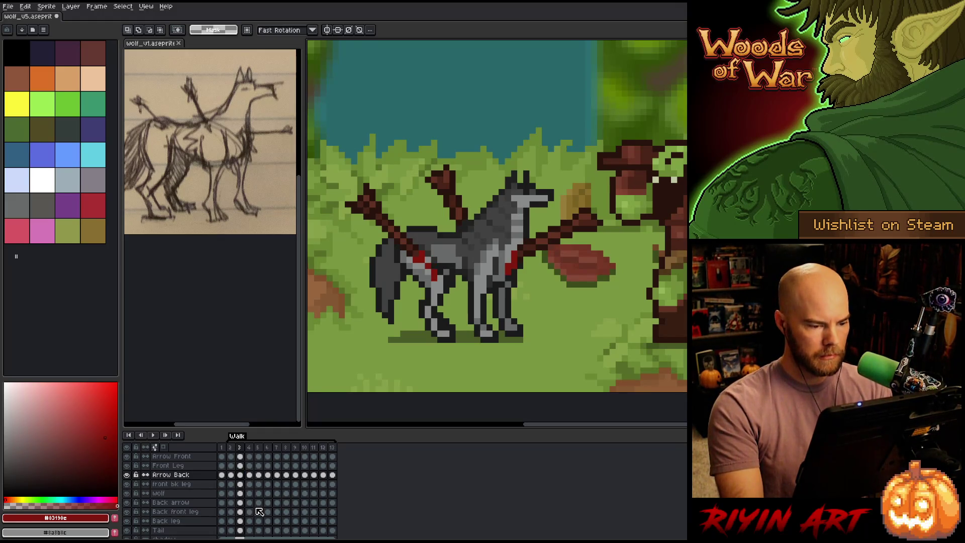
{"action": "key", "text": "Left"}
{"action": "key", "text": "Left"}
{"action": "key", "text": "Left"}
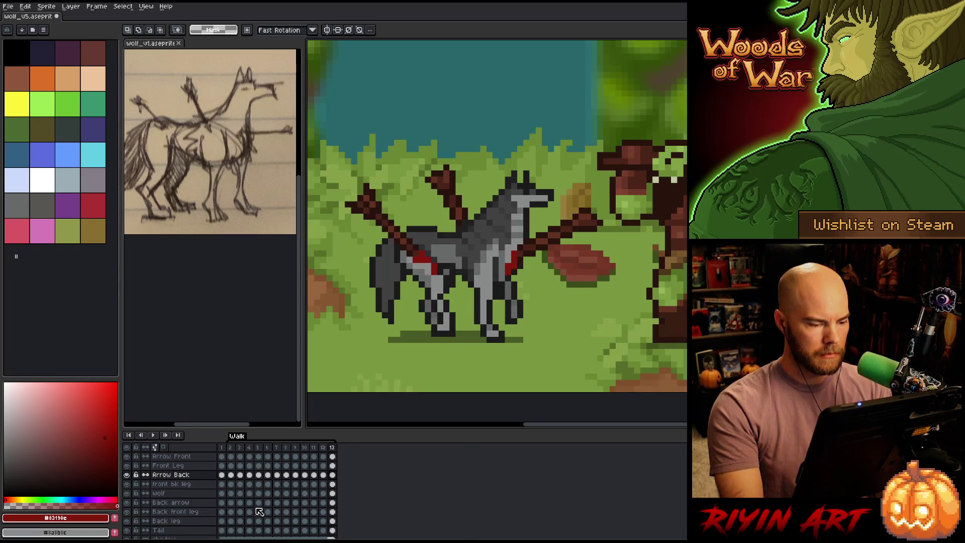
Step: Undo the last change and select the front legs on frame 11
{"action": "key", "text": "ctrl+z"}
{"action": "key", "text": "Left"}
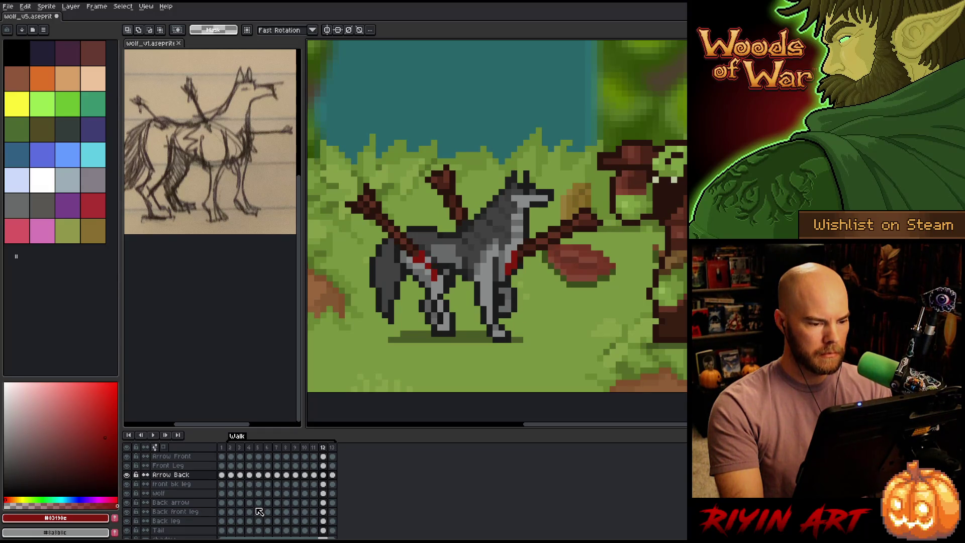
{"action": "key", "text": "Left"}
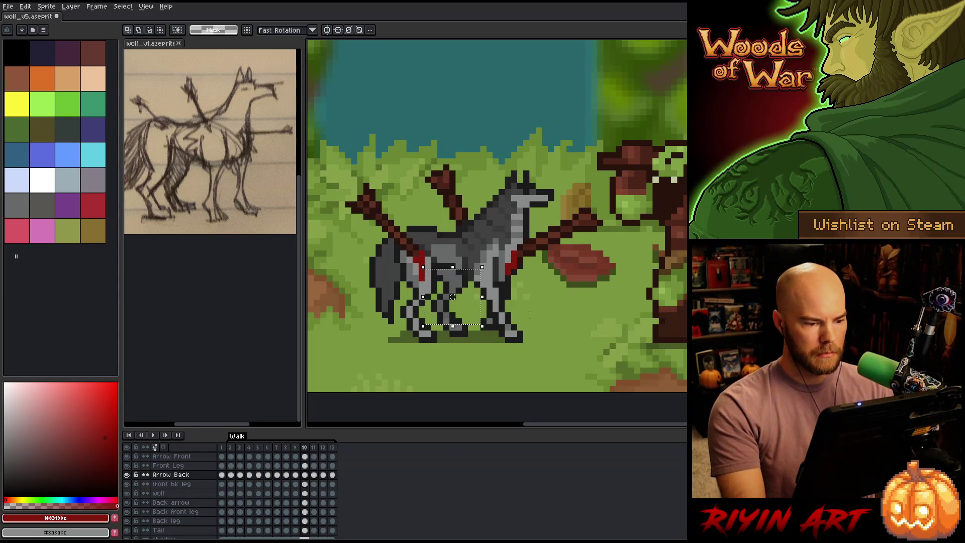
{"action": "left_click_drag", "start_coordinate": [416, 267], "coordinate": [476, 327]}
{"action": "key", "text": "period"}
{"action": "key", "text": "period"}
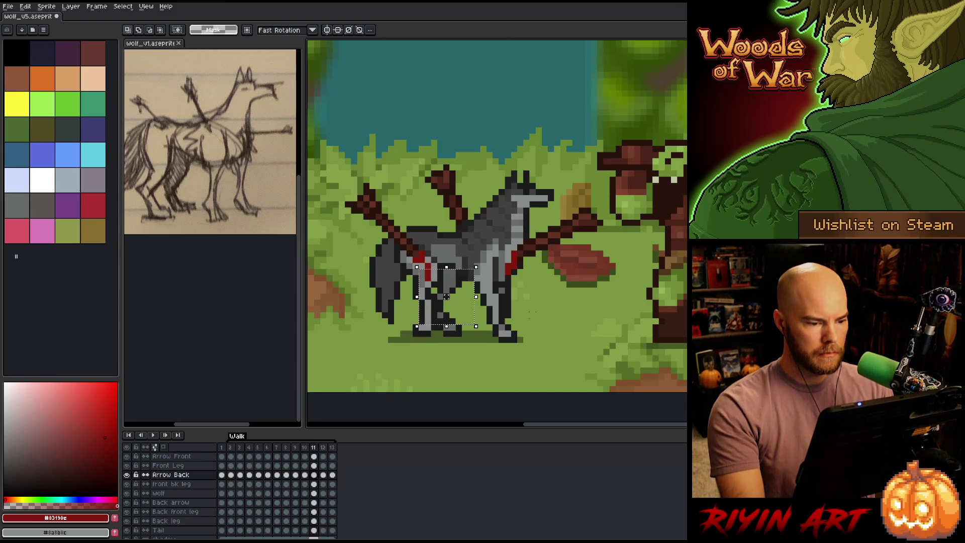
Step: Play the walk animation to check the motion, then pick the wolf's grey with the Pencil
{"action": "key", "text": "Return"}
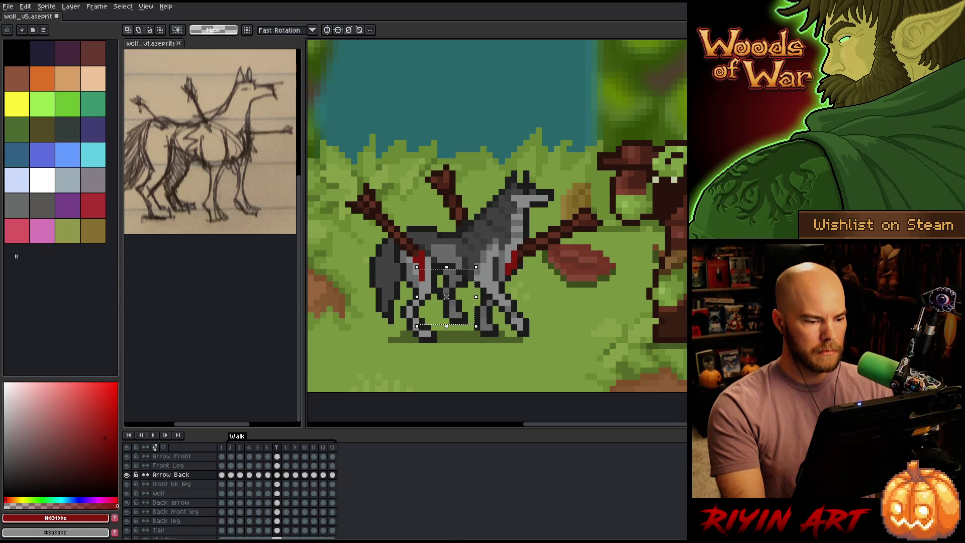
{"action": "key", "text": "Return"}
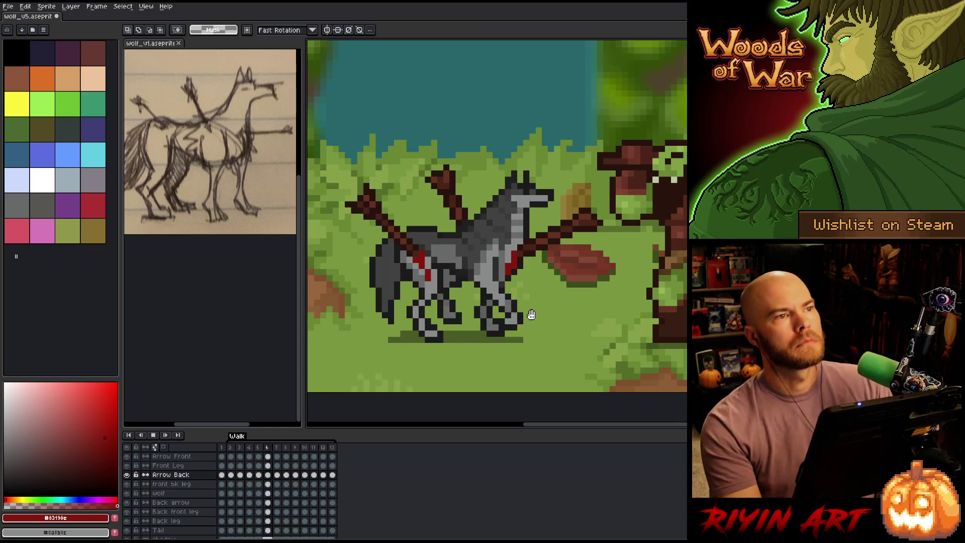
{"action": "key", "text": "Return"}
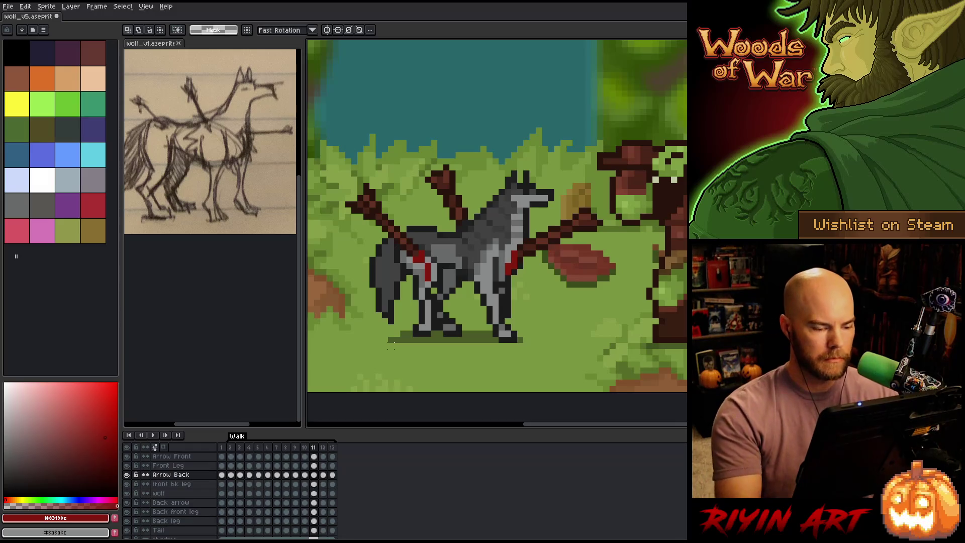
{"action": "key", "text": "b"}
{"action": "left_click", "coordinate": [427, 308], "text": "alt"}
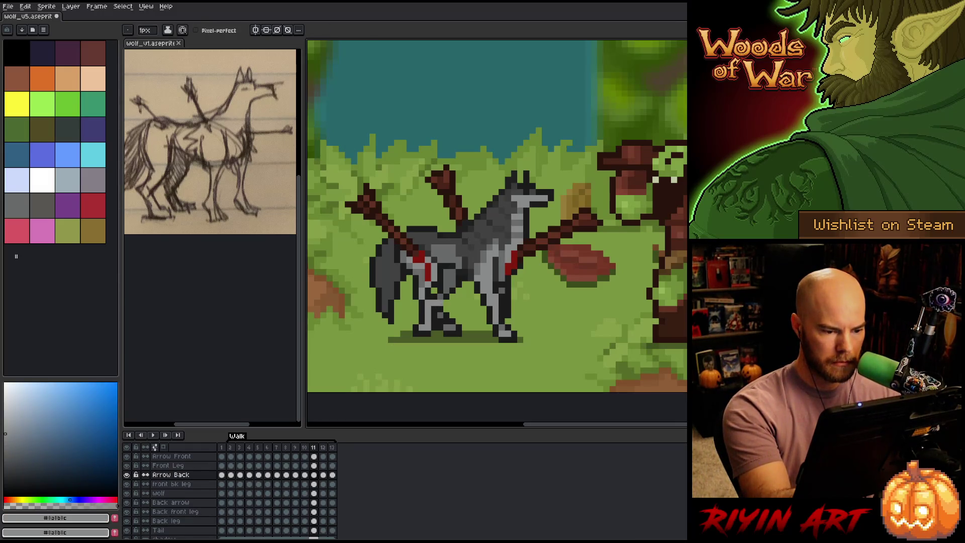
Step: Darken outline pixels on the wolf's leg on the 'front bk leg' layer, then clear the selection
{"action": "left_click", "coordinate": [447, 308], "text": "alt"}
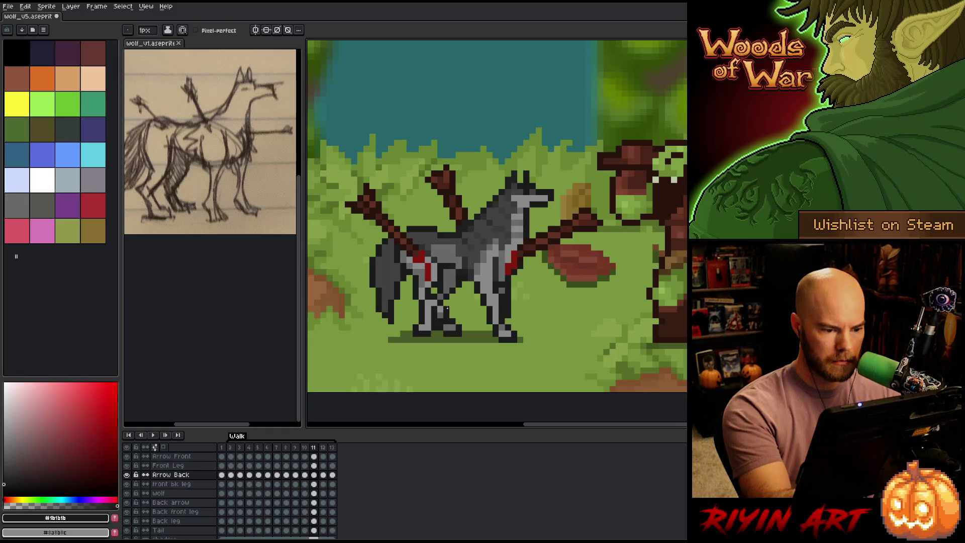
{"action": "left_click", "coordinate": [429, 309]}
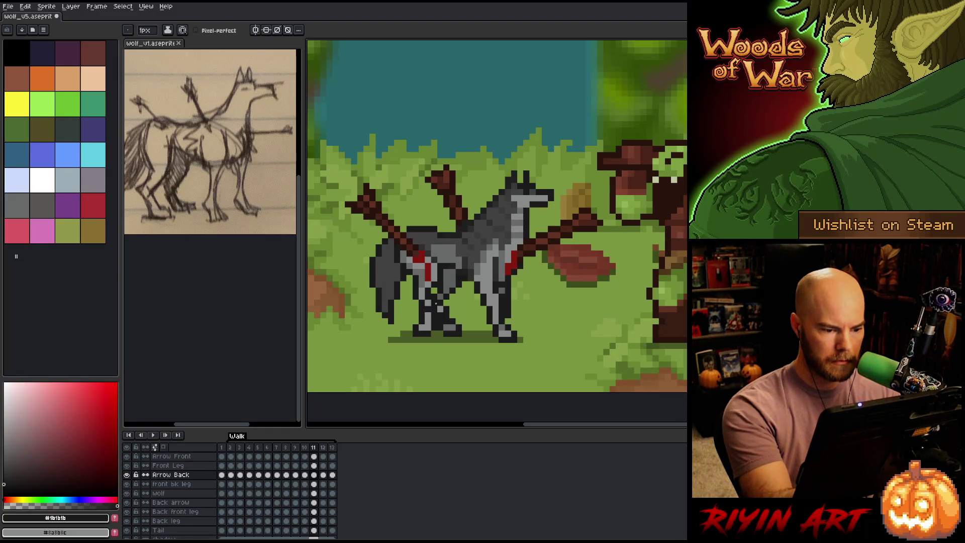
{"action": "key", "text": "b"}
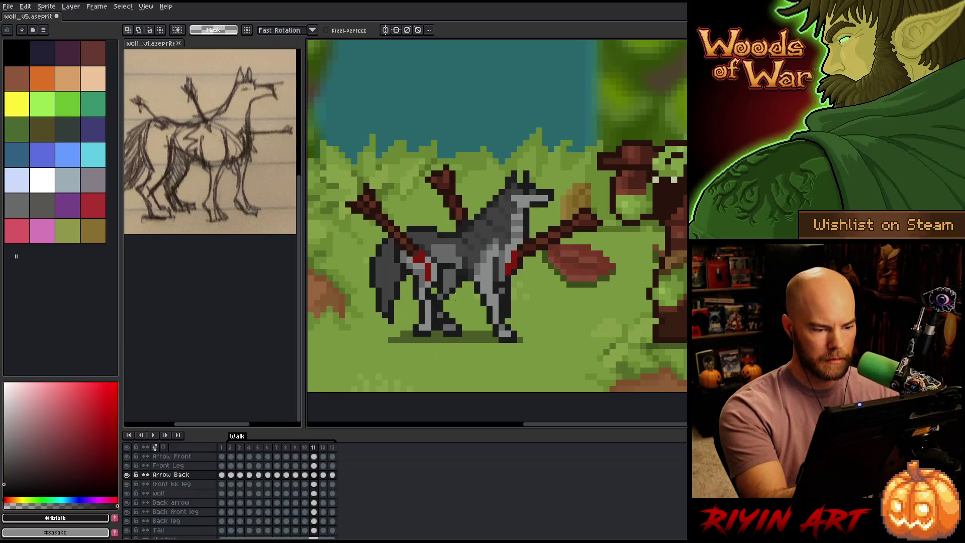
{"action": "key", "text": "v"}
{"action": "left_click", "coordinate": [429, 317]}
{"action": "key", "text": "w"}
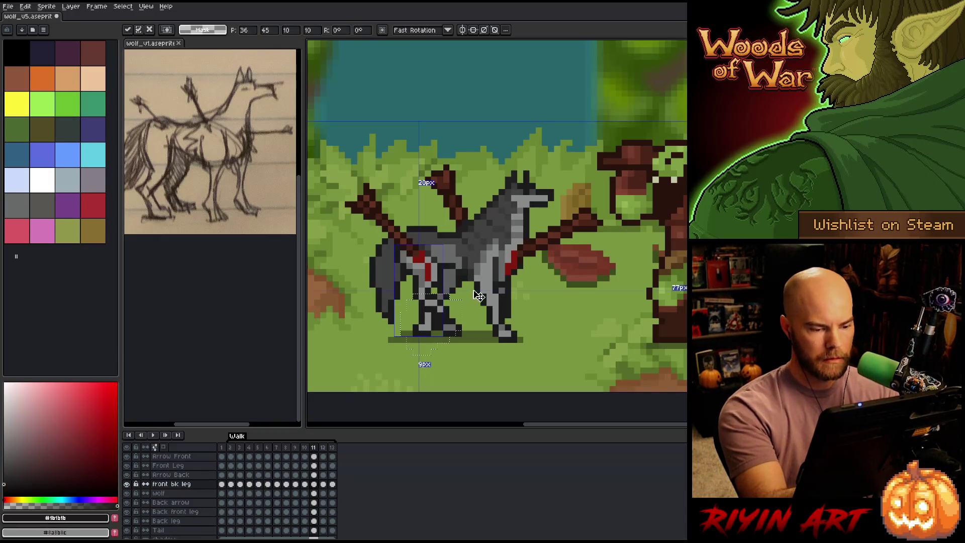
{"action": "left_click", "coordinate": [429, 322]}
{"action": "key", "text": "b"}
{"action": "key", "text": "ctrl+d"}
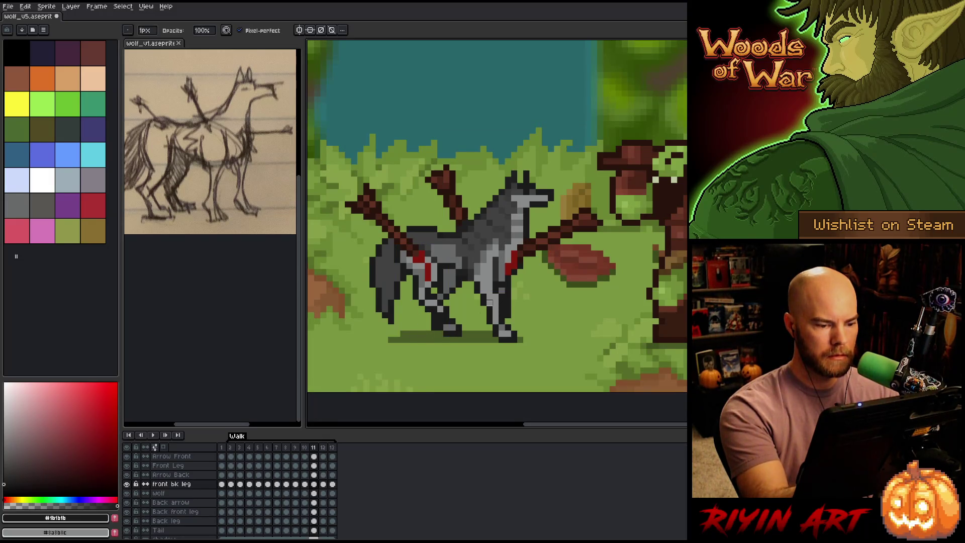
Step: Compare the leg pose between frames 10 and 11, then resample the dark outline colour
{"action": "key", "text": "Left"}
{"action": "key", "text": "Right"}
{"action": "key", "text": "Left"}
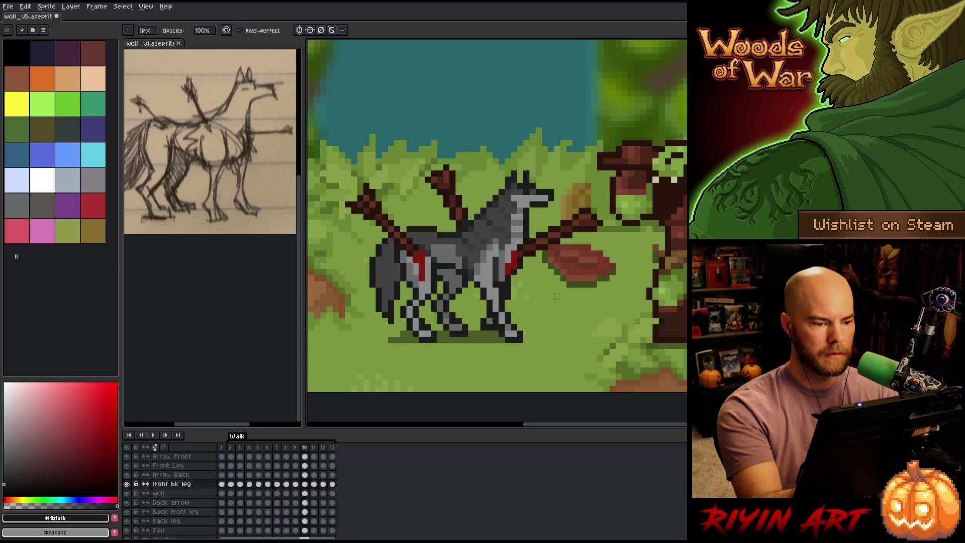
{"action": "key", "text": "Right"}
{"action": "key", "text": "Left"}
{"action": "key", "text": "Right"}
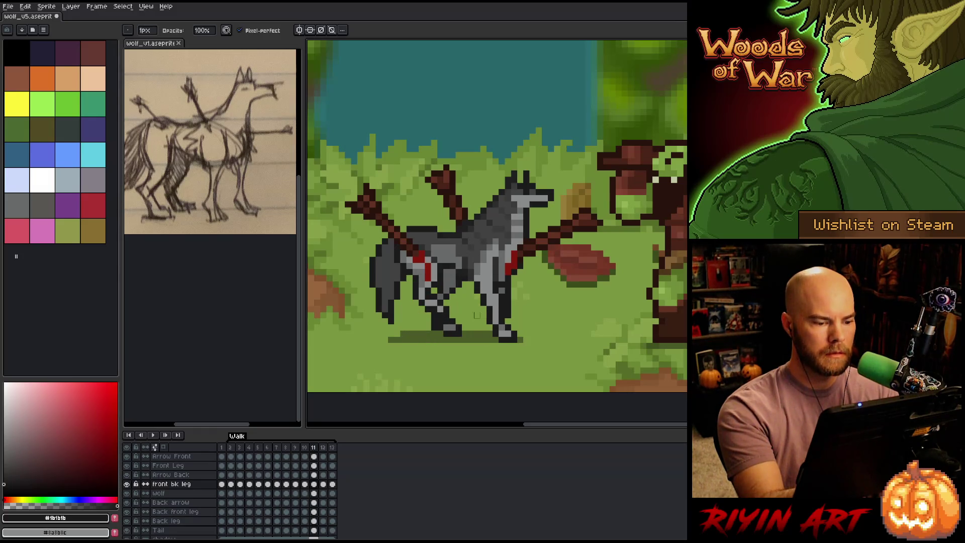
{"action": "left_click", "coordinate": [445, 309], "text": "alt"}
{"action": "left_click", "coordinate": [449, 312], "text": "alt"}
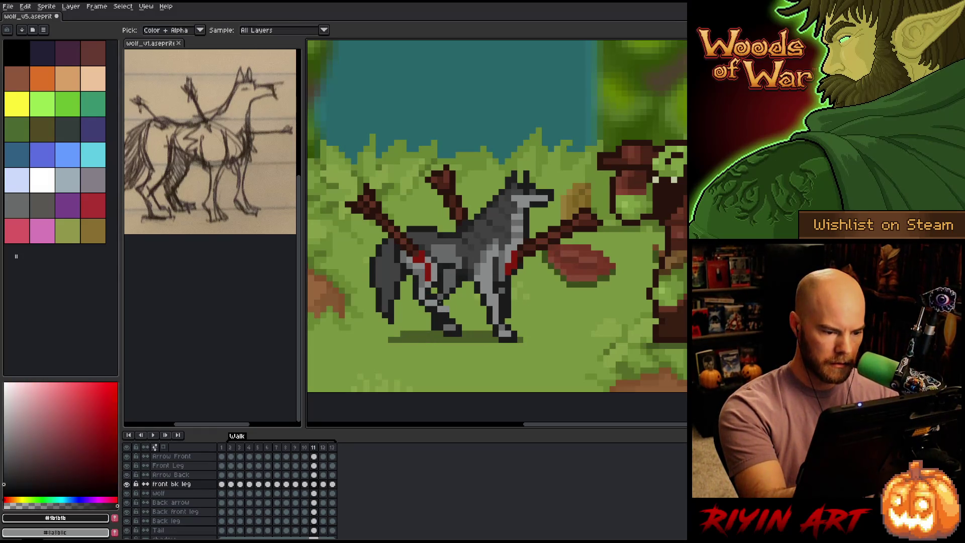
{"action": "key", "text": "e"}
{"action": "key", "text": "b"}
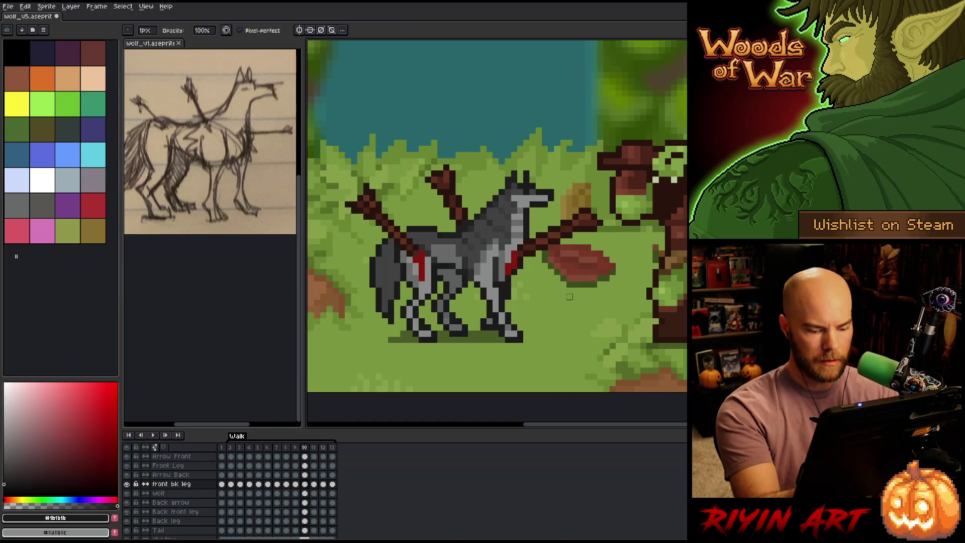
Step: On frame 12, sample the leg greys and paint a short dark outline line on the leg
{"action": "key", "text": "period"}
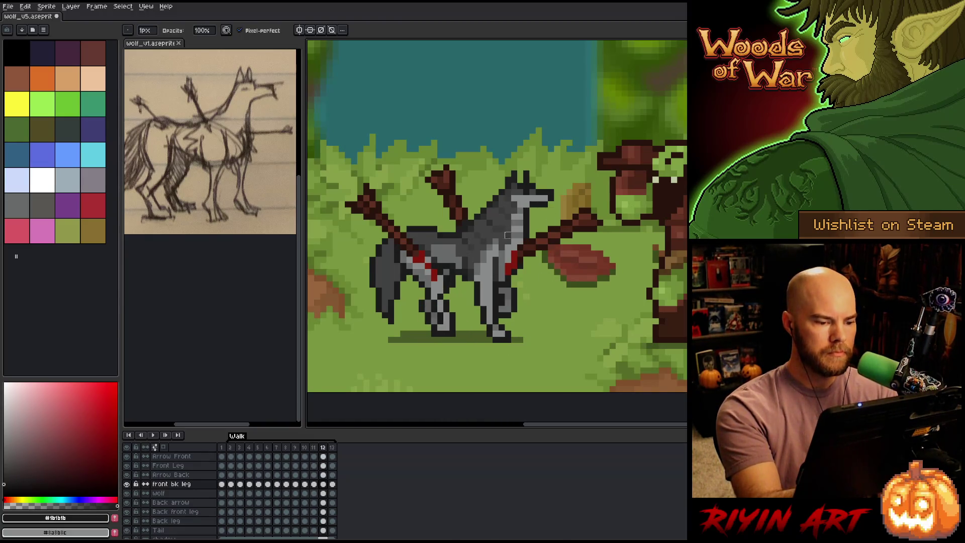
{"action": "key", "text": "comma"}
{"action": "key", "text": "period"}
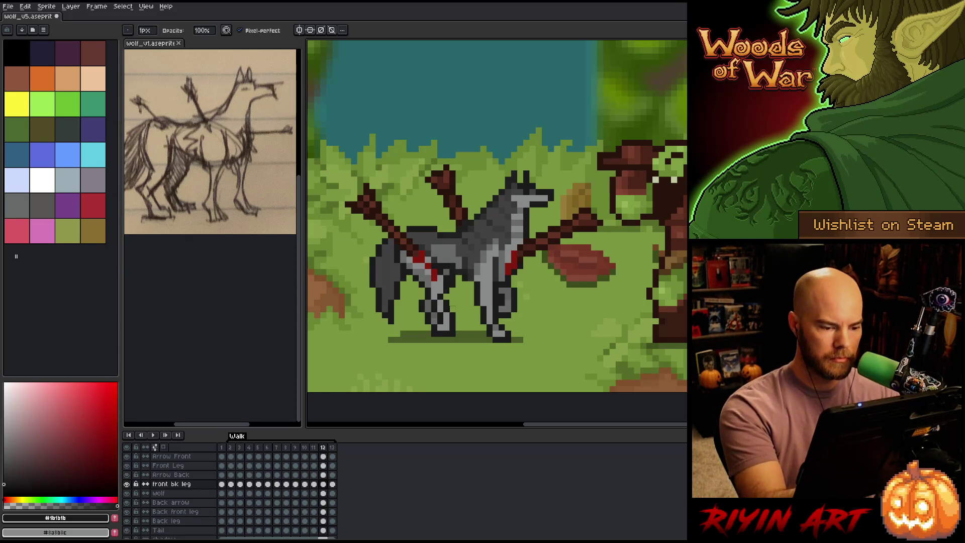
{"action": "left_click", "coordinate": [441, 302], "text": "alt"}
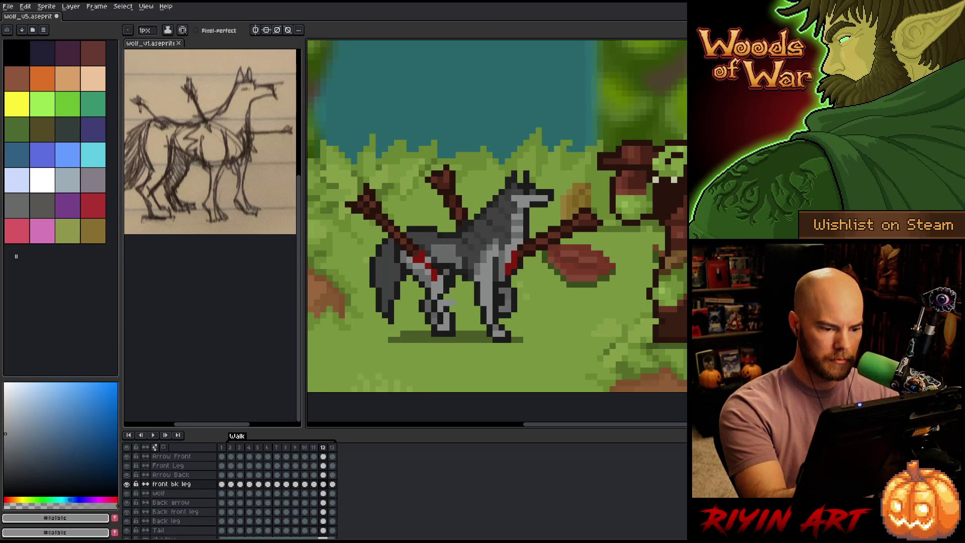
{"action": "left_click", "coordinate": [460, 314], "text": "alt"}
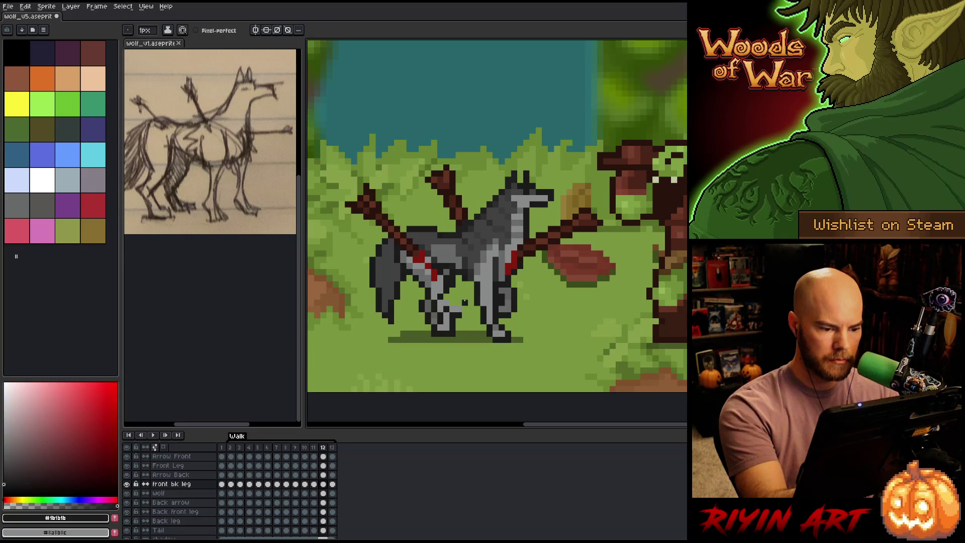
{"action": "left_click_drag", "start_coordinate": [447, 314], "coordinate": [447, 332]}
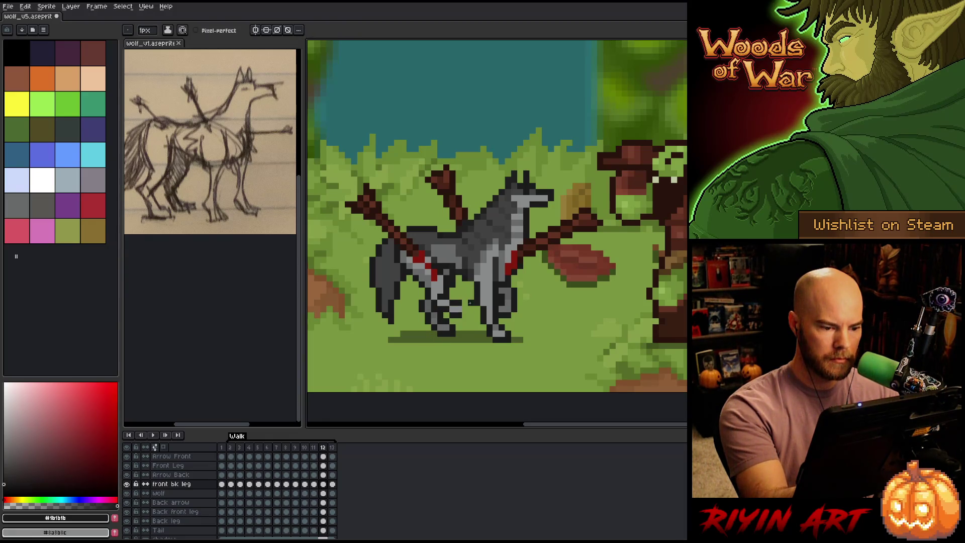
Step: Flip between frames 11 and 12 to compare the leg poses
{"action": "key", "text": "comma"}
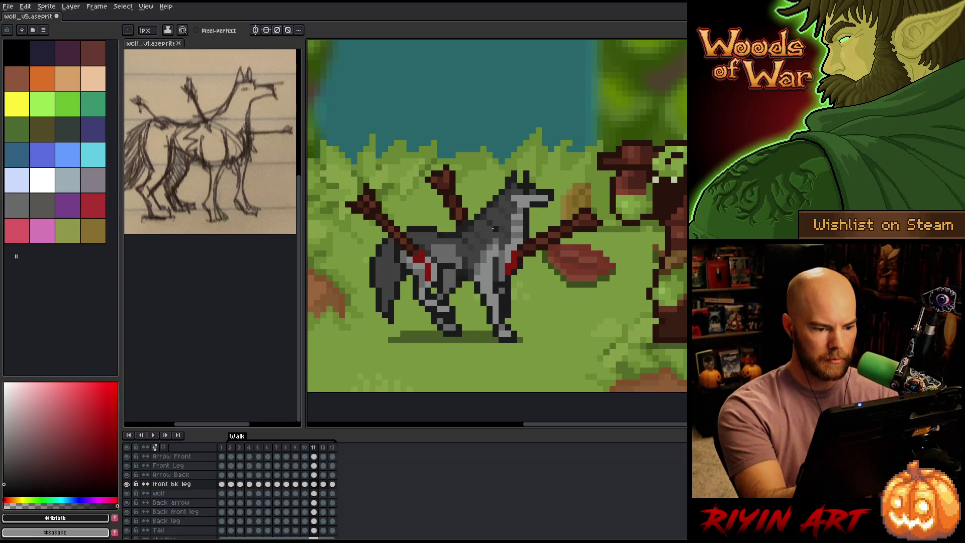
{"action": "key", "text": "period"}
{"action": "key", "text": "comma"}
{"action": "key", "text": "period"}
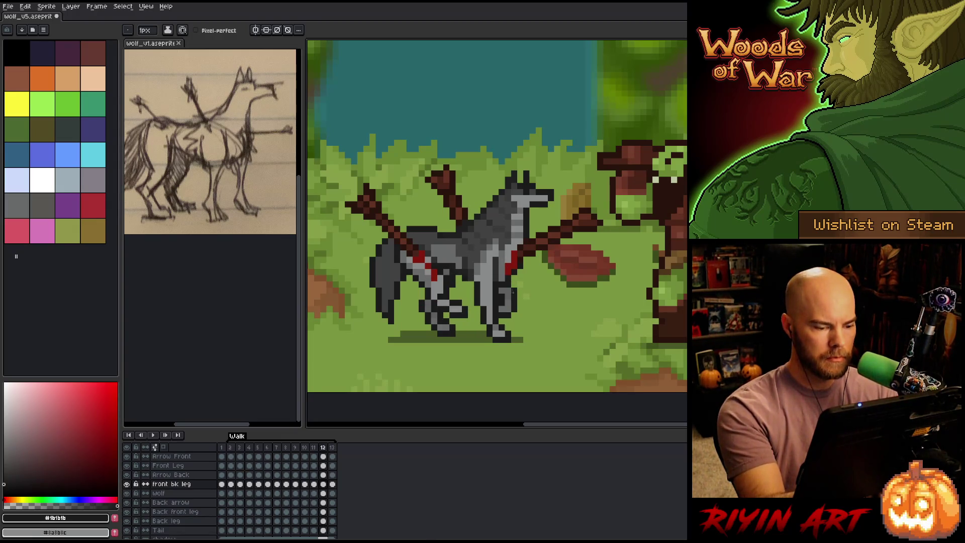
{"action": "key", "text": "comma"}
{"action": "key", "text": "period"}
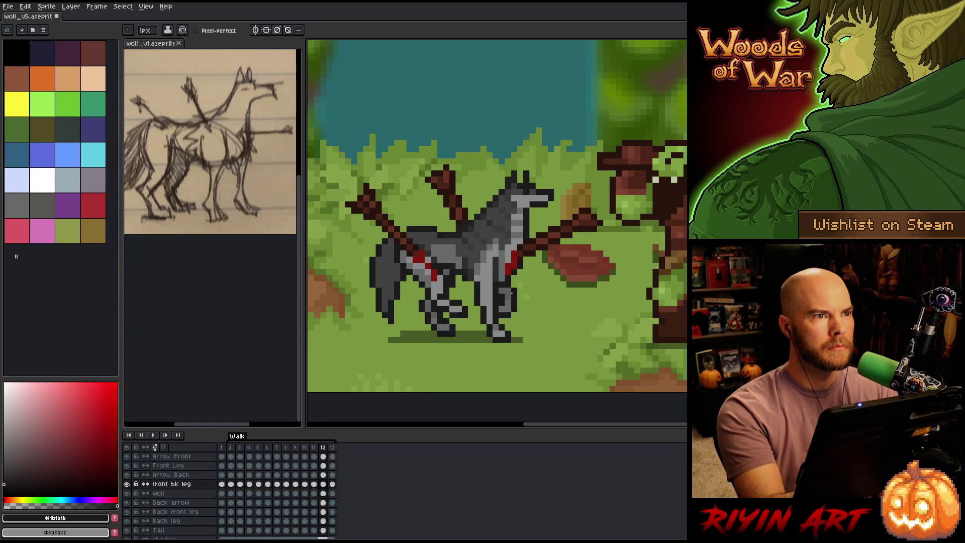
{"action": "key", "text": "comma"}
{"action": "key", "text": "period"}
{"action": "key", "text": "comma"}
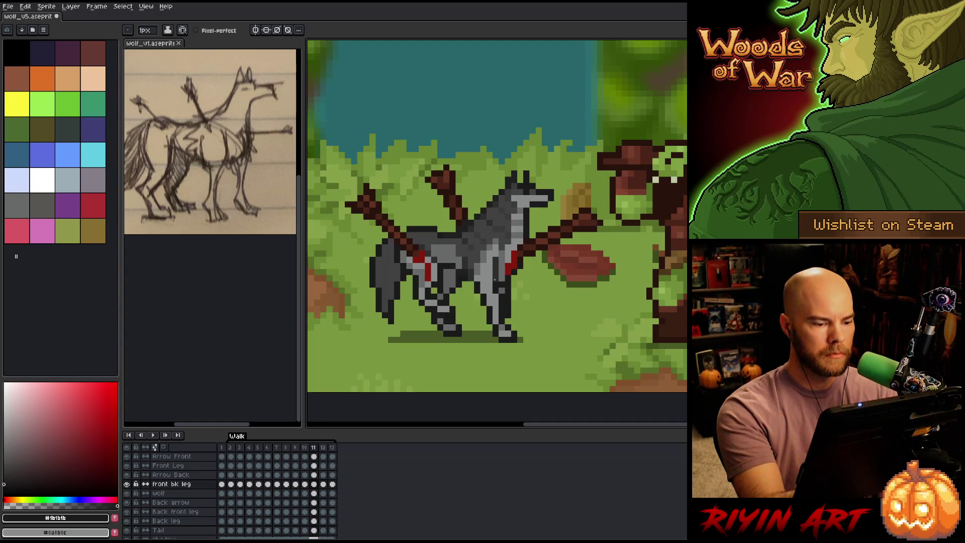
{"action": "key", "text": "period"}
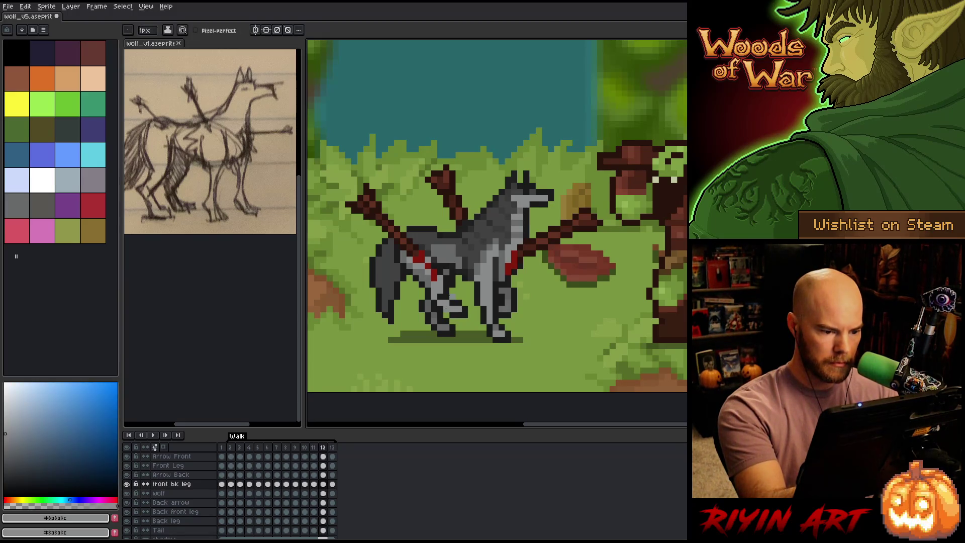
Step: Add a dark pixel to the back leg, then sample grey and outline colours on frame 13
{"action": "key", "text": "b"}
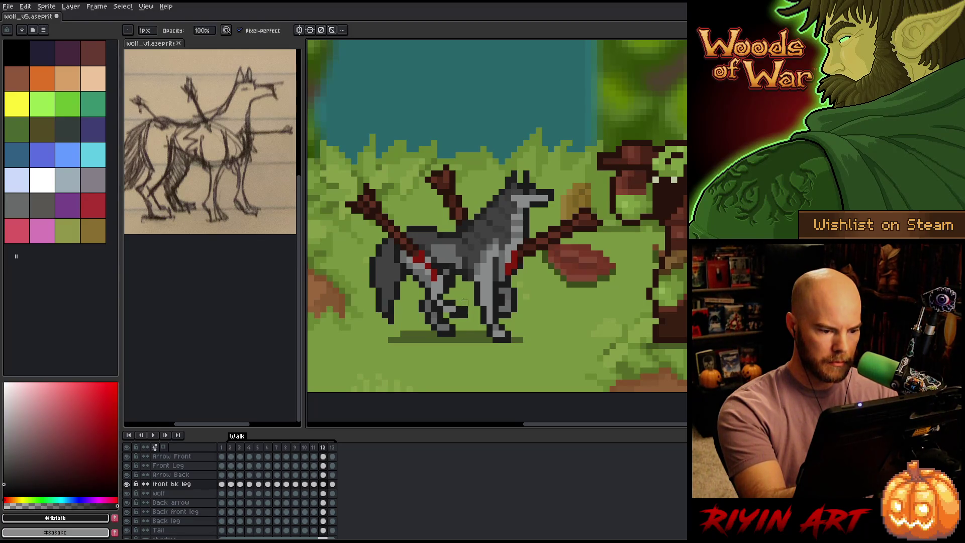
{"action": "left_click", "coordinate": [465, 328]}
{"action": "key", "text": "e"}
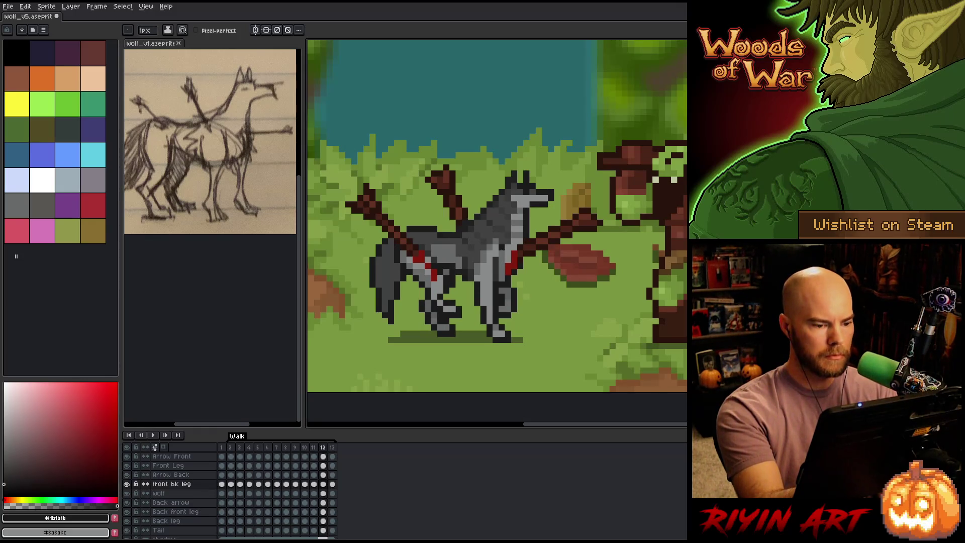
{"action": "key", "text": "period"}
{"action": "key", "text": "comma"}
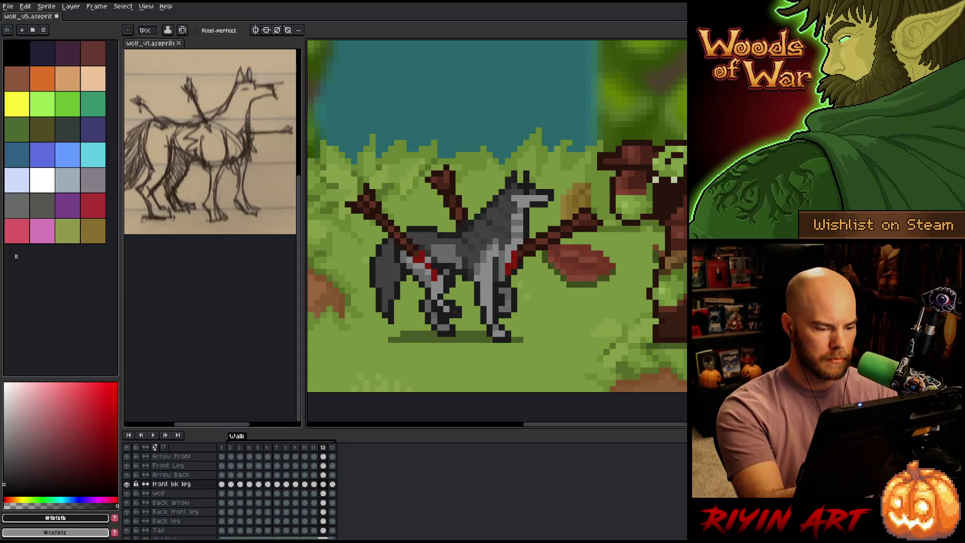
{"action": "left_click", "coordinate": [499, 253], "text": "alt"}
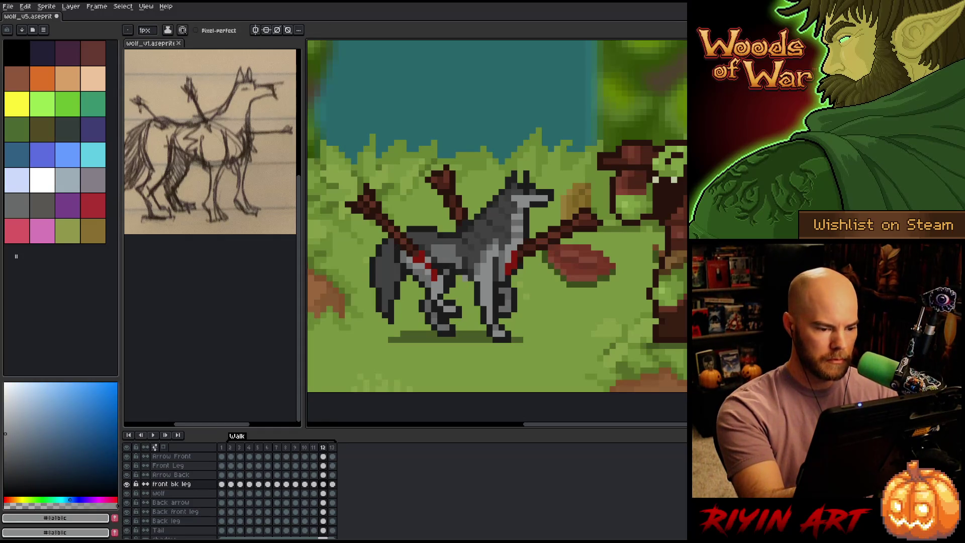
{"action": "key", "text": "period"}
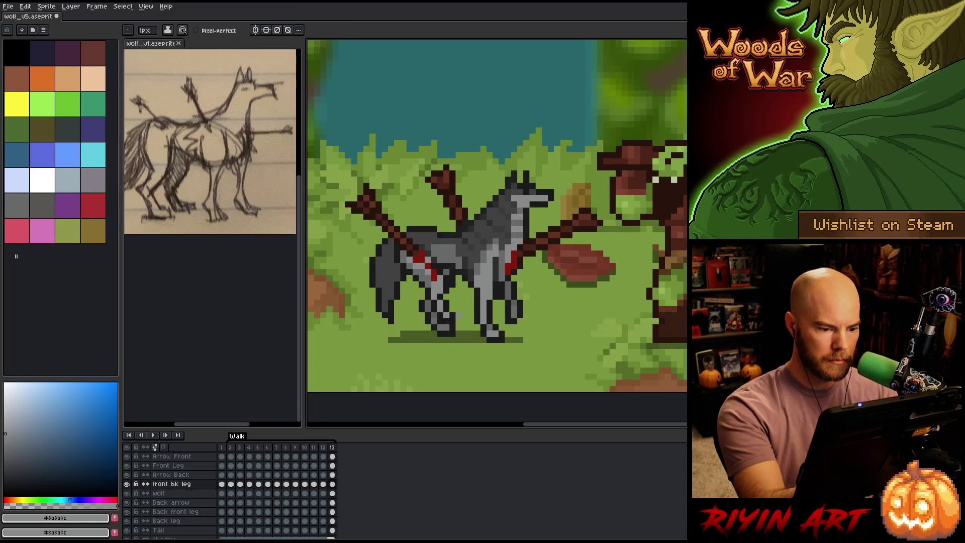
{"action": "left_click", "coordinate": [452, 310], "text": "alt"}
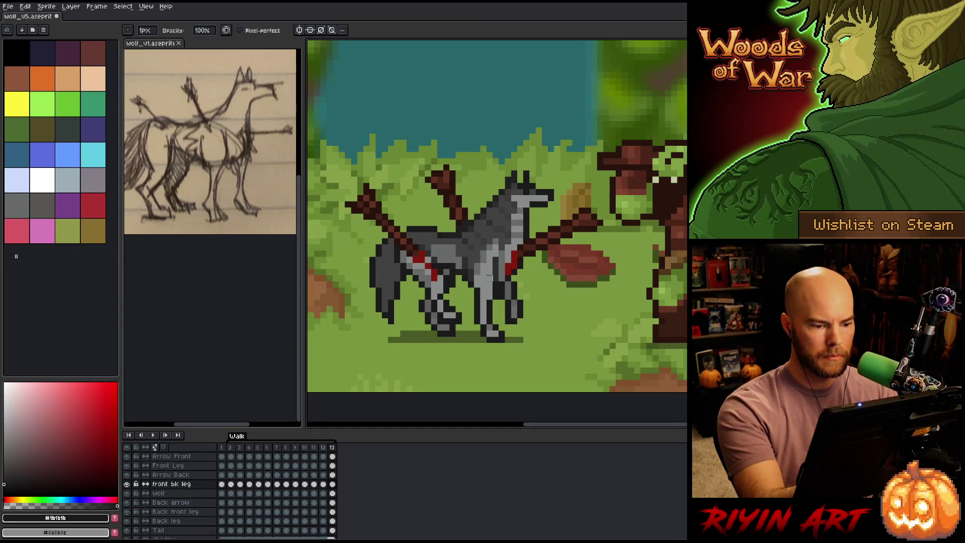
Step: Check frame 13's leg against frames 12 and 2, toggling the 'front bk leg' layer's visibility
{"action": "left_click", "coordinate": [127, 484]}
{"action": "left_click", "coordinate": [127, 484]}
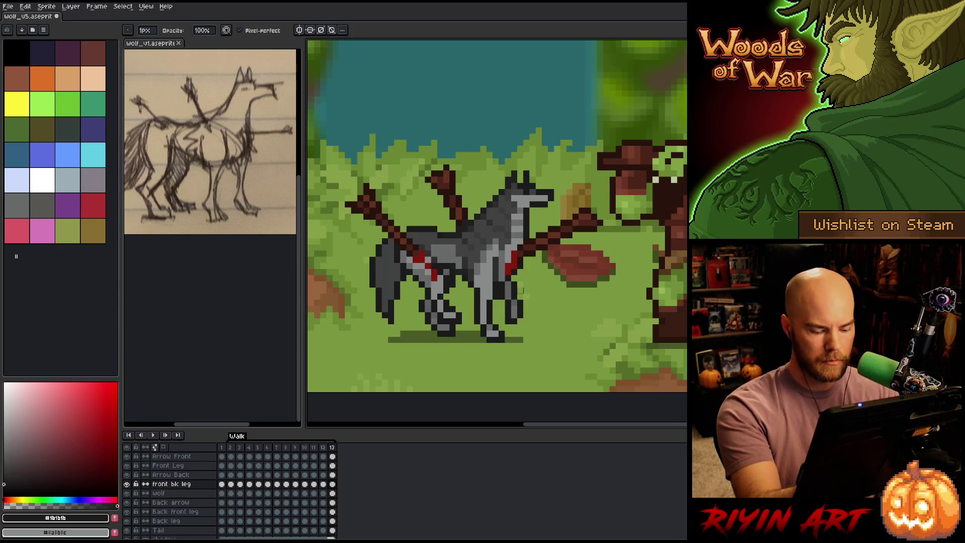
{"action": "key", "text": "Right"}
{"action": "key", "text": "Right"}
{"action": "key", "text": "Left"}
{"action": "key", "text": "Left"}
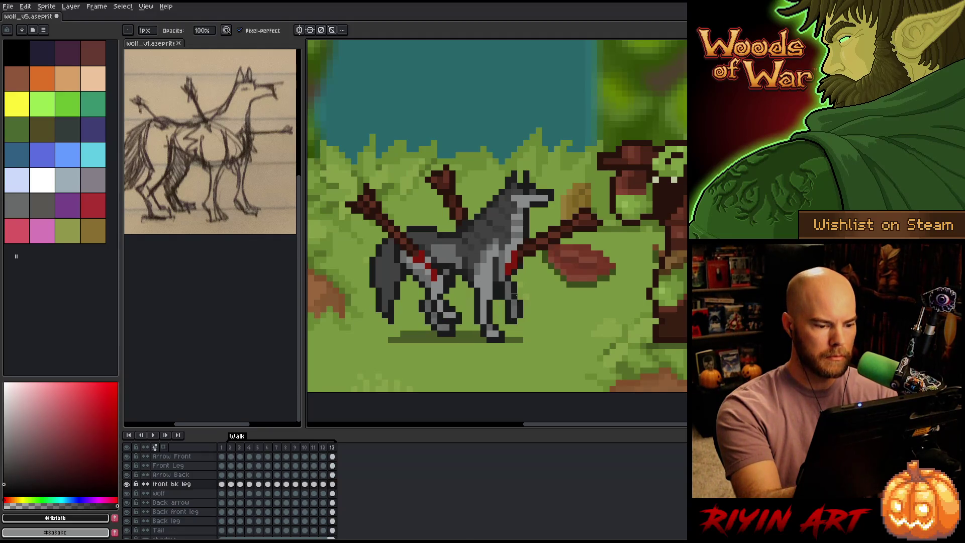
{"action": "key", "text": "Right"}
{"action": "key", "text": "Right"}
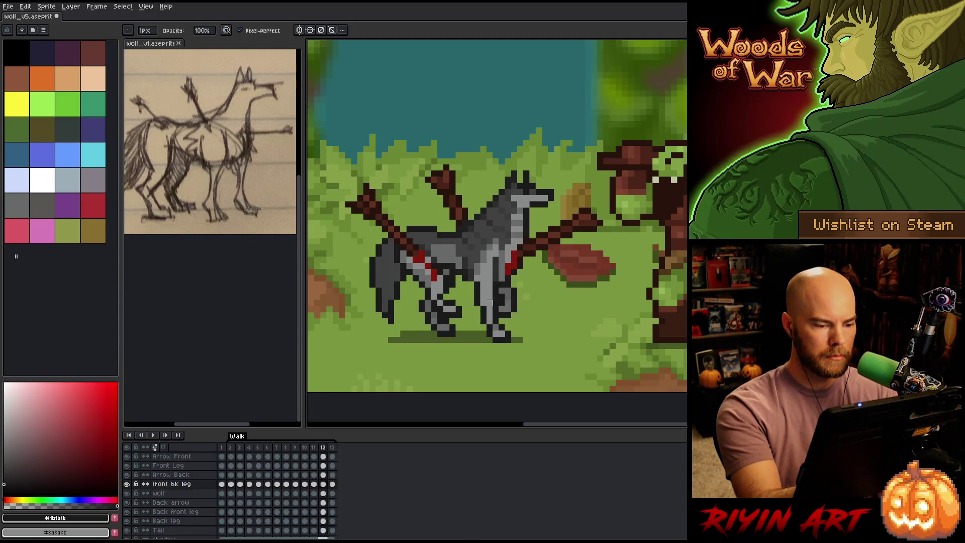
{"action": "key", "text": "Left"}
{"action": "key", "text": "Left"}
{"action": "key", "text": "Right"}
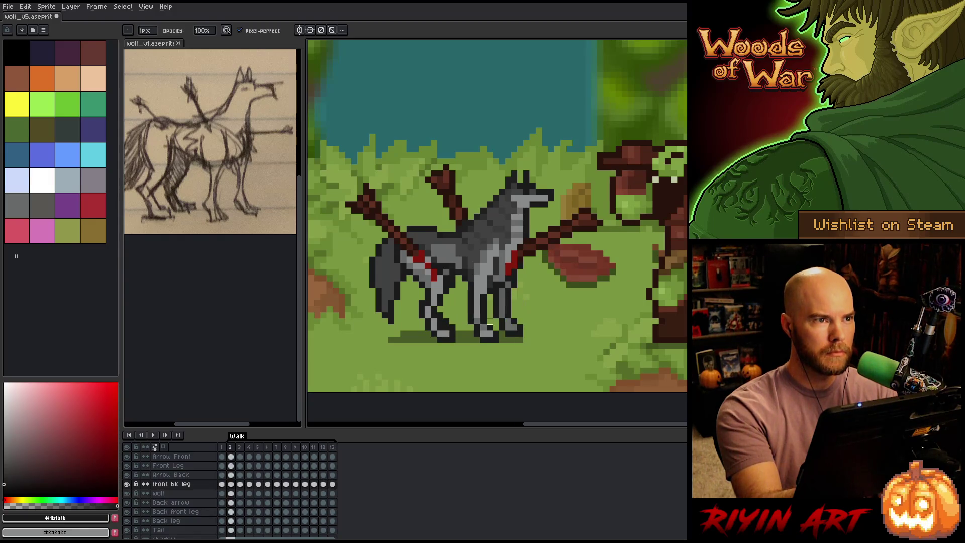
{"action": "key", "text": "Left"}
{"action": "key", "text": "Left"}
{"action": "key", "text": "Right"}
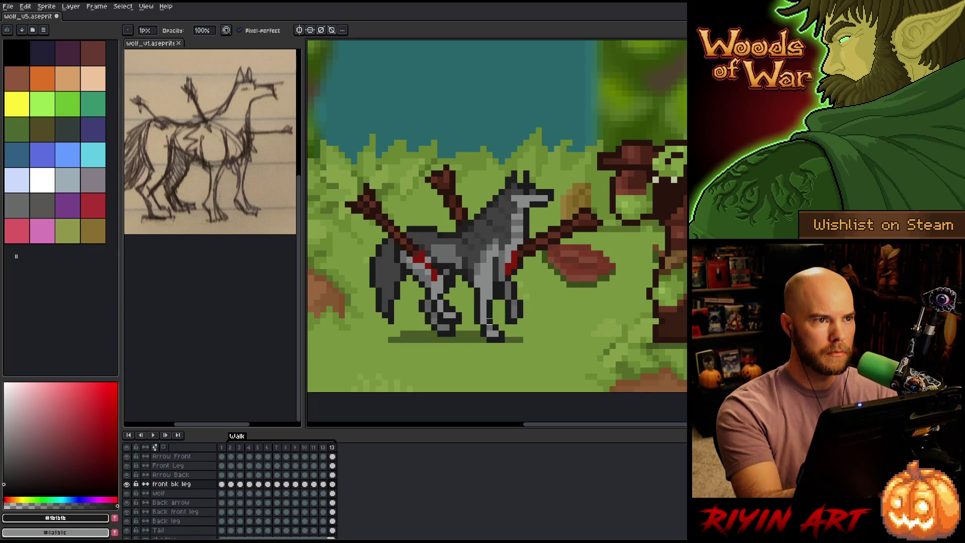
{"action": "key", "text": "Left"}
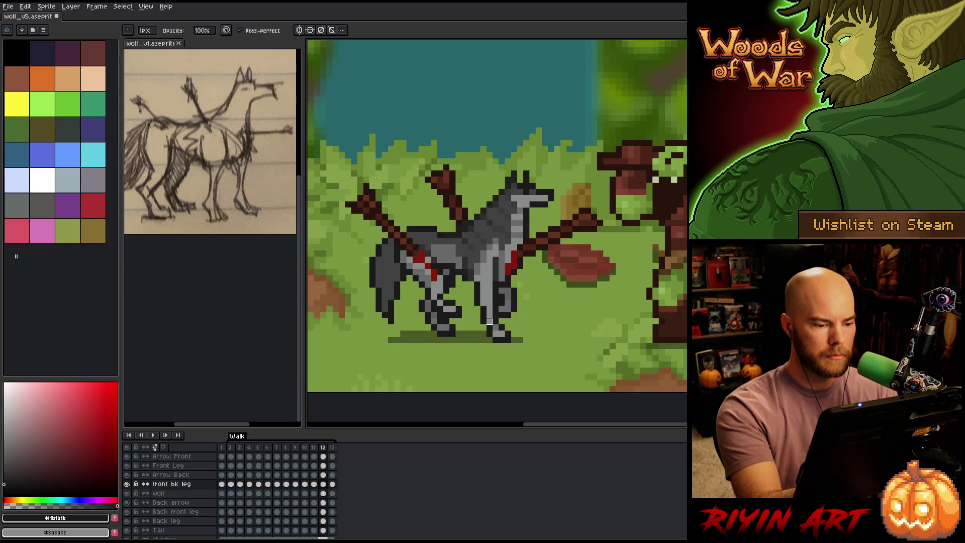
{"action": "key", "text": "Right"}
{"action": "key", "text": "Right"}
{"action": "key", "text": "Right"}
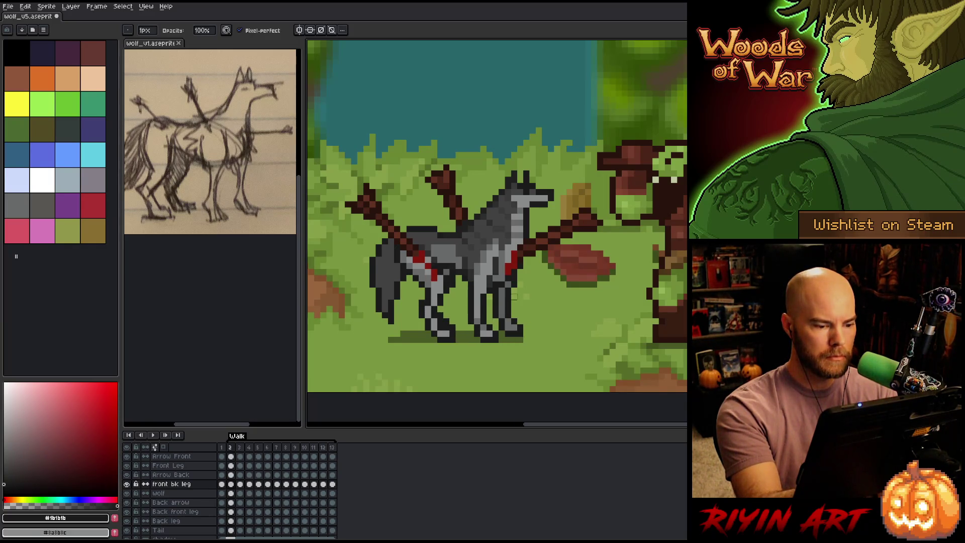
{"action": "key", "text": "Left"}
{"action": "key", "text": "Left"}
{"action": "key", "text": "Right"}
{"action": "key", "text": "Right"}
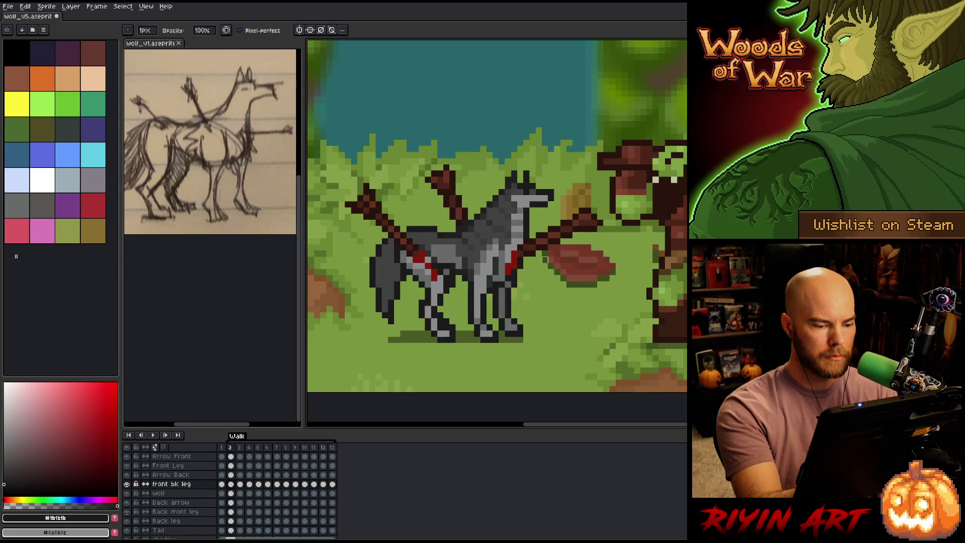
{"action": "key", "text": "Left"}
{"action": "key", "text": "Left"}
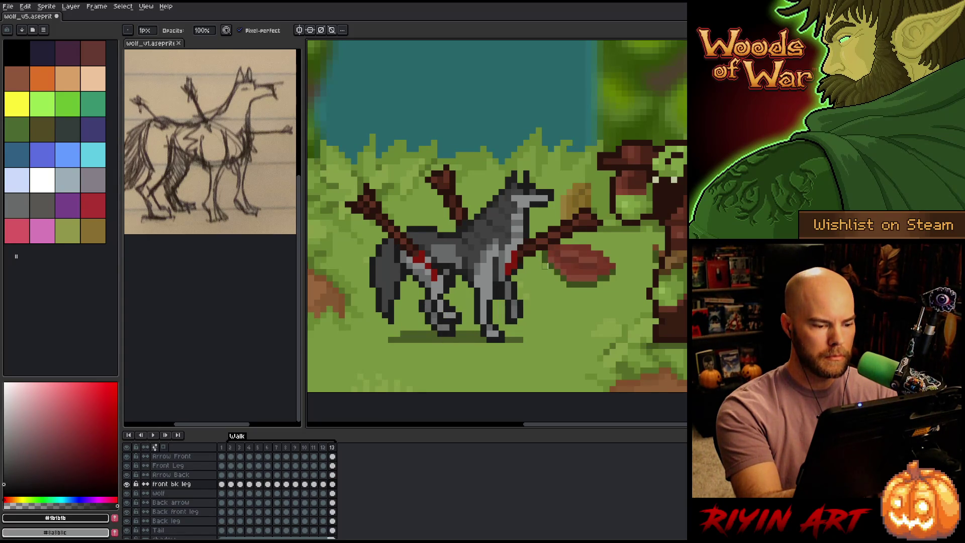
Step: Play the Walk tag, stop on frame 11, and select then release the leg area
{"action": "key", "text": "m"}
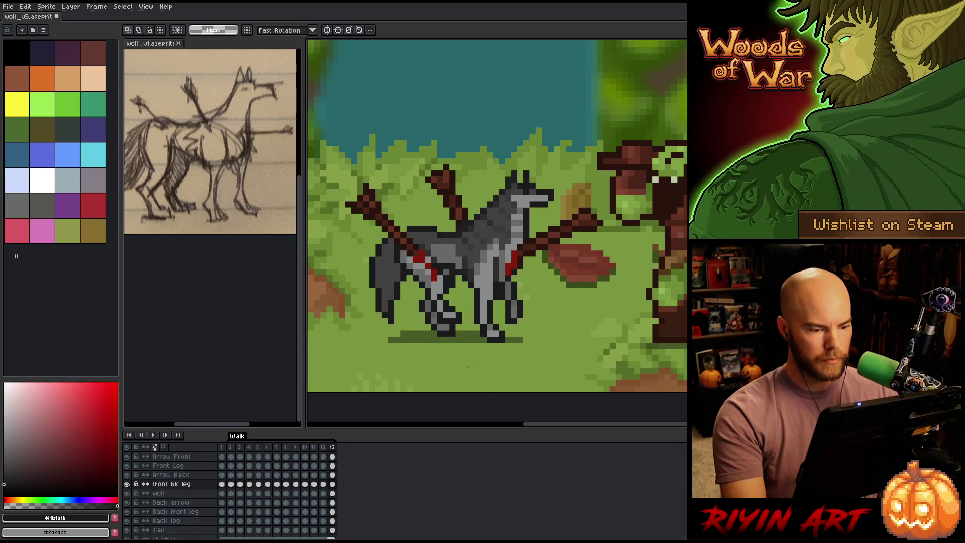
{"action": "left_click_drag", "start_coordinate": [432, 301], "coordinate": [517, 360]}
{"action": "key", "text": "ctrl+d"}
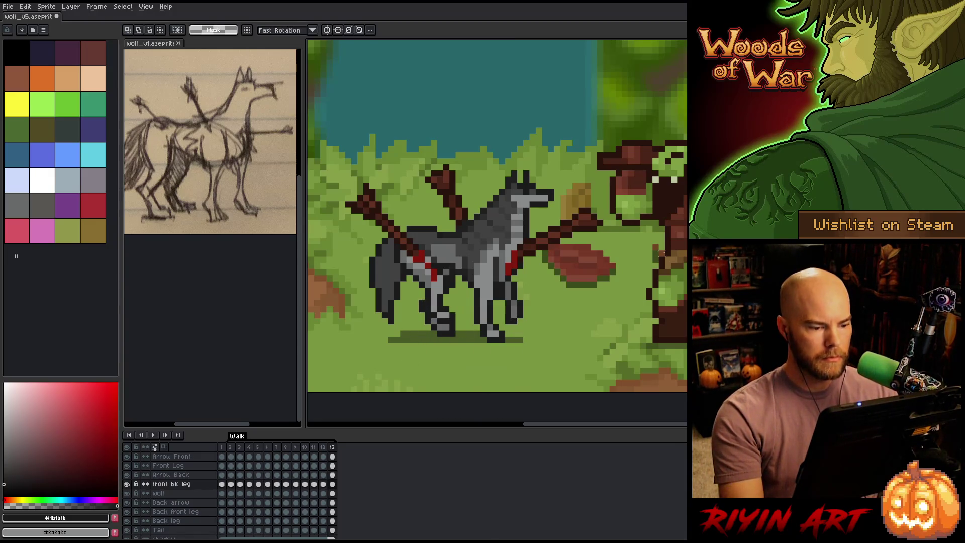
{"action": "key", "text": "Return"}
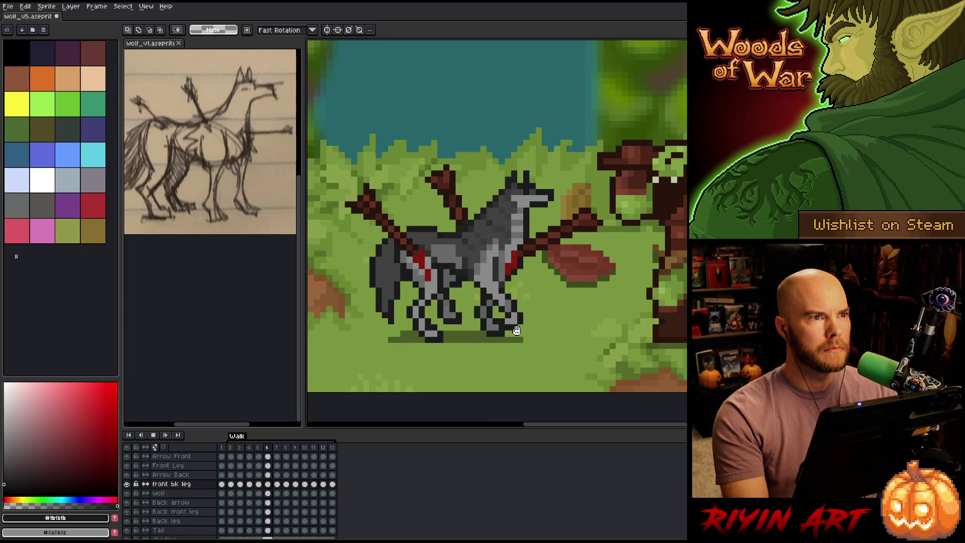
{"action": "key", "text": "Return"}
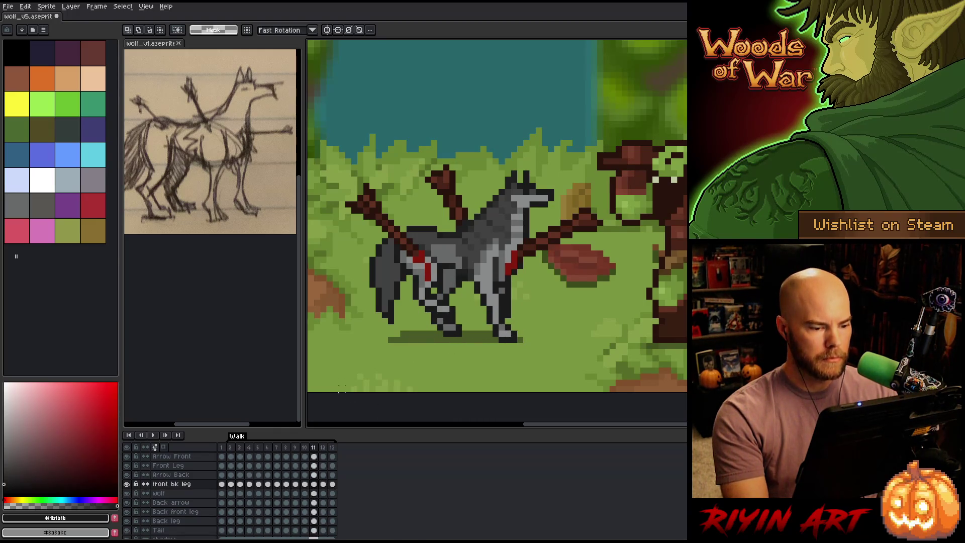
{"action": "left_click_drag", "start_coordinate": [513, 358], "coordinate": [419, 299]}
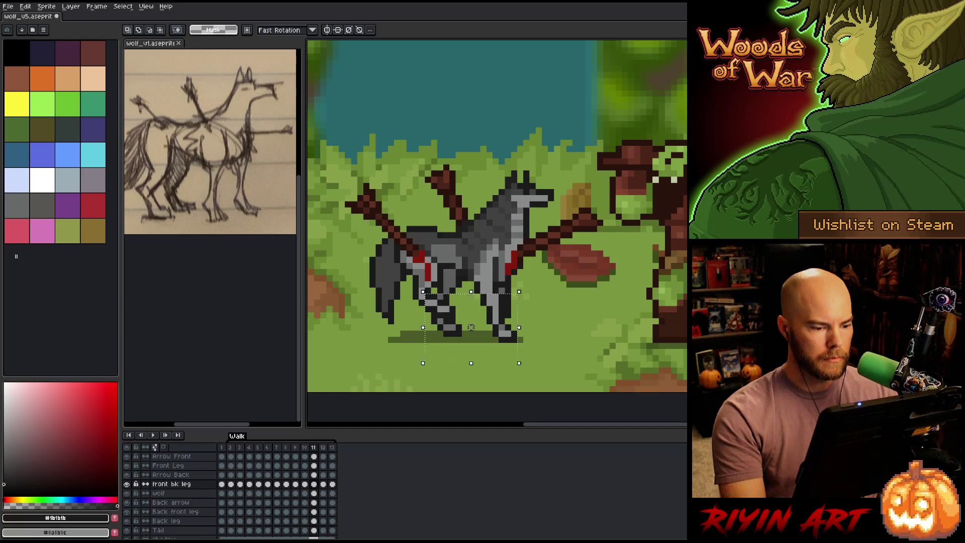
{"action": "key", "text": "ctrl+d"}
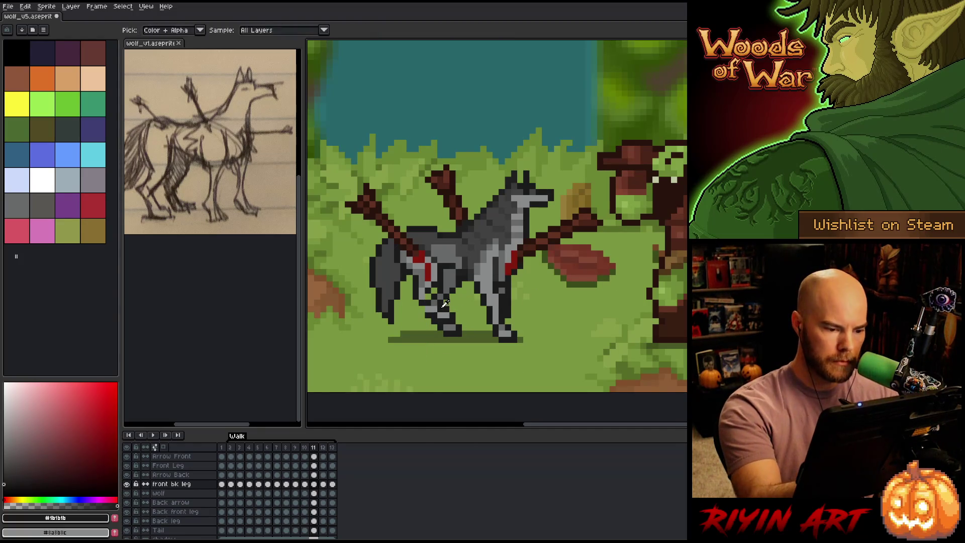
Step: Sample the leg grey and outline colours, then step through frames 12 and 13
{"action": "key", "text": "b"}
{"action": "left_click", "coordinate": [430, 291], "text": "alt"}
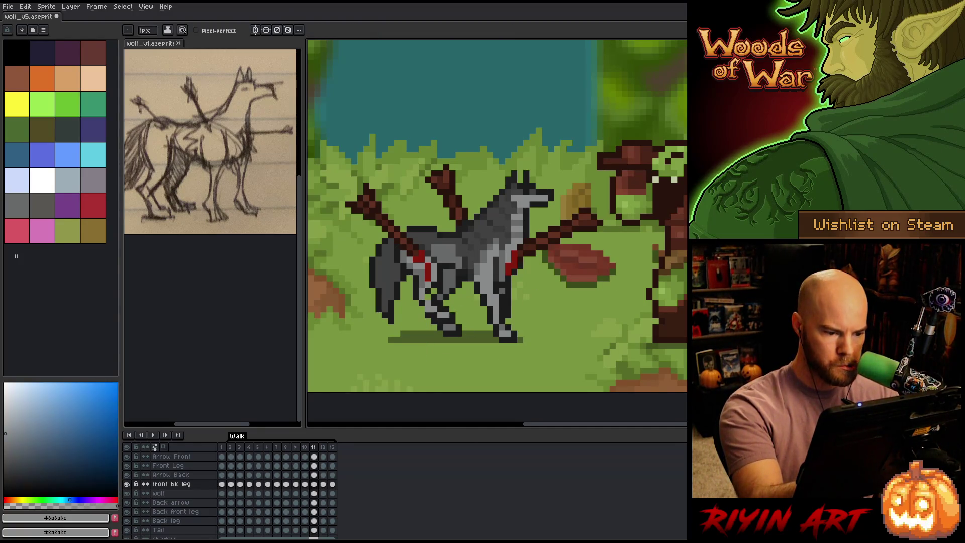
{"action": "left_click", "coordinate": [427, 293], "text": "alt"}
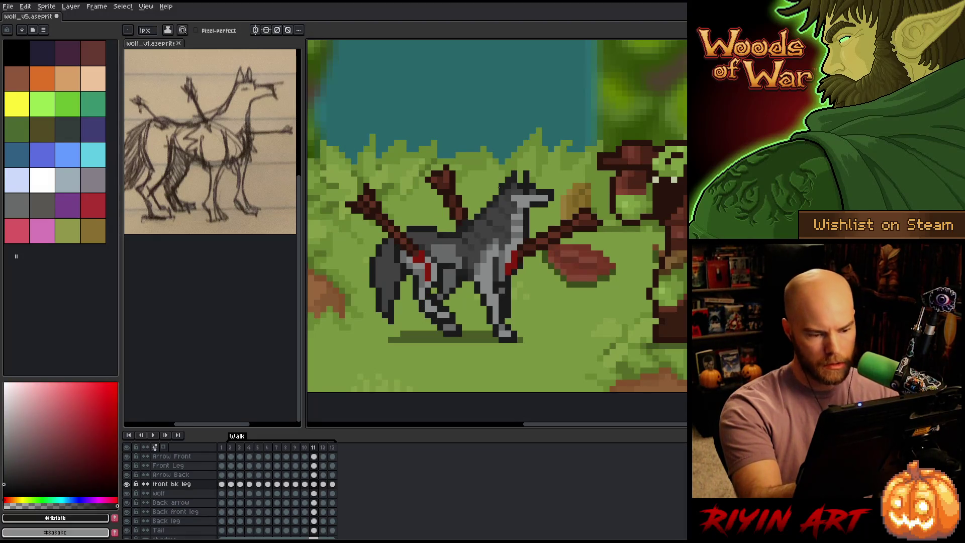
{"action": "key", "text": "b"}
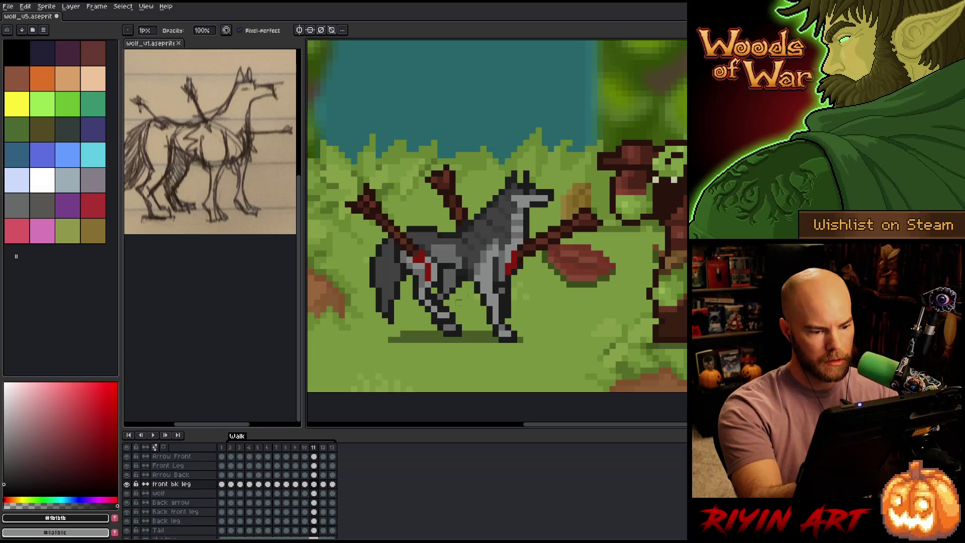
{"action": "key", "text": "period"}
{"action": "key", "text": "comma"}
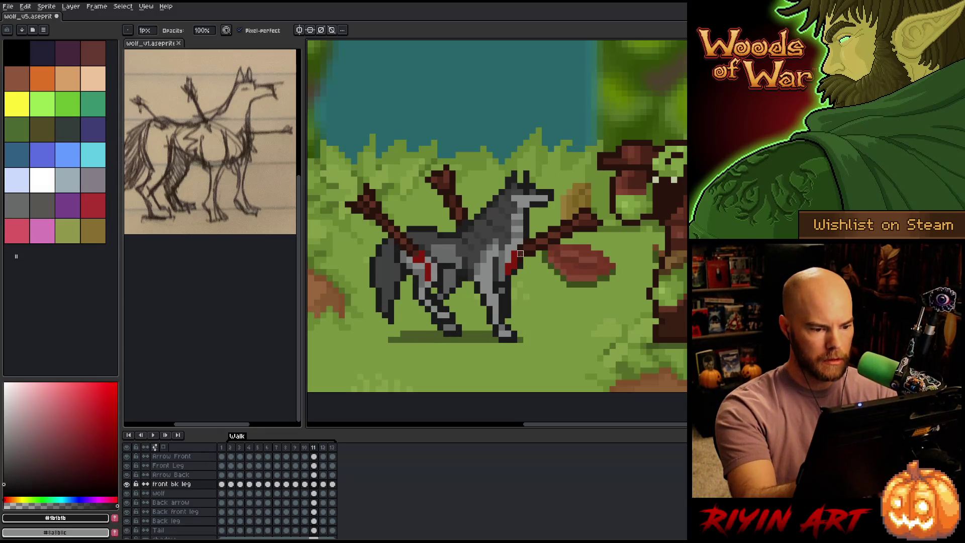
{"action": "key", "text": "period"}
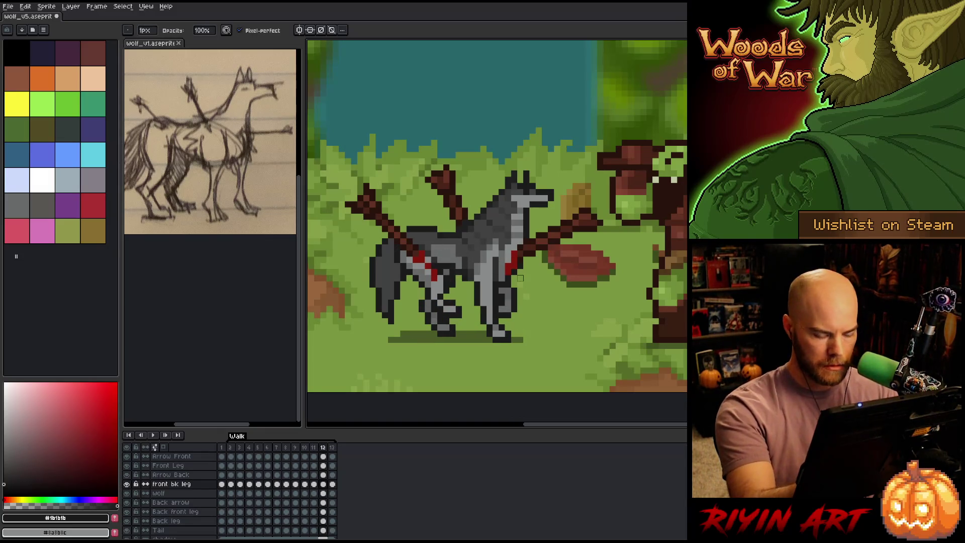
{"action": "key", "text": "period"}
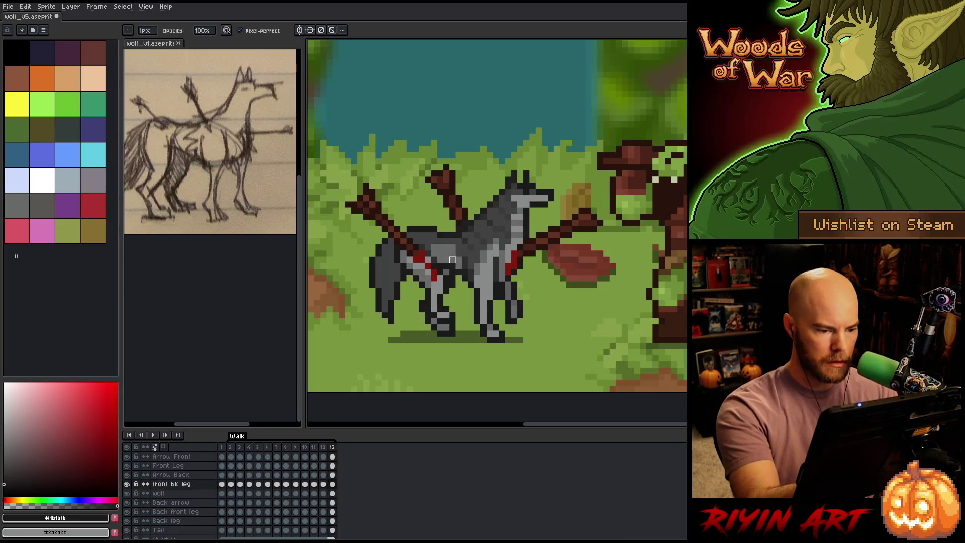
{"action": "key", "text": "e"}
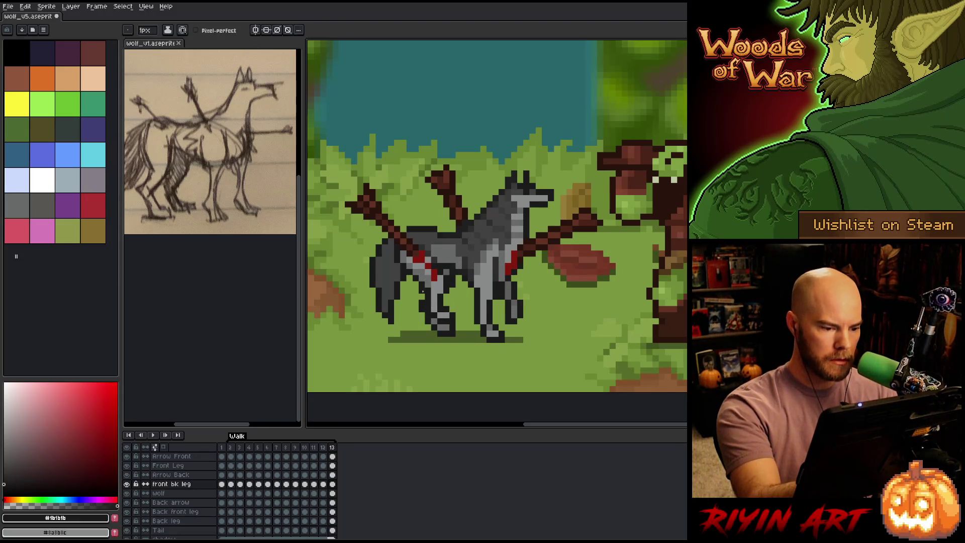
Step: Touch up frame 13's leg with mid grey and outline, then replay the walk loop
{"action": "left_click", "coordinate": [430, 294], "text": "alt"}
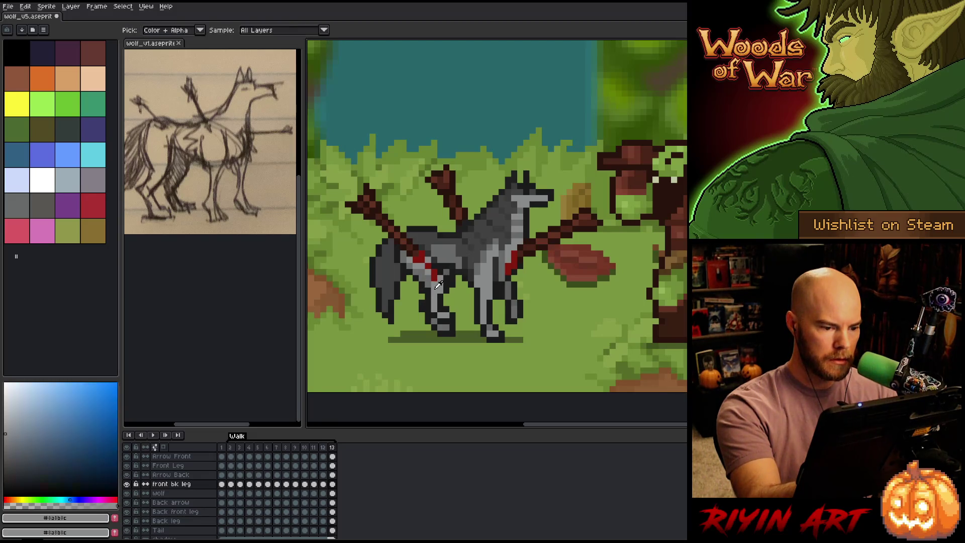
{"action": "key", "text": "period"}
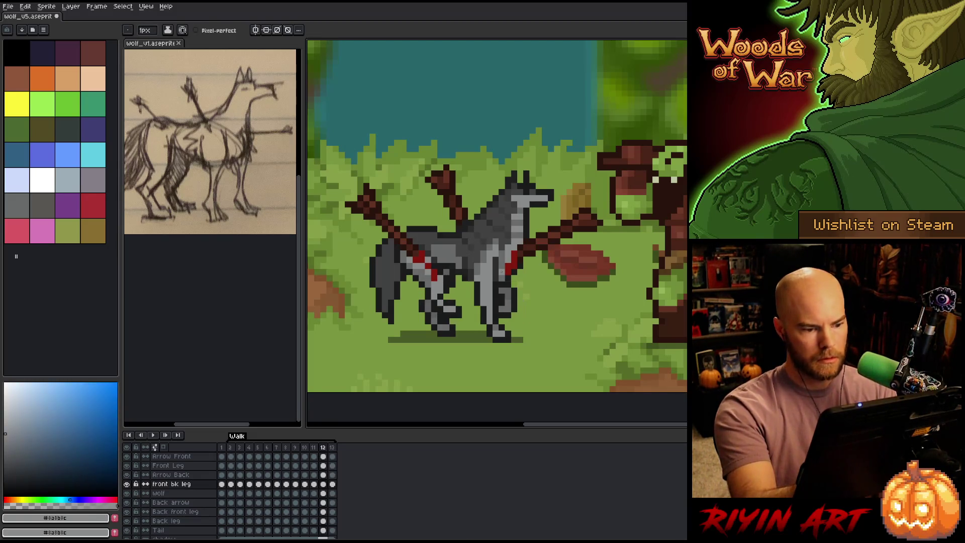
{"action": "key", "text": "comma"}
{"action": "key", "text": "comma"}
{"action": "key", "text": "period"}
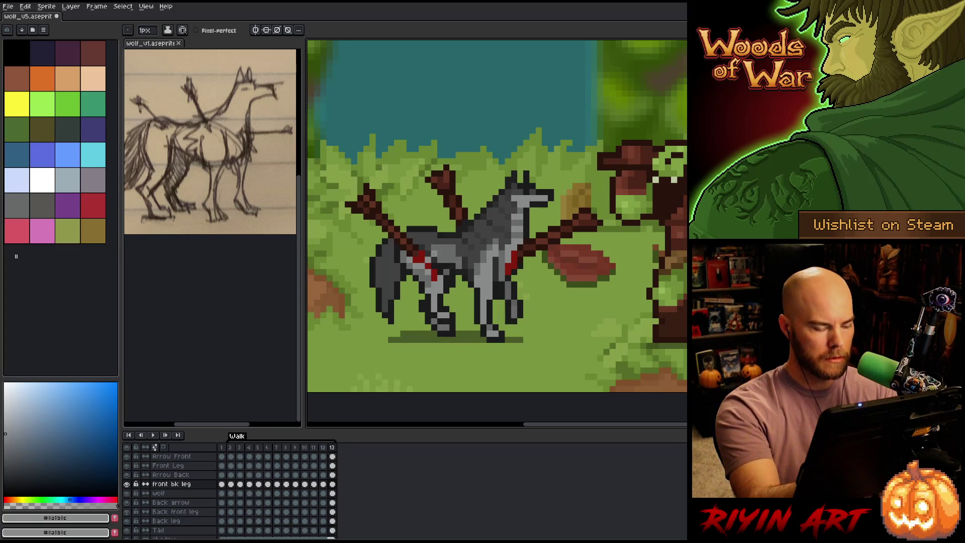
{"action": "left_click", "coordinate": [429, 299], "text": "alt"}
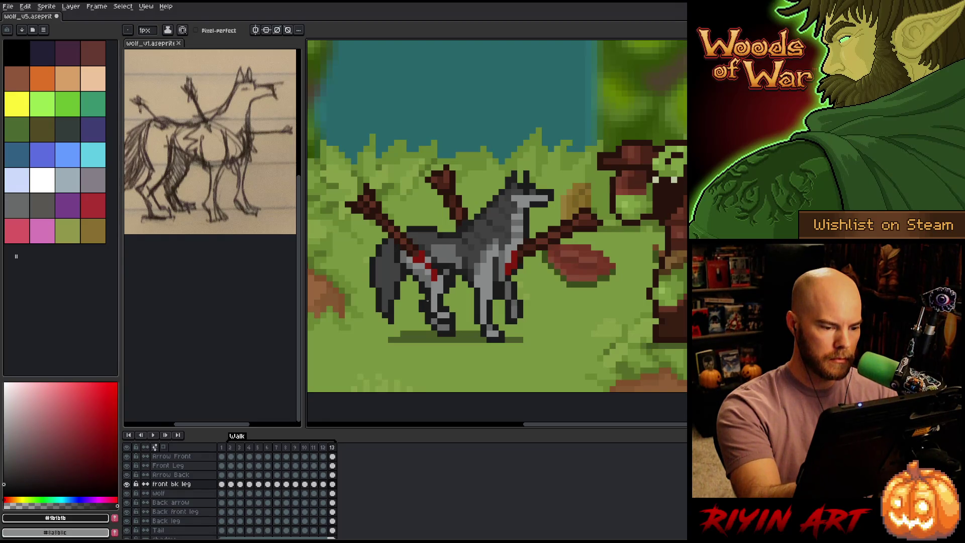
{"action": "key", "text": "period"}
{"action": "key", "text": "period"}
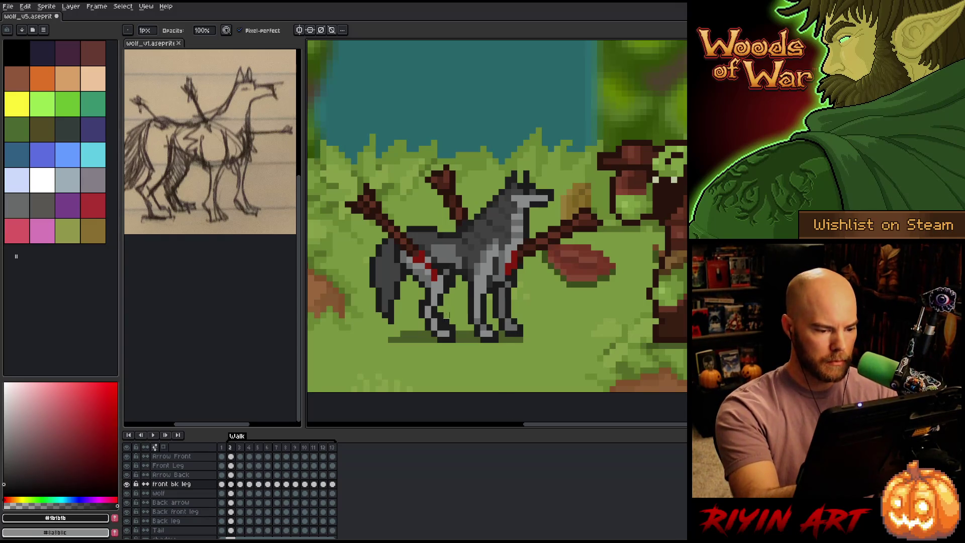
{"action": "key", "text": "Return"}
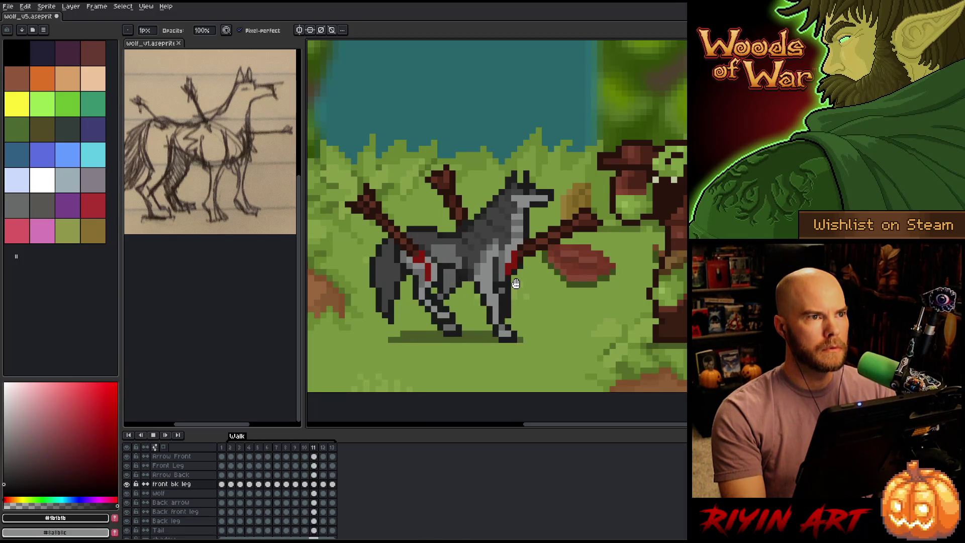
{"action": "key", "text": "Return"}
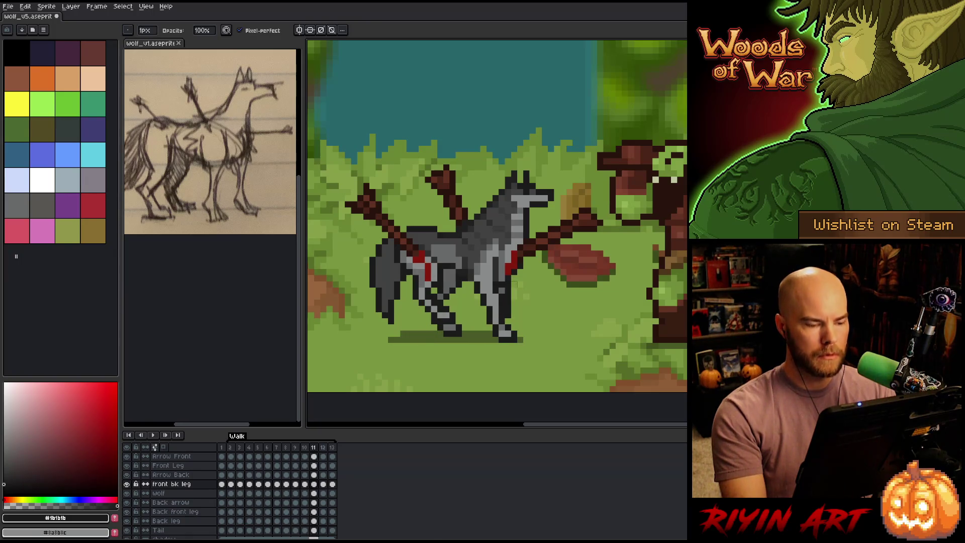
Step: Repaint frame 12's leg using greys #2d2d2d, #8a8b8c and outline #1b1b1b
{"action": "key", "text": "period"}
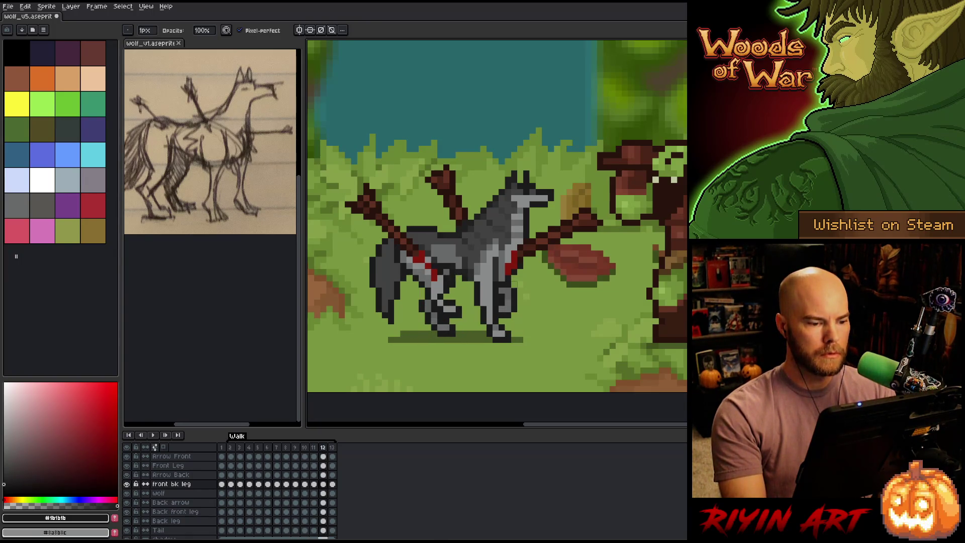
{"action": "key", "text": "period"}
{"action": "key", "text": "comma"}
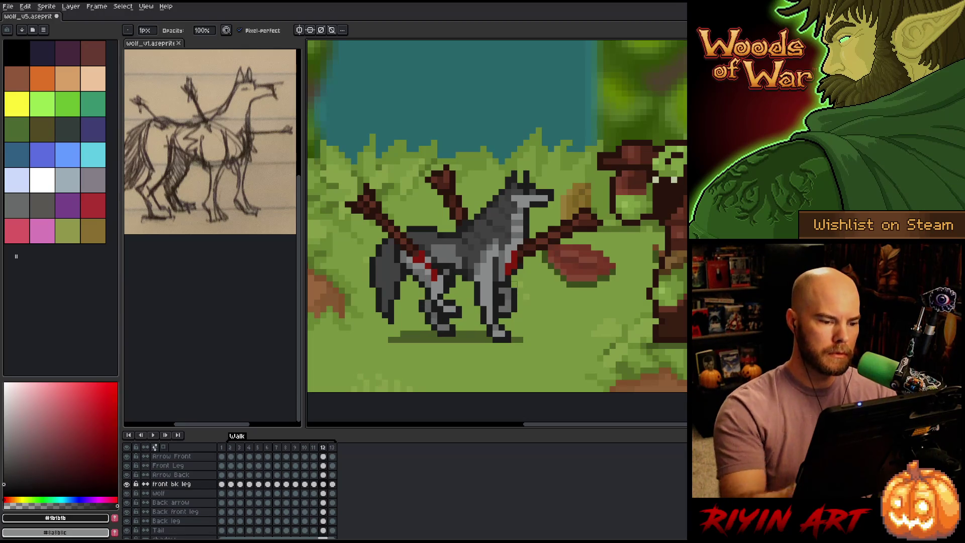
{"action": "key", "text": "alt"}
{"action": "key", "text": "alt"}
{"action": "left_click", "coordinate": [435, 251], "text": "alt"}
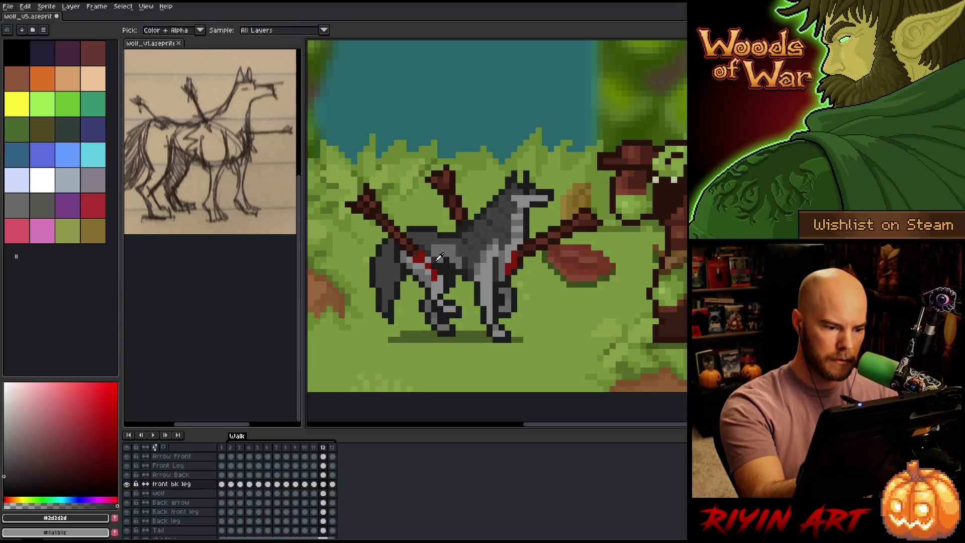
{"action": "left_click", "coordinate": [440, 261], "text": "alt"}
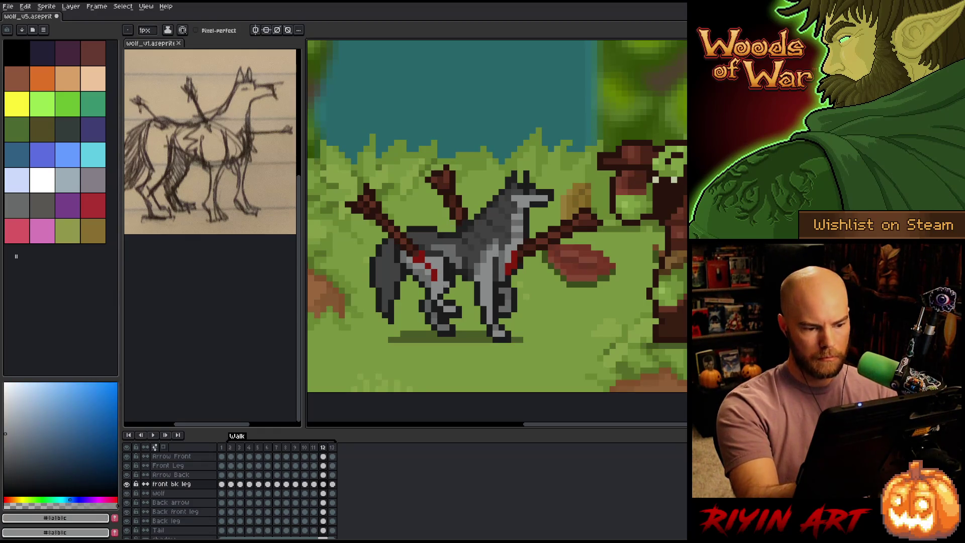
{"action": "left_click", "coordinate": [421, 276], "text": "alt"}
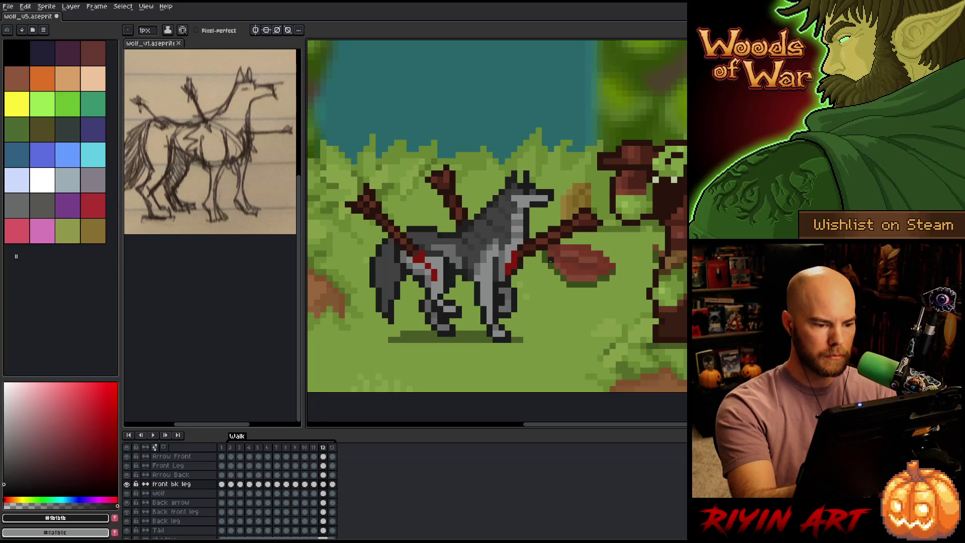
Step: Apply grey #8a8b8c on frame 13 and add dark red #83190e wound pixels near frame 12's hip
{"action": "key", "text": "Right"}
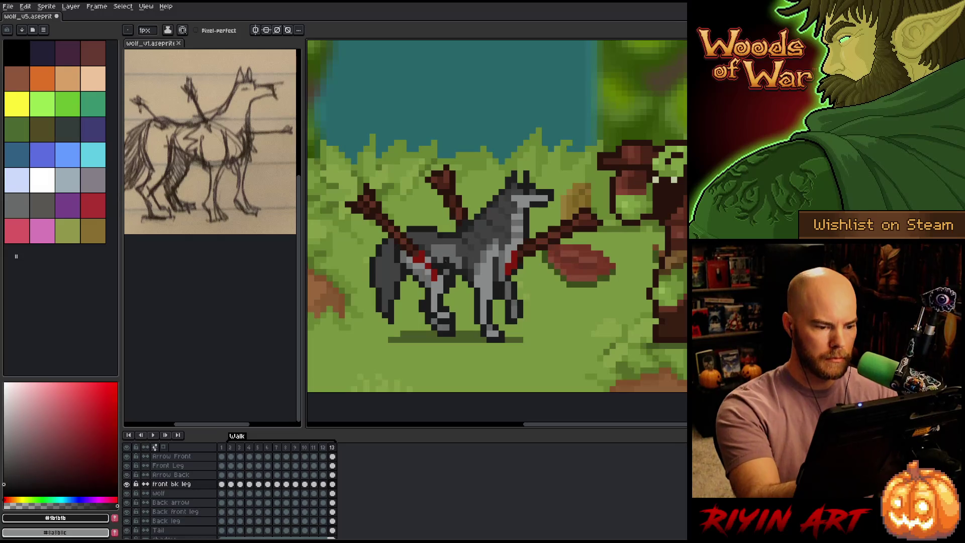
{"action": "left_click", "coordinate": [445, 263], "text": "alt"}
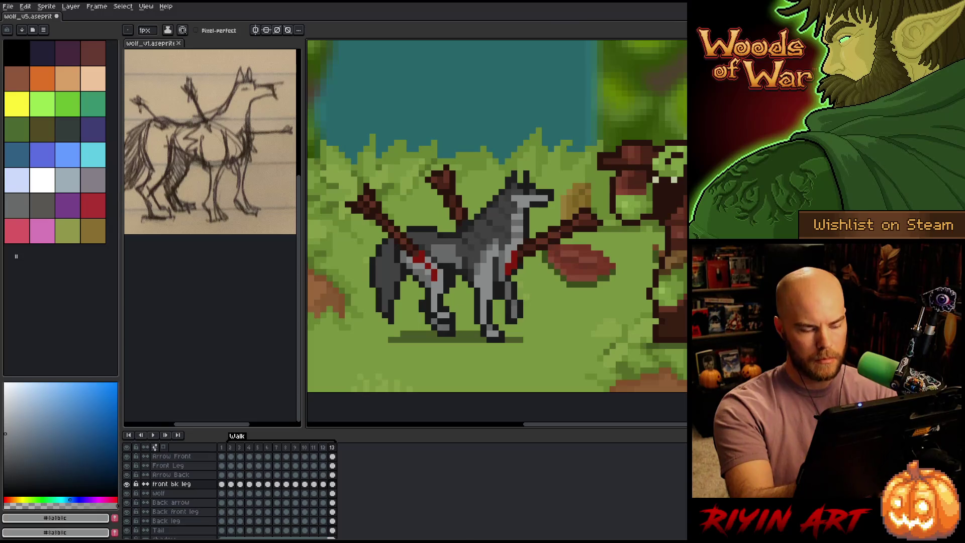
{"action": "key", "text": "Left"}
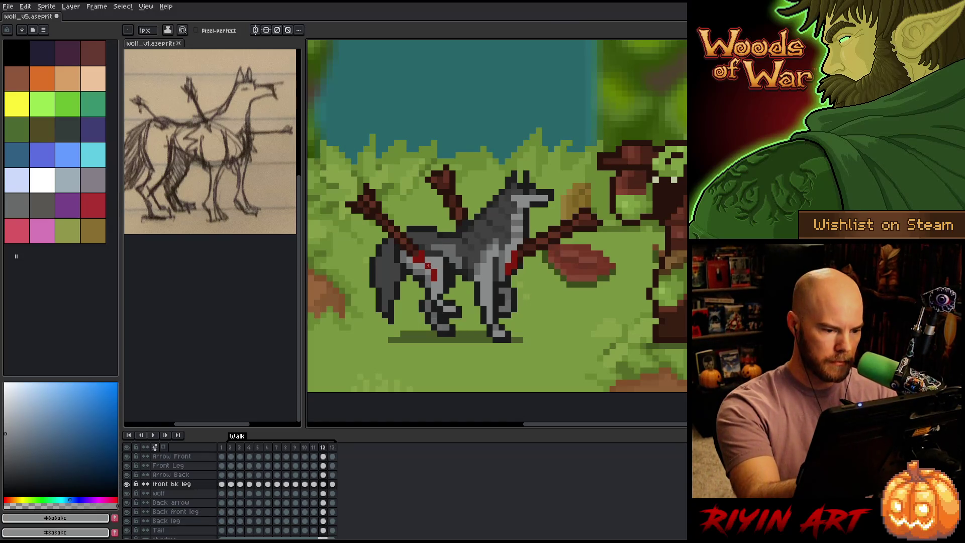
{"action": "left_click", "coordinate": [428, 261], "text": "alt"}
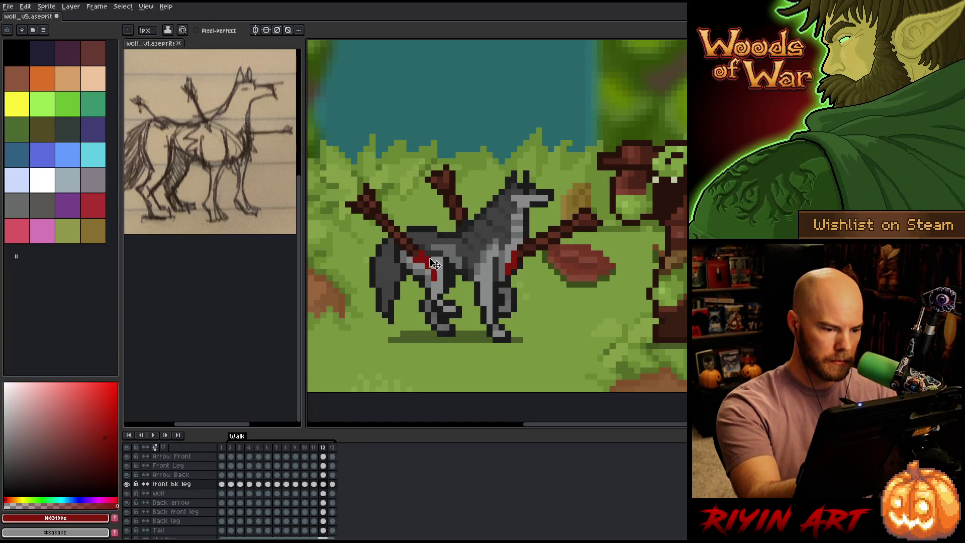
{"action": "key", "text": "shift+o"}
{"action": "left_click", "coordinate": [606, 210]}
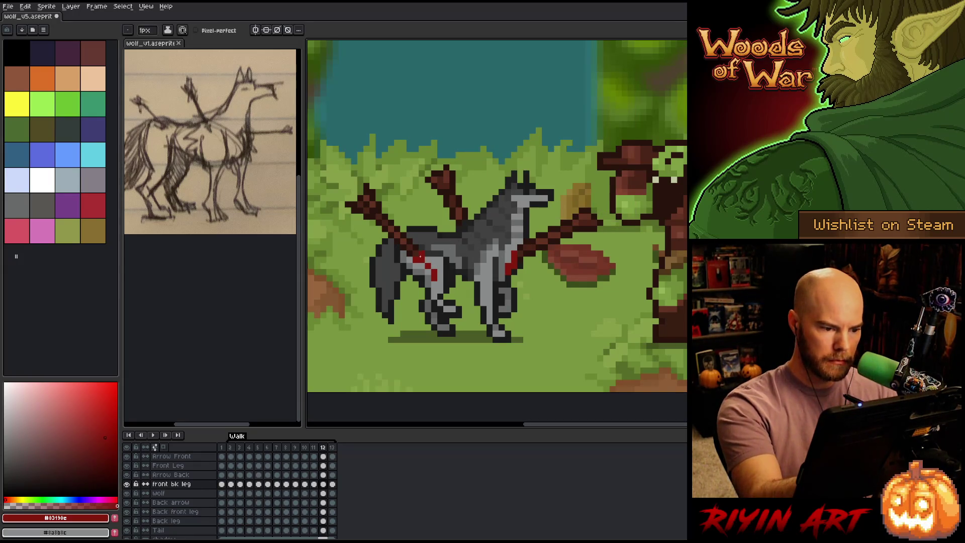
{"action": "key", "text": "alt+Up"}
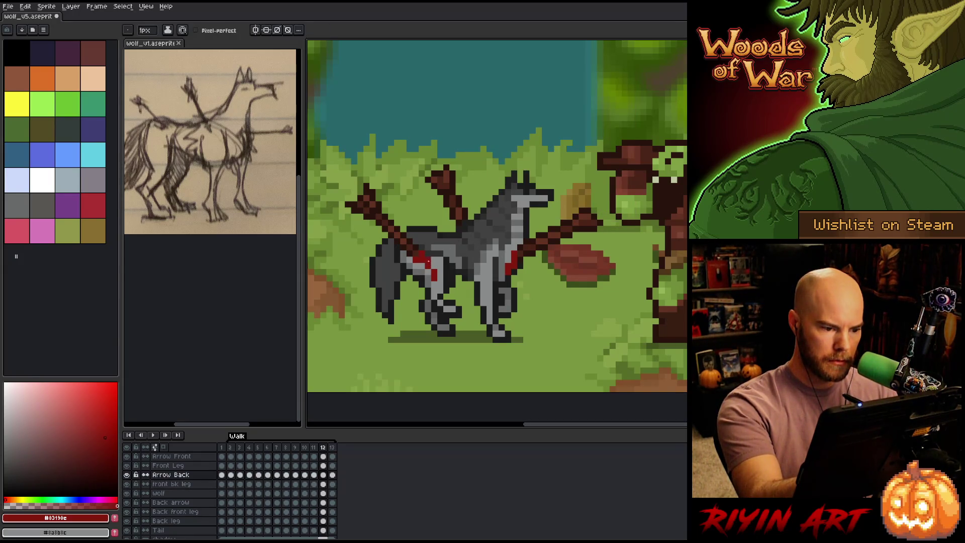
Step: Check frames 12 and 13's leg poses against loop frames 2 and 3
{"action": "key", "text": "b"}
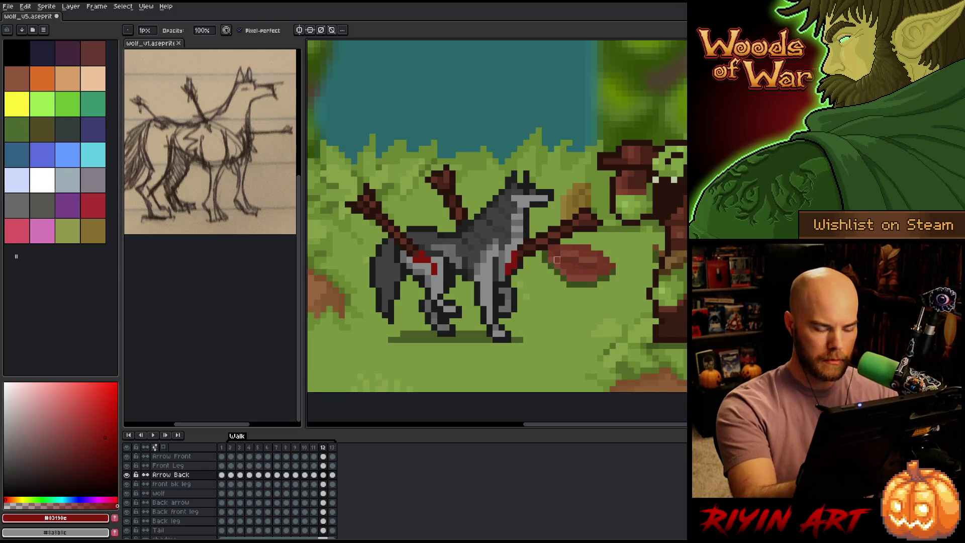
{"action": "key", "text": "period"}
{"action": "key", "text": "period"}
{"action": "key", "text": "period"}
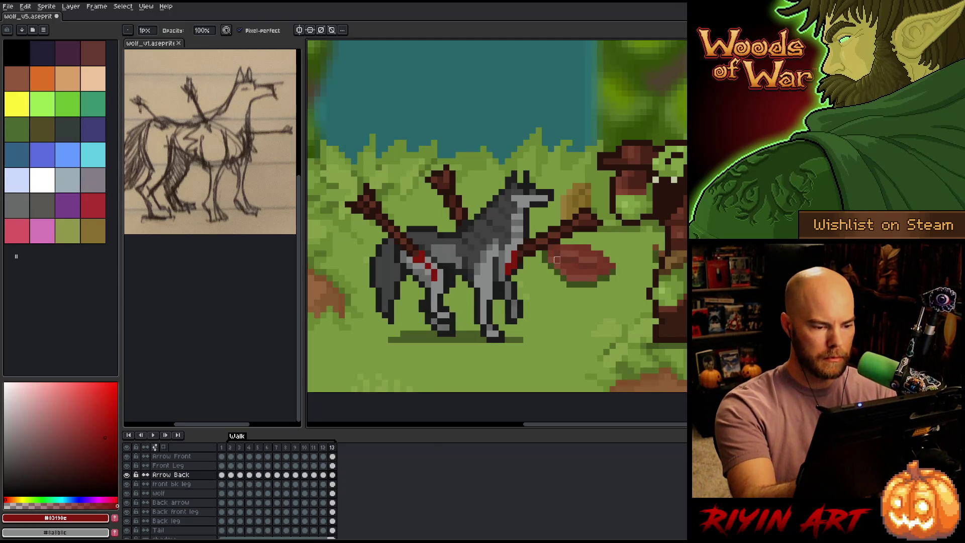
{"action": "key", "text": "comma"}
{"action": "key", "text": "comma"}
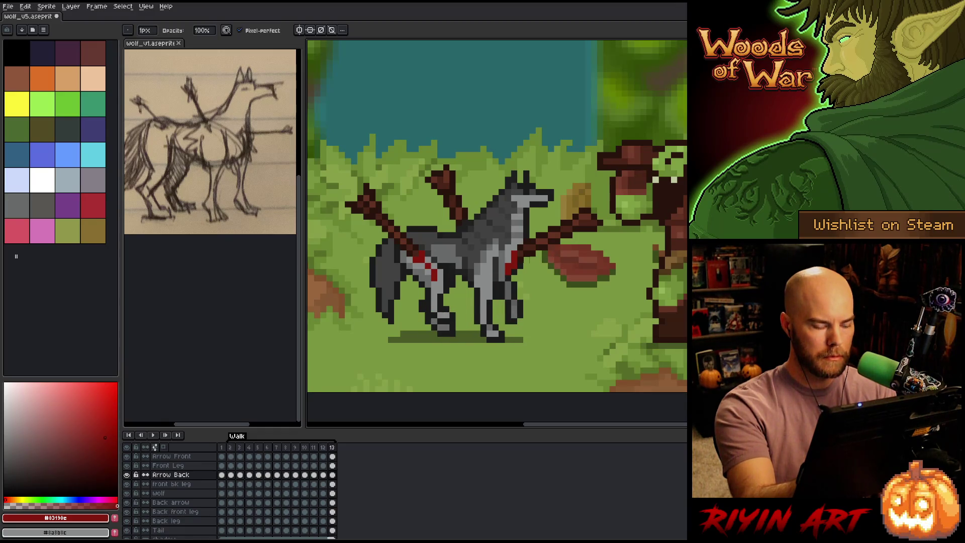
{"action": "key", "text": "period"}
{"action": "key", "text": "period"}
{"action": "key", "text": "period"}
{"action": "key", "text": "comma"}
{"action": "key", "text": "comma"}
{"action": "key", "text": "comma"}
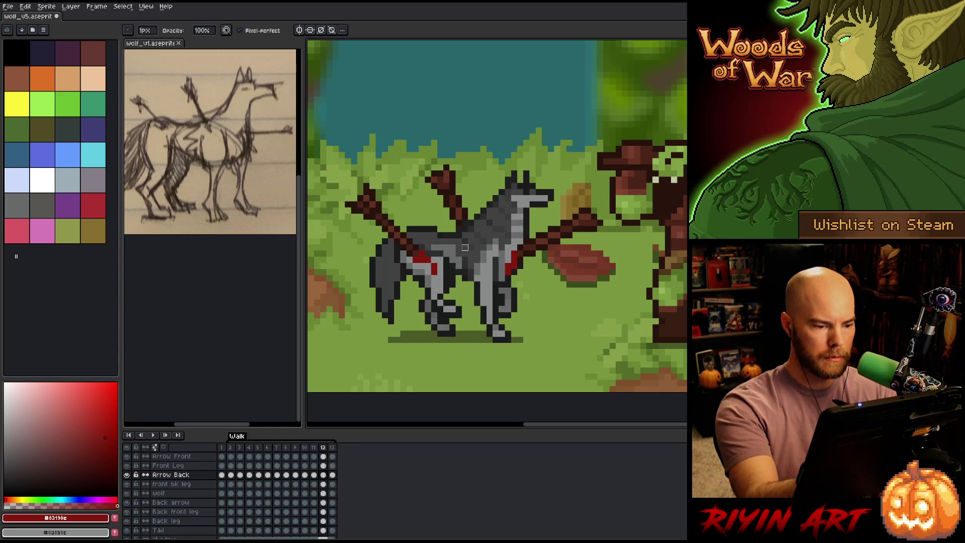
{"action": "key", "text": "period"}
{"action": "key", "text": "i"}
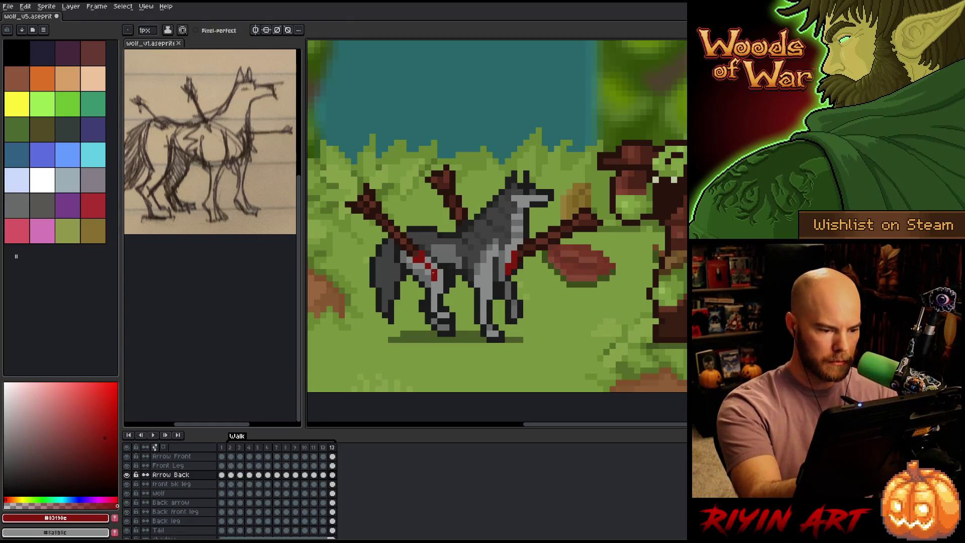
{"action": "key", "text": "b"}
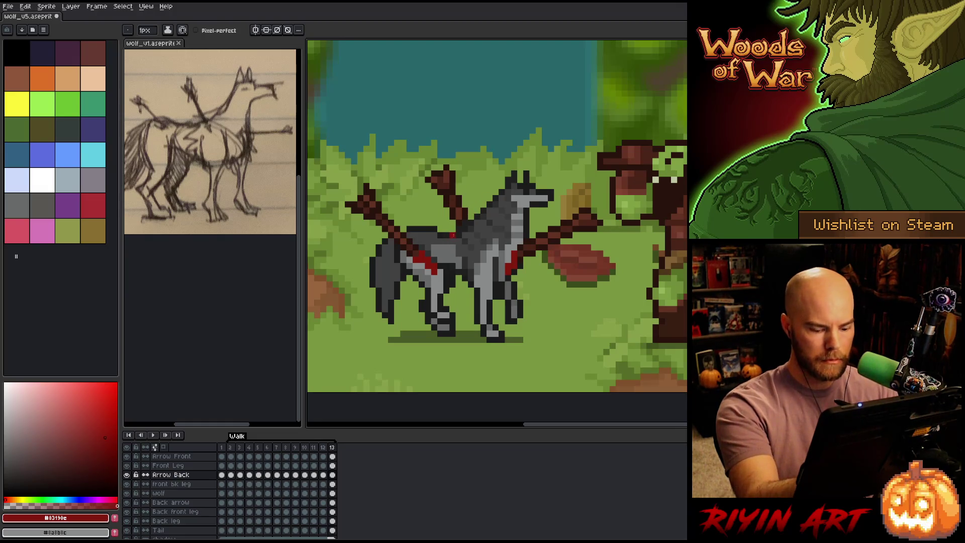
Step: Flip between frames 12 and 13 while touching up the legs with pencil and eraser
{"action": "key", "text": "comma"}
{"action": "key", "text": "period"}
{"action": "key", "text": "comma"}
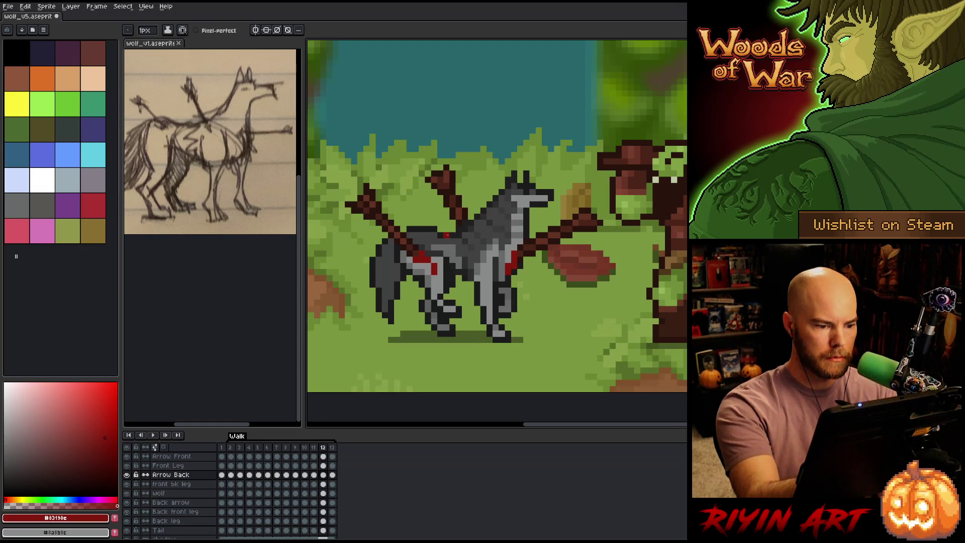
{"action": "key", "text": "period"}
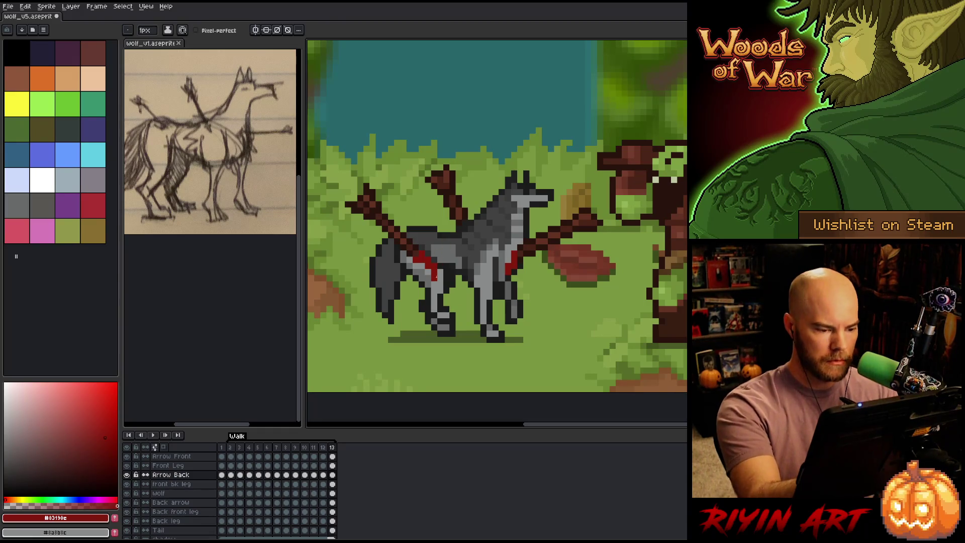
{"action": "key", "text": "b"}
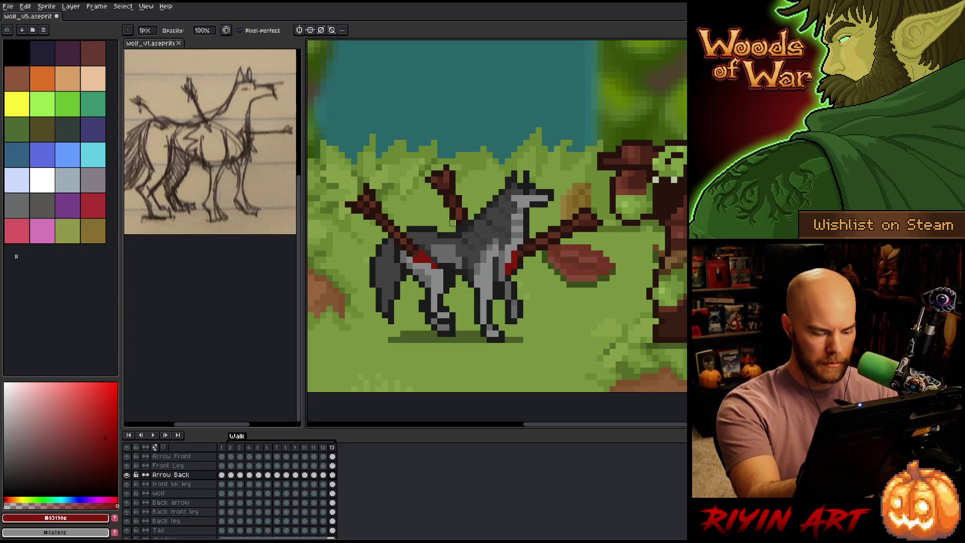
{"action": "key", "text": "comma"}
{"action": "key", "text": "period"}
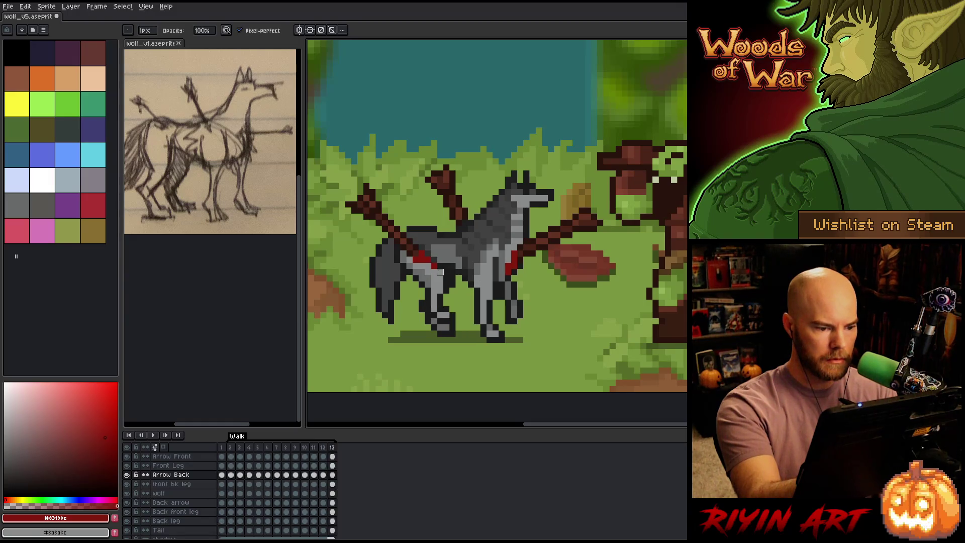
{"action": "key", "text": "e"}
{"action": "key", "text": "comma"}
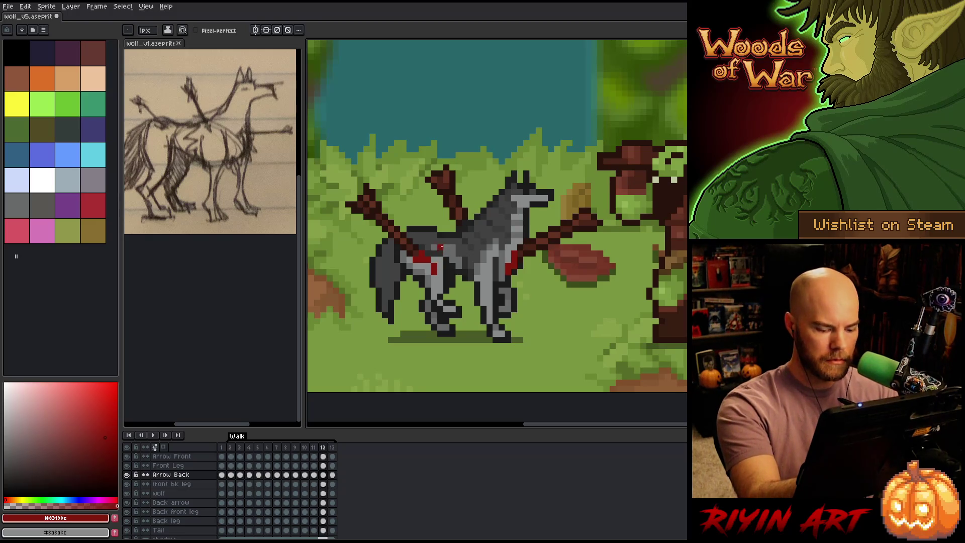
{"action": "key", "text": "period"}
{"action": "key", "text": "comma"}
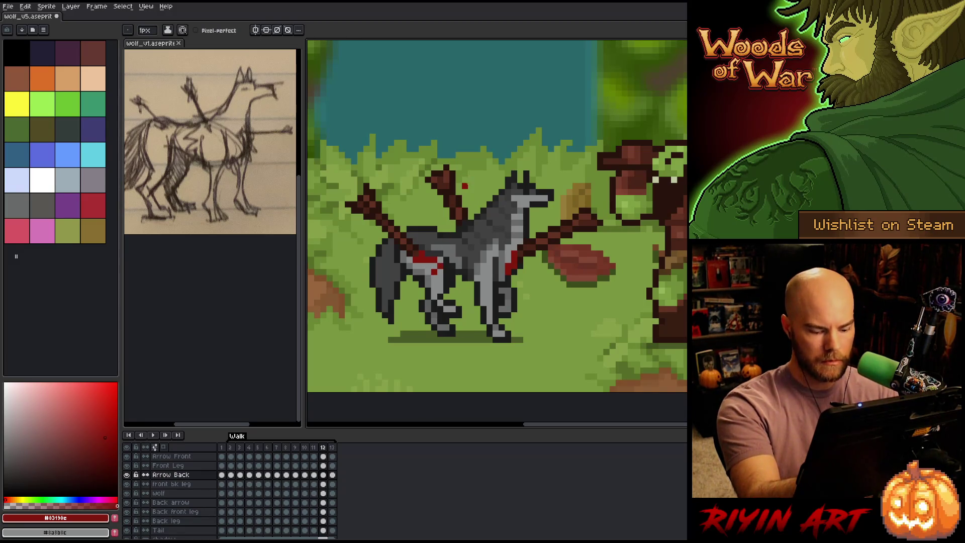
Step: Verify the new leg pixels by toggling frames 12 and 13, erasing and redrawing where needed
{"action": "key", "text": "Right"}
{"action": "key", "text": "Left"}
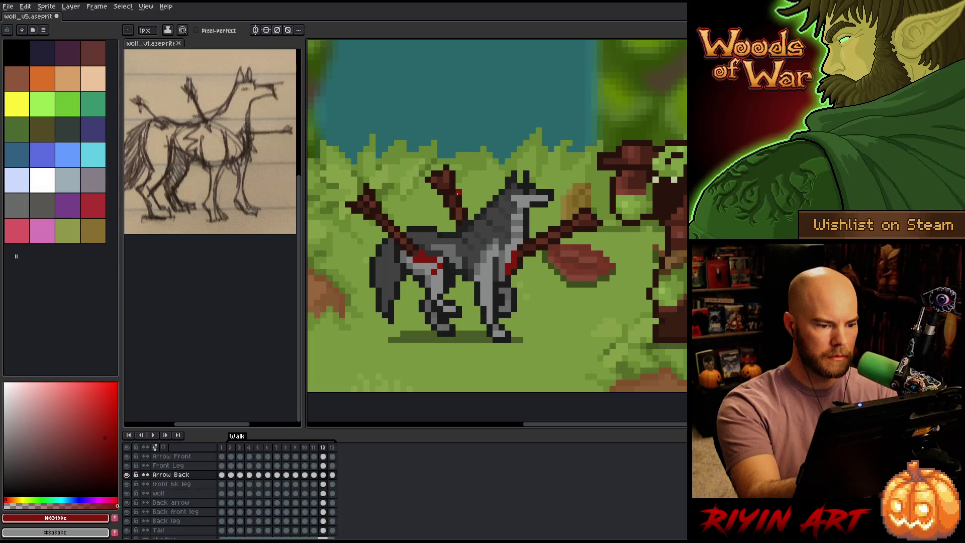
{"action": "key", "text": "Right"}
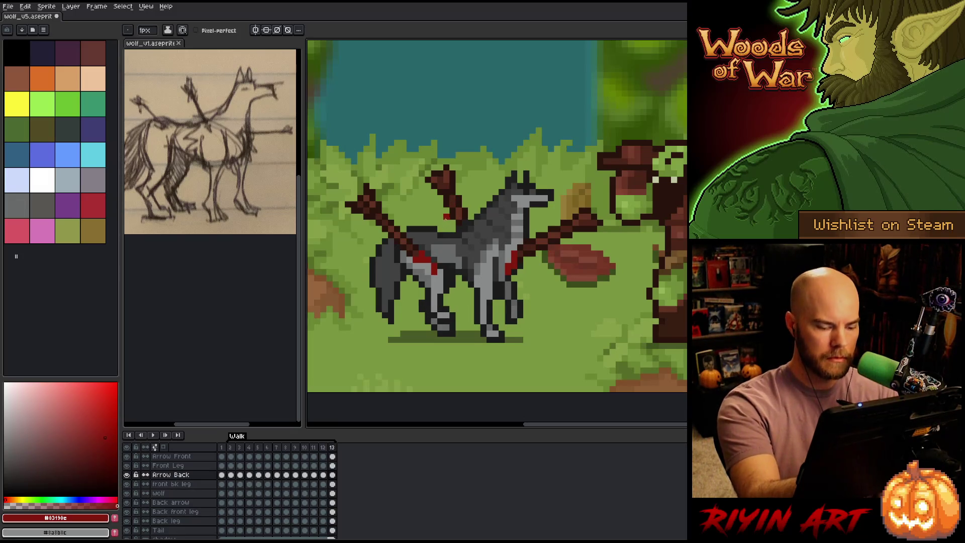
{"action": "key", "text": "Left"}
{"action": "key", "text": "Right"}
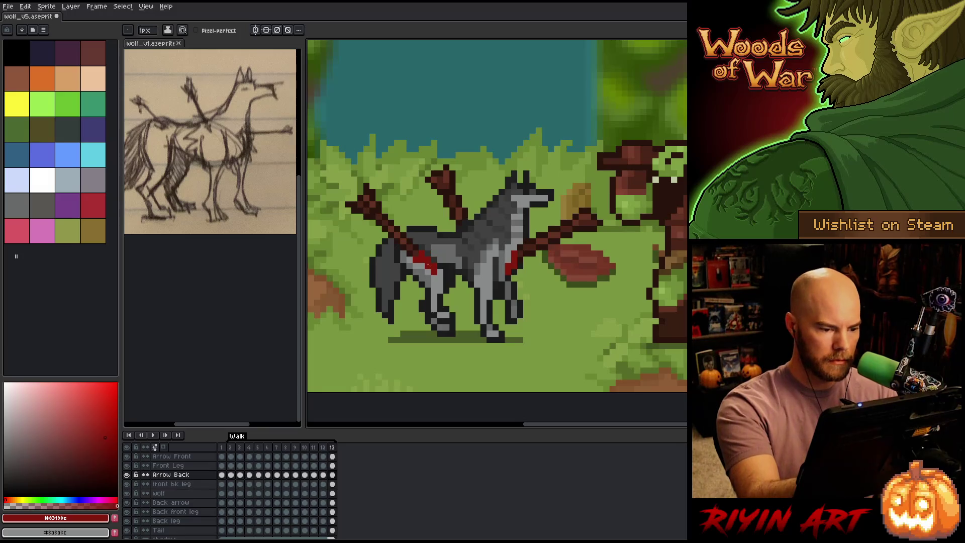
{"action": "key", "text": "b"}
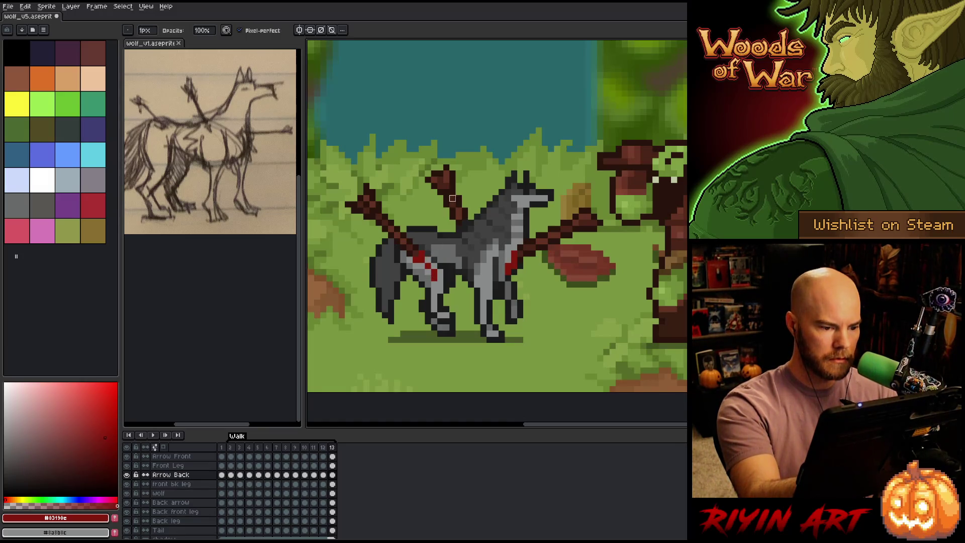
{"action": "key", "text": "Left"}
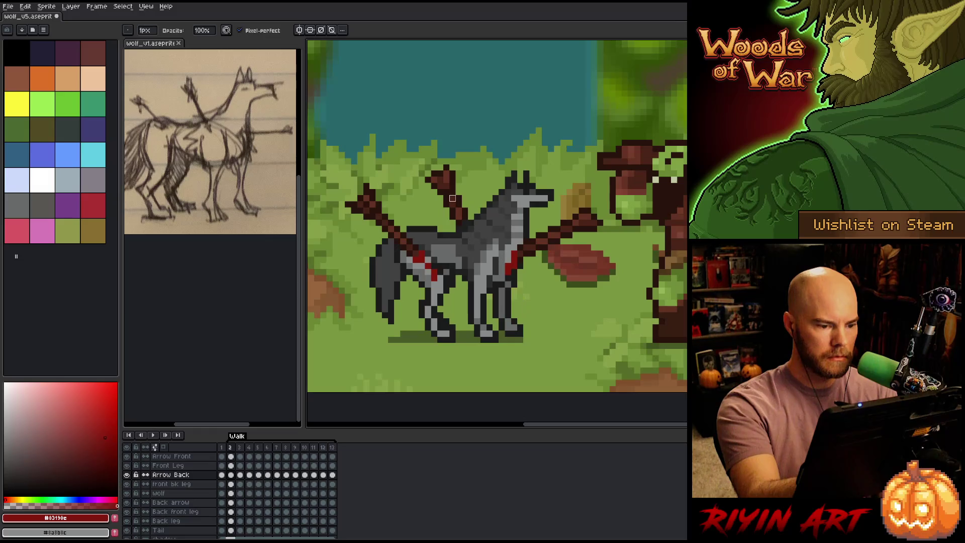
{"action": "key", "text": "Right"}
{"action": "key", "text": "Left"}
{"action": "key", "text": "Right"}
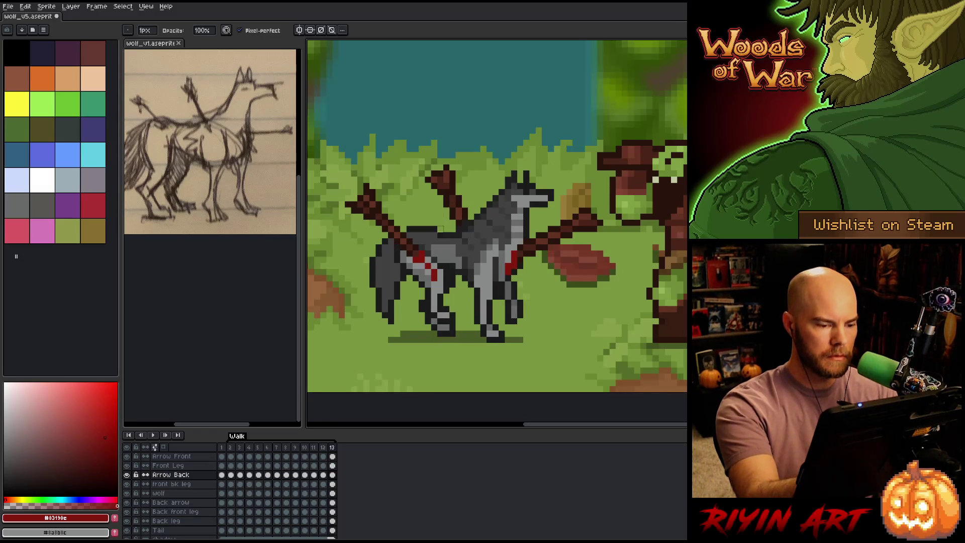
{"action": "key", "text": "e"}
{"action": "key", "text": "b"}
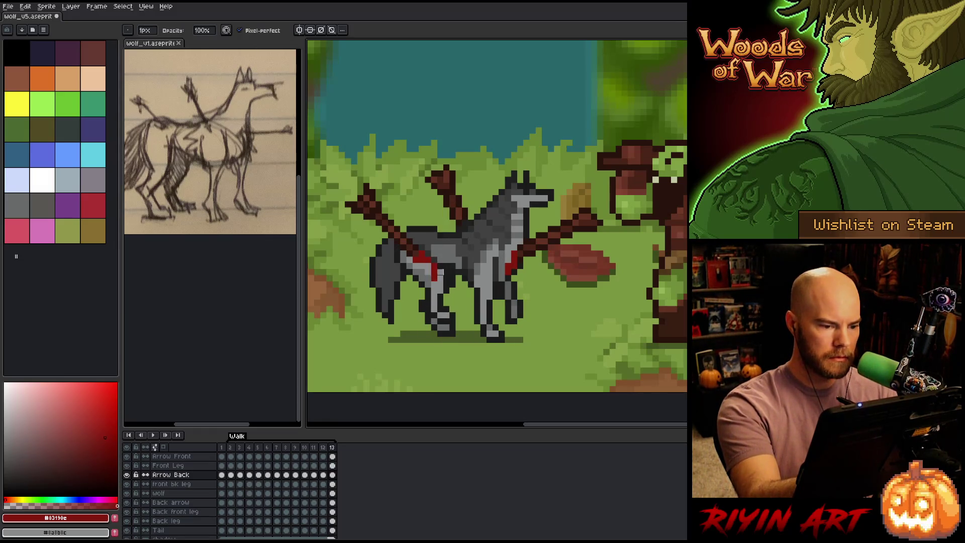
{"action": "key", "text": "Left"}
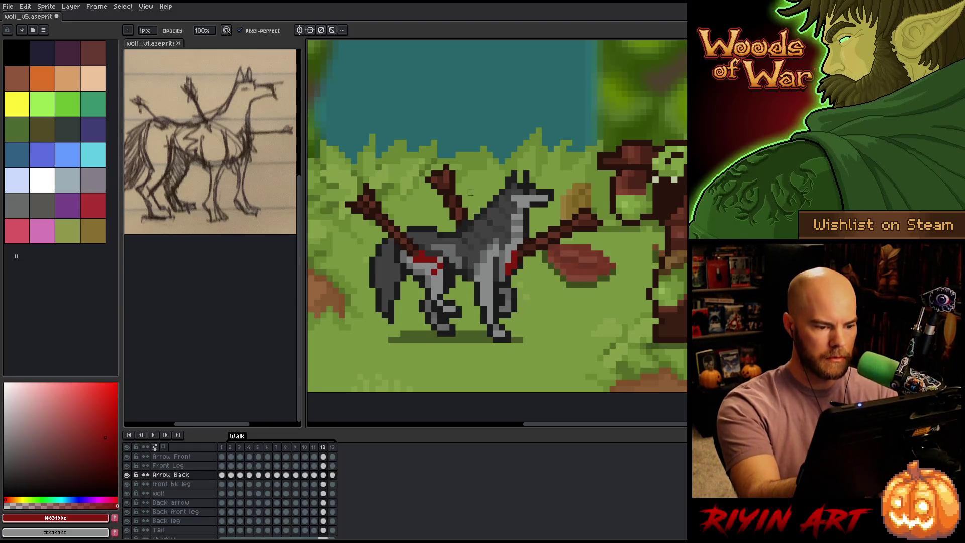
{"action": "key", "text": "Right"}
Step: Play and stop the walk cycle, then step from frame 2 through the loop toward frame 11
{"action": "key", "text": "Return"}
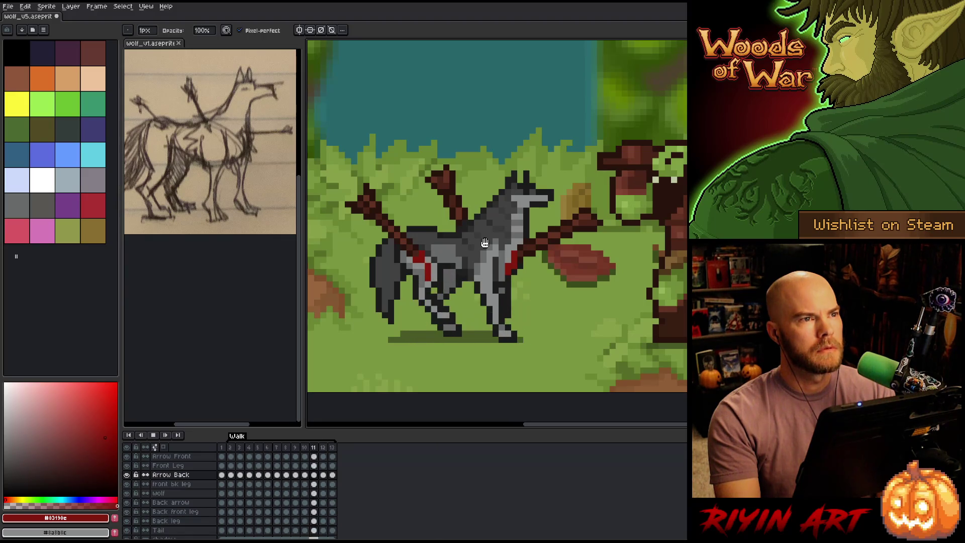
{"action": "key", "text": "Return"}
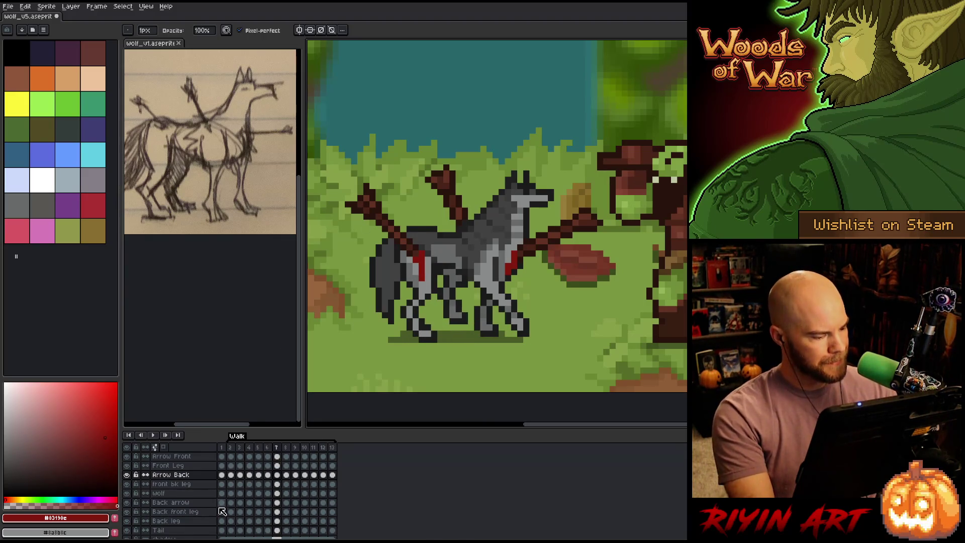
{"action": "left_click", "coordinate": [231, 494]}
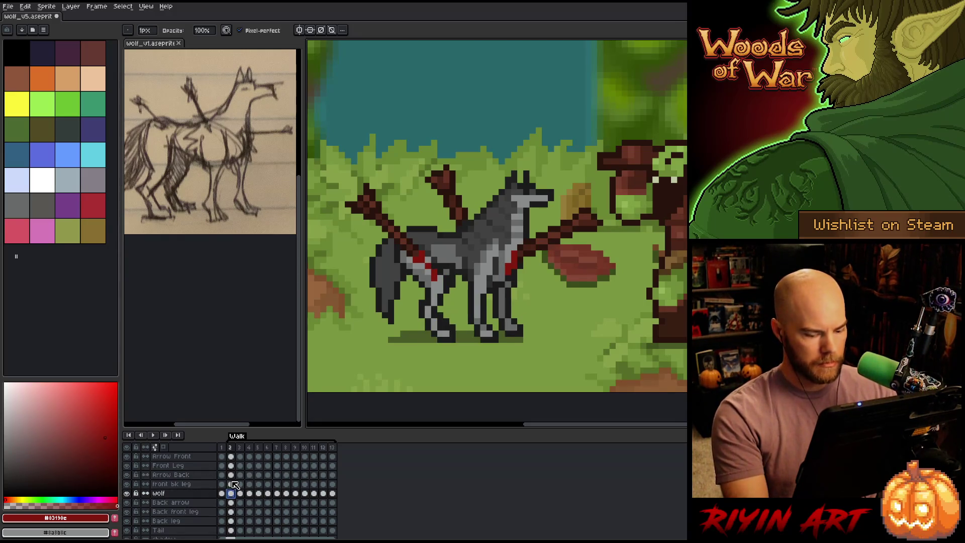
{"action": "key", "text": "Right"}
{"action": "key", "text": "Right"}
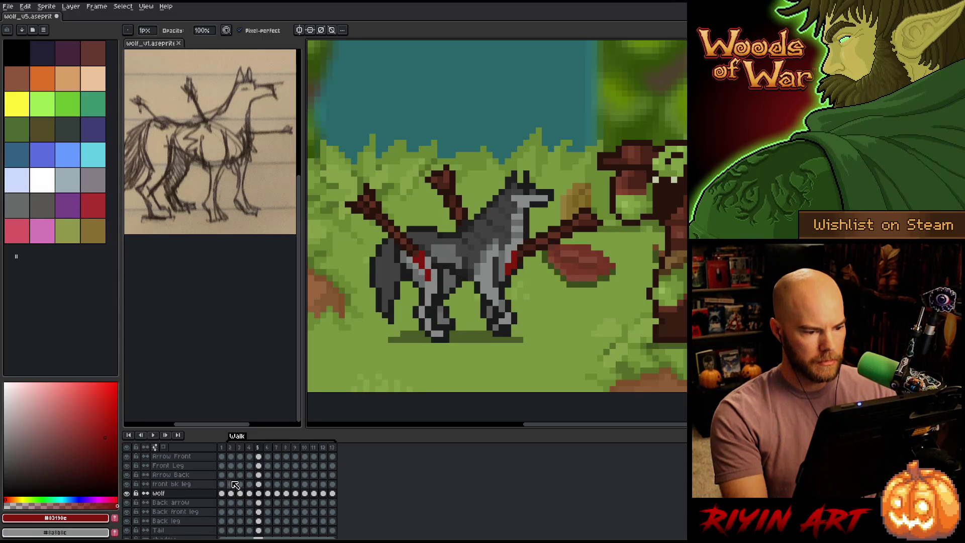
{"action": "key", "text": "Right"}
{"action": "key", "text": "Right"}
{"action": "key", "text": "Right"}
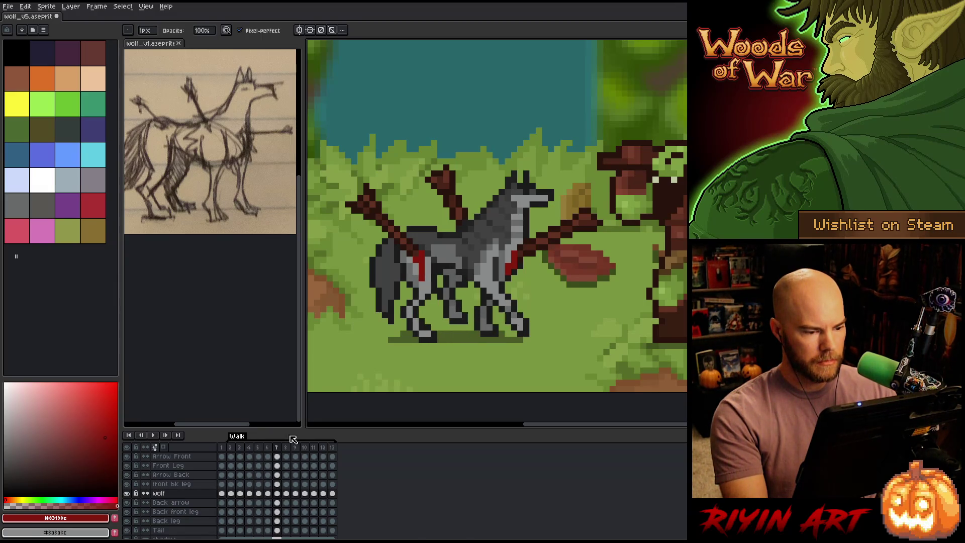
{"action": "key", "text": "Right"}
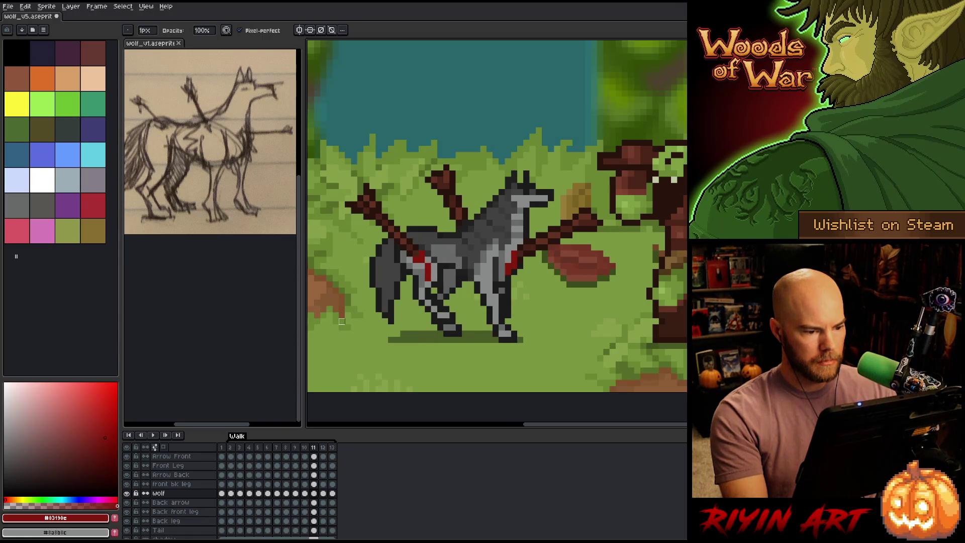
{"action": "key", "text": "Right"}
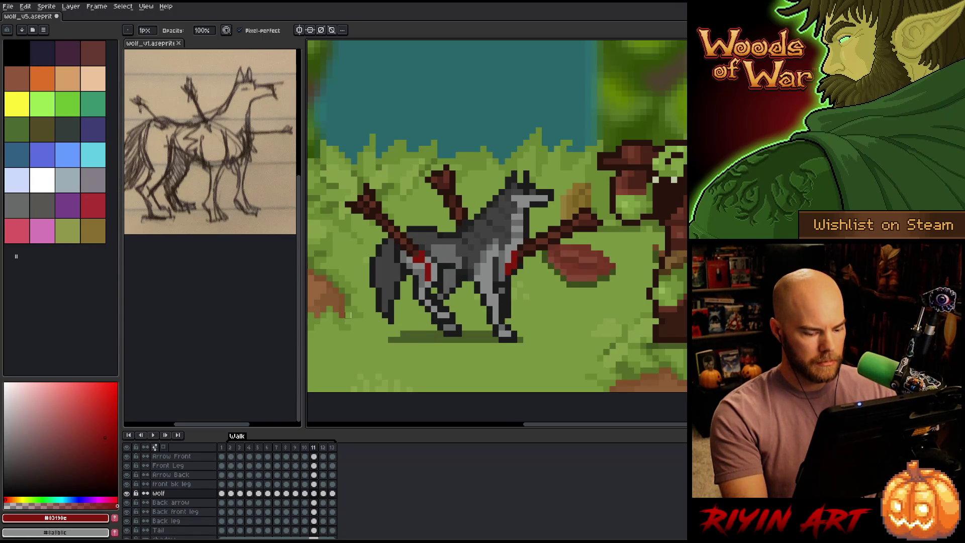
Step: Trial-select and transform the wolf's rear half and back leg on frame 11, then cancel
{"action": "key", "text": "m"}
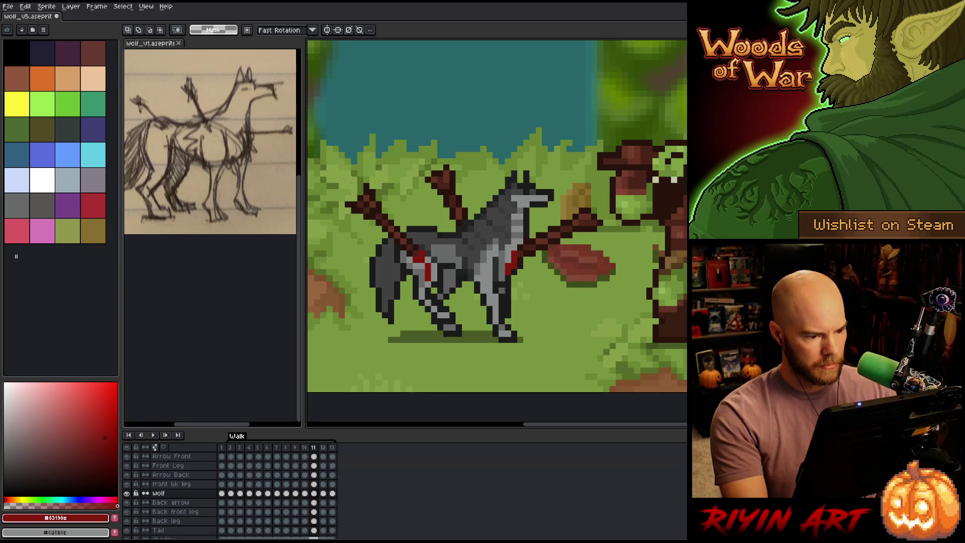
{"action": "mouse_move", "coordinate": [334, 147]}
{"action": "left_mouse_down"}
{"action": "mouse_move", "coordinate": [360, 204]}
{"action": "mouse_move", "coordinate": [442, 318]}
{"action": "mouse_move", "coordinate": [455, 322]}
{"action": "left_mouse_up"}
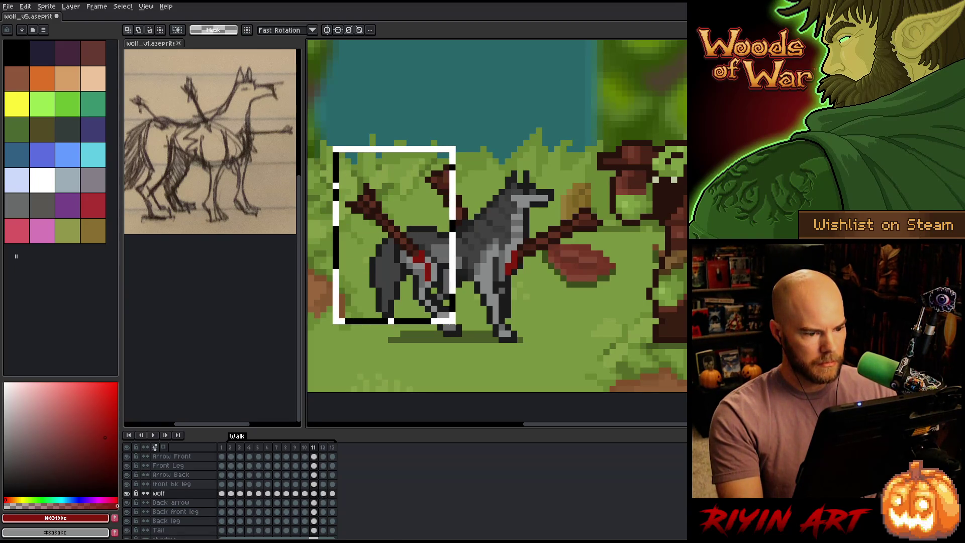
{"action": "left_click", "coordinate": [397, 229]}
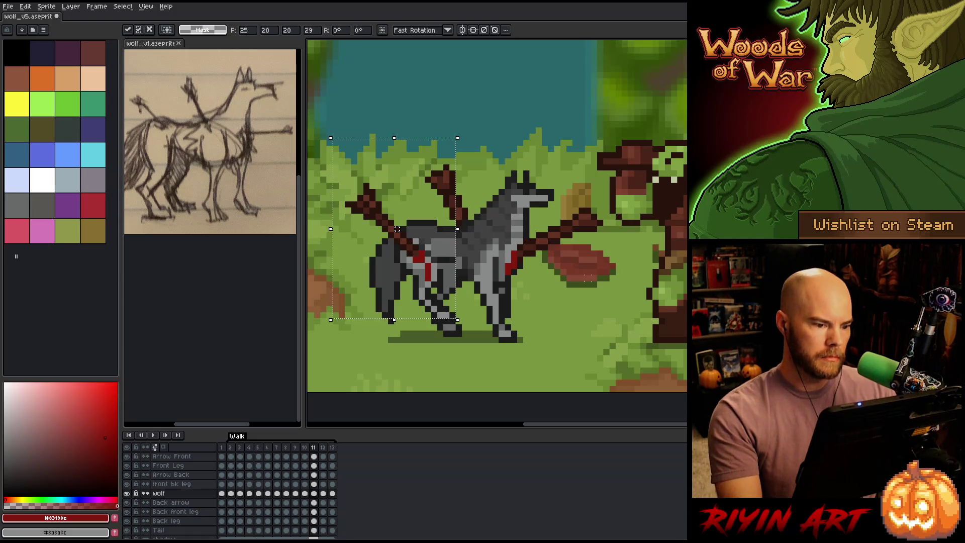
{"action": "key", "text": "ctrl+d"}
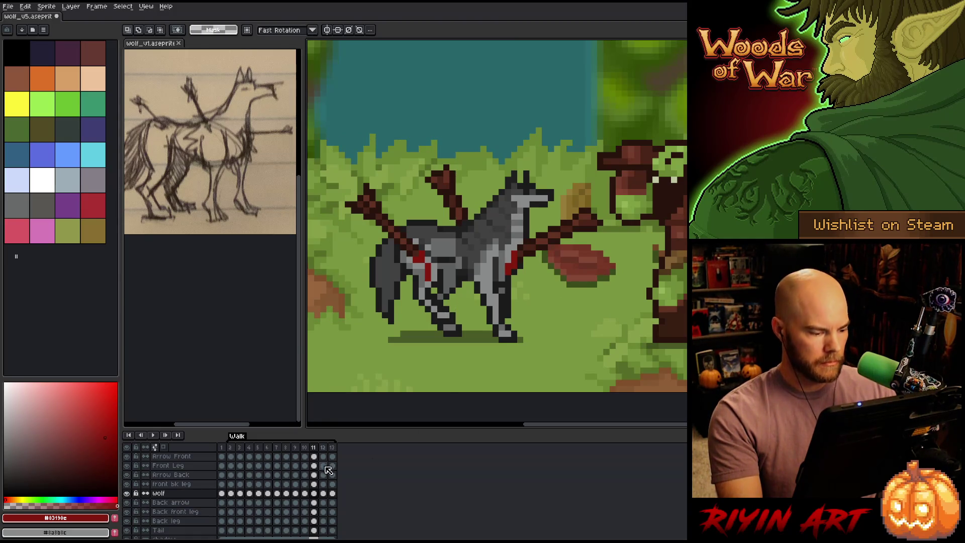
{"action": "left_click", "coordinate": [313, 484]}
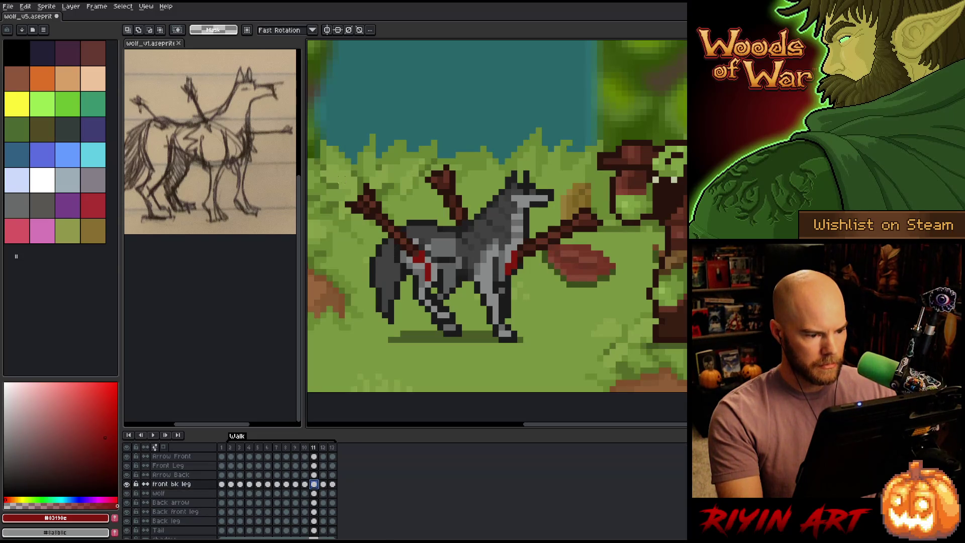
{"action": "left_click_drag", "start_coordinate": [344, 178], "coordinate": [478, 333]}
{"action": "left_click", "coordinate": [334, 367]}
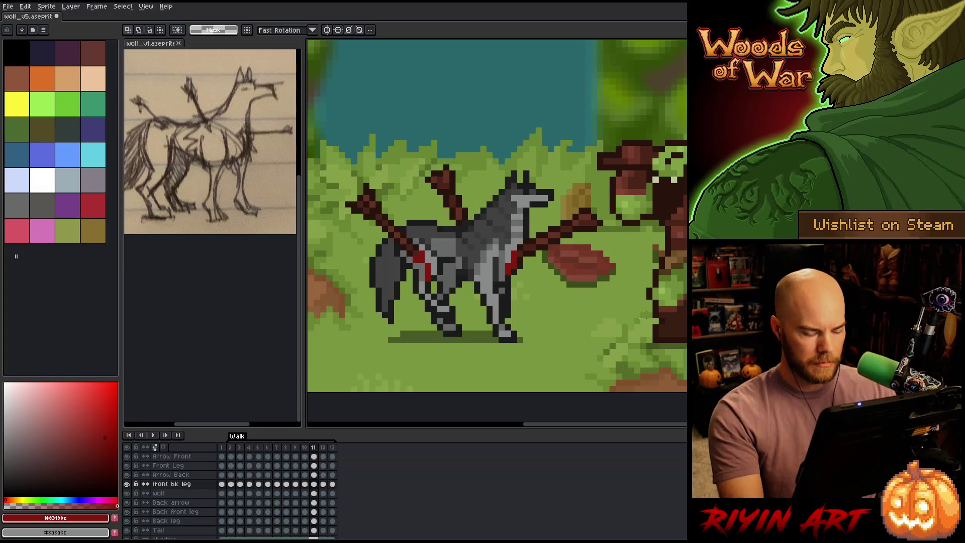
Step: Flip between frames 11 and 12 to compare the wolf's leg poses
{"action": "key", "text": "Right"}
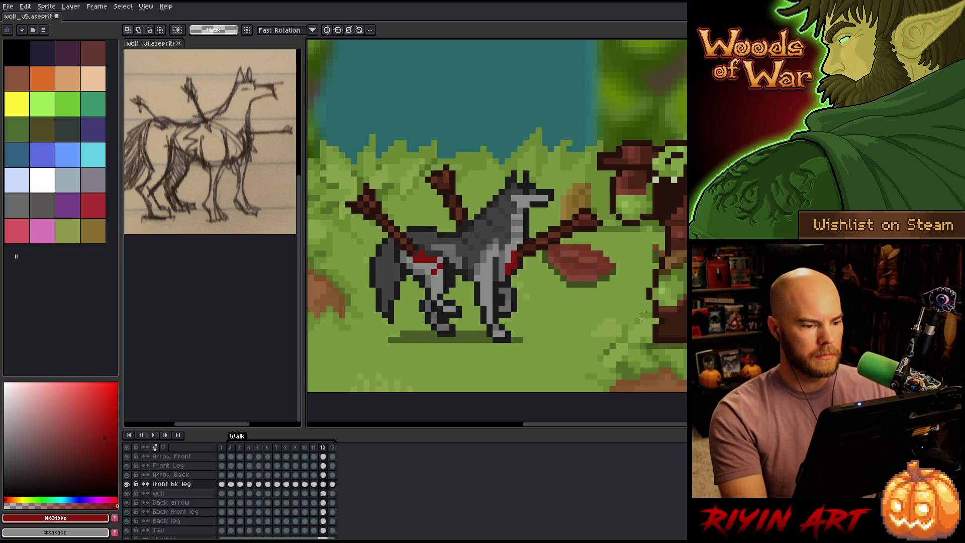
{"action": "key", "text": "Left"}
{"action": "key", "text": "Right"}
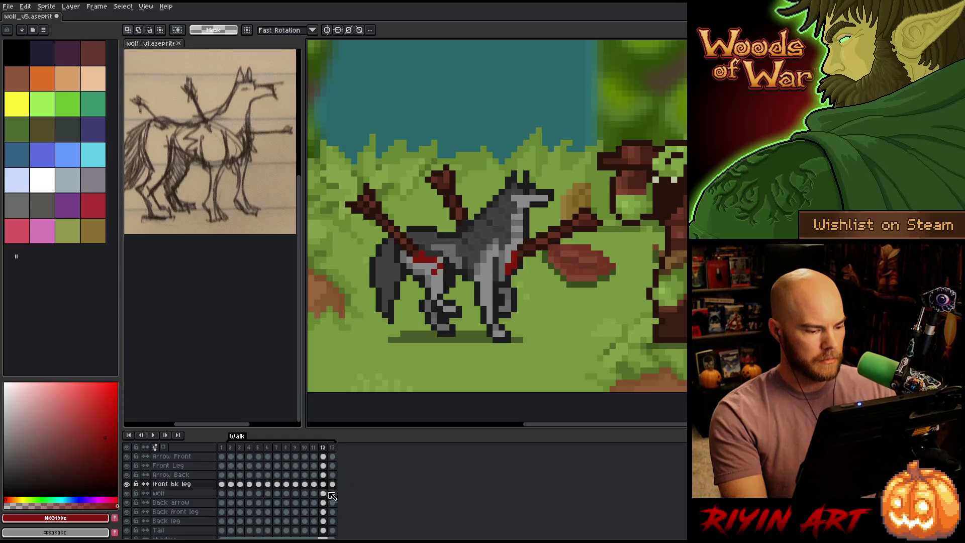
{"action": "left_click", "coordinate": [313, 493]}
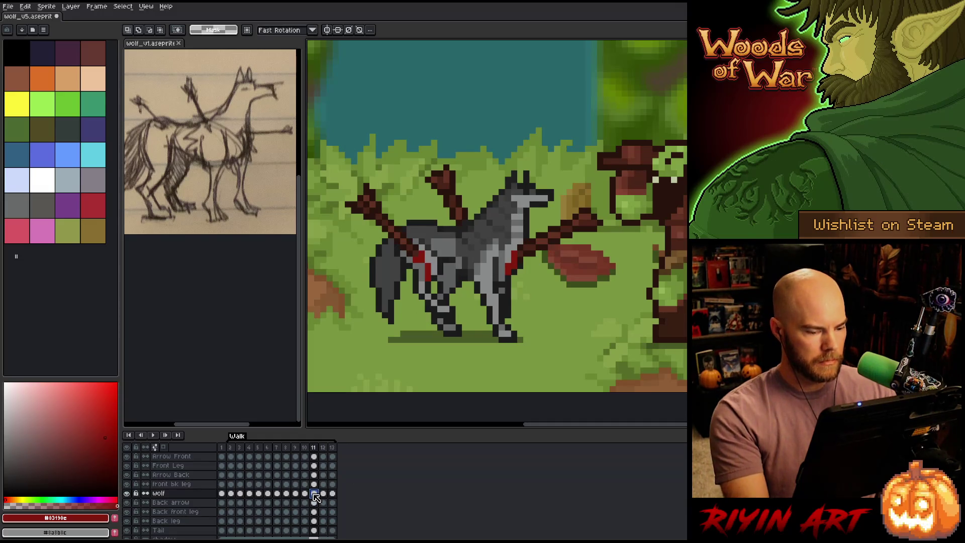
{"action": "left_click", "coordinate": [323, 493]}
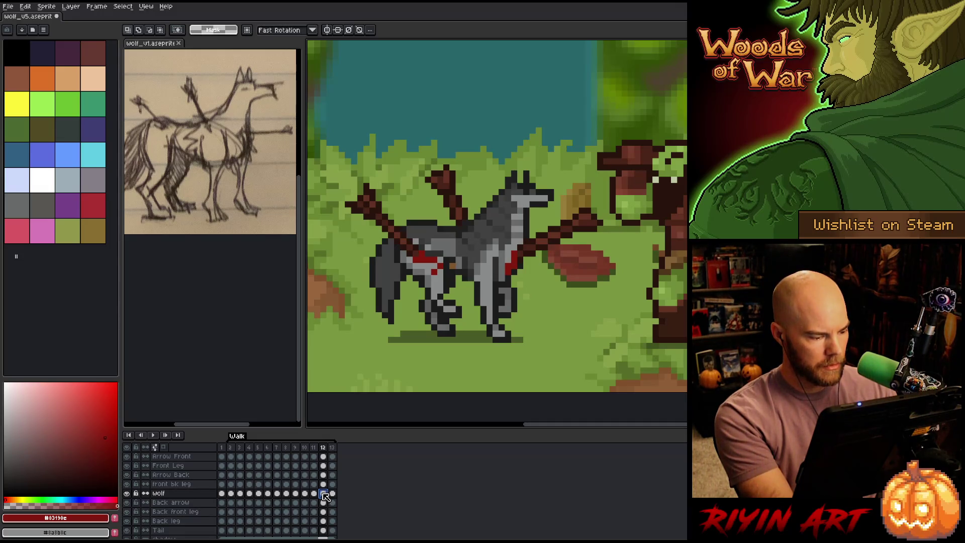
{"action": "key", "text": "Left"}
{"action": "key", "text": "Right"}
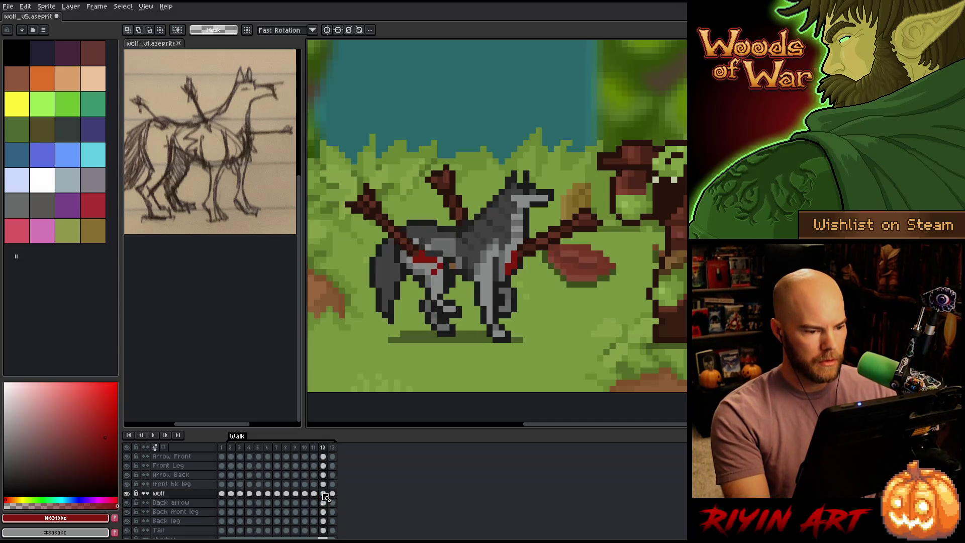
{"action": "key", "text": "Left"}
{"action": "key", "text": "Right"}
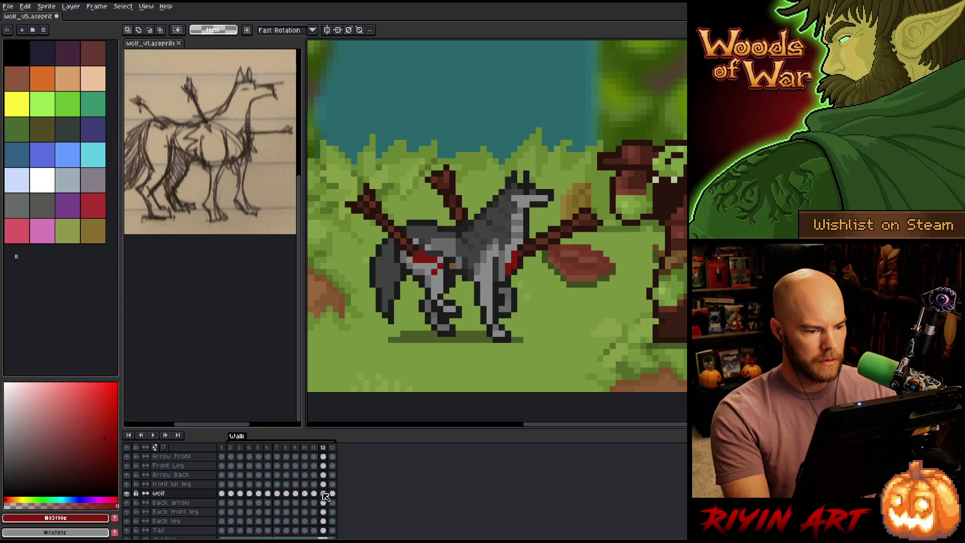
{"action": "key", "text": "Left"}
{"action": "key", "text": "Right"}
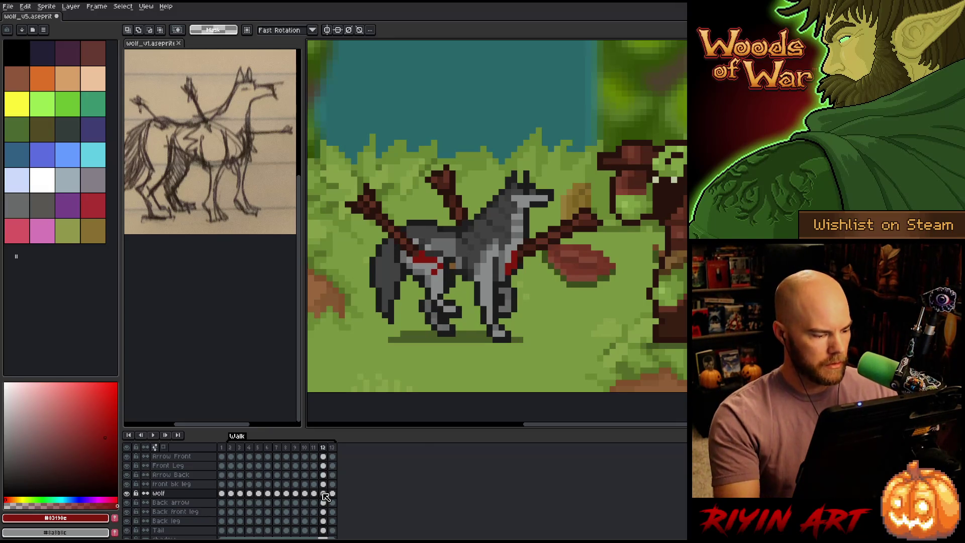
Step: On the wolf layer's frame 12, take the Pencil with dark grey #414141
{"action": "left_click", "coordinate": [323, 494]}
{"action": "key", "text": "b"}
{"action": "left_click", "coordinate": [427, 223], "text": "alt"}
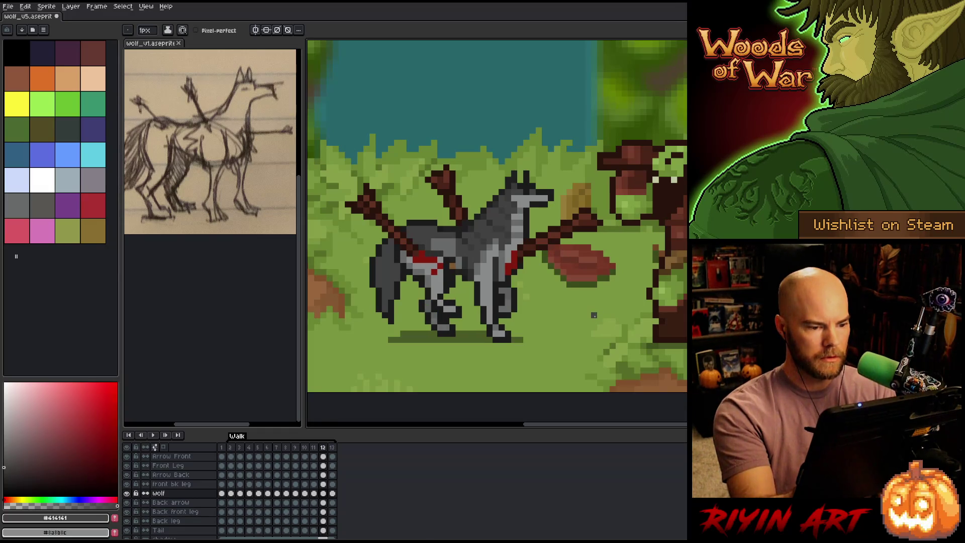
{"action": "key", "text": "Left"}
{"action": "key", "text": "Left"}
{"action": "key", "text": "Right"}
{"action": "key", "text": "Right"}
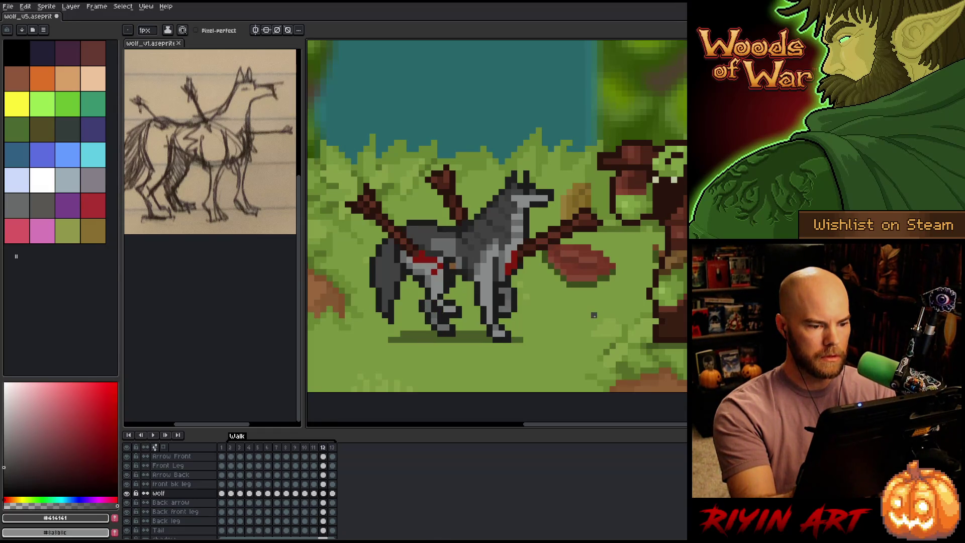
{"action": "key", "text": "Right"}
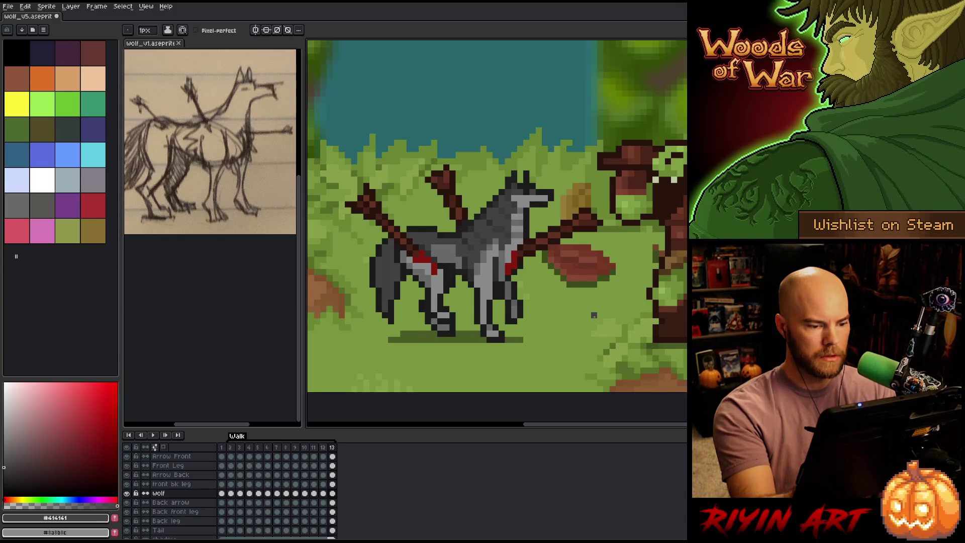
{"action": "key", "text": "Left"}
{"action": "key", "text": "Left"}
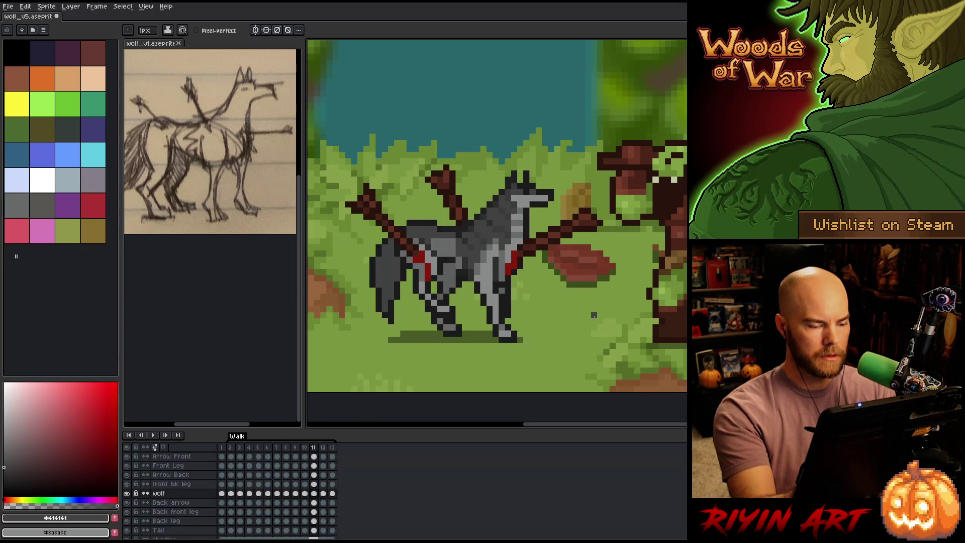
{"action": "key", "text": "Right"}
{"action": "key", "text": "Left"}
{"action": "key", "text": "Right"}
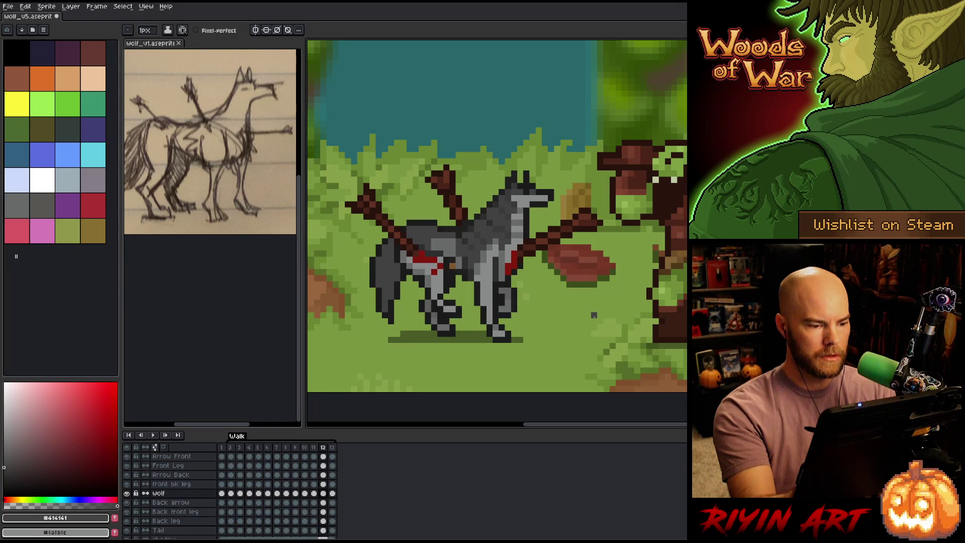
{"action": "key", "text": "Left"}
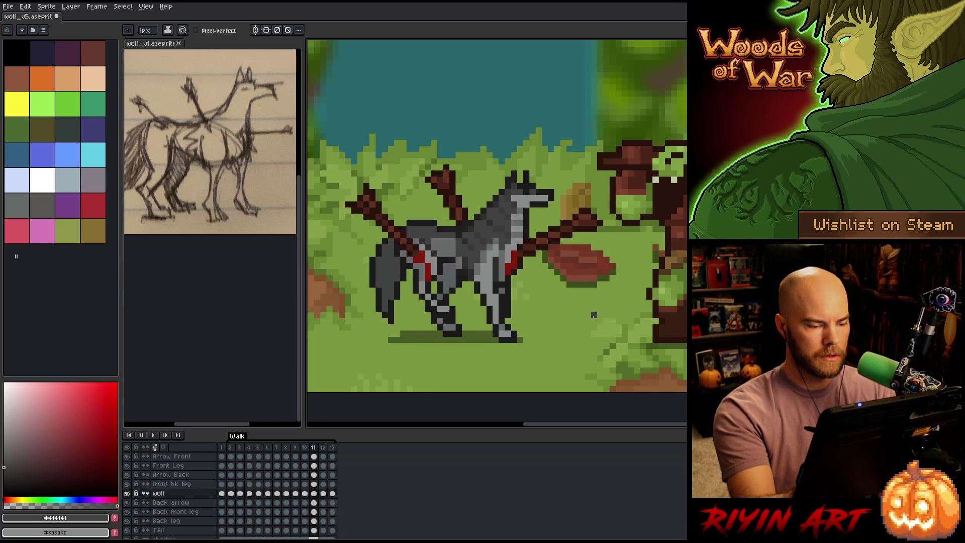
{"action": "key", "text": "Left"}
{"action": "key", "text": "Right"}
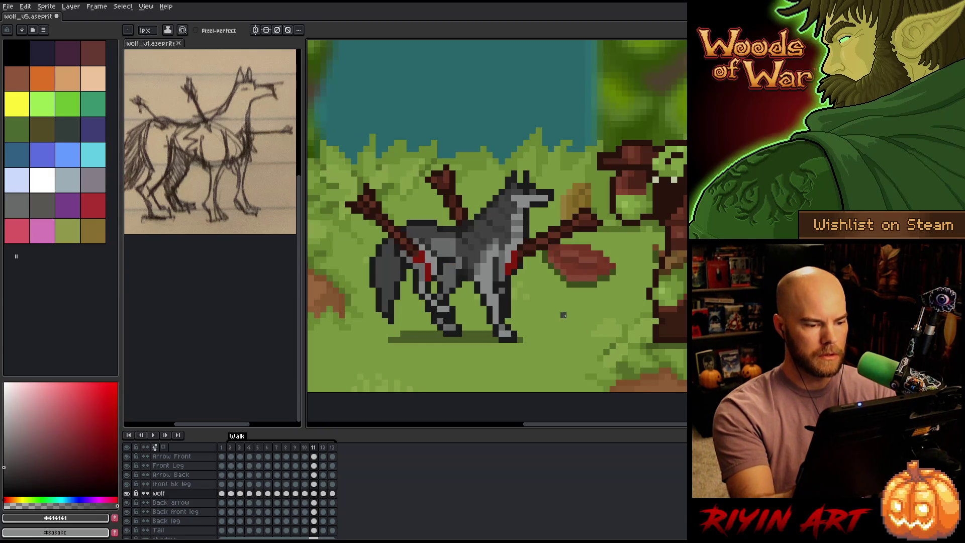
{"action": "key", "text": "Left"}
{"action": "key", "text": "Right"}
{"action": "key", "text": "Right"}
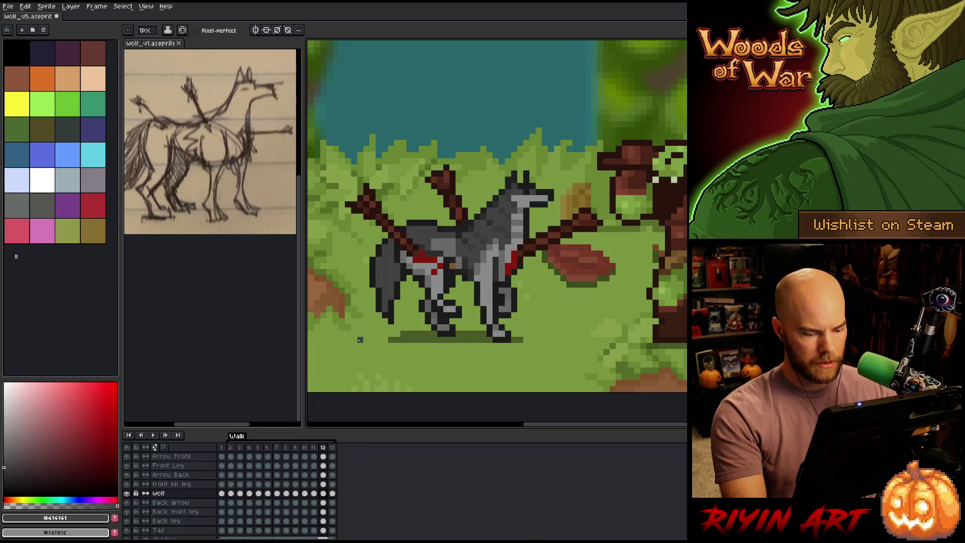
{"action": "key", "text": "m"}
{"action": "left_click_drag", "start_coordinate": [333, 179], "coordinate": [448, 346]}
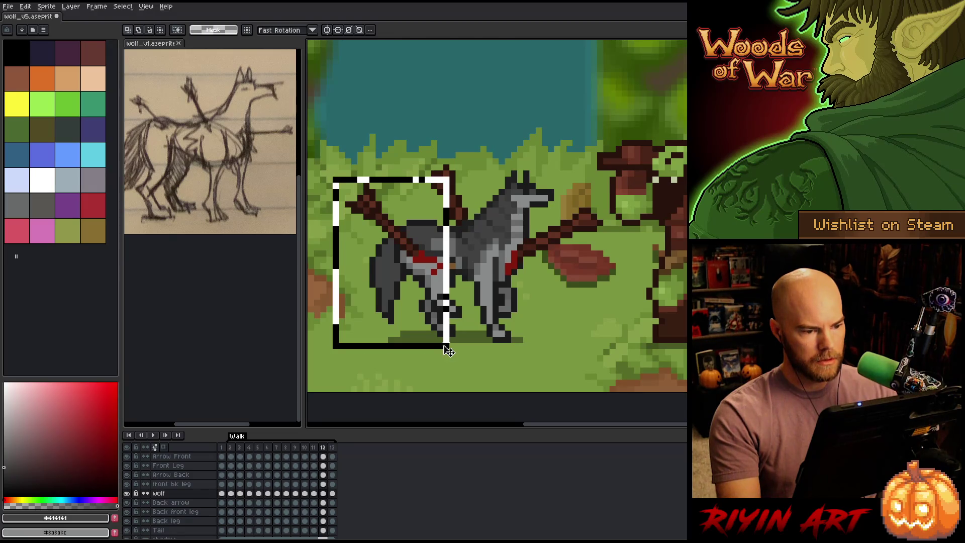
{"action": "key", "text": "ctrl+d"}
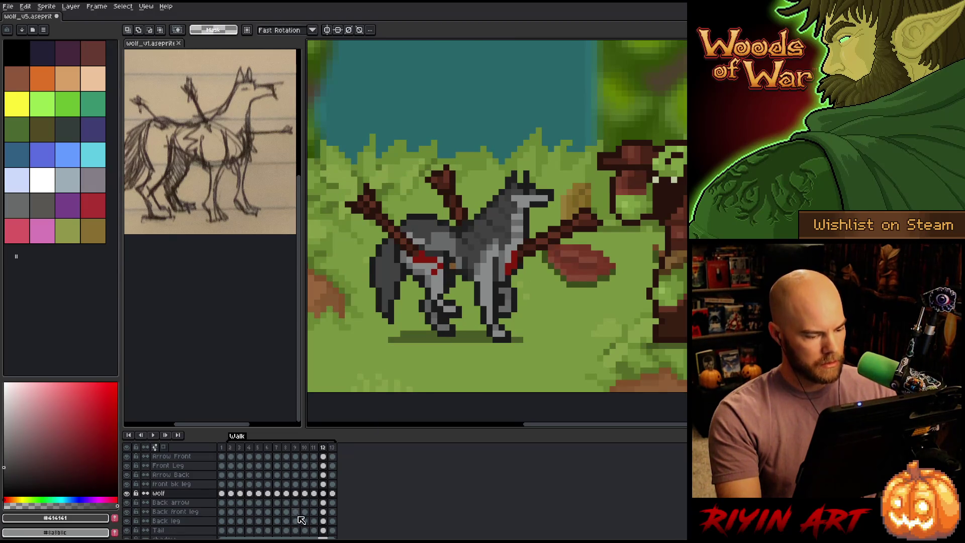
{"action": "left_click", "coordinate": [439, 290], "text": "ctrl"}
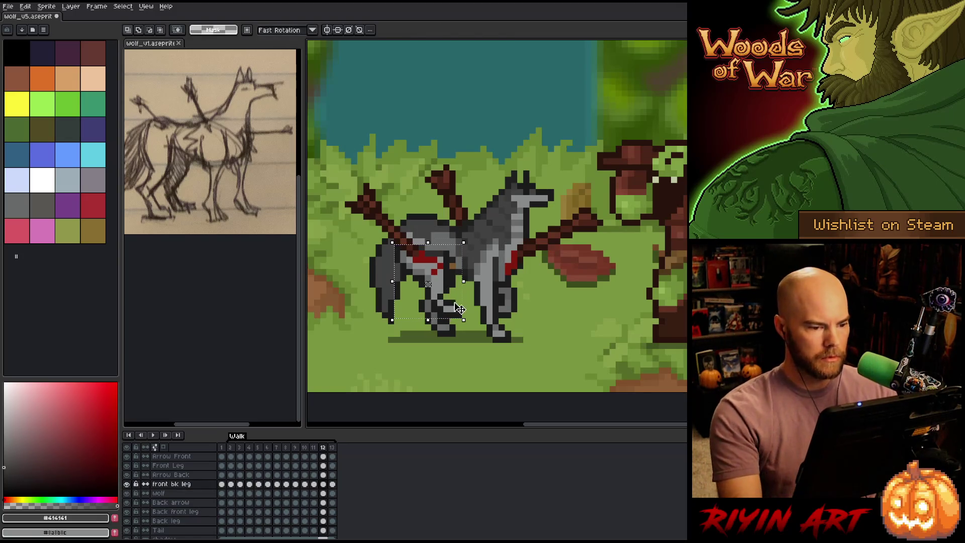
{"action": "key", "text": "ctrl+d"}
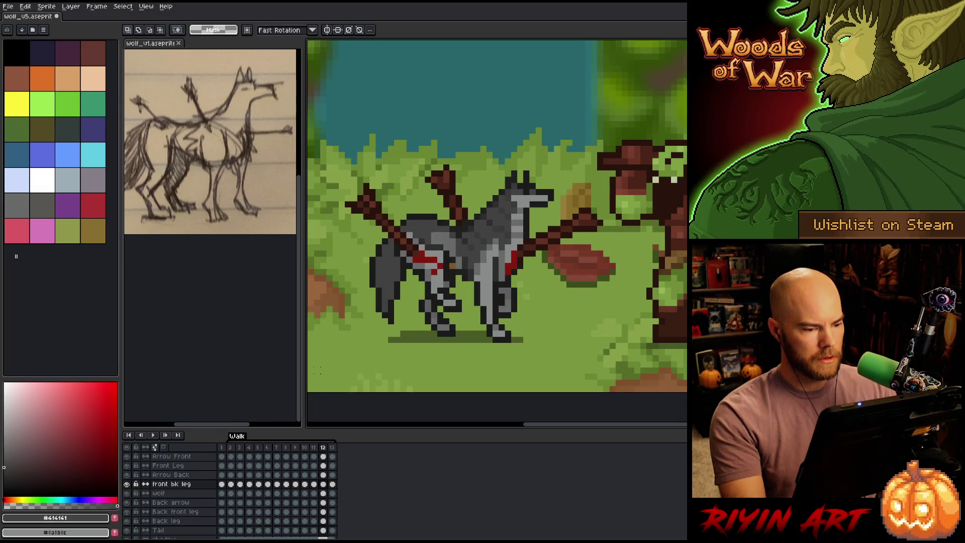
Step: Eyedrop greys from the wolf and pencil one dark pixel onto its back
{"action": "key", "text": "b"}
{"action": "left_click", "coordinate": [424, 236], "text": "alt"}
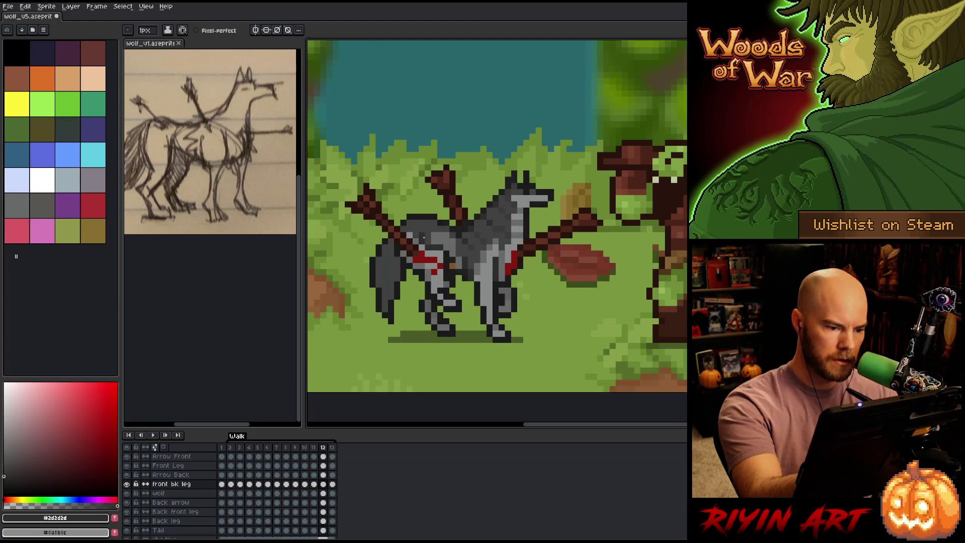
{"action": "left_click", "coordinate": [422, 241], "text": "alt"}
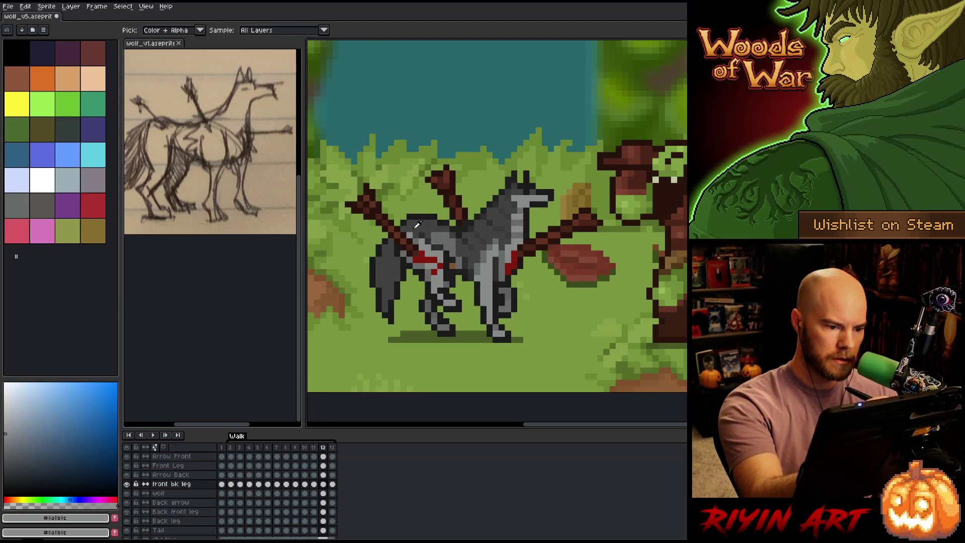
{"action": "left_click", "coordinate": [417, 231], "text": "alt"}
{"action": "left_click", "coordinate": [410, 234]}
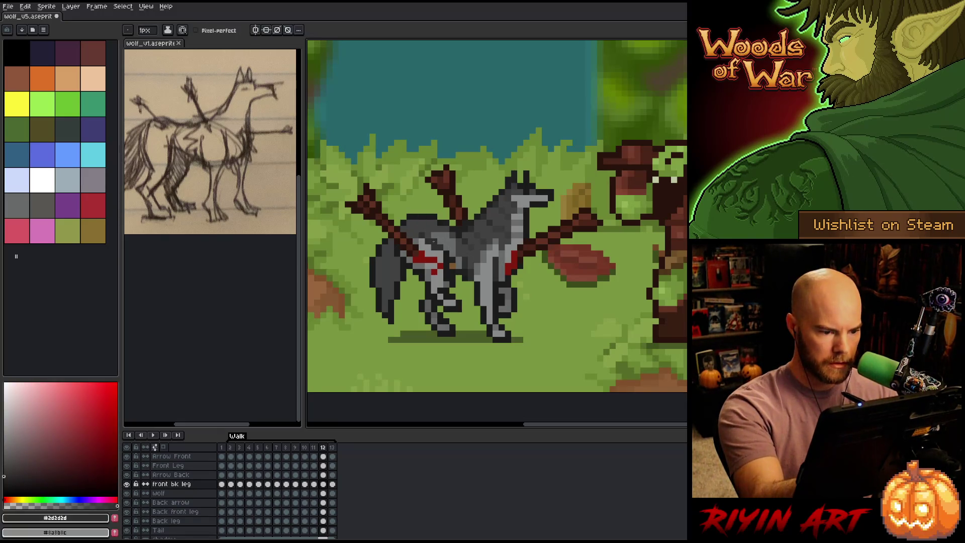
{"action": "left_click", "coordinate": [435, 248], "text": "alt"}
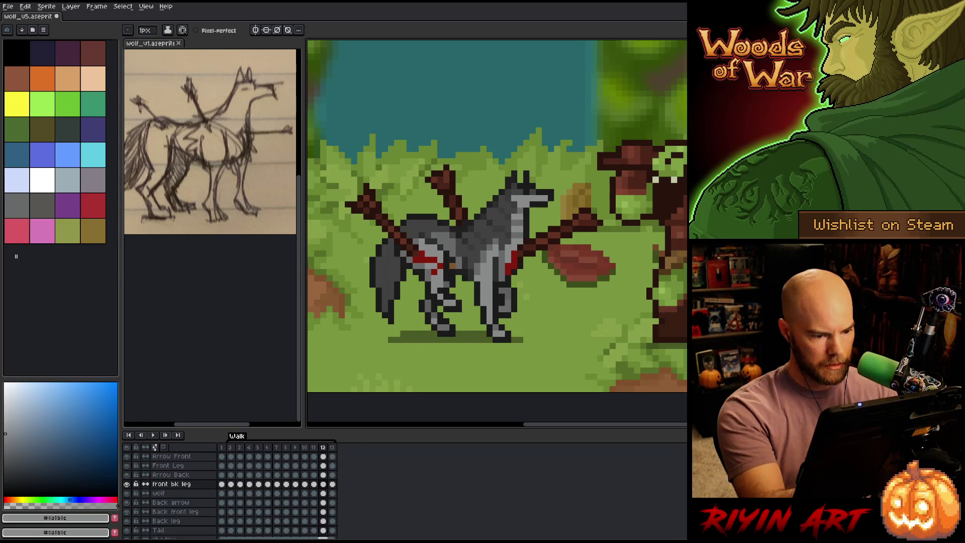
Step: Make the Back leg layer active from the canvas, keeping the Pencil
{"action": "key", "text": "v"}
{"action": "left_click", "coordinate": [447, 334]}
{"action": "key", "text": "b"}
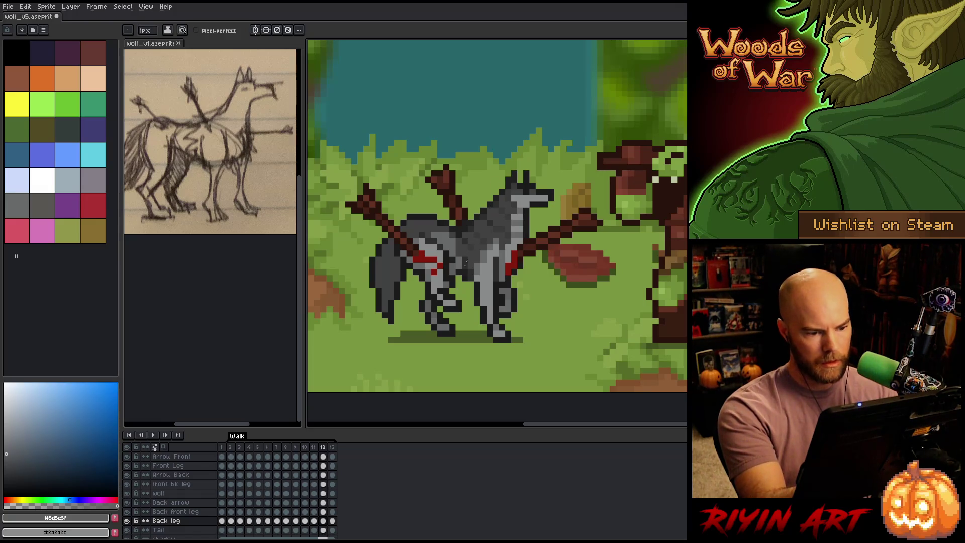
Step: Sample dark #1f1f1f and grey #696a6b from the wolf layer on frames 12 and 11
{"action": "left_click", "coordinate": [461, 269], "text": "alt"}
{"action": "key", "text": "ctrl"}
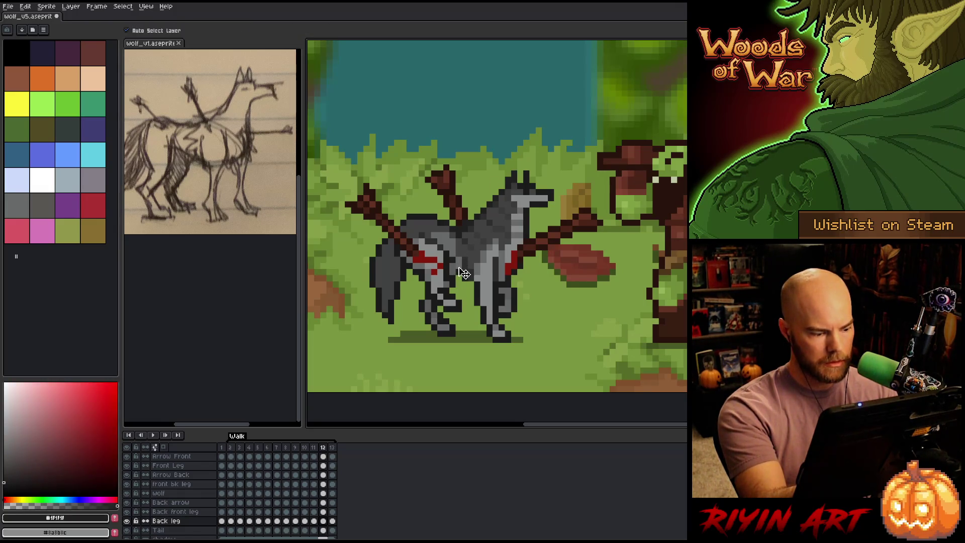
{"action": "left_click", "coordinate": [462, 274], "text": "ctrl"}
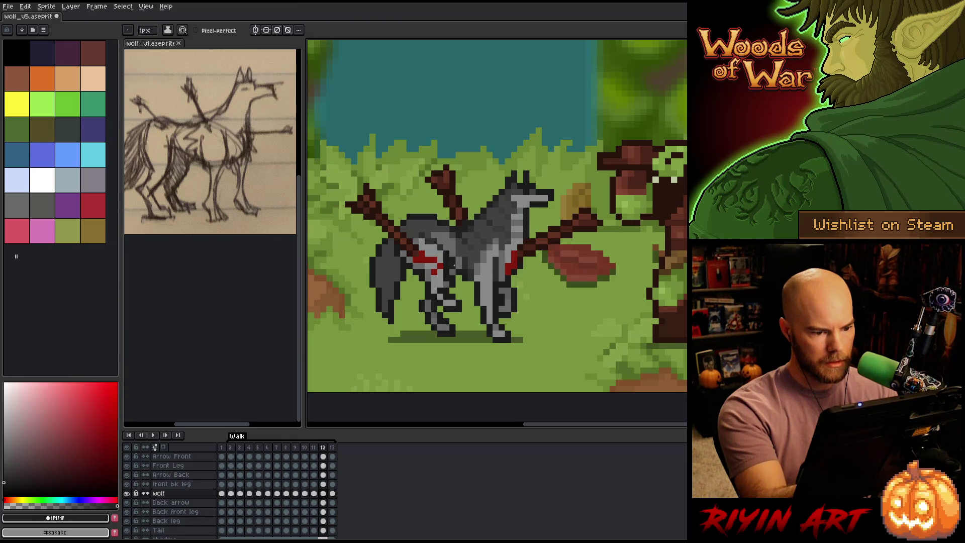
{"action": "left_click", "coordinate": [465, 235], "text": "alt"}
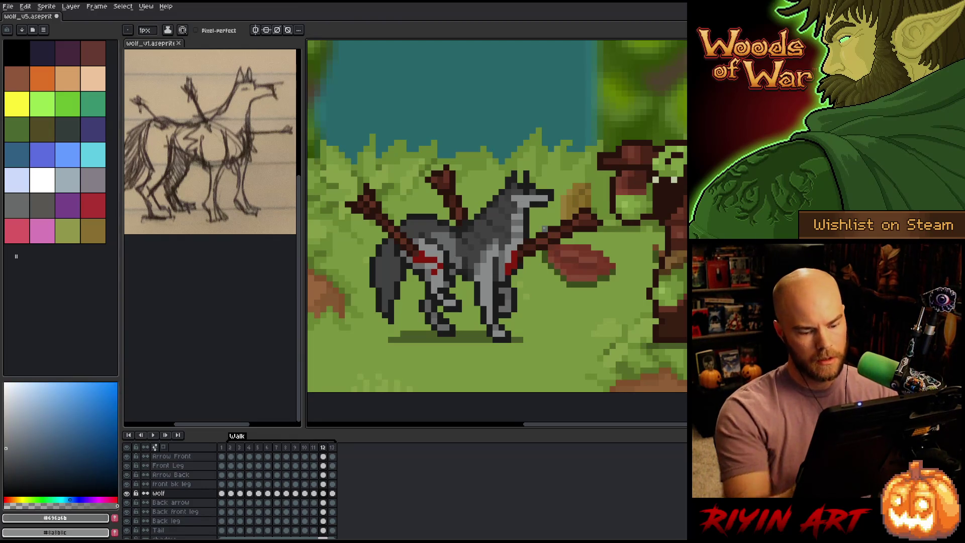
{"action": "key", "text": "comma"}
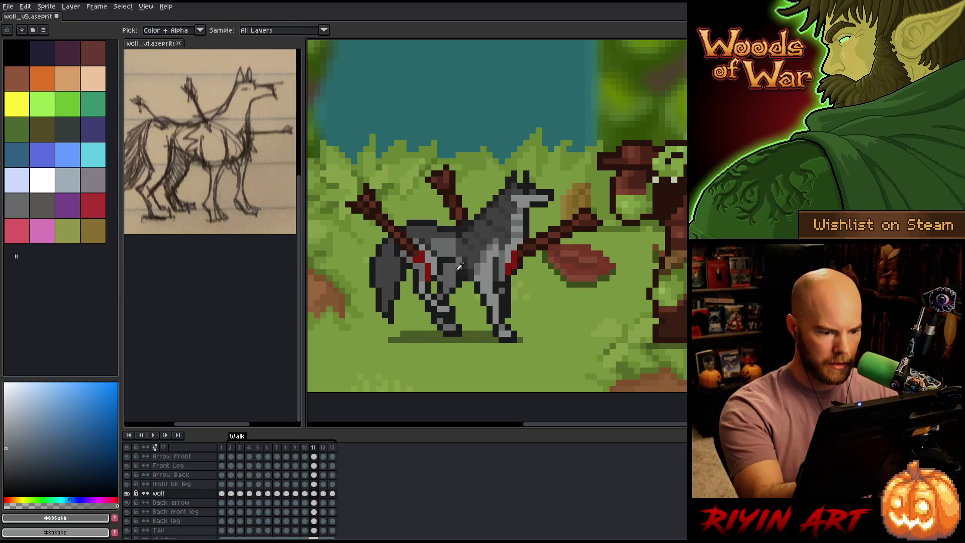
{"action": "left_click", "coordinate": [453, 268], "text": "alt"}
{"action": "left_click", "coordinate": [470, 229], "text": "alt"}
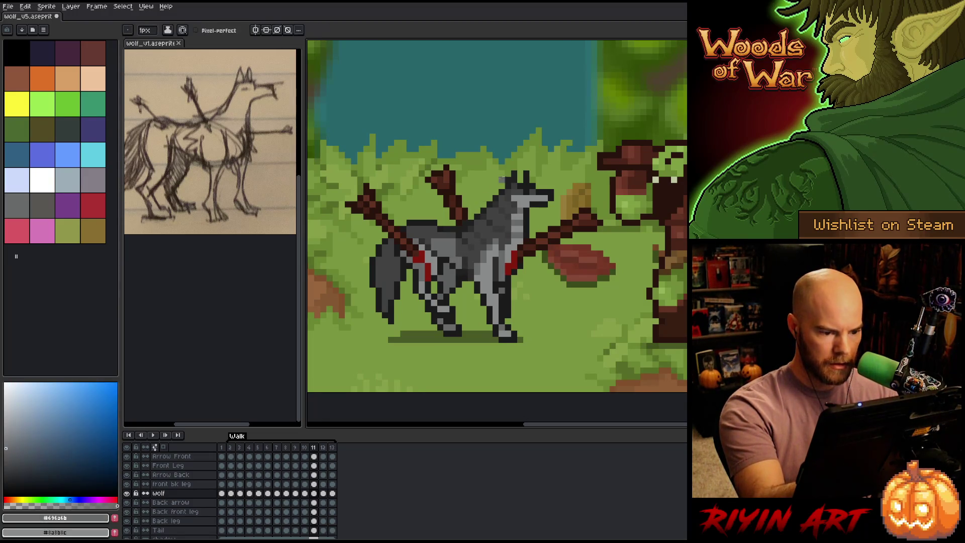
Step: Flip between frames 11, 12 and 13, ending on frame 13
{"action": "key", "text": "period"}
{"action": "key", "text": "comma"}
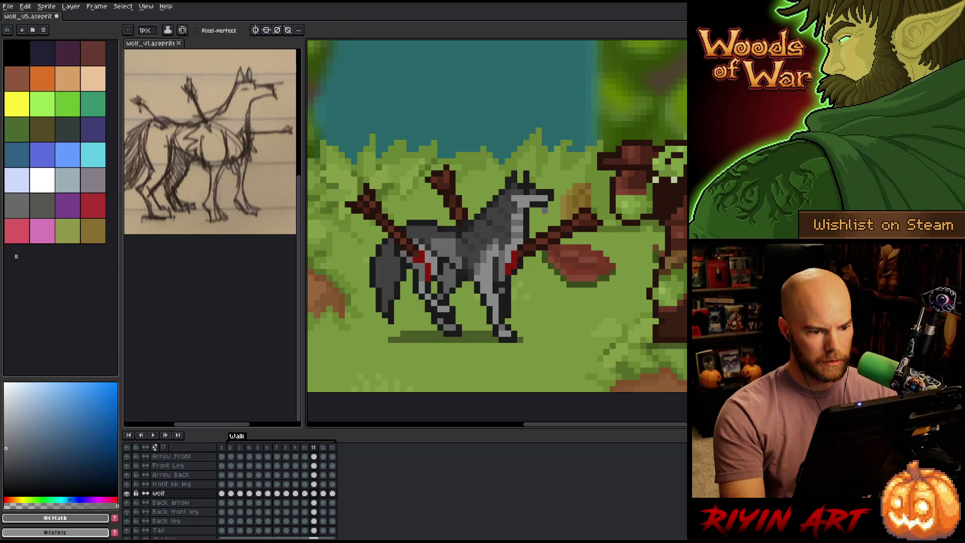
{"action": "key", "text": "period"}
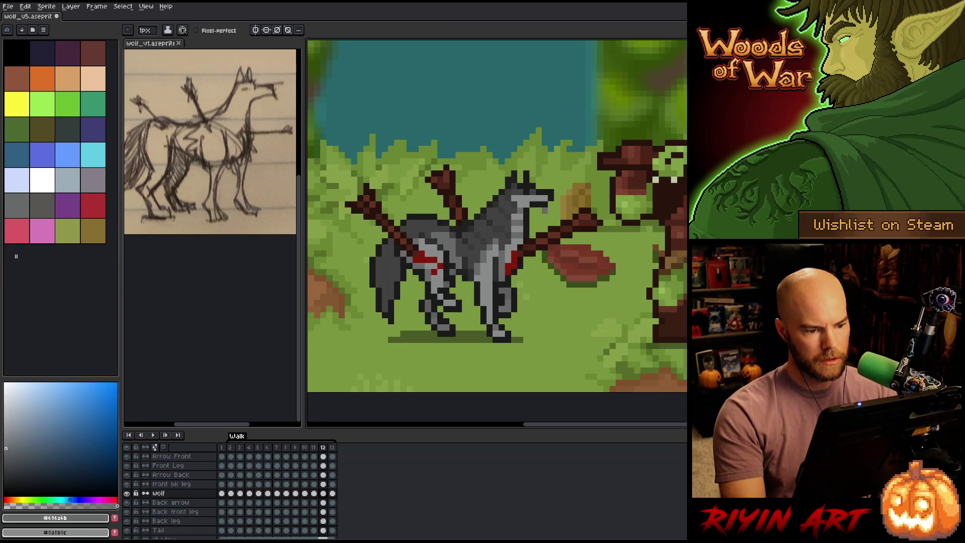
{"action": "key", "text": "period"}
{"action": "key", "text": "comma"}
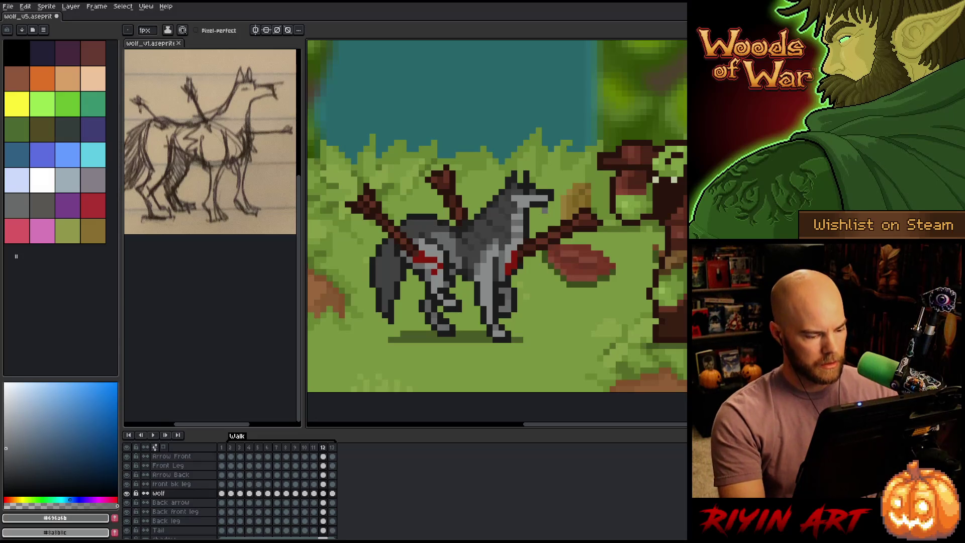
{"action": "key", "text": "period"}
Step: Nudge the selected hindquarters up one pixel on the wolf layer's frame 13
{"action": "key", "text": "m"}
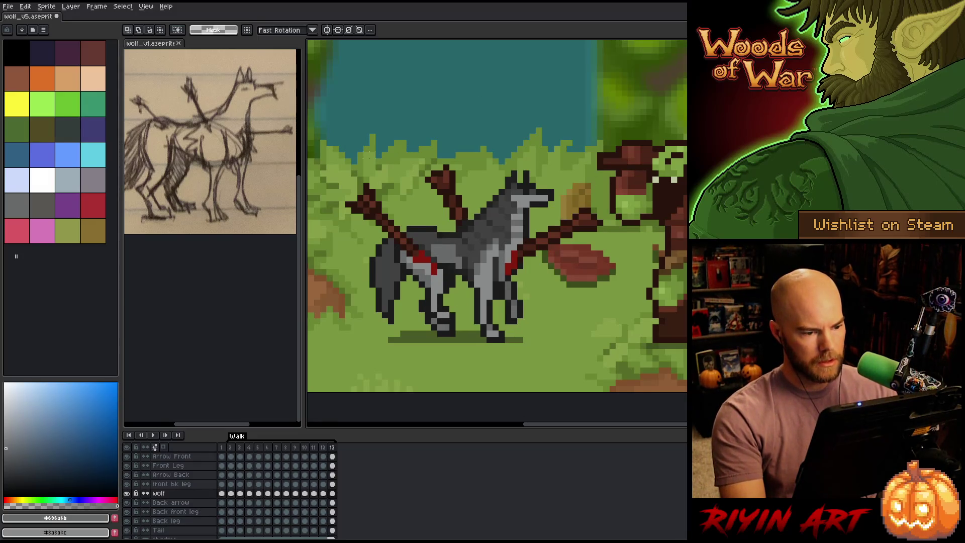
{"action": "mouse_move", "coordinate": [346, 141]}
{"action": "left_mouse_down"}
{"action": "mouse_move", "coordinate": [447, 338]}
{"action": "mouse_move", "coordinate": [446, 364]}
{"action": "left_mouse_up"}
{"action": "left_click_drag", "start_coordinate": [454, 372], "coordinate": [457, 374]}
{"action": "left_click", "coordinate": [333, 495]}
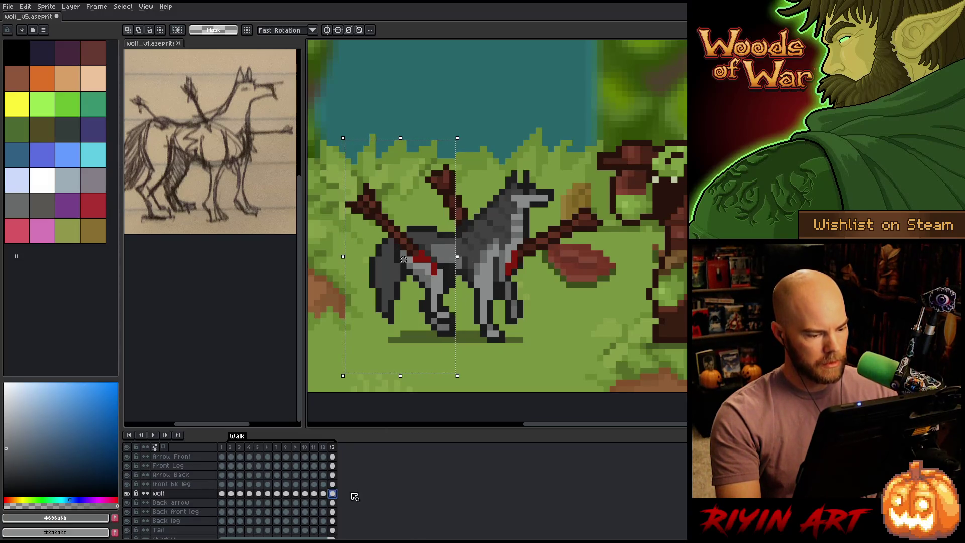
{"action": "key", "text": "Up"}
{"action": "key", "text": "ctrl+d"}
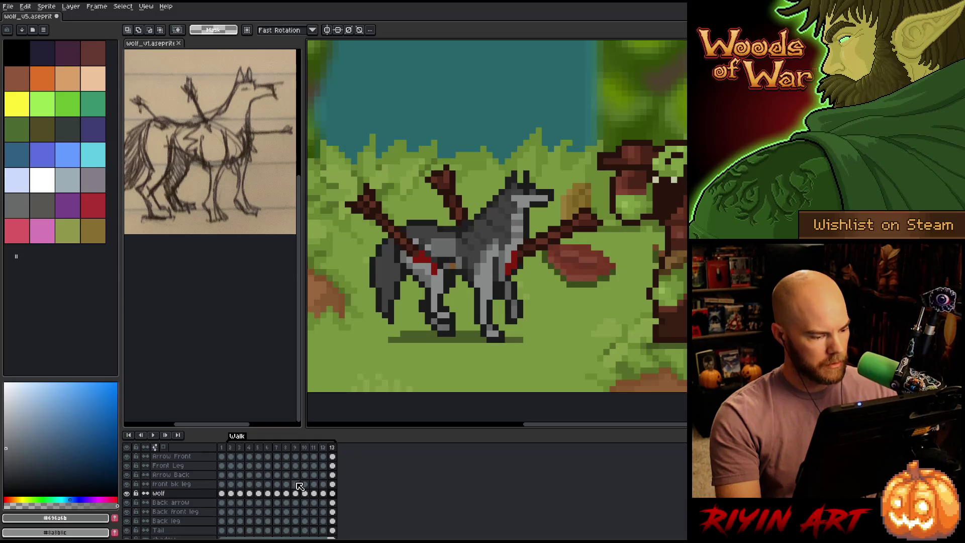
Step: Return to the wolf layer's frame 13 with the Pencil, sampling #f1f1f1 and #696a6b
{"action": "left_click", "coordinate": [442, 290], "text": "ctrl"}
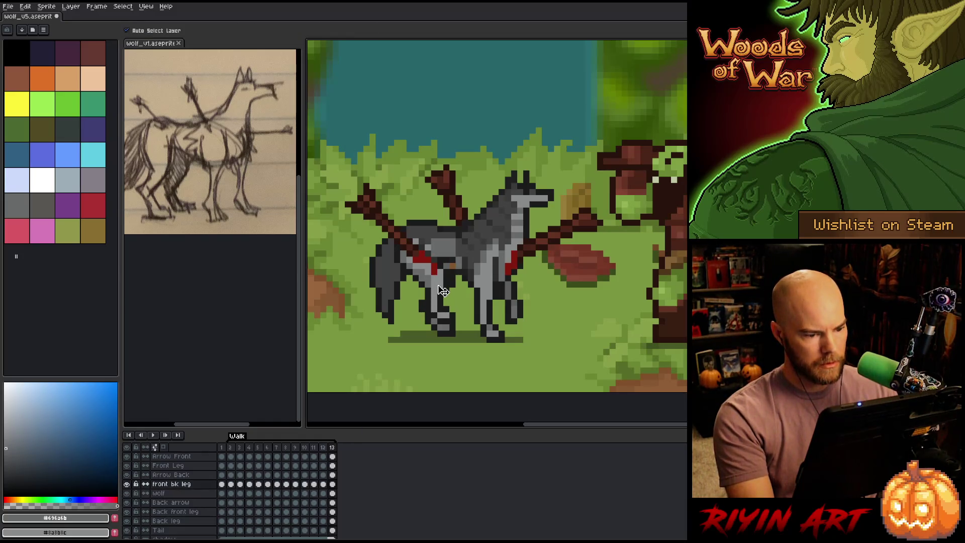
{"action": "key", "text": "ctrl+d"}
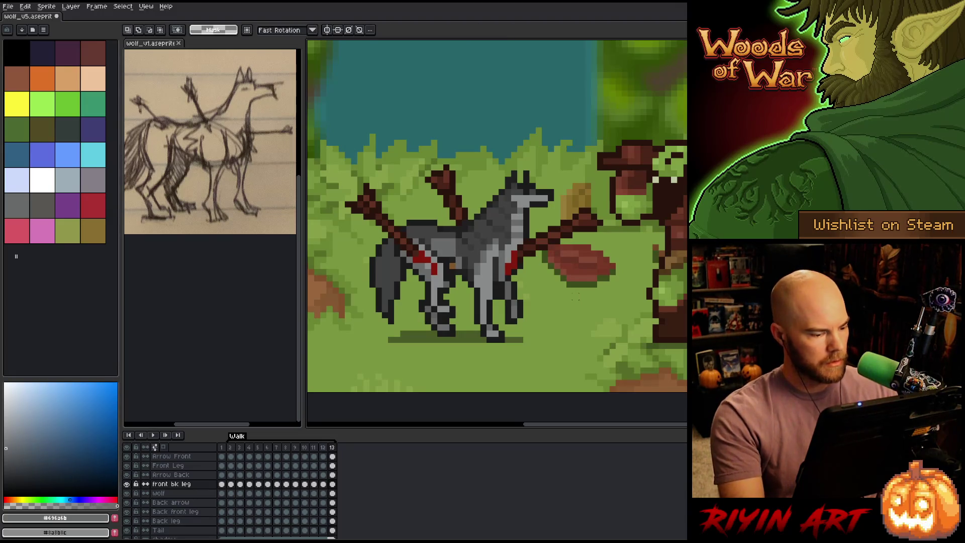
{"action": "left_click", "coordinate": [332, 493]}
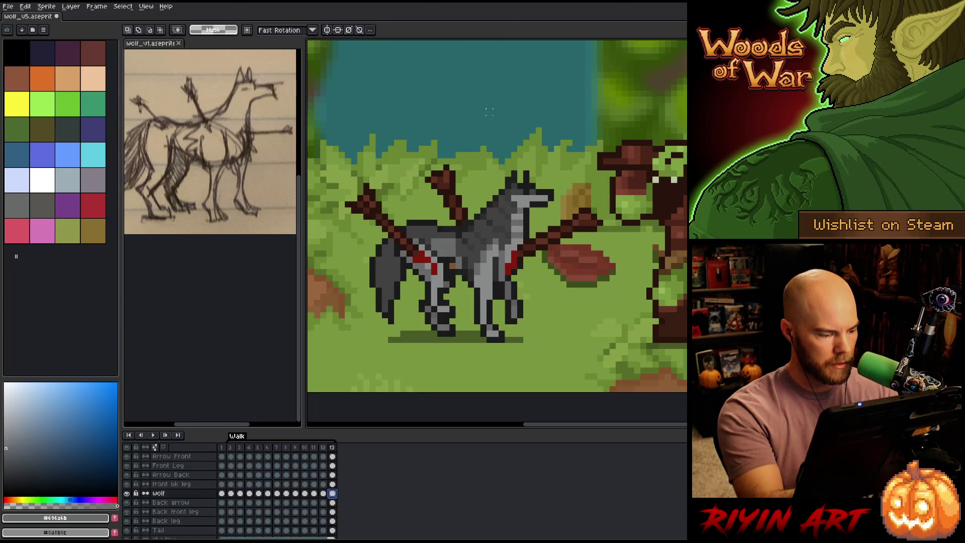
{"action": "key", "text": "b"}
{"action": "left_click", "coordinate": [452, 266], "text": "alt"}
{"action": "left_click", "coordinate": [452, 262], "text": "alt"}
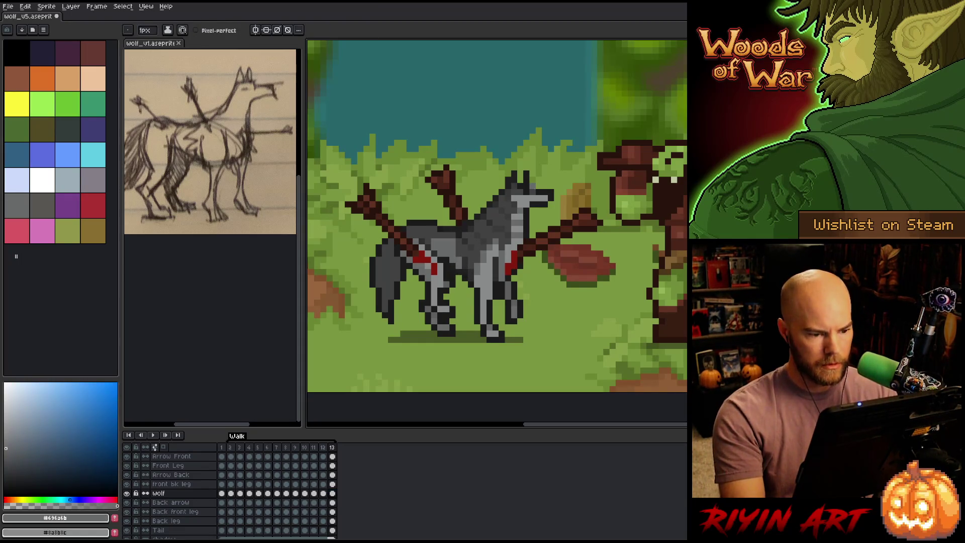
Step: Flip between frames 12 and 13 to compare the leg poses
{"action": "key", "text": "Left"}
{"action": "key", "text": "Right"}
{"action": "key", "text": "Left"}
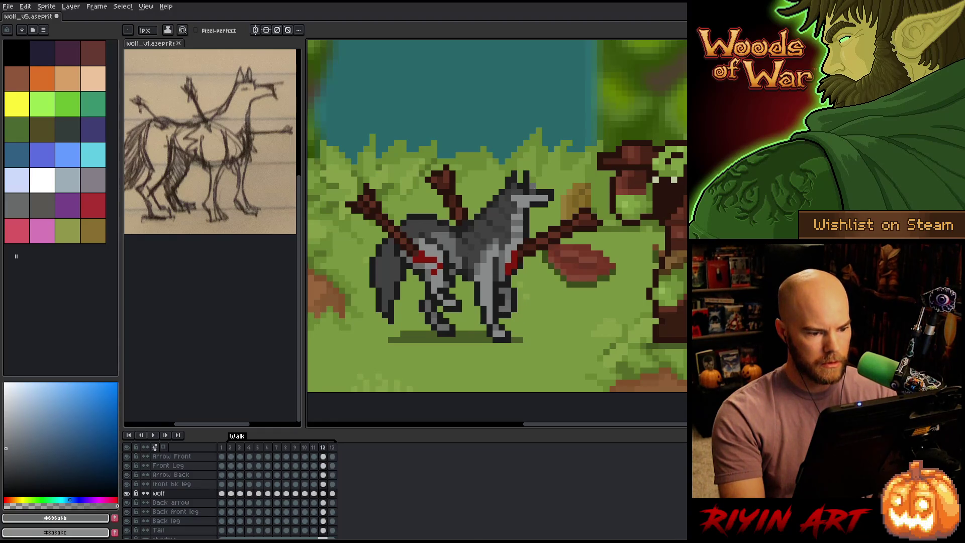
{"action": "key", "text": "Right"}
{"action": "key", "text": "b"}
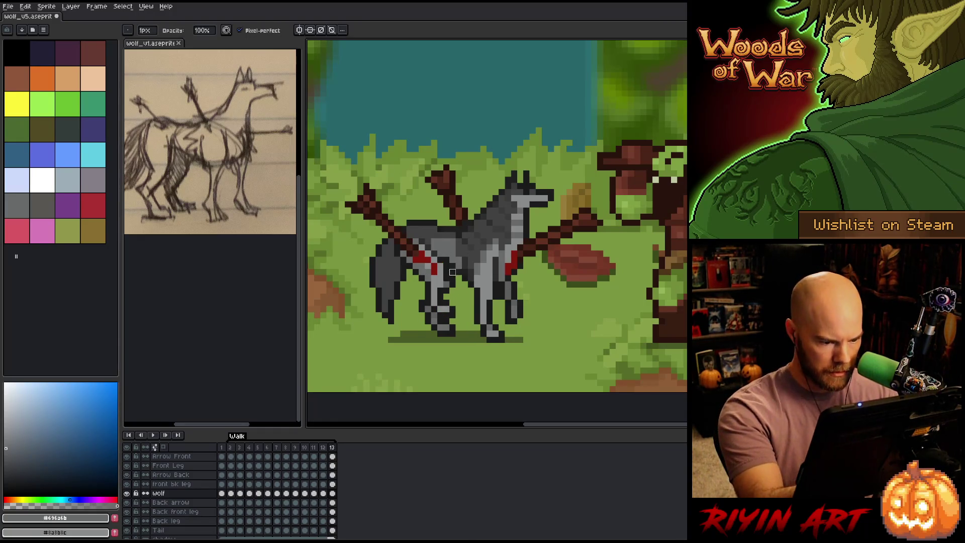
Step: On the Back leg layer, sample grey #5d5e5f, recheck frames 12–13, then pick the Front Leg layer
{"action": "left_click", "coordinate": [453, 278], "text": "ctrl"}
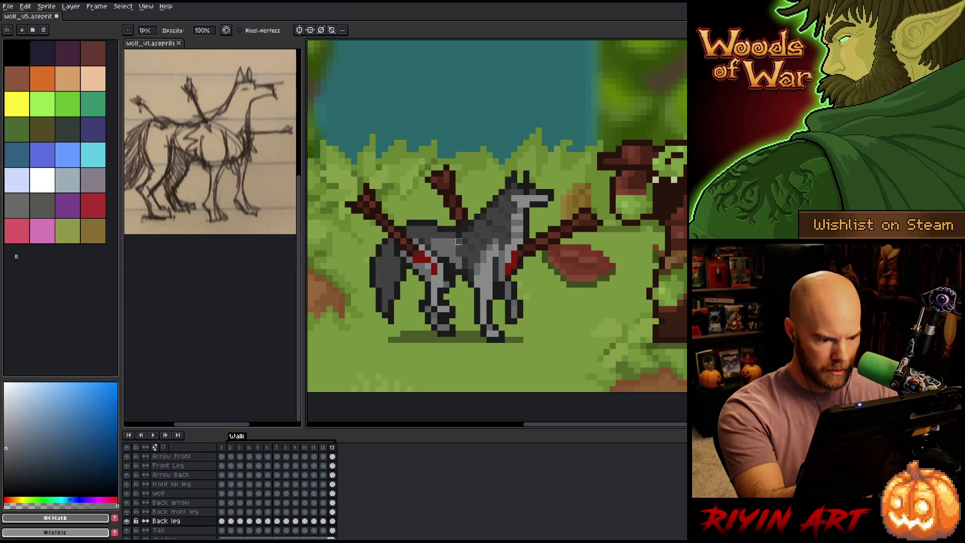
{"action": "key", "text": "e"}
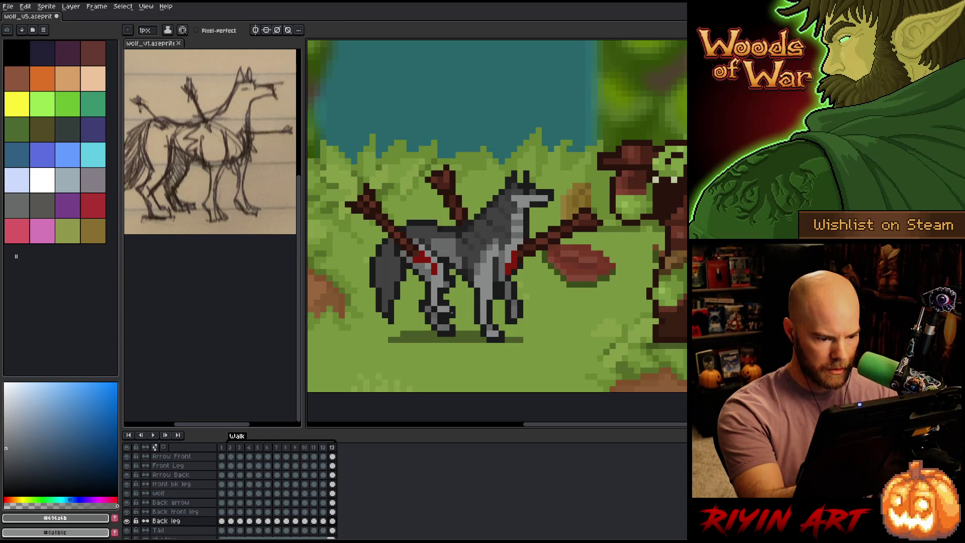
{"action": "left_click", "coordinate": [440, 313], "text": "alt"}
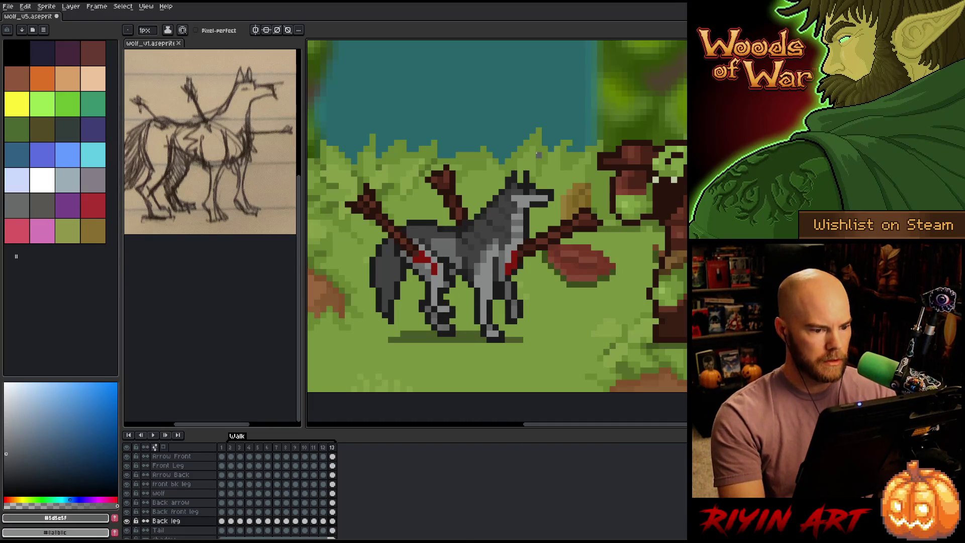
{"action": "key", "text": "Left"}
{"action": "key", "text": "Right"}
{"action": "key", "text": "Left"}
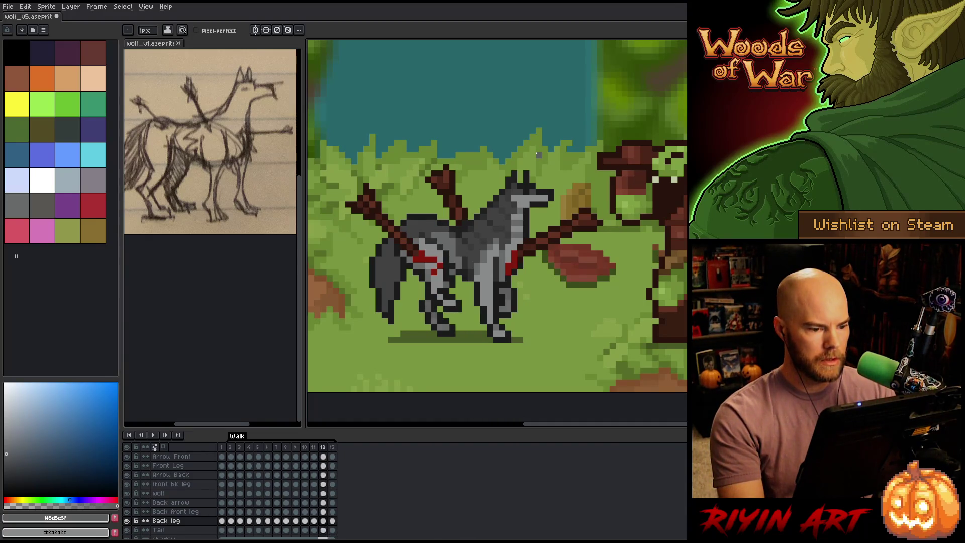
{"action": "key", "text": "Left"}
{"action": "key", "text": "Right"}
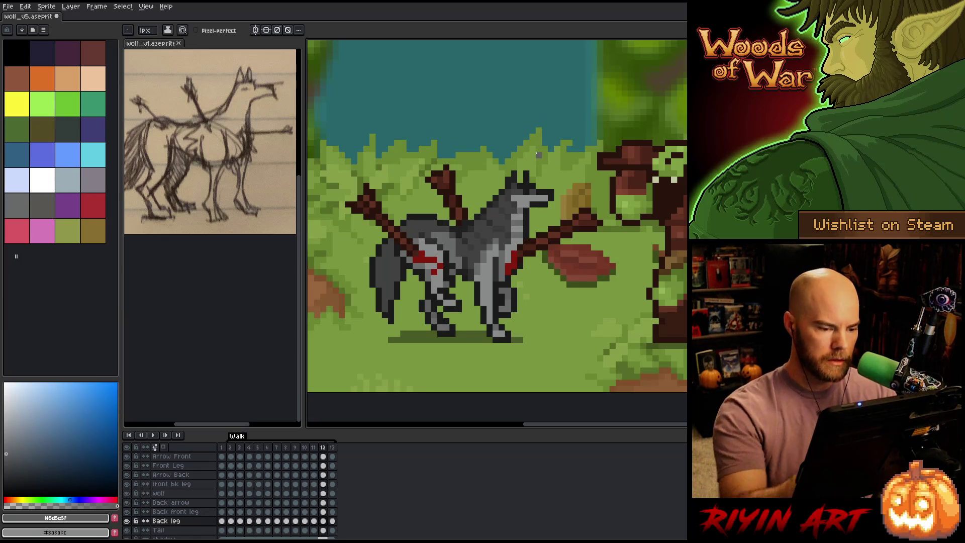
{"action": "left_click", "coordinate": [481, 281], "text": "ctrl"}
Step: Erase stray pixels on the wolf body and Front Leg layers
{"action": "left_click", "coordinate": [465, 278], "text": "alt"}
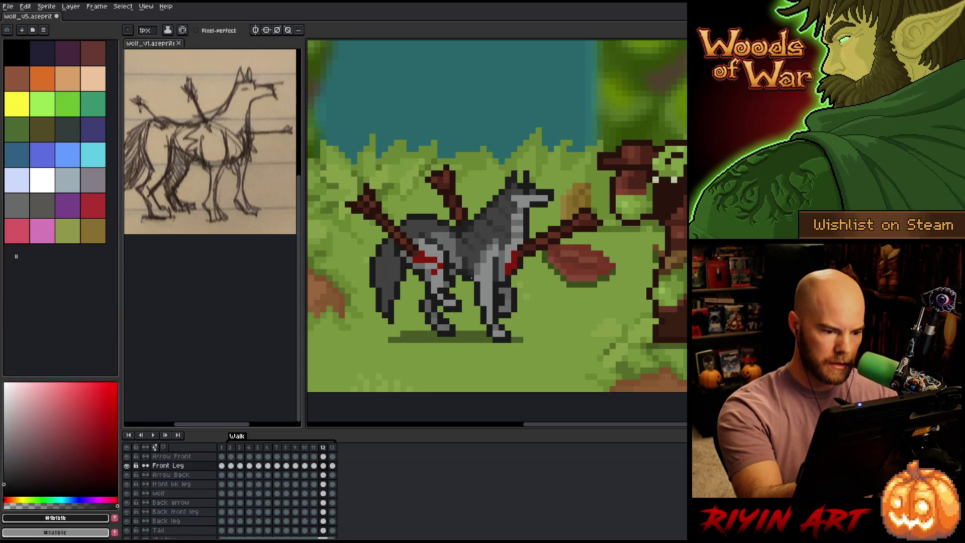
{"action": "left_click", "coordinate": [465, 278], "text": "ctrl"}
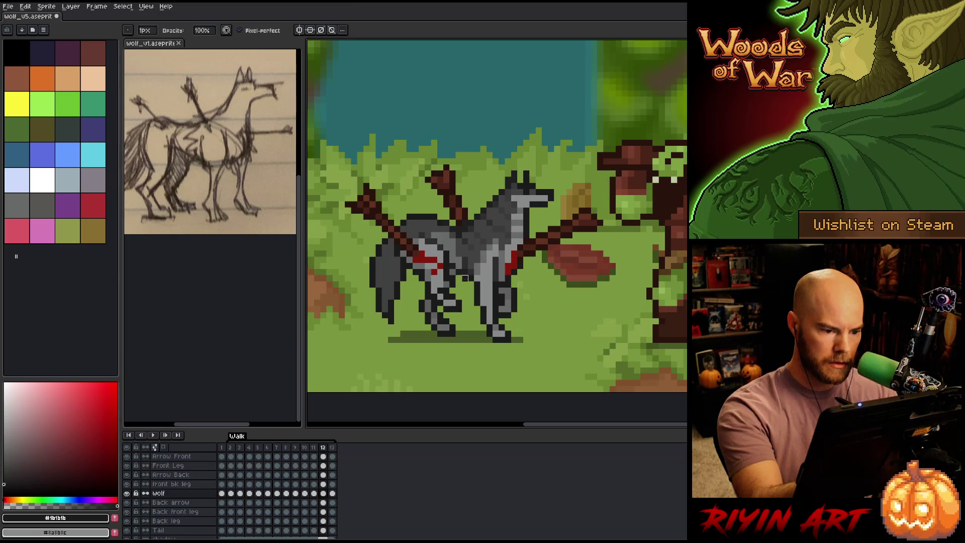
{"action": "key", "text": "e"}
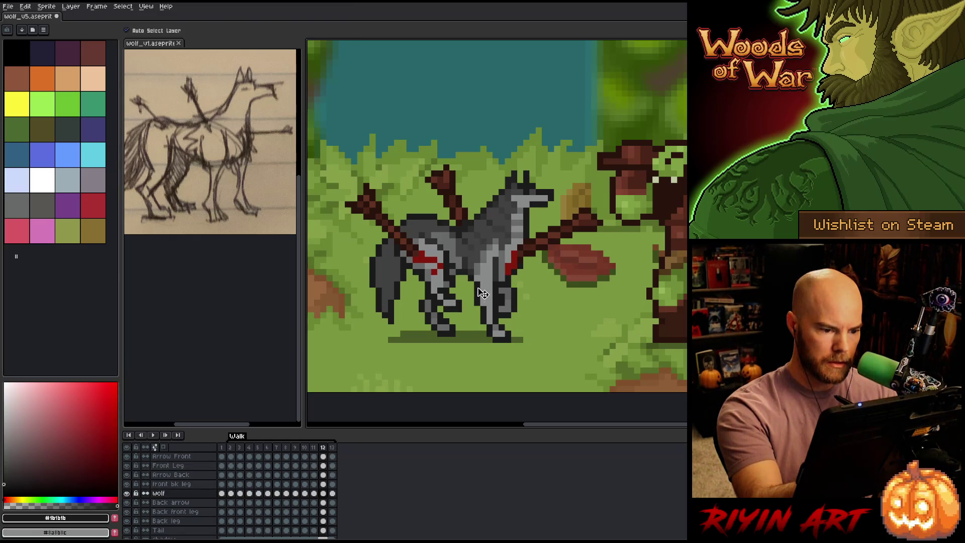
{"action": "left_click", "coordinate": [483, 295], "text": "ctrl"}
{"action": "left_click", "coordinate": [509, 187], "text": "ctrl"}
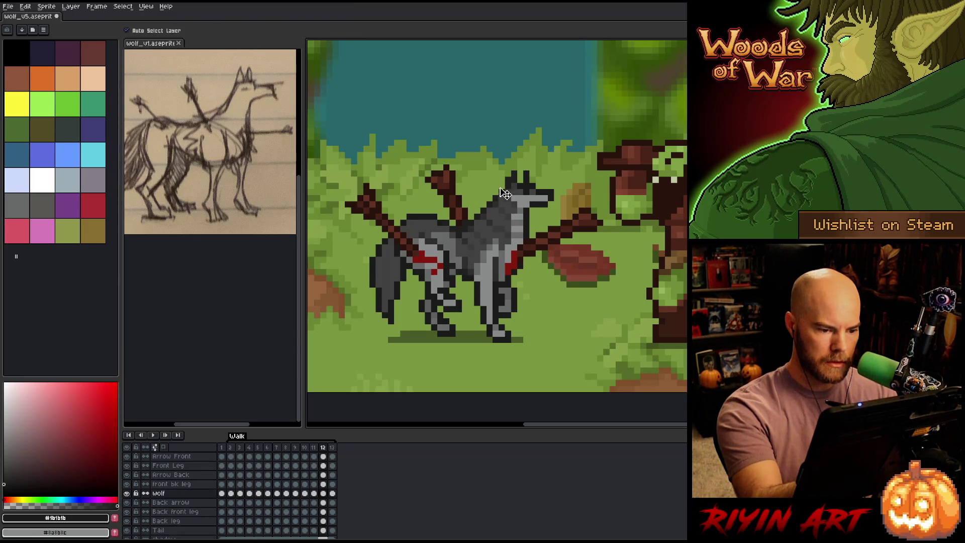
{"action": "left_click", "coordinate": [477, 284], "text": "ctrl"}
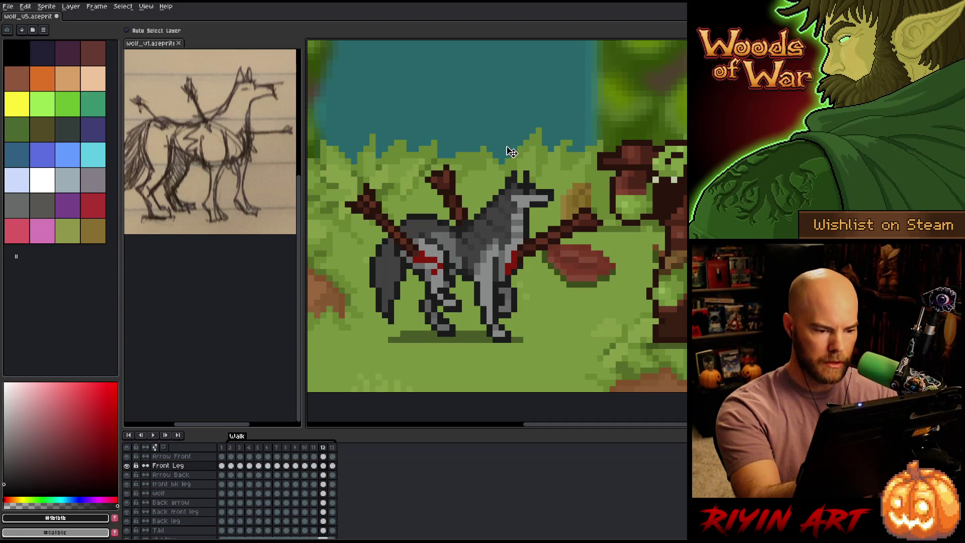
Step: Touch up the body and front leg pixels on frames 11 and 10
{"action": "key", "text": "comma"}
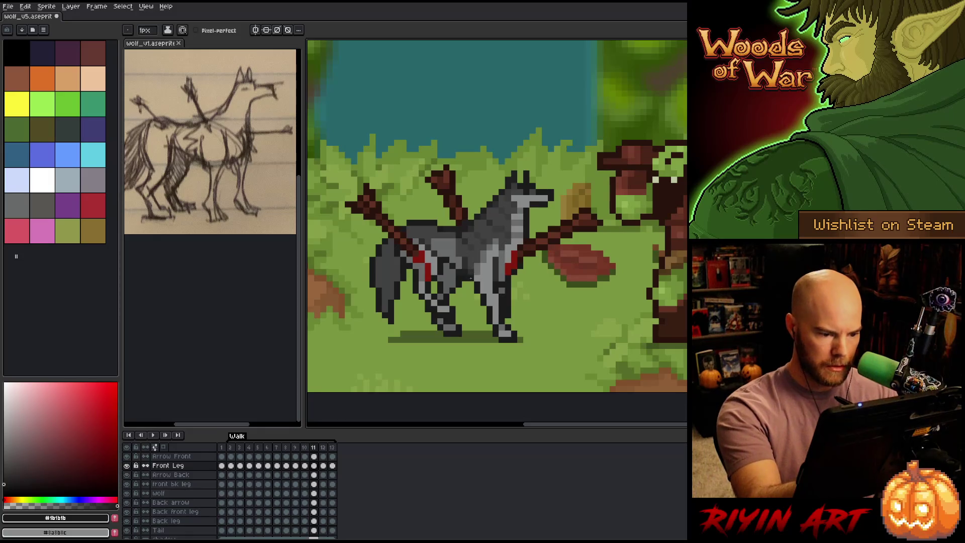
{"action": "left_click", "coordinate": [470, 277], "text": "ctrl"}
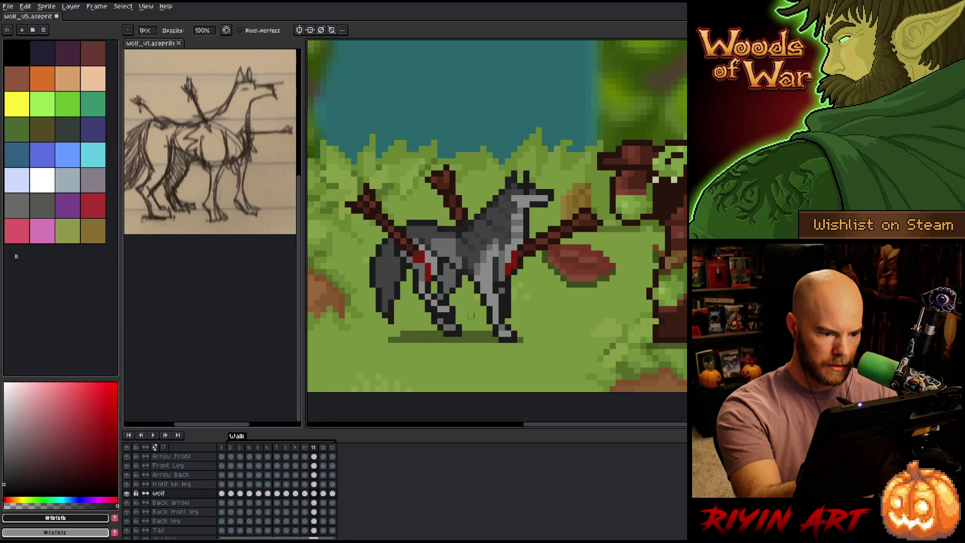
{"action": "key", "text": "comma"}
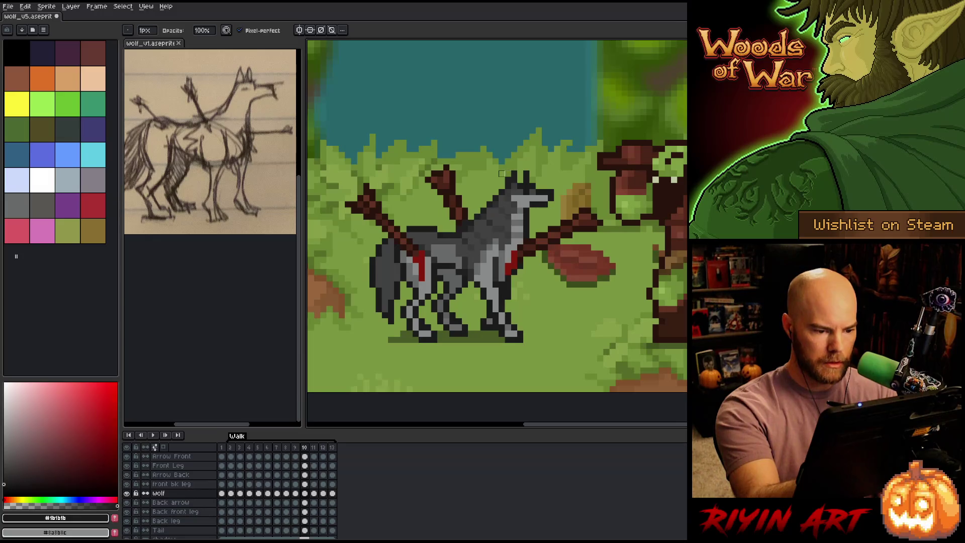
{"action": "key", "text": "e"}
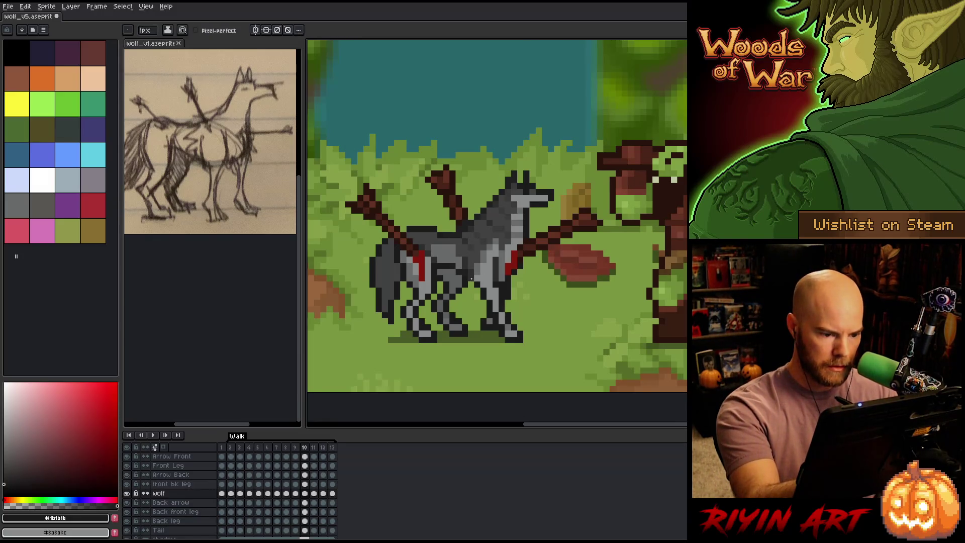
{"action": "left_click", "coordinate": [470, 267], "text": "ctrl"}
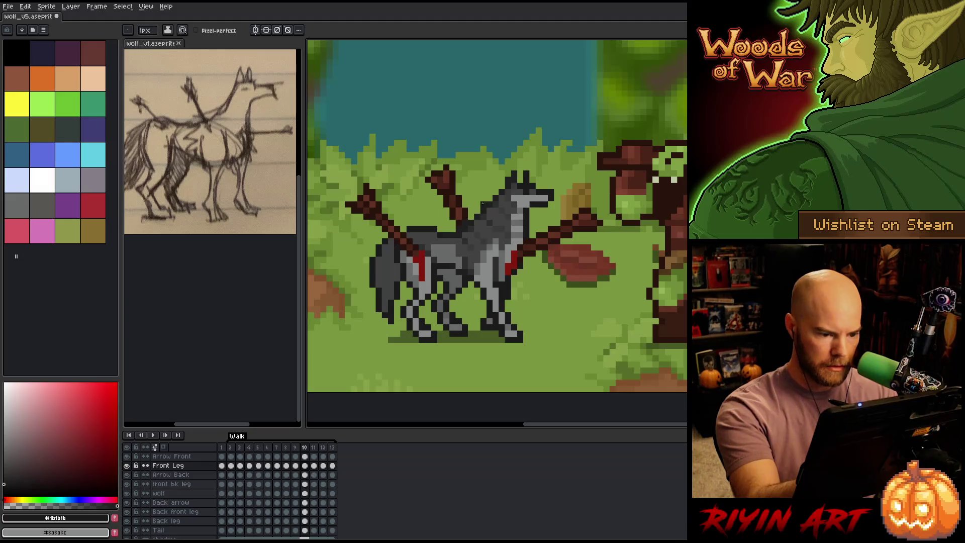
Step: Check frames 9 through 13, then play the walk and stop on frame 5
{"action": "key", "text": "comma"}
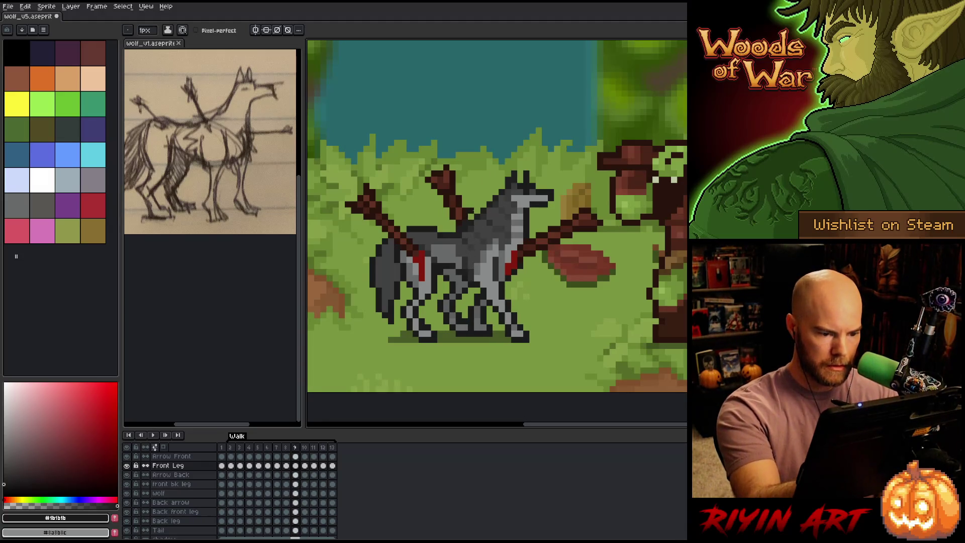
{"action": "key", "text": "period"}
{"action": "key", "text": "period"}
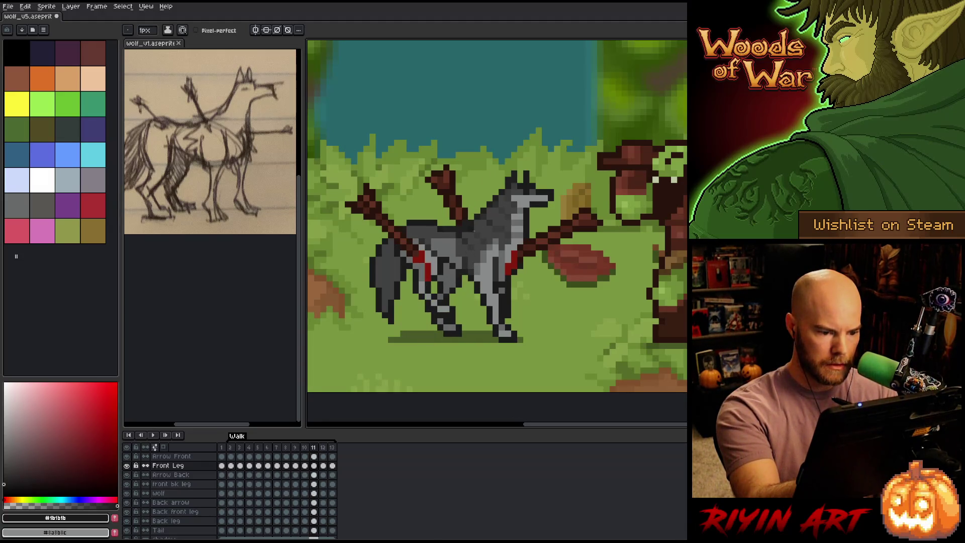
{"action": "key", "text": "period"}
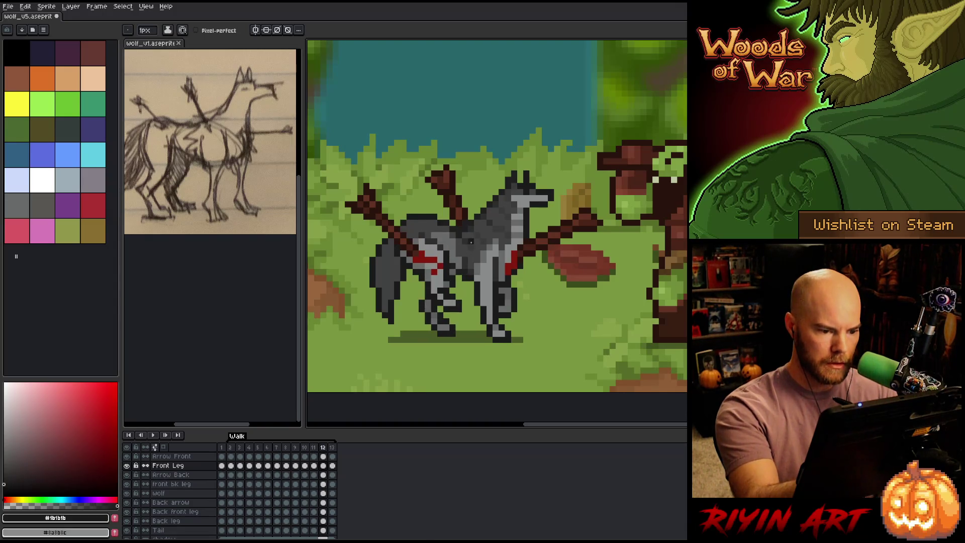
{"action": "left_click", "coordinate": [470, 284], "text": "ctrl"}
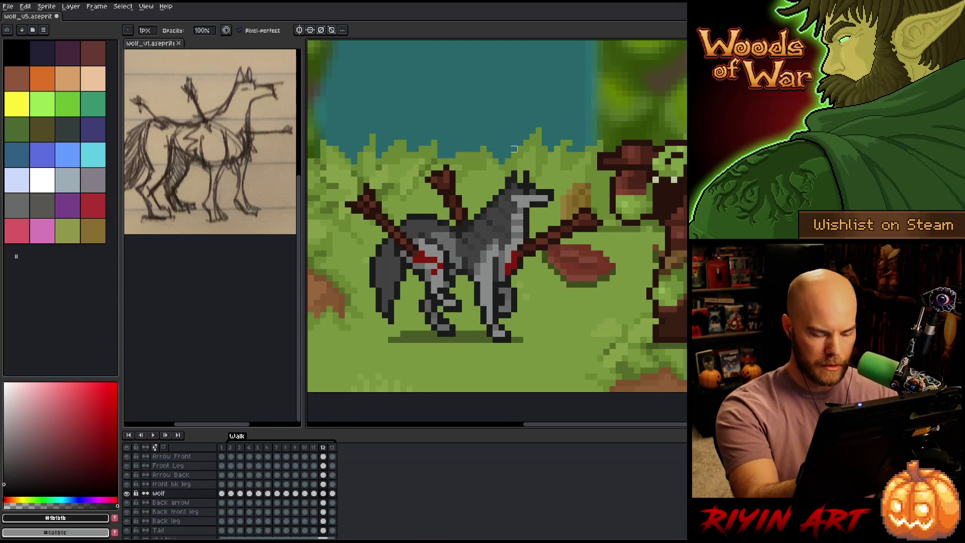
{"action": "key", "text": "period"}
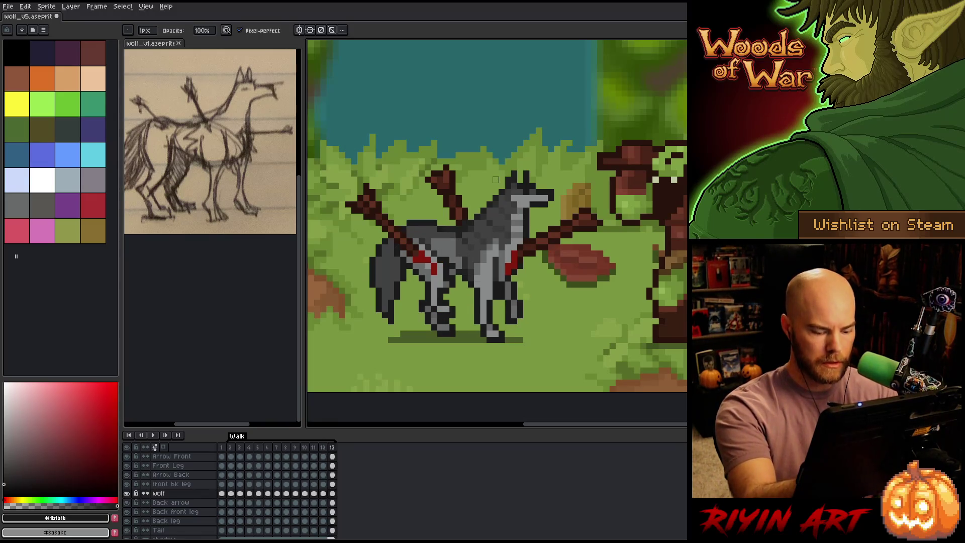
{"action": "key", "text": "period"}
{"action": "key", "text": "period"}
{"action": "key", "text": "period"}
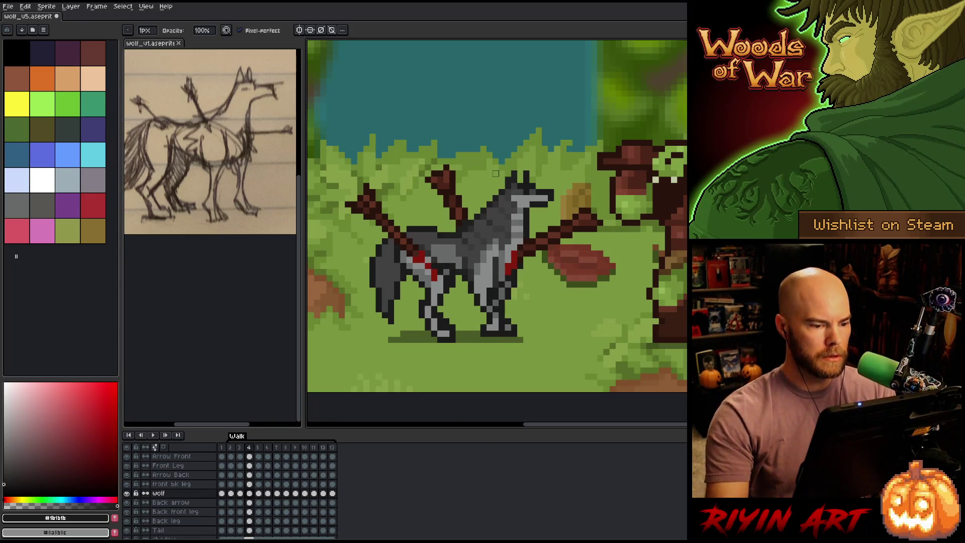
{"action": "key", "text": "Return"}
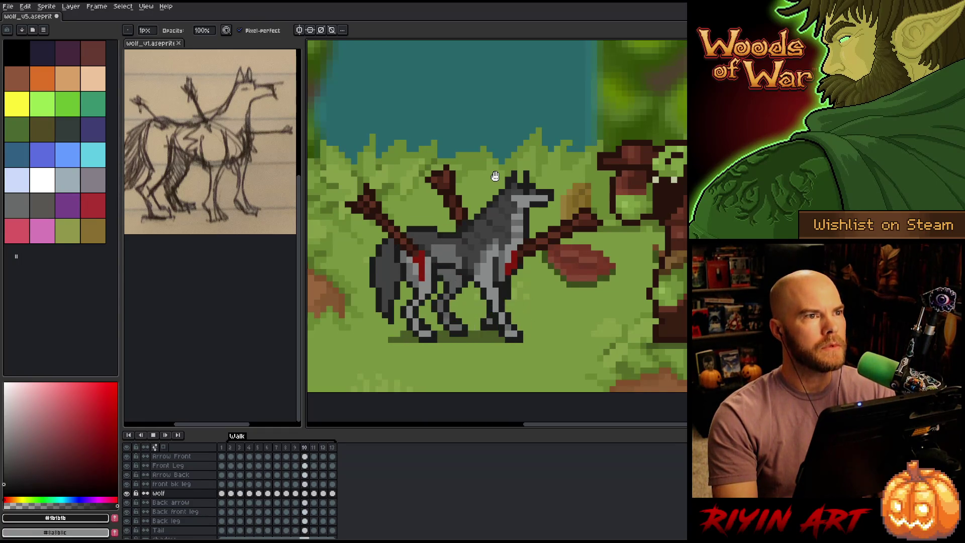
{"action": "key", "text": "Return"}
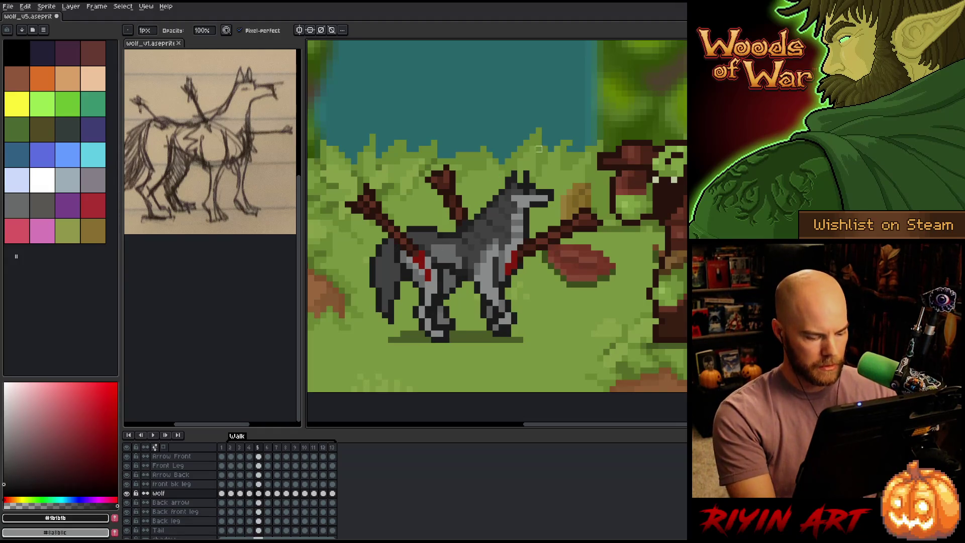
Step: Activate the Arrow Back layer and play the walk to review the arrow
{"action": "key", "text": "v"}
{"action": "left_click", "coordinate": [382, 222]}
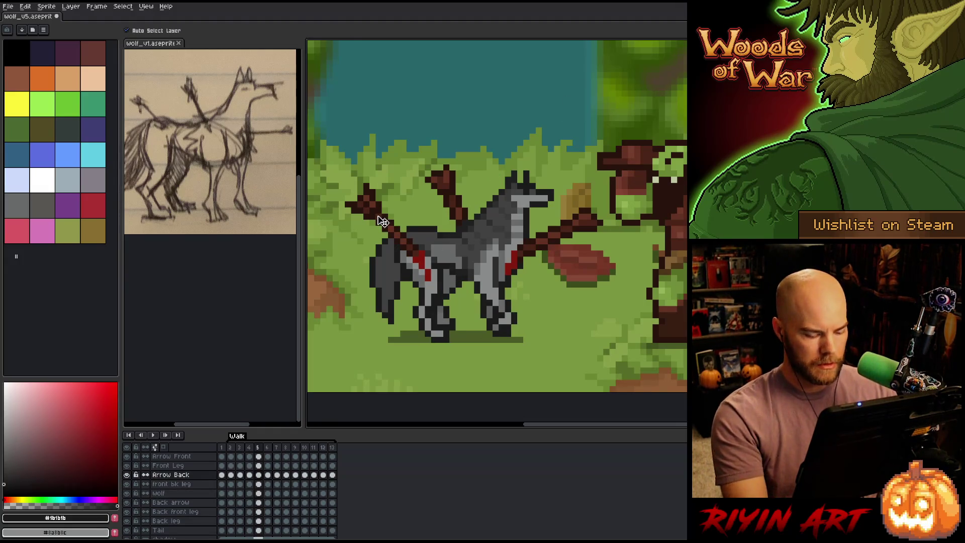
{"action": "key", "text": "Return"}
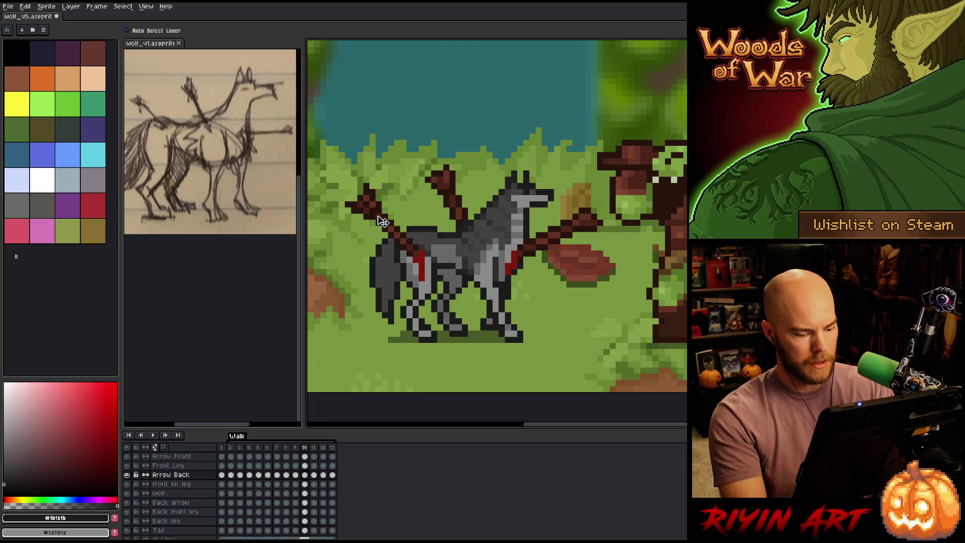
Step: Marquee-select and reposition the back arrow, then replay from frame 3
{"action": "key", "text": "m"}
{"action": "key", "text": "ctrl+shift+d"}
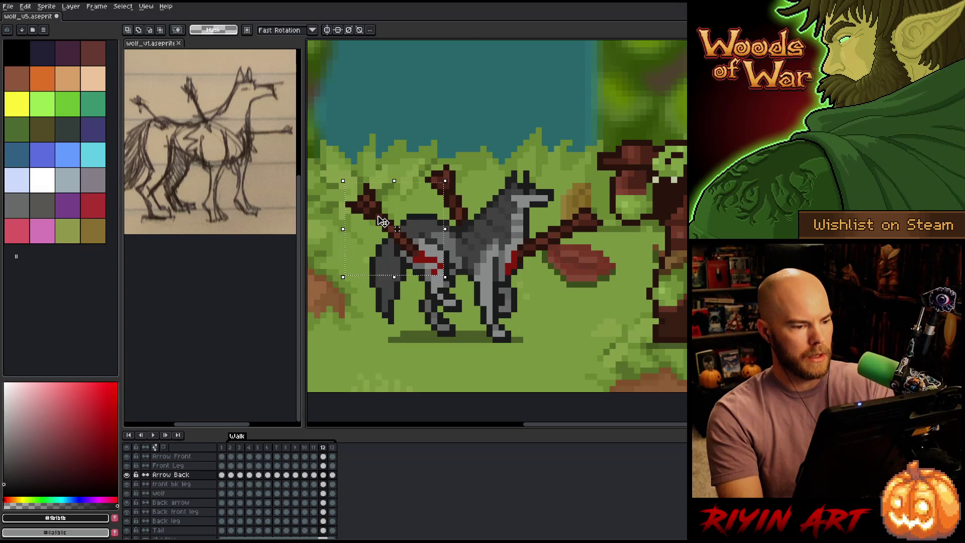
{"action": "left_click", "coordinate": [384, 222]}
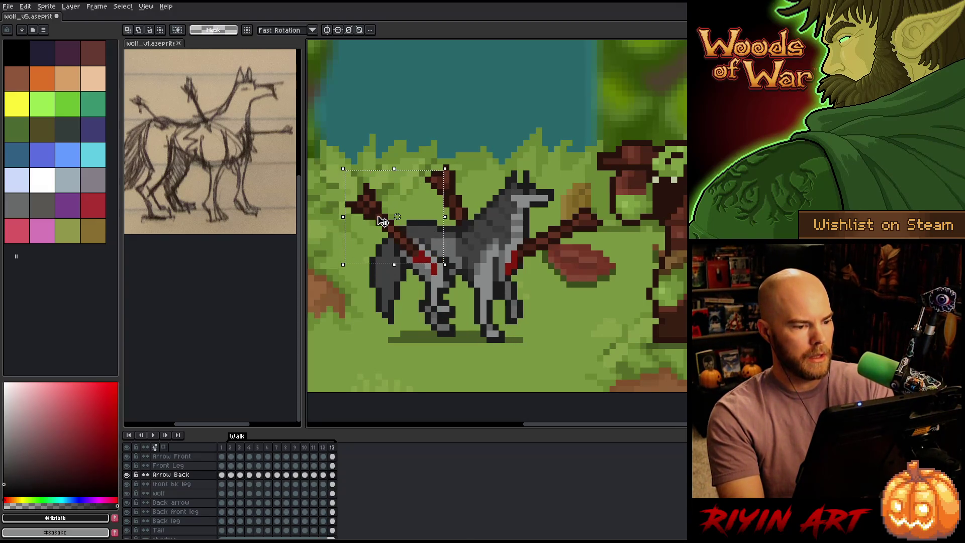
{"action": "left_click", "coordinate": [383, 221]}
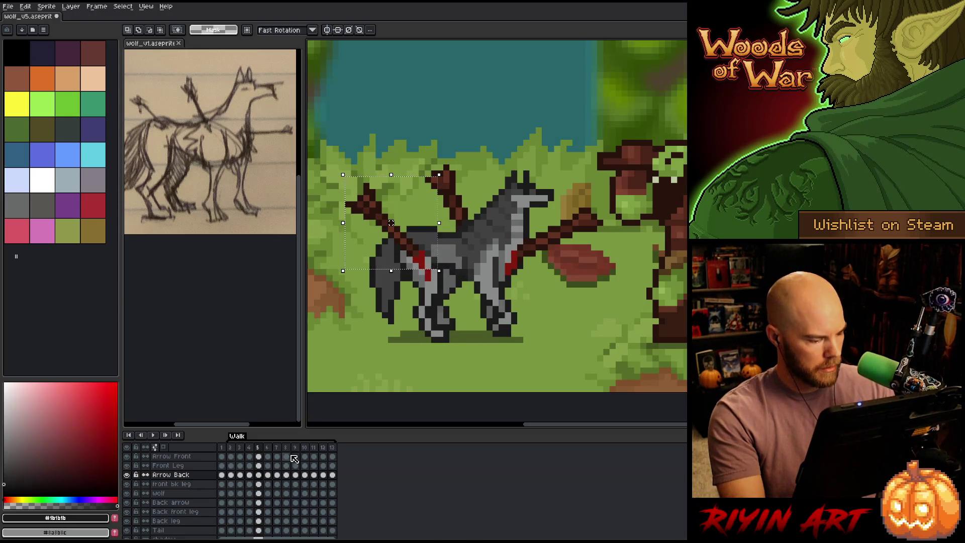
{"action": "left_click", "coordinate": [240, 531]}
{"action": "key", "text": "Return"}
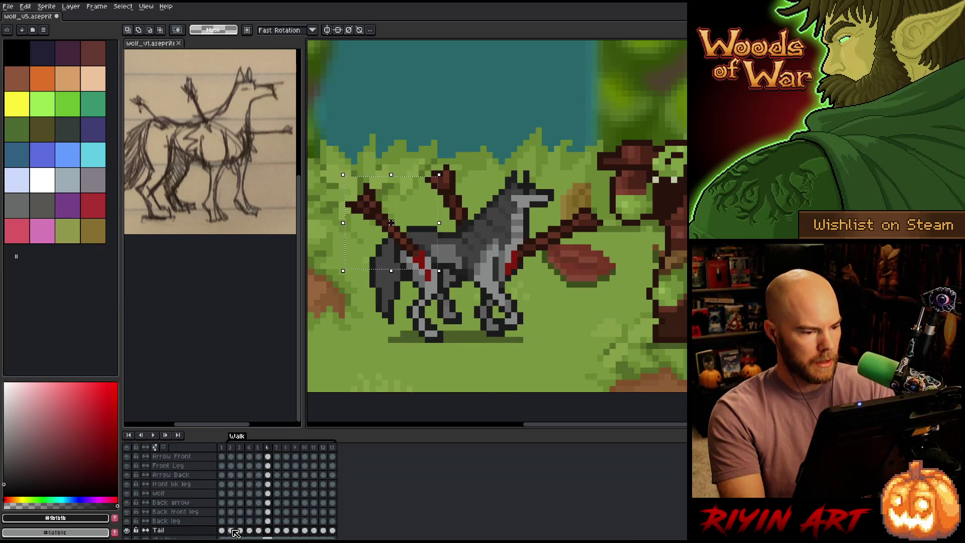
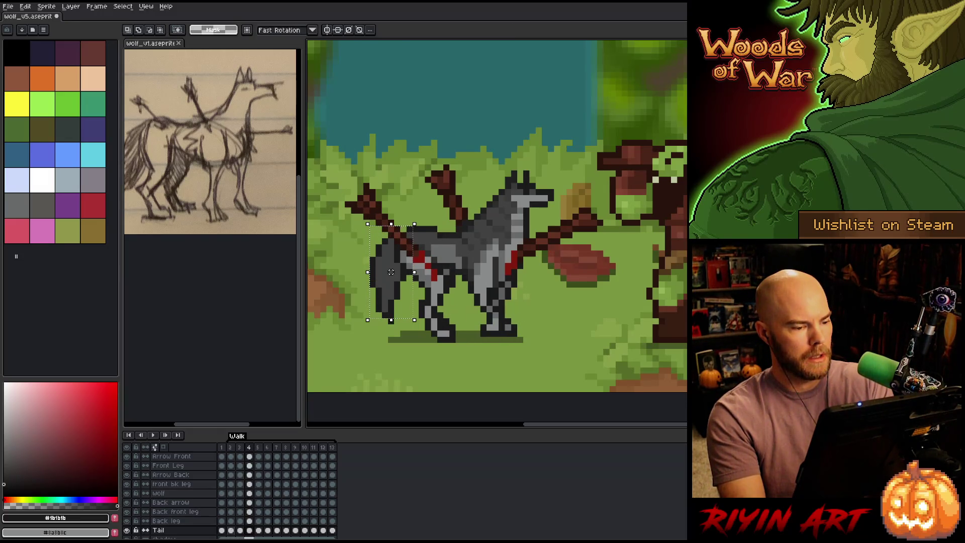
Step: Drop the tail selection, then play the walk cycle once and stop it
{"action": "left_click", "coordinate": [235, 532]}
{"action": "key", "text": "Return"}
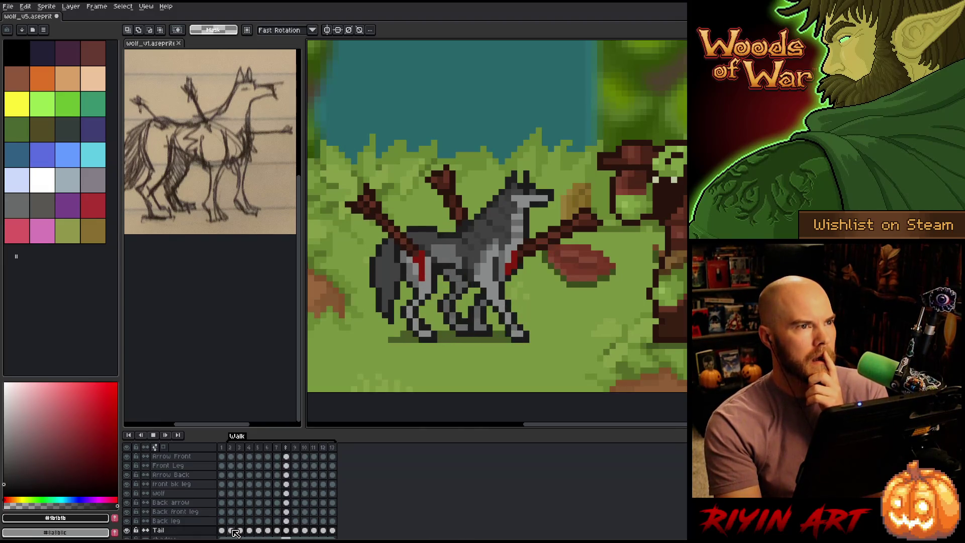
{"action": "key", "text": "Return"}
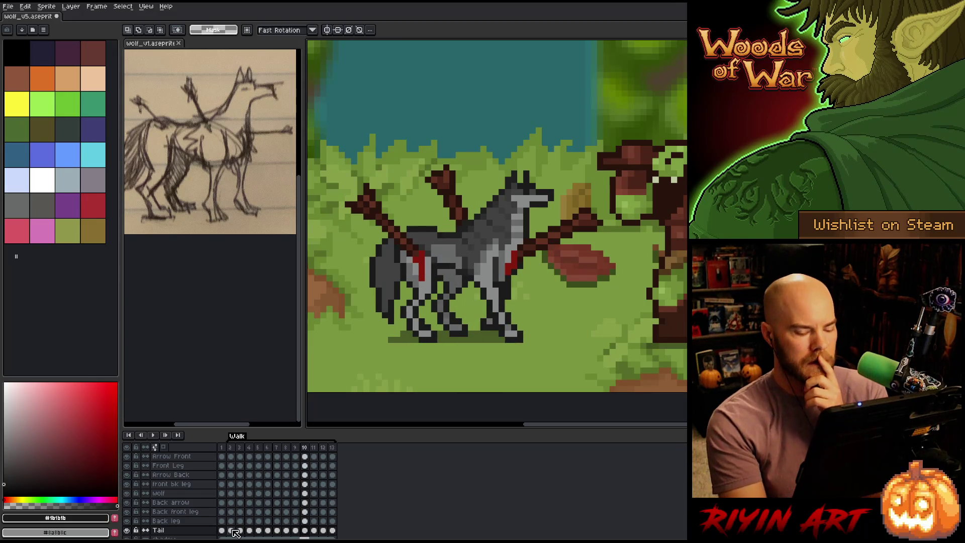
Step: Flip between neighbouring frames to compare poses, settling on frame 11
{"action": "key", "text": "Right"}
{"action": "key", "text": "Right"}
{"action": "key", "text": "Left"}
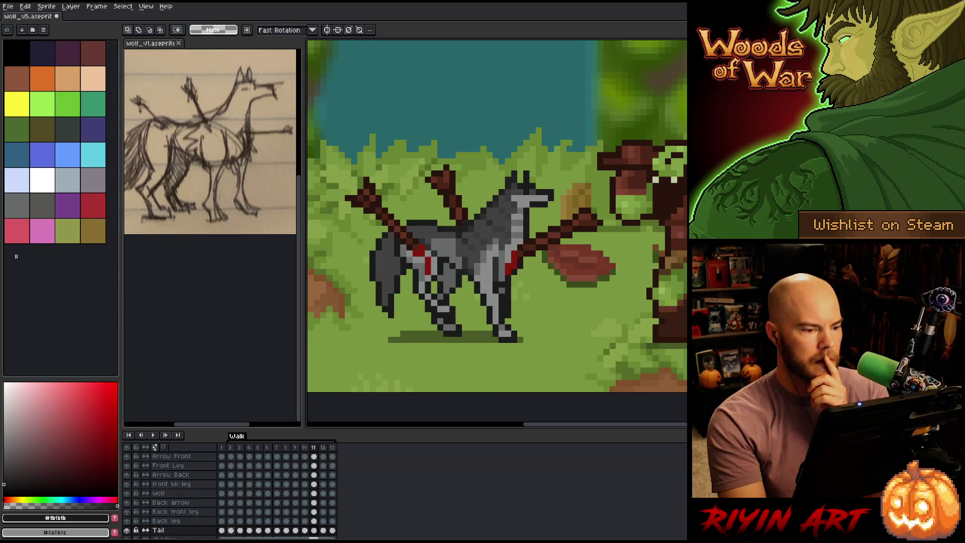
{"action": "key", "text": "Right"}
{"action": "key", "text": "Left"}
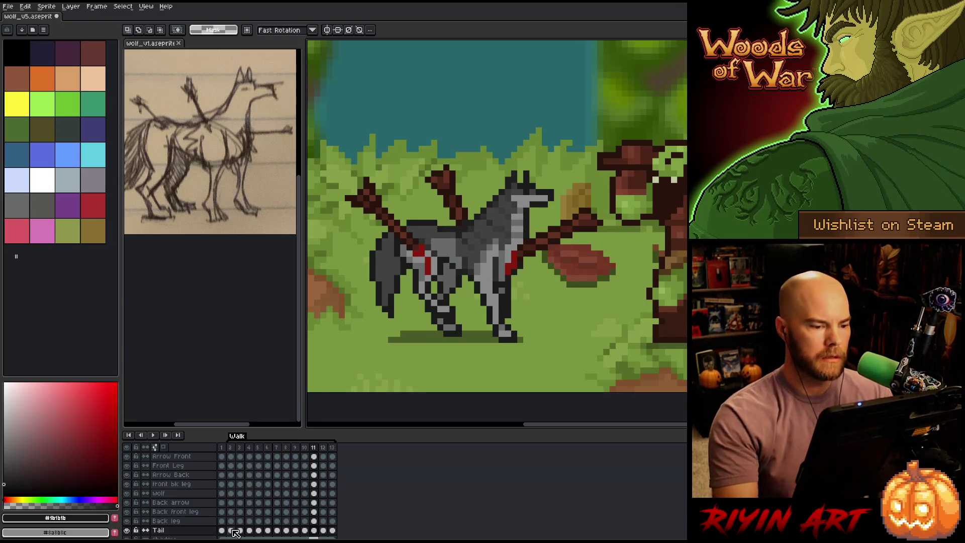
Step: Paint dark red wound pixels on the Arrow Back layer at frame 12
{"action": "key", "text": "b"}
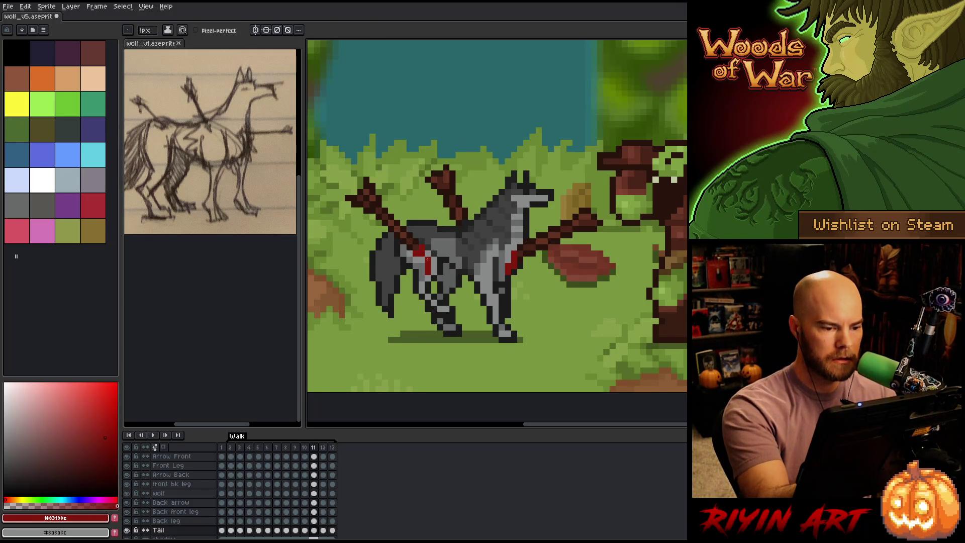
{"action": "left_click", "coordinate": [428, 260], "text": "ctrl"}
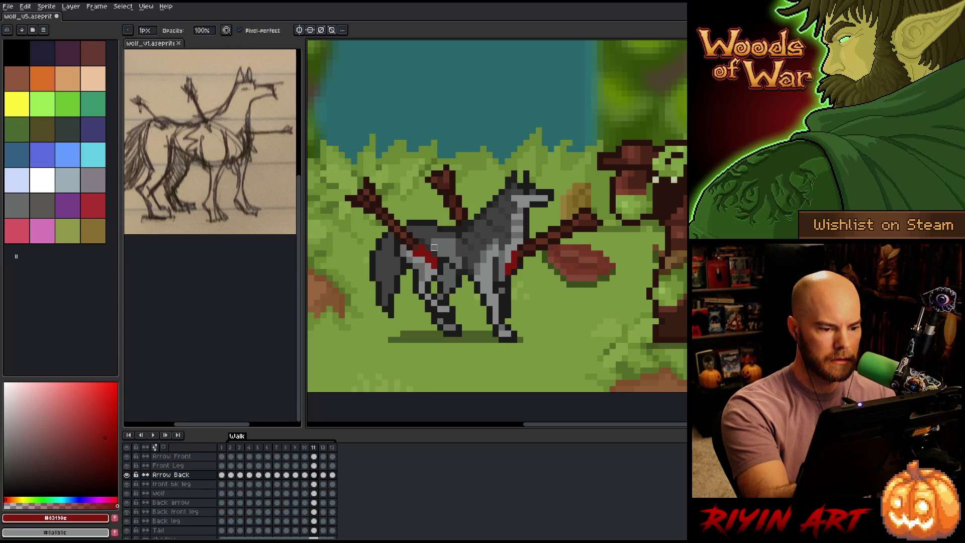
{"action": "key", "text": "period"}
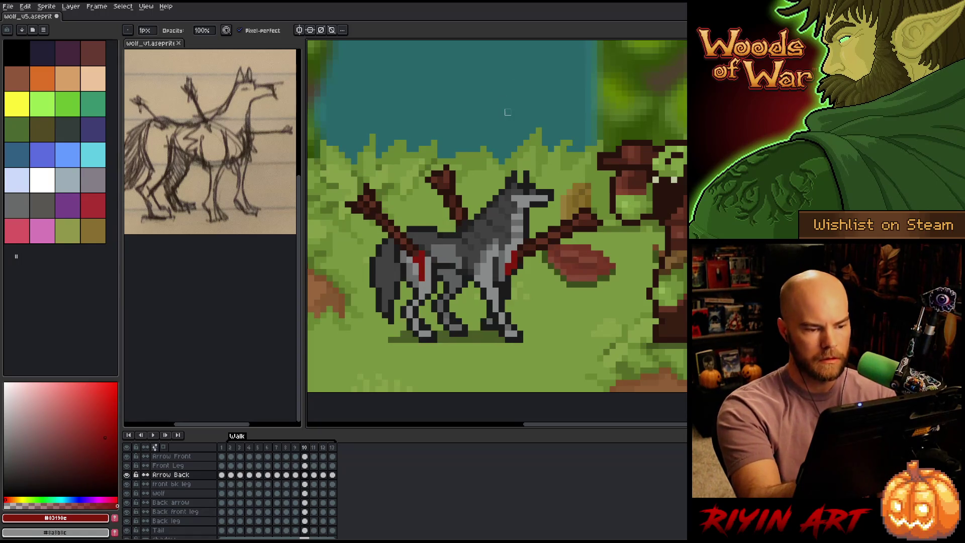
{"action": "key", "text": "comma"}
{"action": "key", "text": "period"}
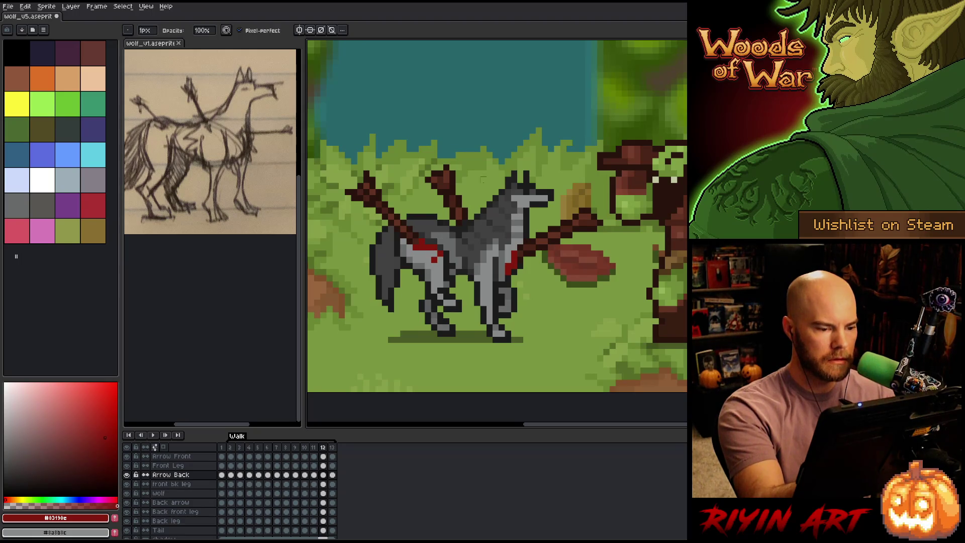
{"action": "left_click", "coordinate": [442, 257]}
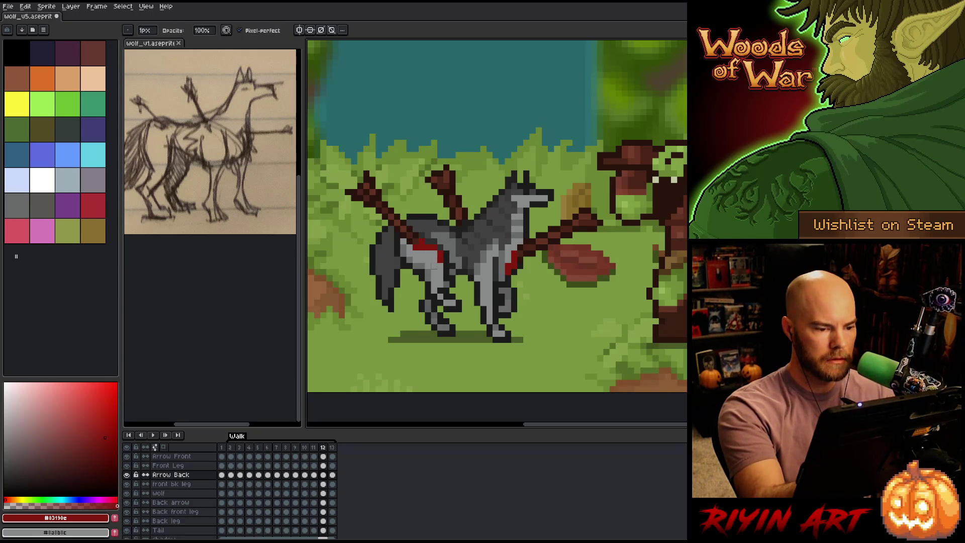
{"action": "key", "text": "comma"}
{"action": "key", "text": "period"}
{"action": "key", "text": "comma"}
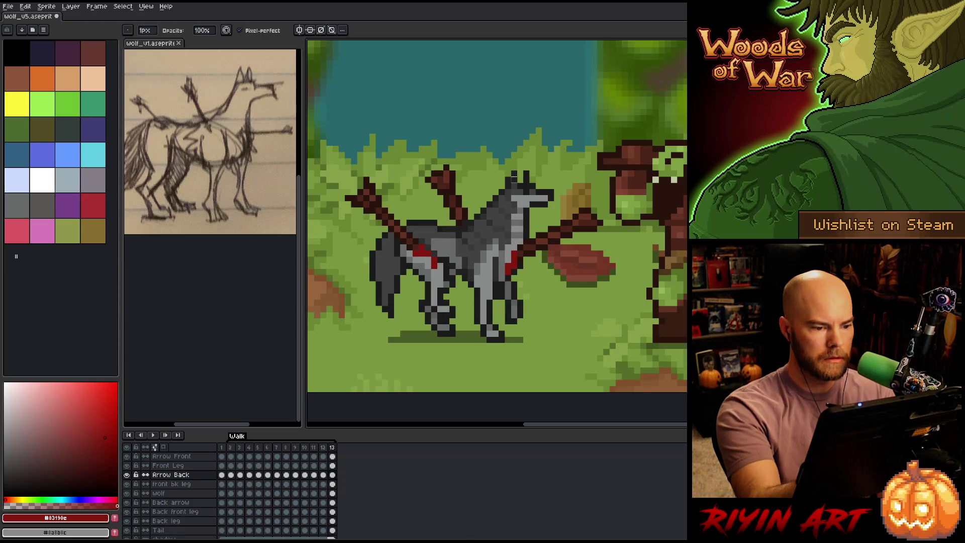
{"action": "key", "text": "period"}
{"action": "key", "text": "period"}
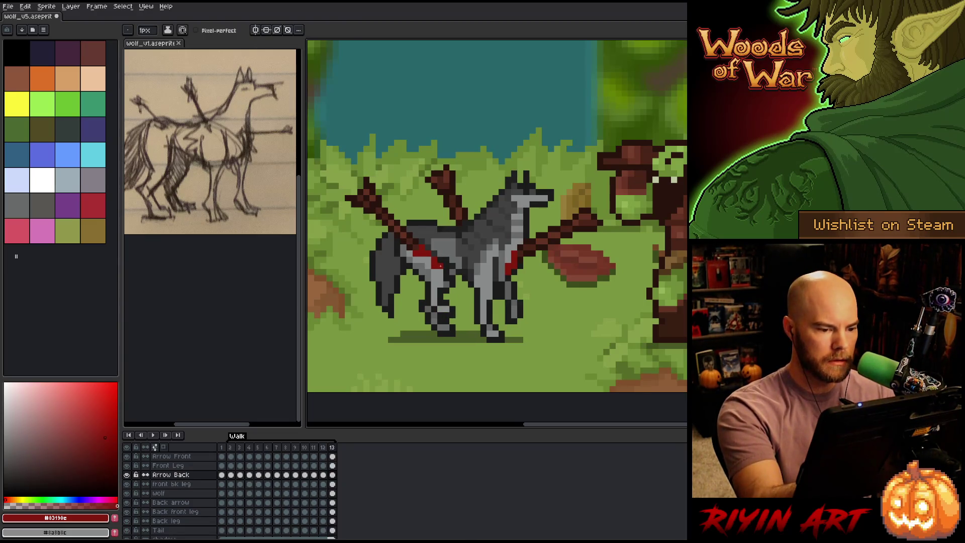
Step: Erase the stray red pixels on the wolf's side in frame 2
{"action": "key", "text": "e"}
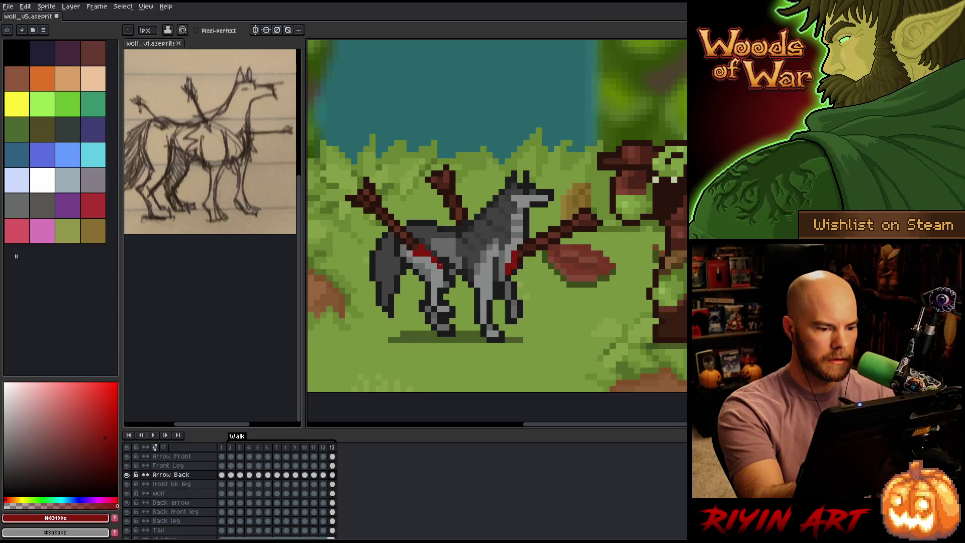
{"action": "key", "text": "period"}
{"action": "key", "text": "period"}
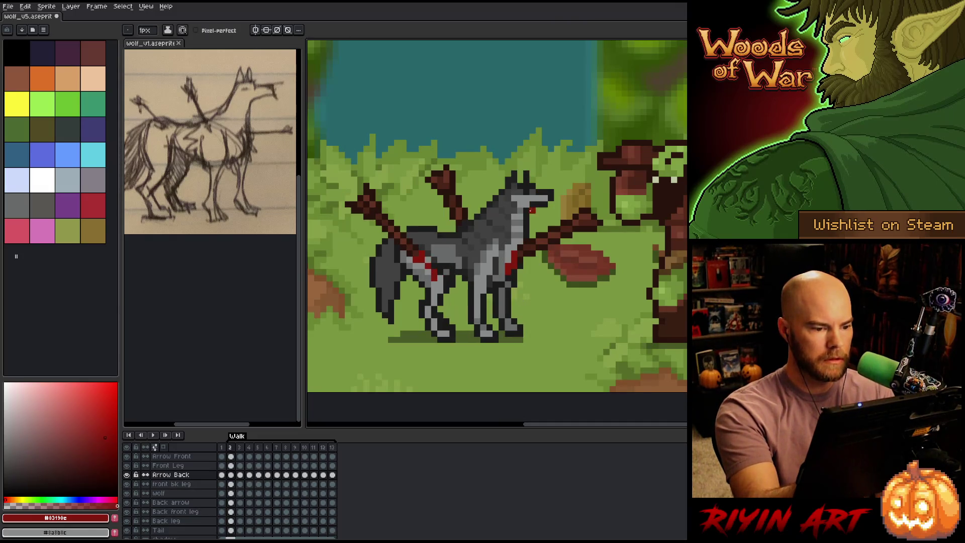
{"action": "key", "text": "comma"}
{"action": "key", "text": "comma"}
{"action": "key", "text": "period"}
{"action": "key", "text": "period"}
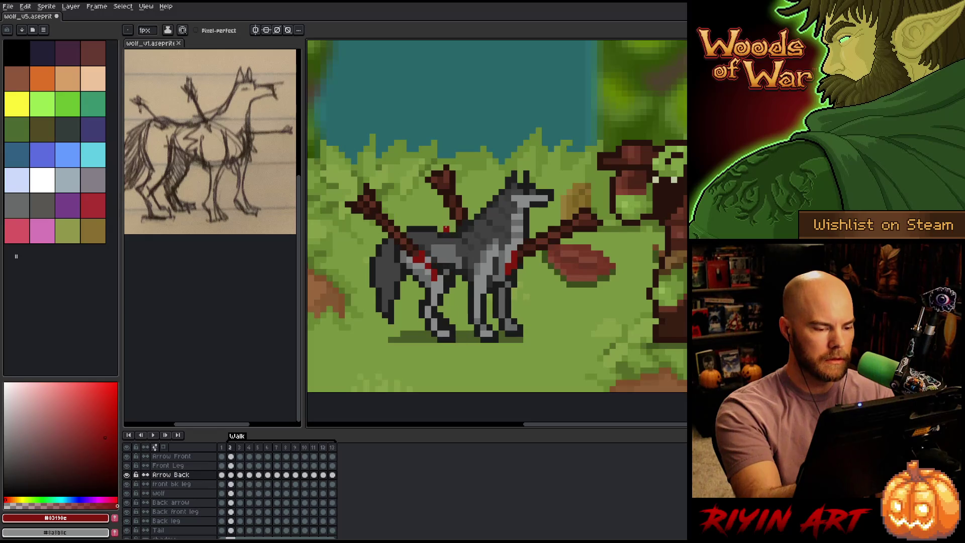
{"action": "key", "text": "comma"}
{"action": "key", "text": "comma"}
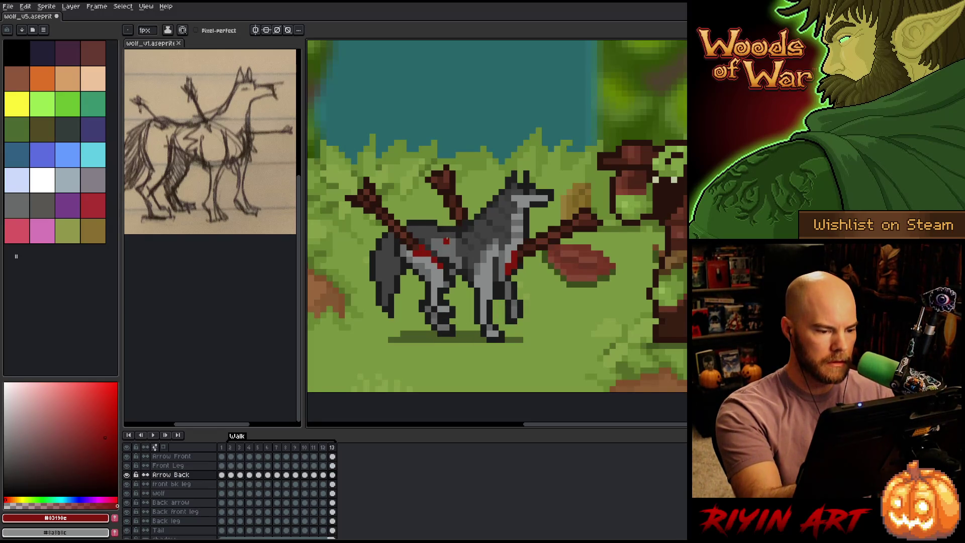
{"action": "key", "text": "period"}
{"action": "key", "text": "period"}
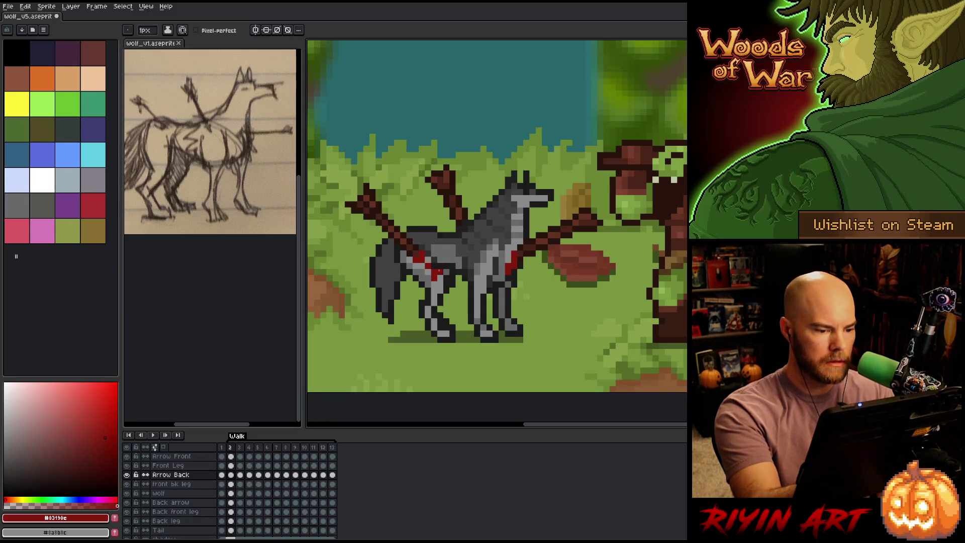
{"action": "key", "text": "period"}
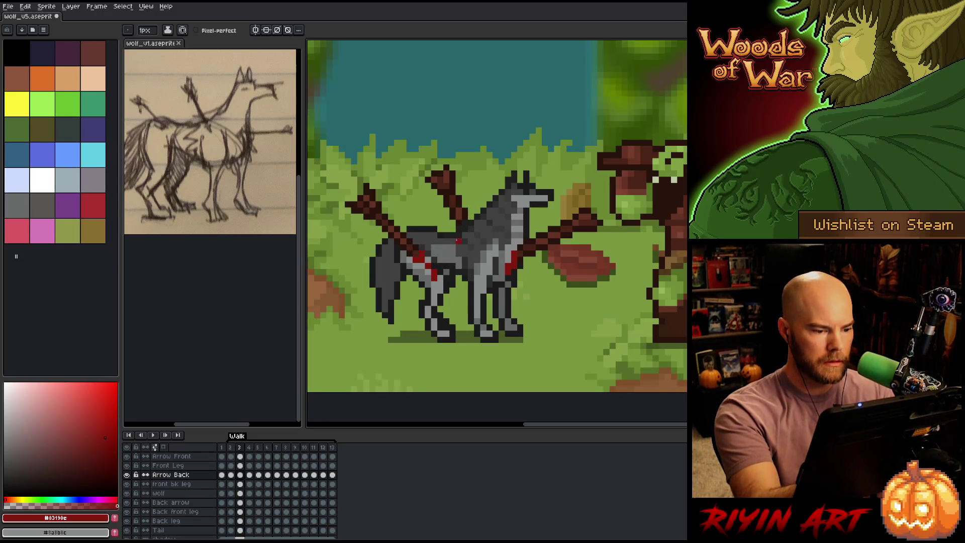
{"action": "key", "text": "comma"}
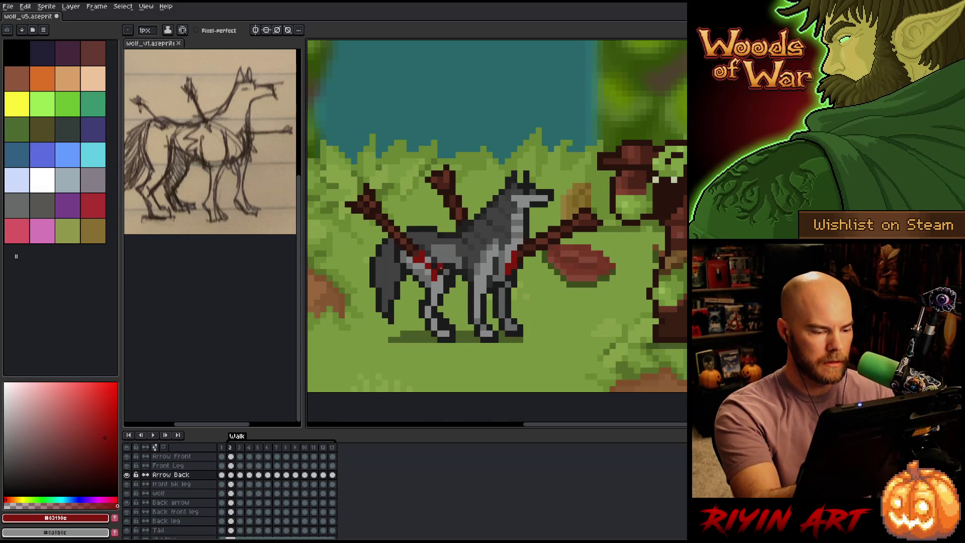
{"action": "left_click", "coordinate": [440, 272]}
{"action": "key", "text": "b"}
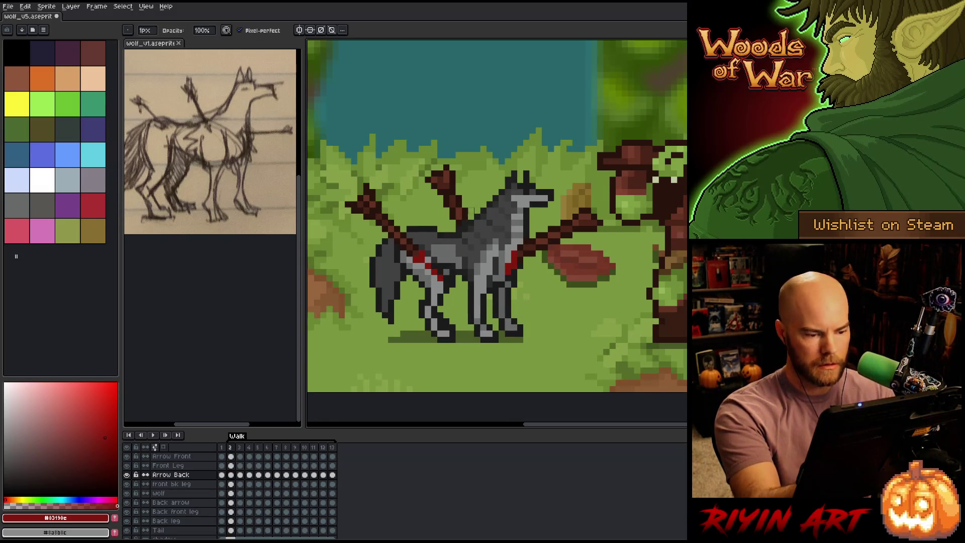
{"action": "key", "text": "e"}
Step: Step through frames 3 to 12 and loop back to frame 2 to review the wounds
{"action": "key", "text": "period"}
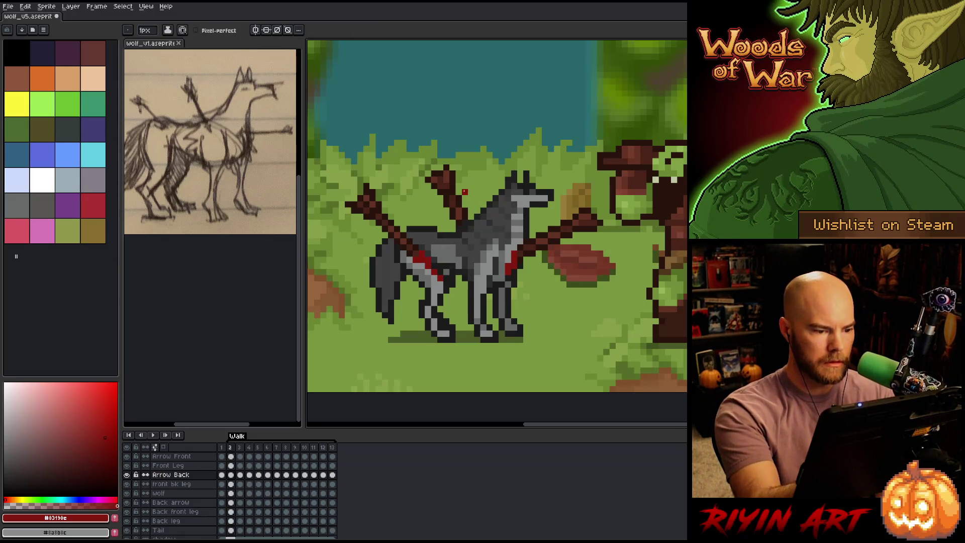
{"action": "key", "text": "comma"}
{"action": "key", "text": "period"}
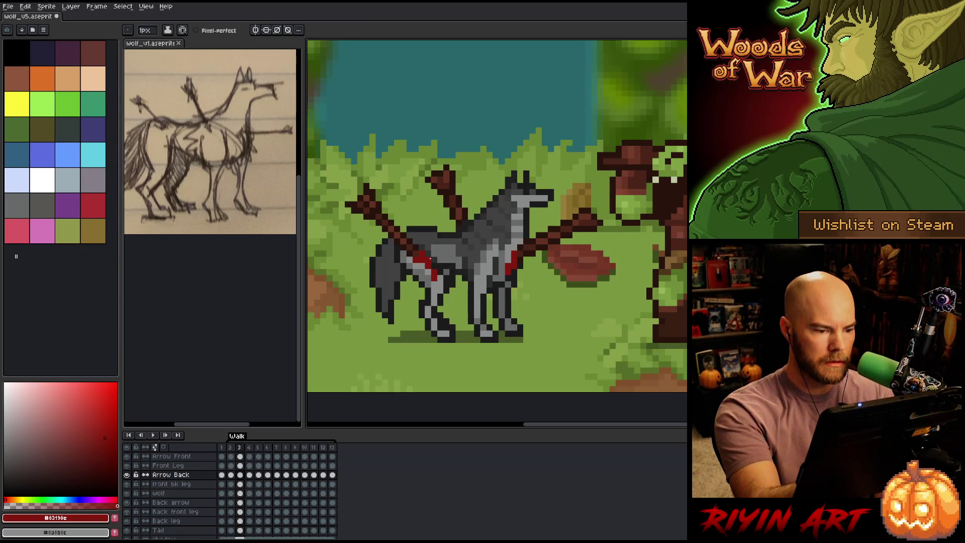
{"action": "key", "text": "period"}
{"action": "key", "text": "period"}
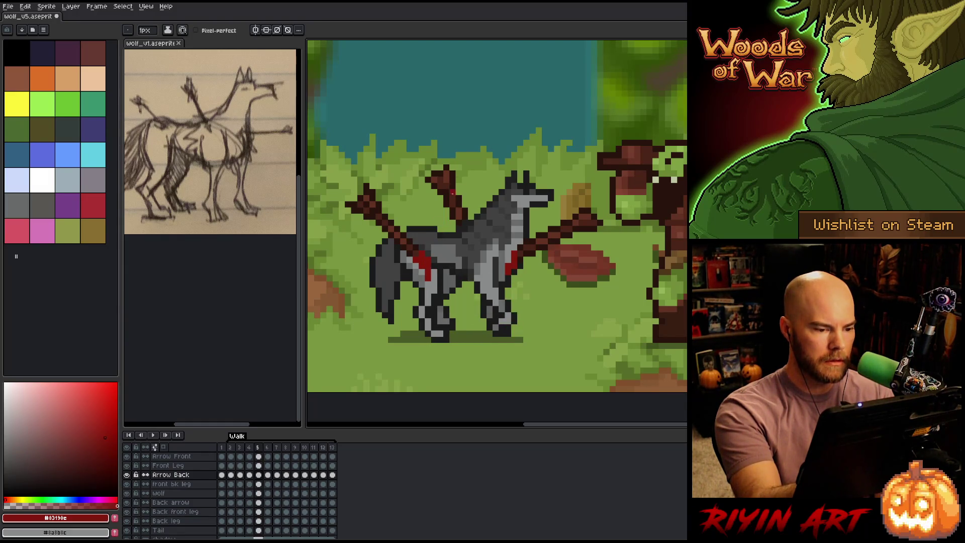
{"action": "key", "text": "period"}
{"action": "key", "text": "period"}
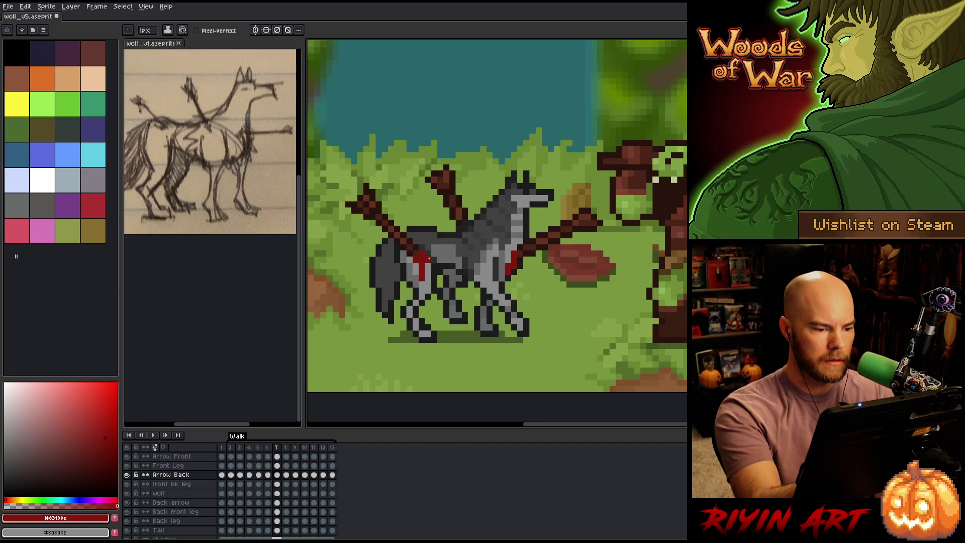
{"action": "key", "text": "period"}
{"action": "key", "text": "period"}
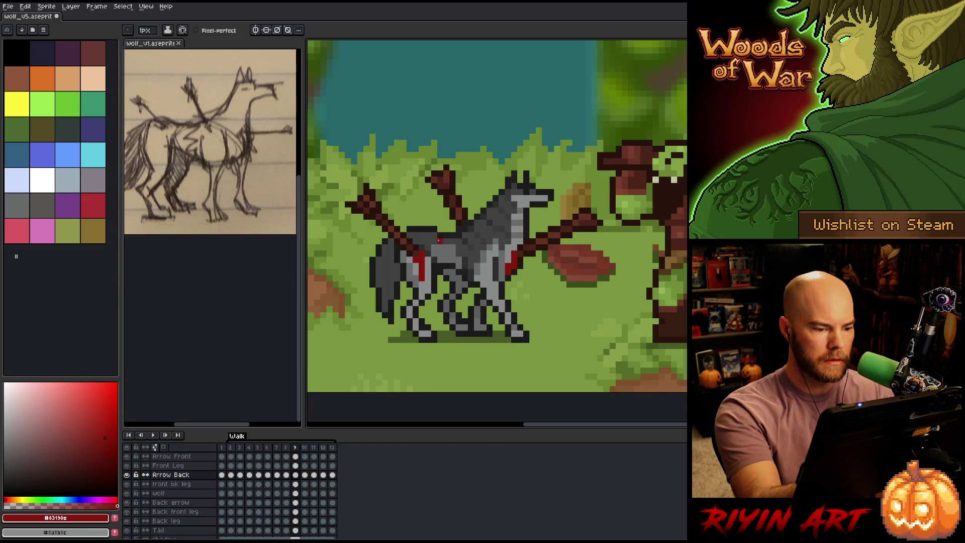
{"action": "key", "text": "period"}
{"action": "key", "text": "period"}
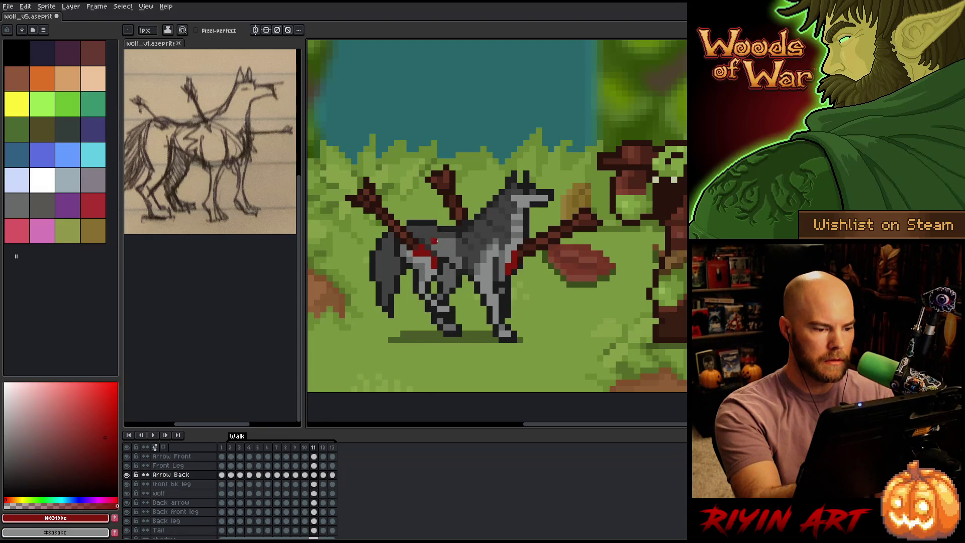
{"action": "key", "text": "period"}
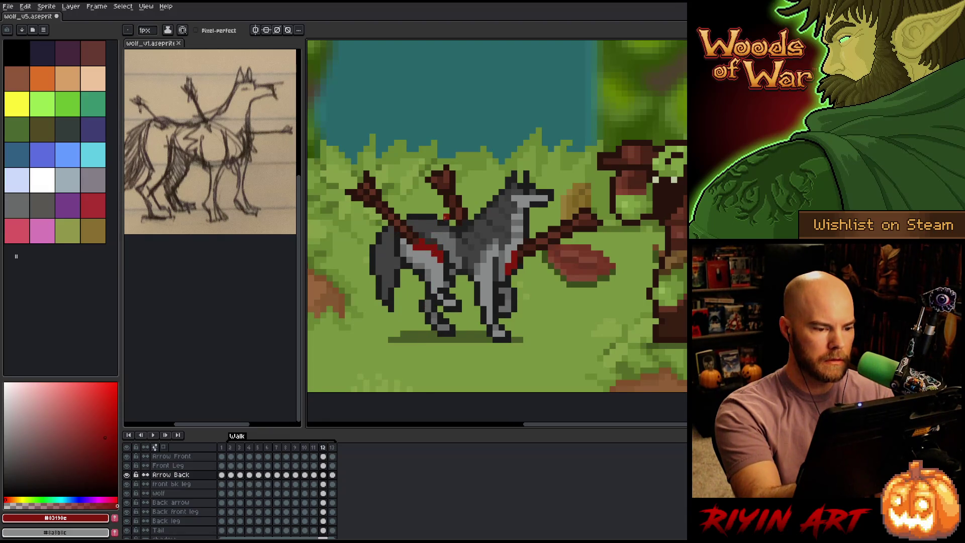
{"action": "key", "text": "period"}
{"action": "key", "text": "period"}
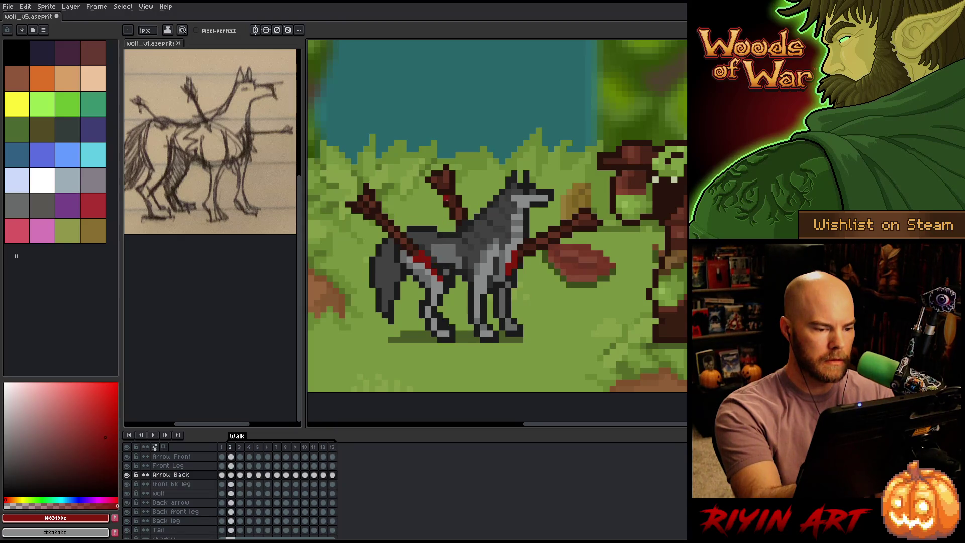
{"action": "key", "text": "period"}
{"action": "key", "text": "comma"}
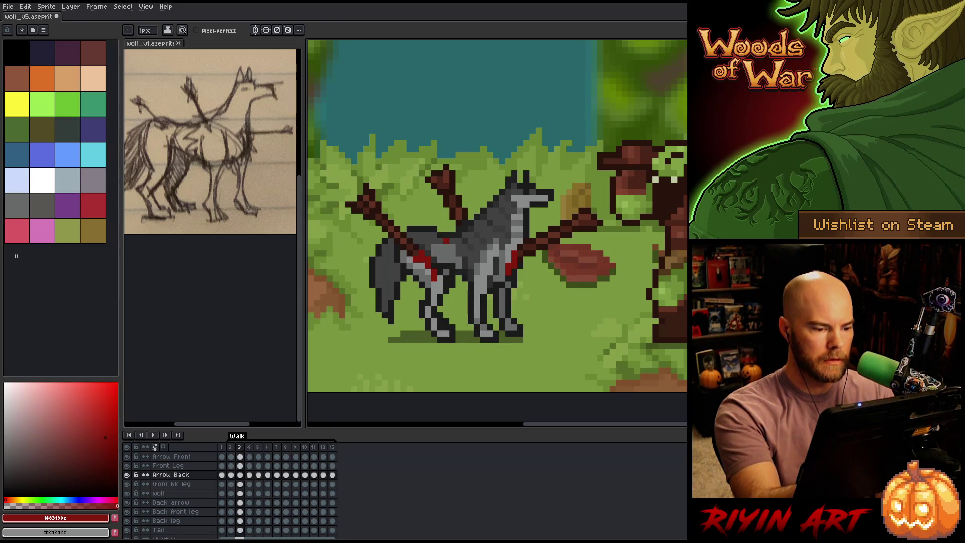
{"action": "key", "text": "comma"}
{"action": "key", "text": "period"}
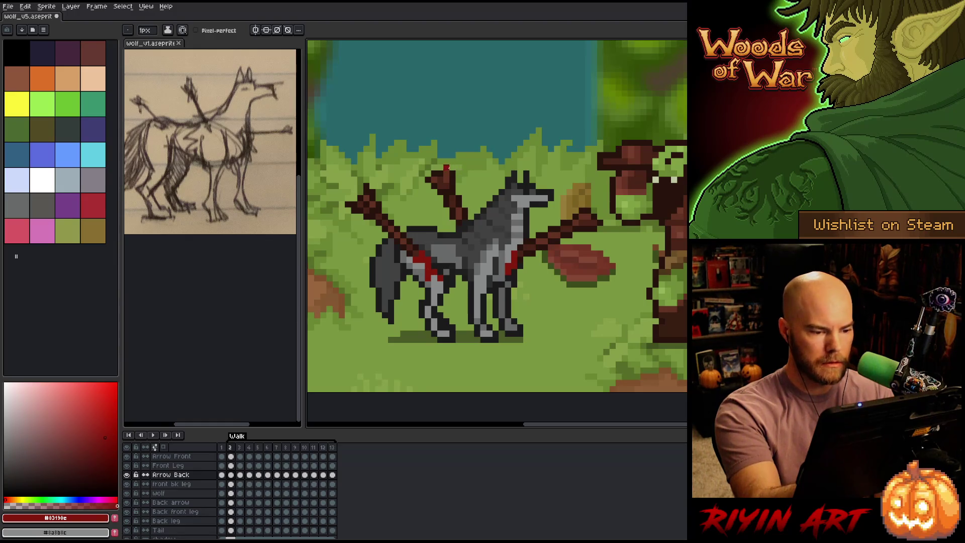
{"action": "key", "text": "period"}
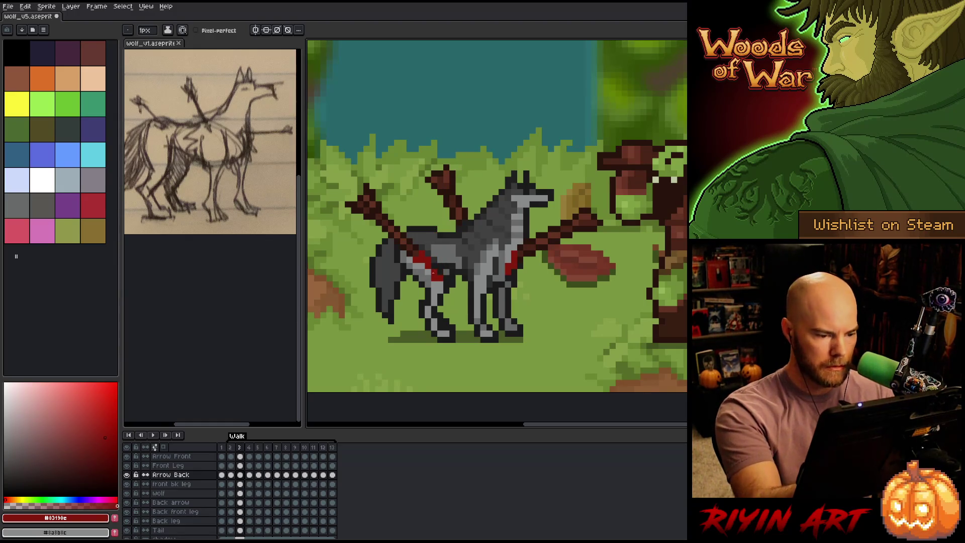
Step: Touch up the wound pixels on frames 3 through 6, alternating pencil and eraser
{"action": "key", "text": "b"}
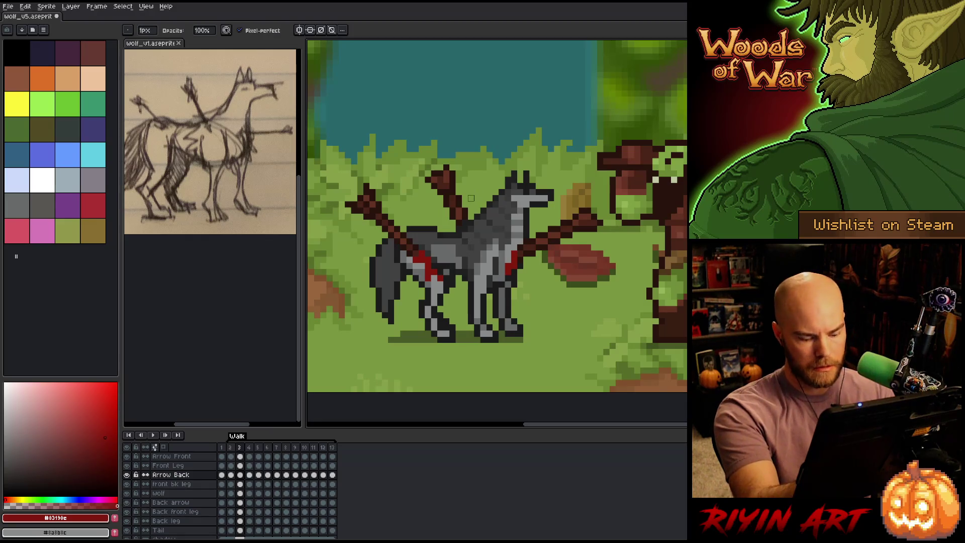
{"action": "key", "text": "period"}
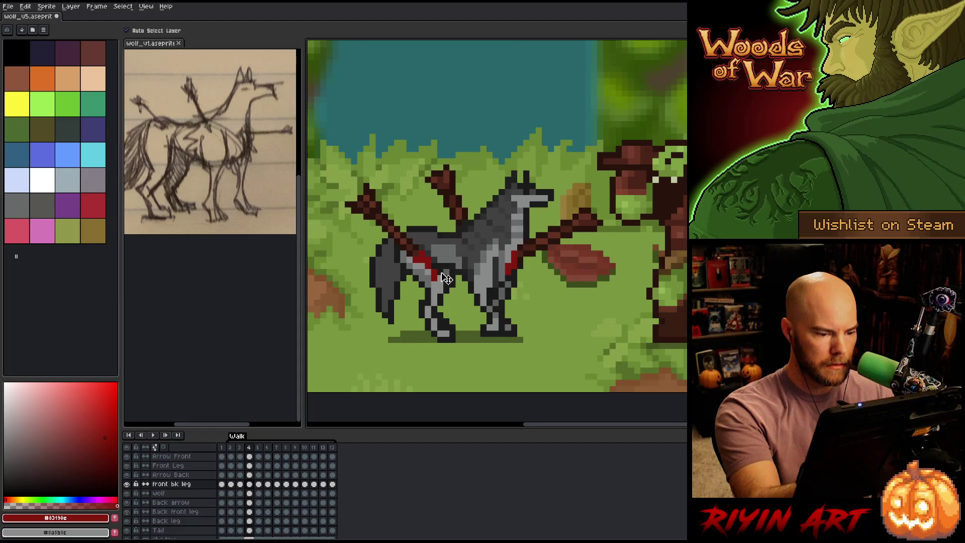
{"action": "key", "text": "e"}
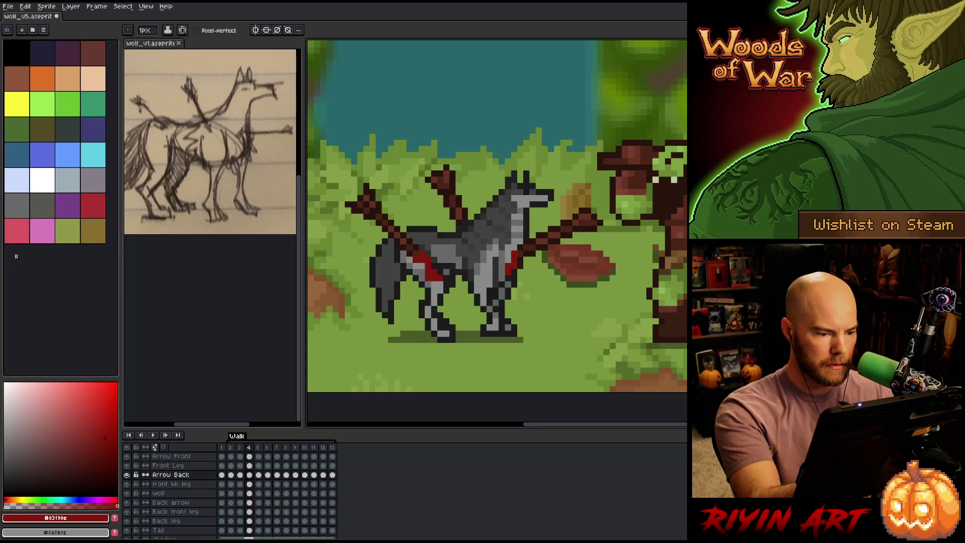
{"action": "key", "text": "b"}
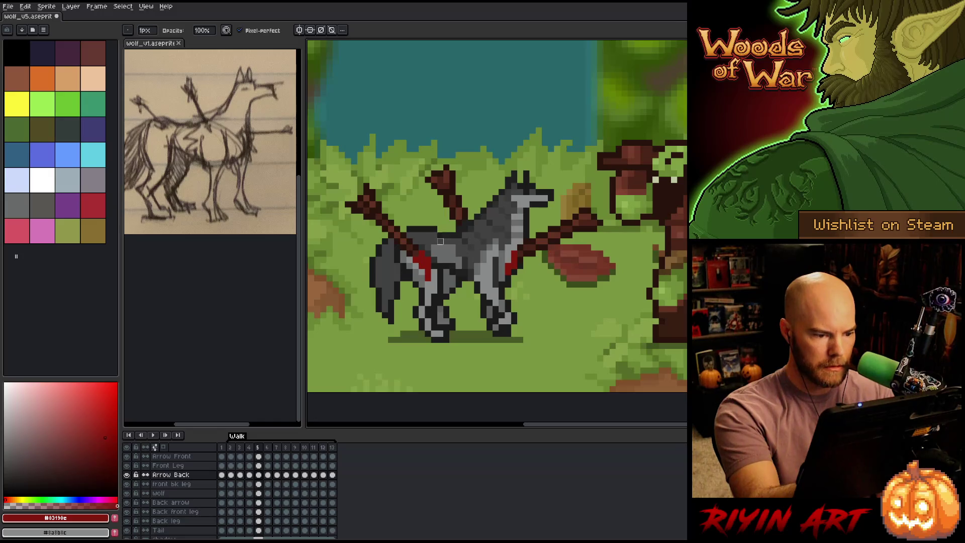
{"action": "key", "text": "e"}
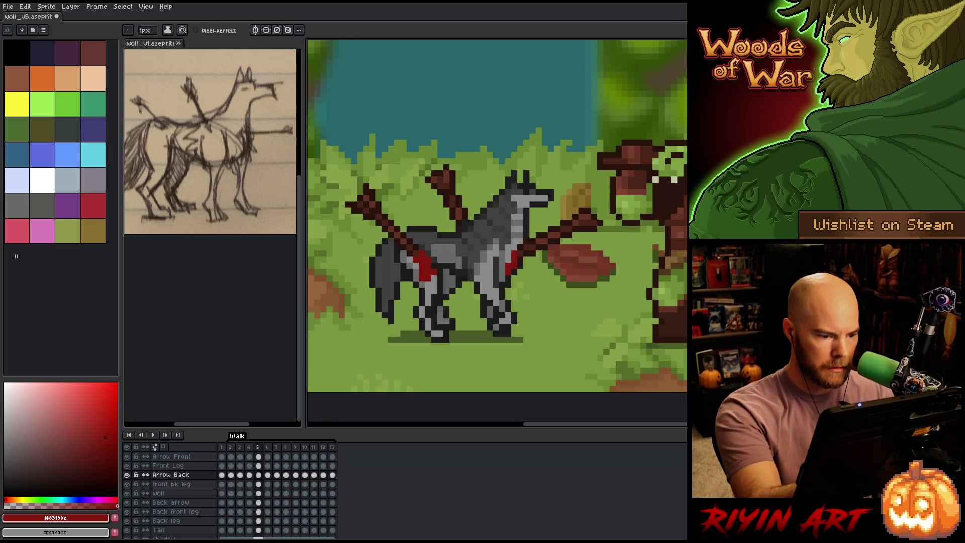
{"action": "key", "text": "b"}
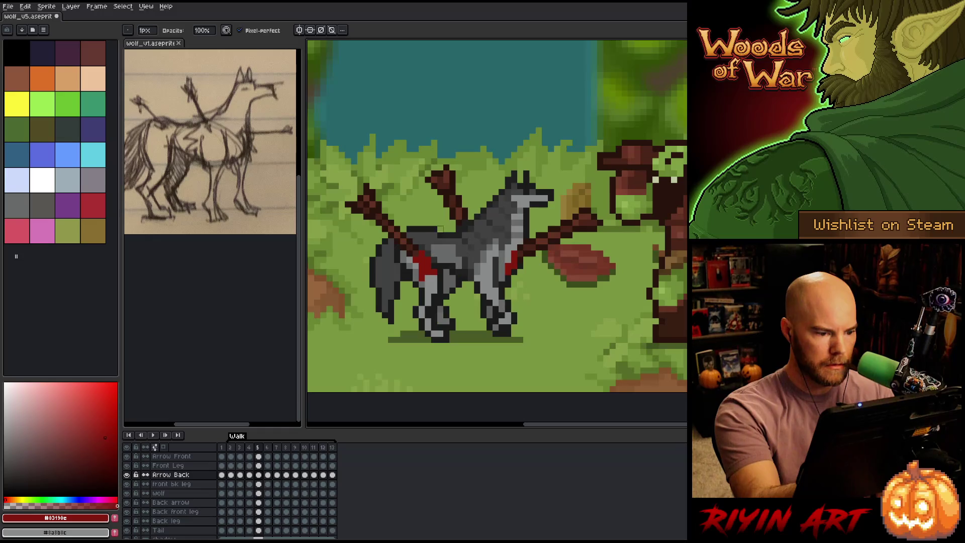
{"action": "key", "text": "e"}
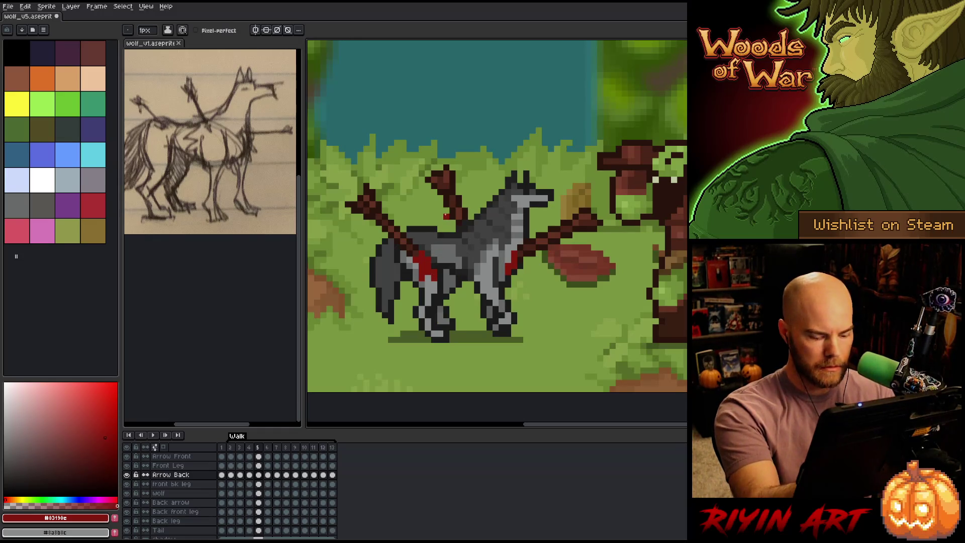
{"action": "key", "text": "Right"}
{"action": "key", "text": "Left"}
{"action": "key", "text": "Right"}
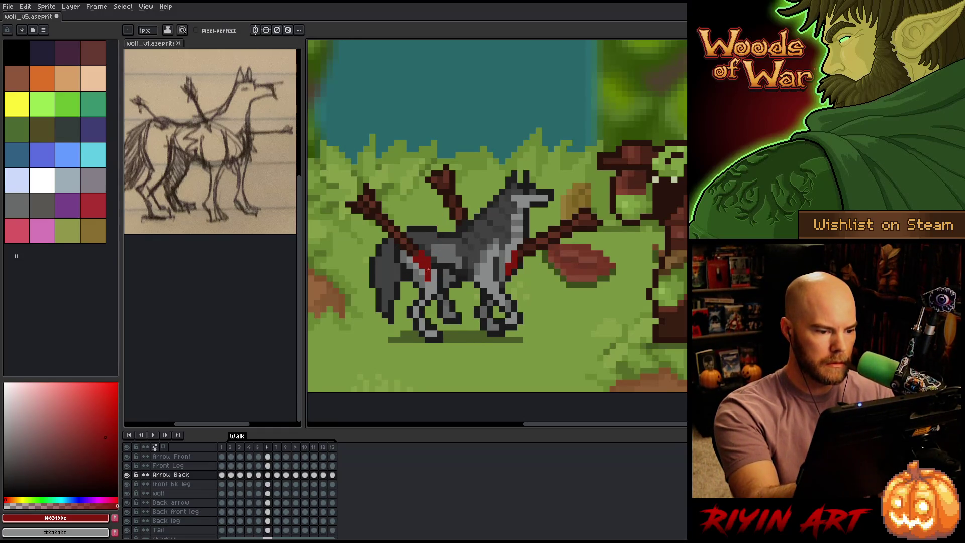
{"action": "key", "text": "b"}
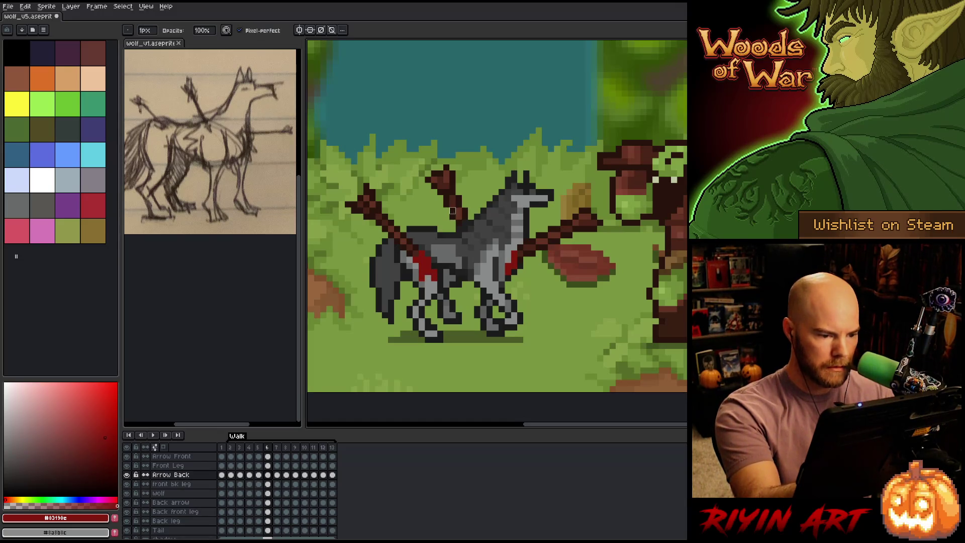
Step: Touch up the wound pixels on frames 7 through 9, alternating pencil and eraser
{"action": "key", "text": "Right"}
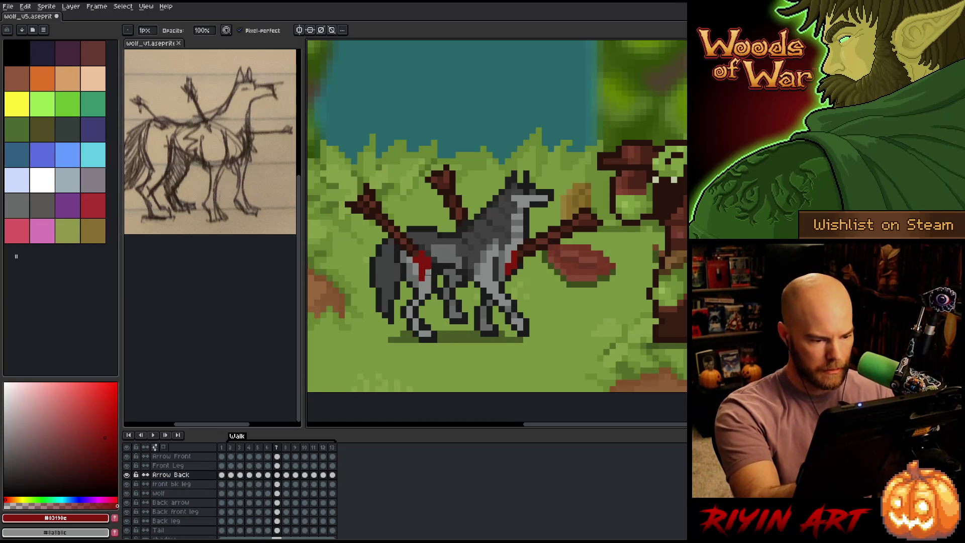
{"action": "key", "text": "e"}
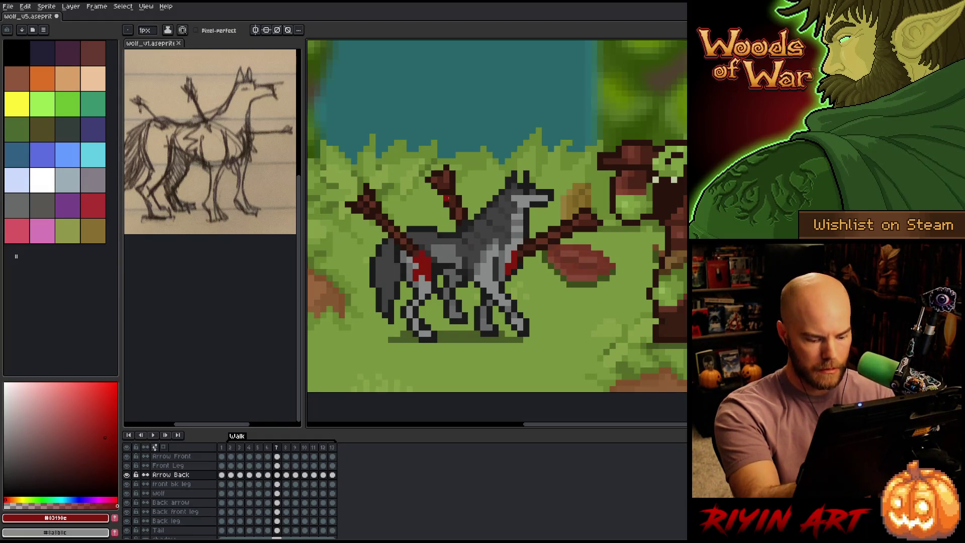
{"action": "key", "text": "Right"}
{"action": "key", "text": "Left"}
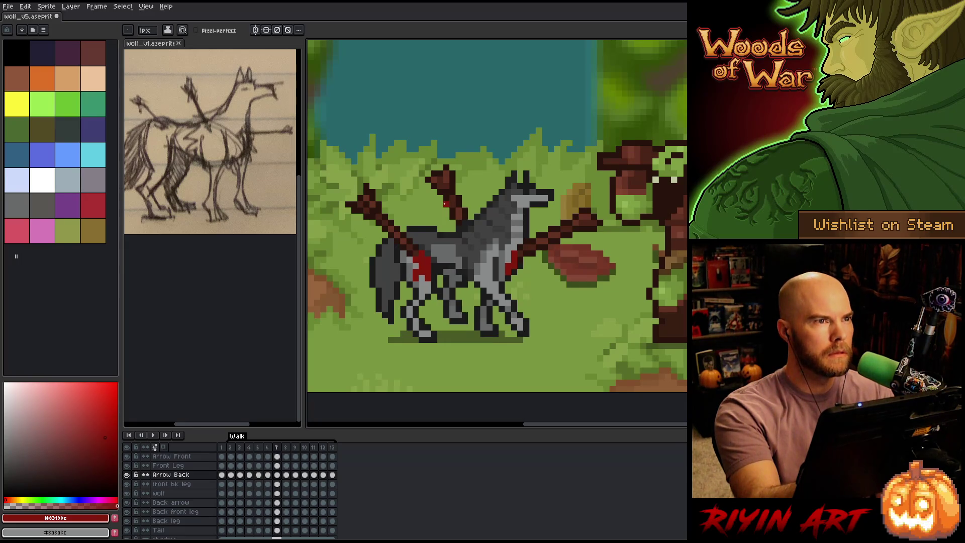
{"action": "key", "text": "Right"}
{"action": "key", "text": "Left"}
{"action": "key", "text": "Left"}
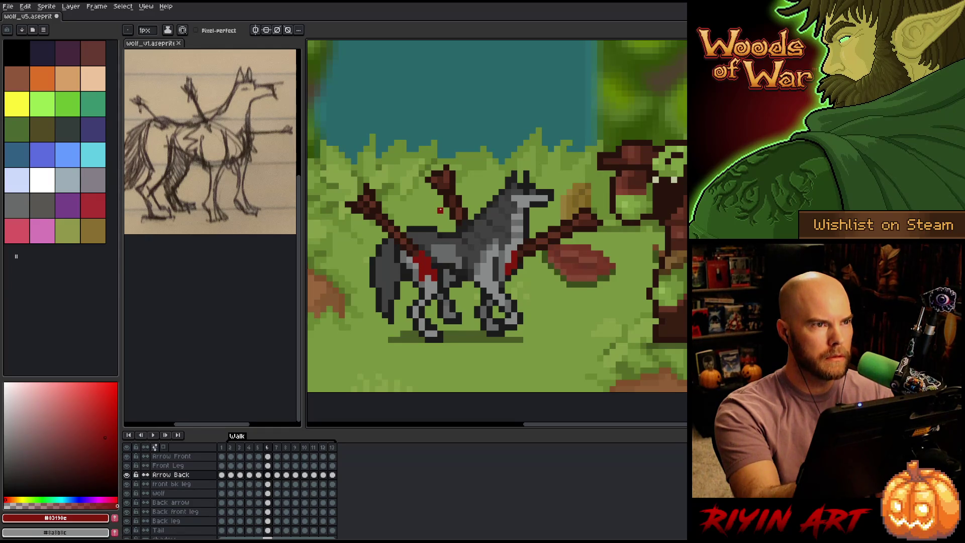
{"action": "key", "text": "Right"}
{"action": "key", "text": "Right"}
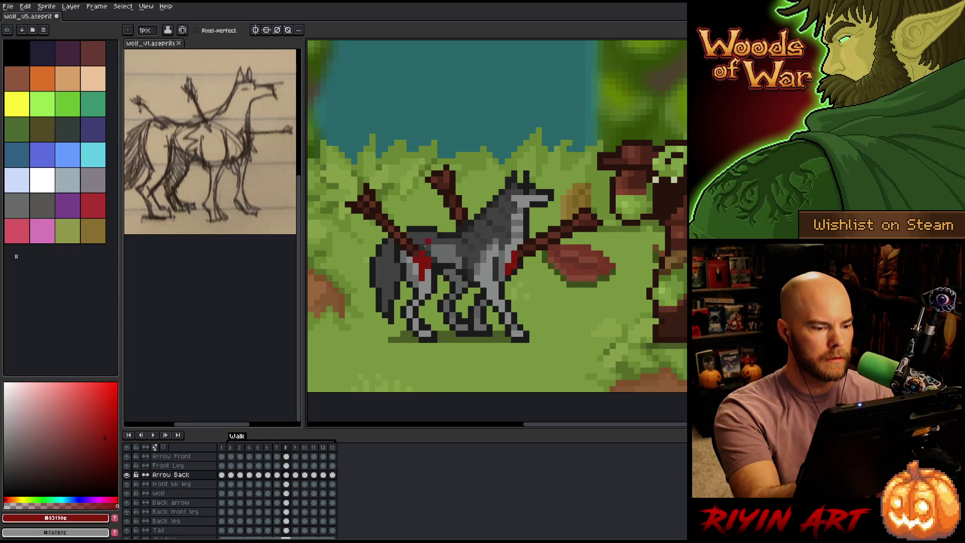
{"action": "key", "text": "b"}
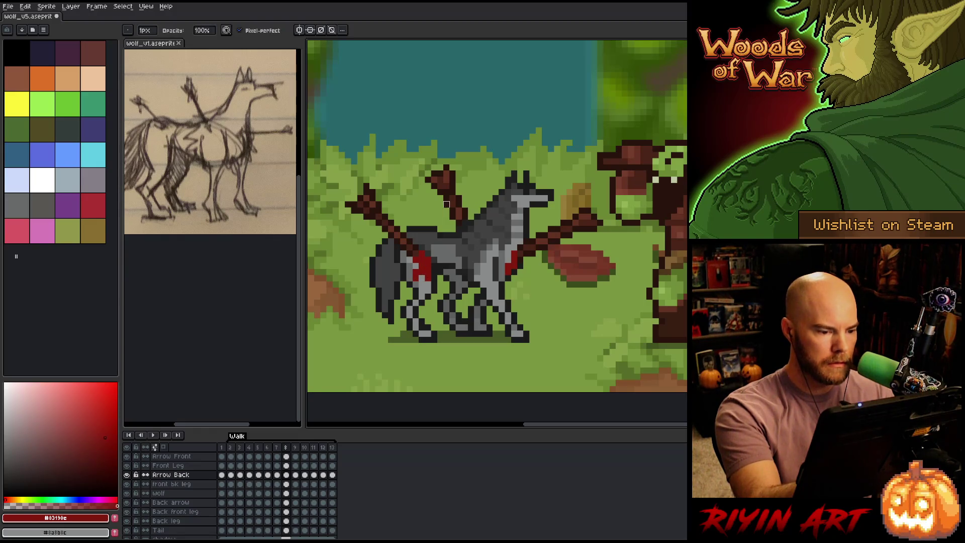
{"action": "key", "text": "Right"}
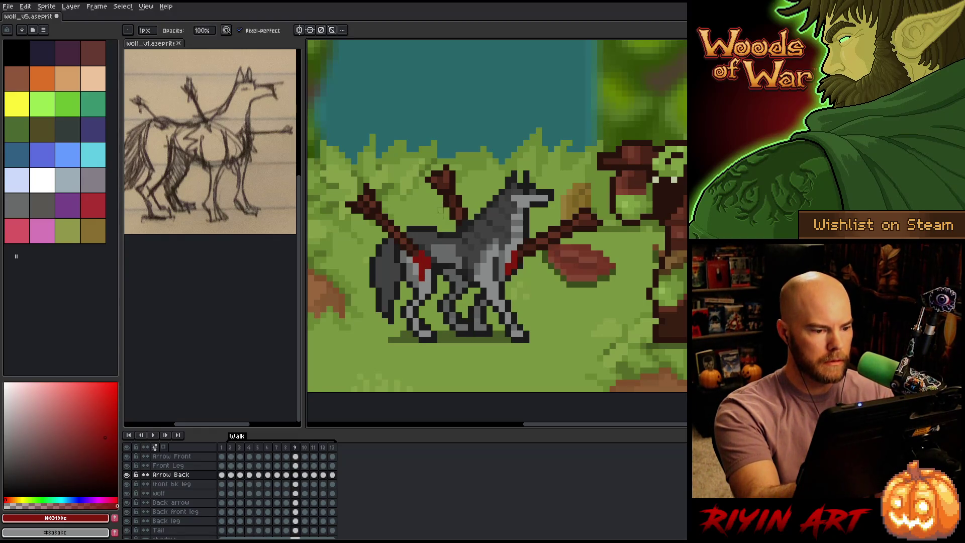
{"action": "key", "text": "e"}
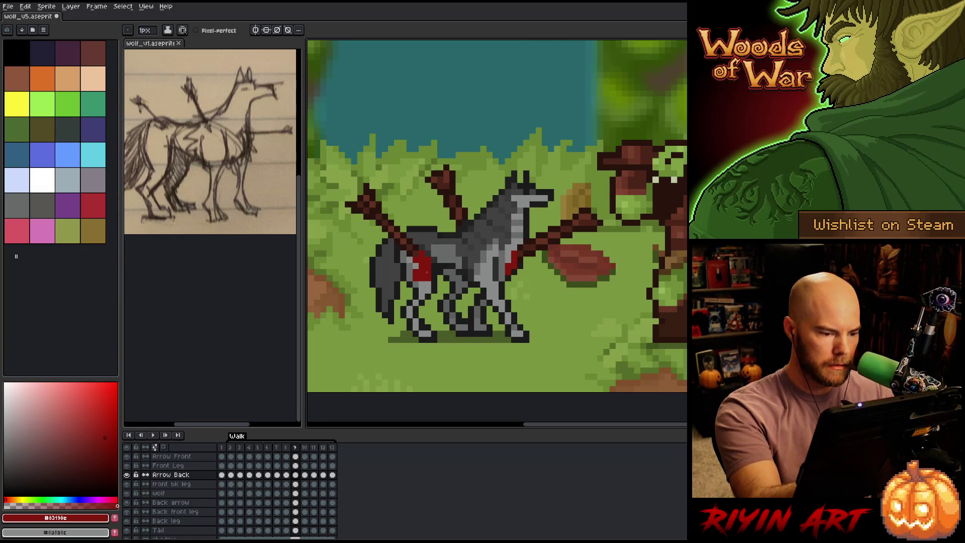
{"action": "key", "text": "b"}
{"action": "key", "text": "Right"}
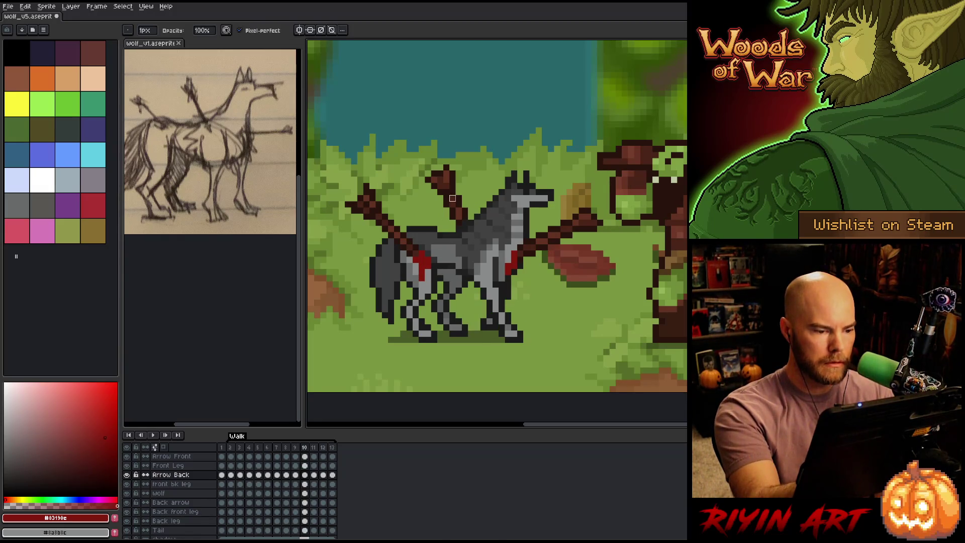
{"action": "key", "text": "Left"}
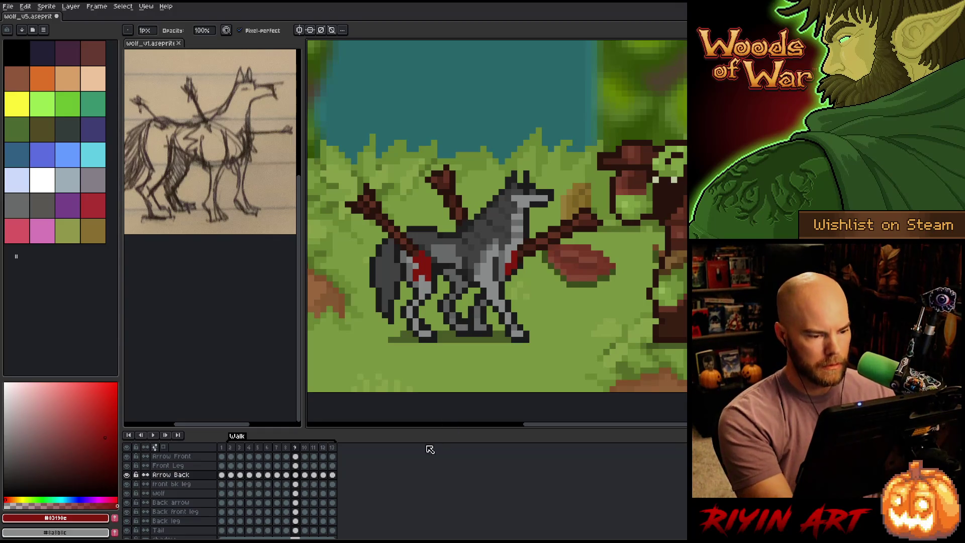
Step: Touch up the arrow on the Arrow Back cels at frames 9 to 11, comparing against frame 12
{"action": "left_click", "coordinate": [296, 475]}
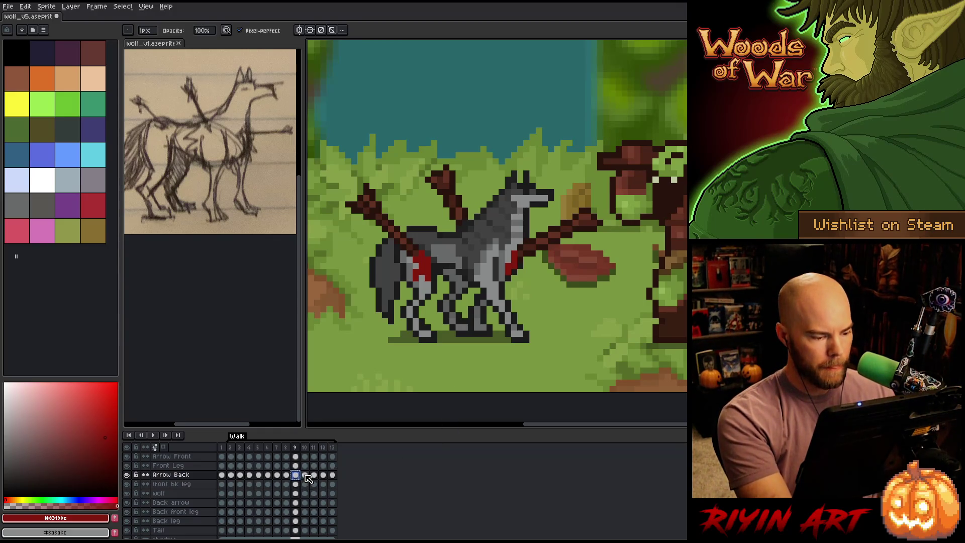
{"action": "left_click", "coordinate": [307, 476]}
{"action": "left_click", "coordinate": [315, 477]}
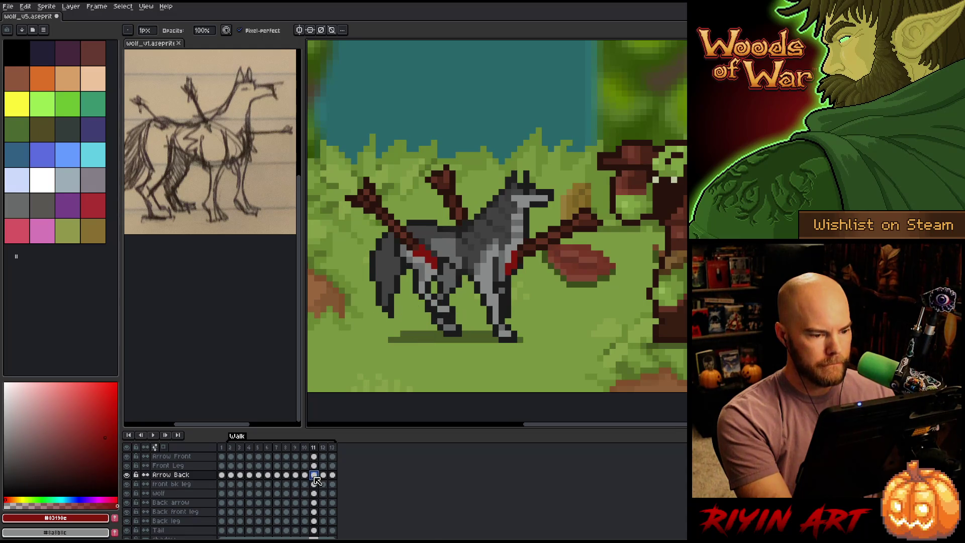
{"action": "key", "text": "e"}
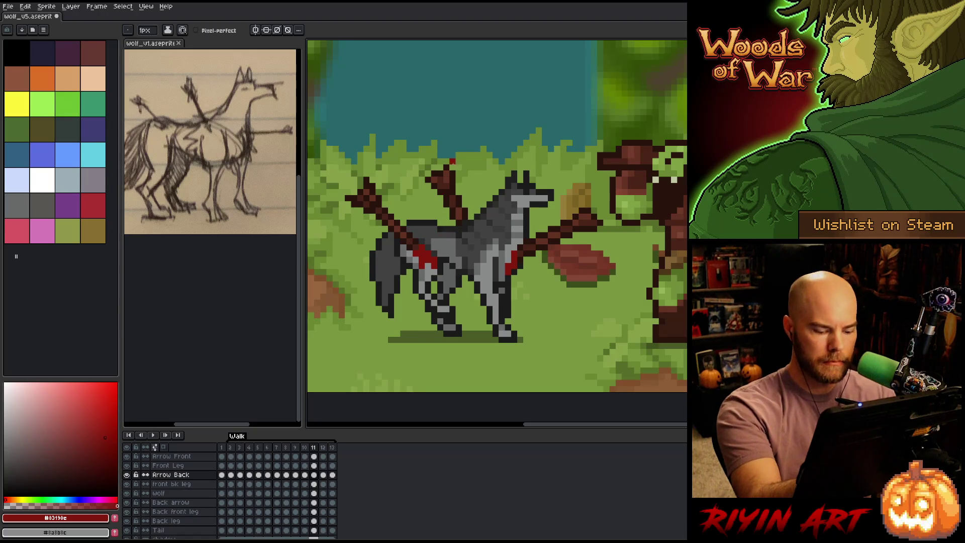
{"action": "key", "text": "Left"}
{"action": "key", "text": "Right"}
{"action": "key", "text": "Right"}
{"action": "key", "text": "Left"}
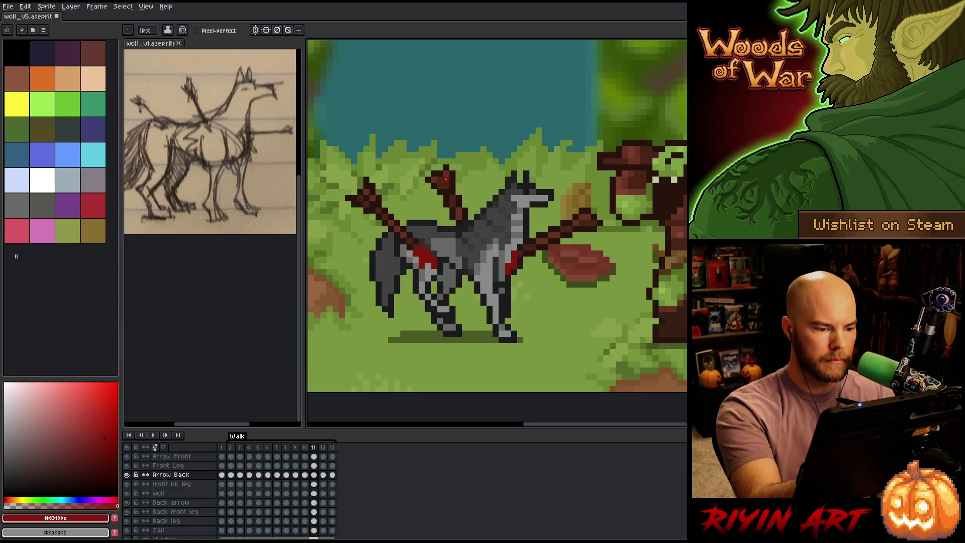
{"action": "key", "text": "Right"}
{"action": "key", "text": "Left"}
{"action": "key", "text": "Right"}
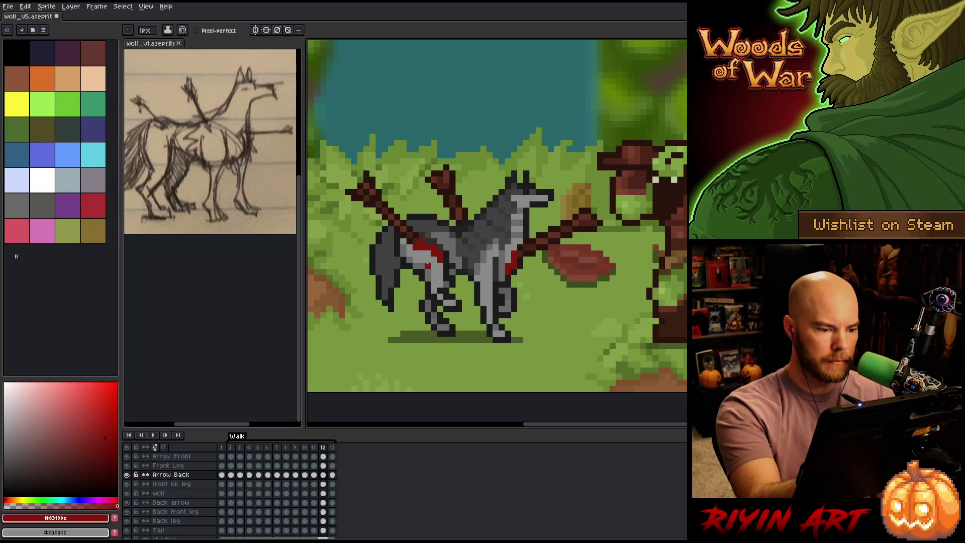
{"action": "key", "text": "Left"}
{"action": "key", "text": "Right"}
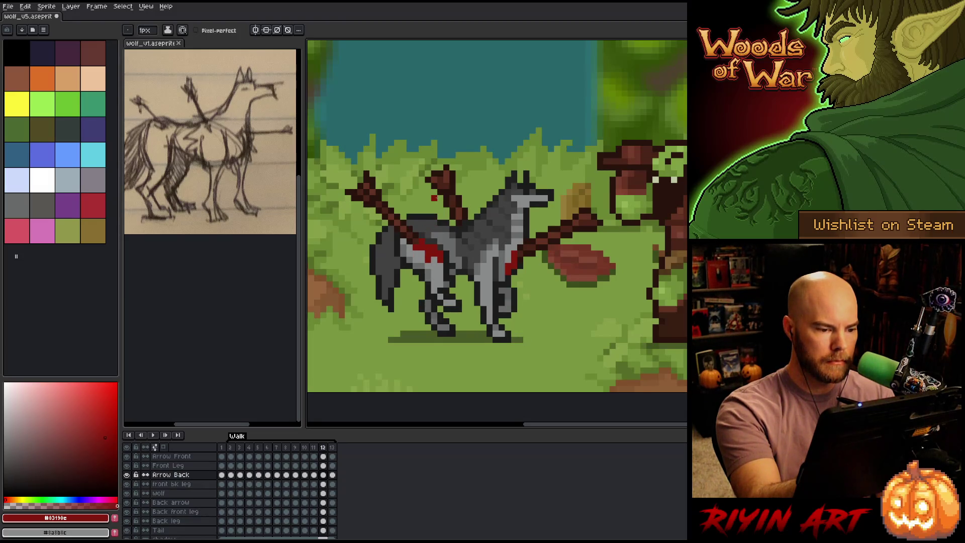
{"action": "key", "text": "Right"}
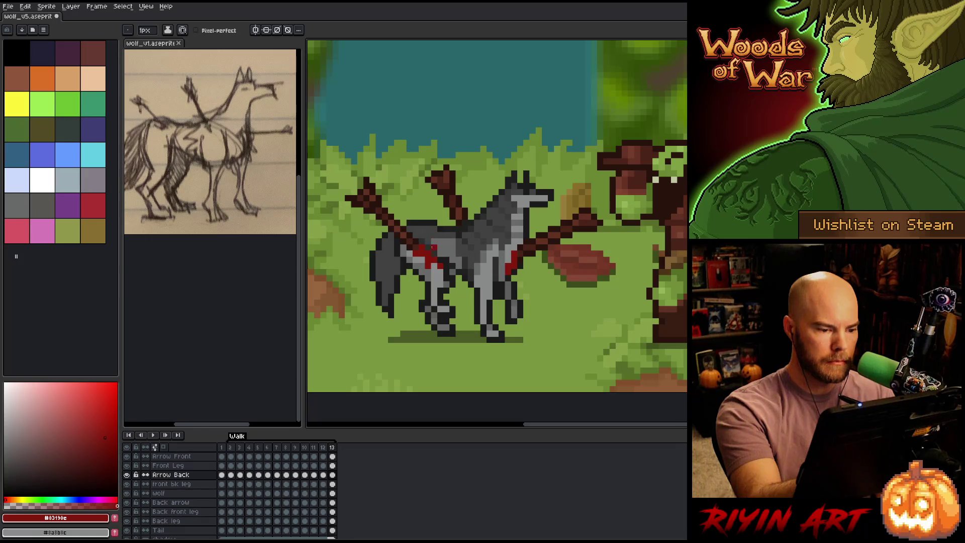
Step: Step toward frame 2 and start playing the walk animation
{"action": "key", "text": "Right"}
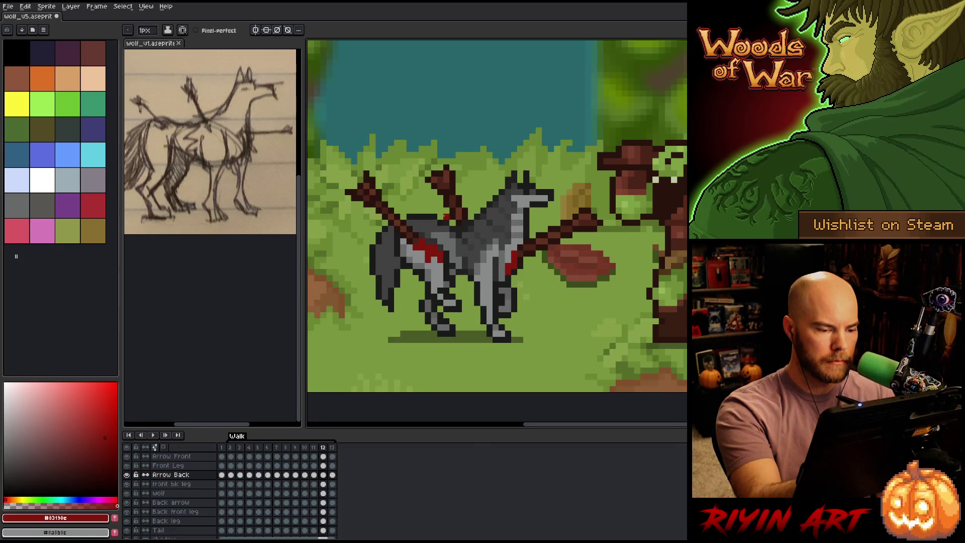
{"action": "key", "text": "Left"}
{"action": "key", "text": "Right"}
{"action": "key", "text": "Right"}
{"action": "key", "text": "Return"}
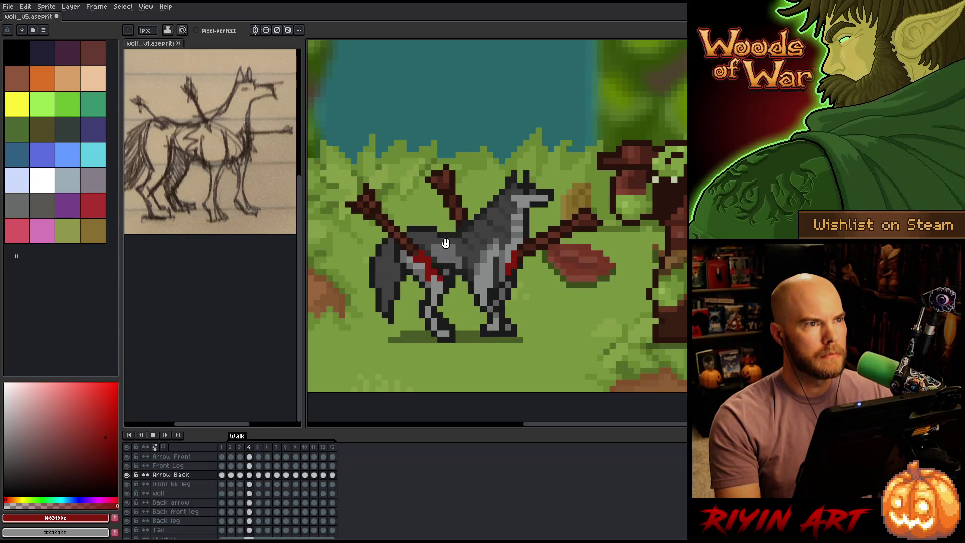
Step: Stop and restart the walk playback, pausing on frame 4 and finally stopping on frame 2
{"action": "key", "text": "Return"}
{"action": "key", "text": "v"}
{"action": "key", "text": "b"}
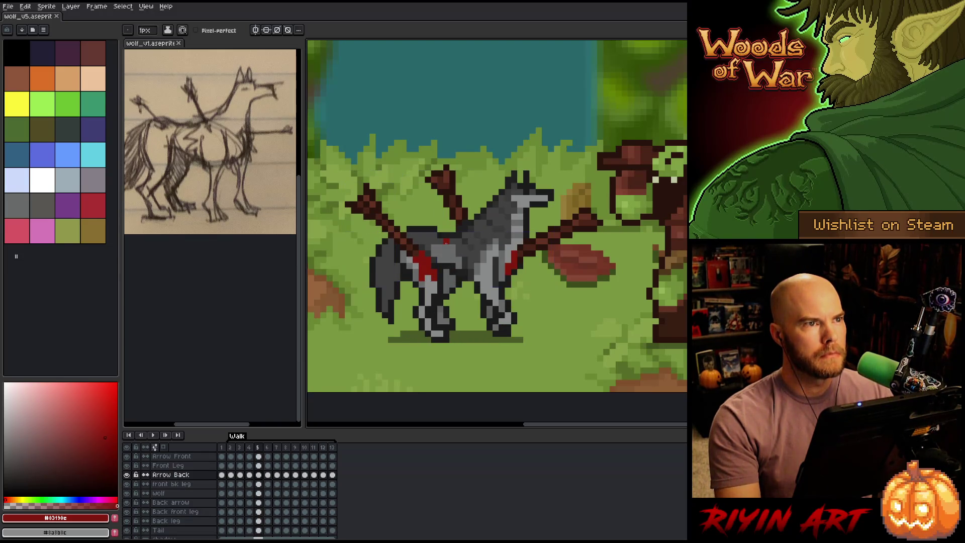
{"action": "key", "text": "Return"}
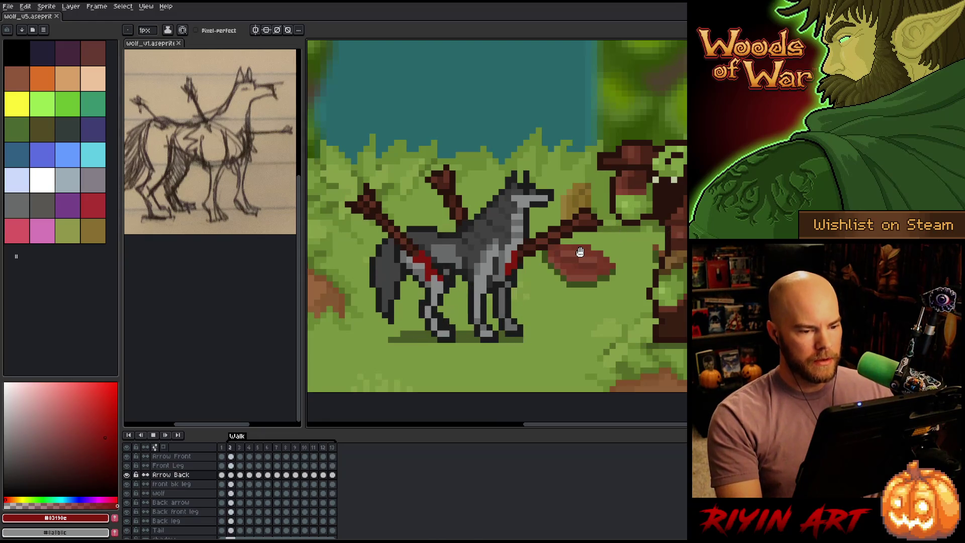
{"action": "key", "text": "Return"}
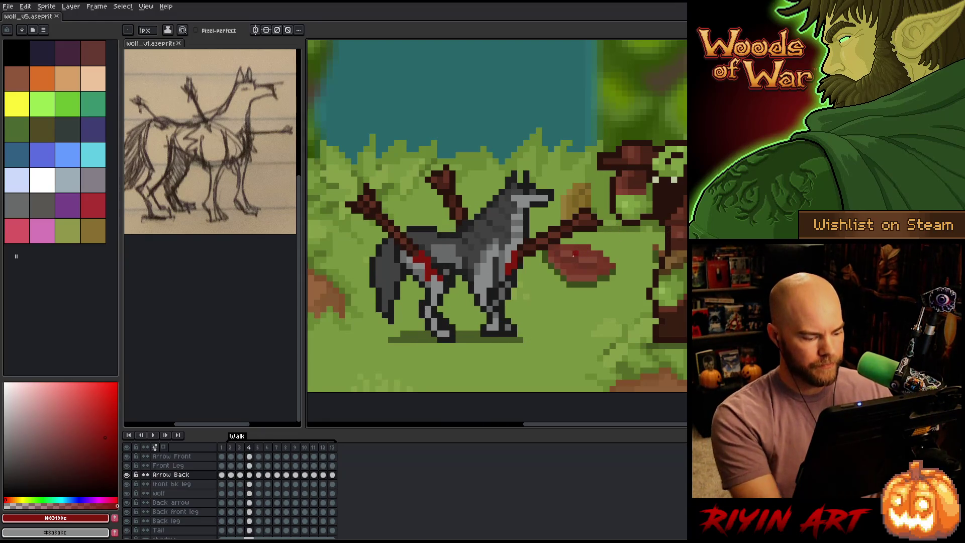
{"action": "key", "text": "Return"}
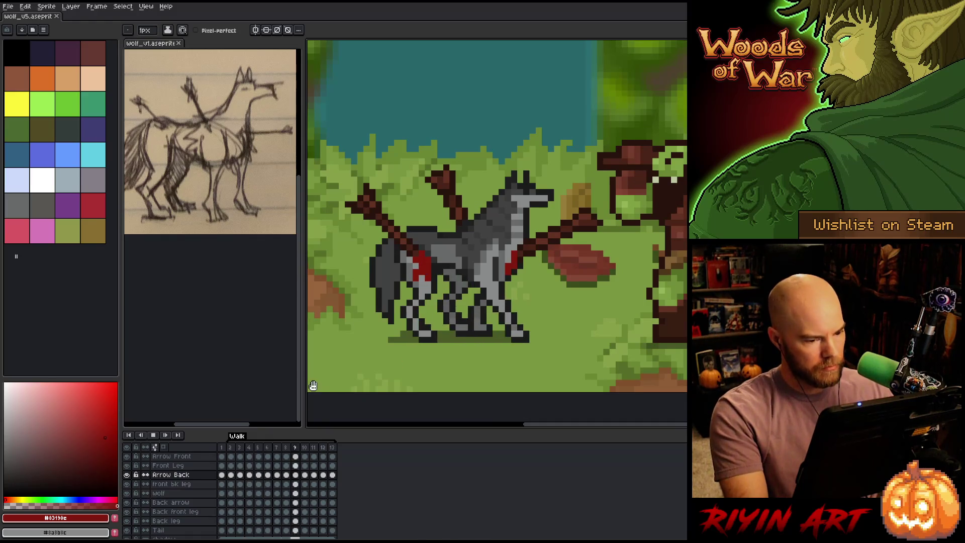
{"action": "key", "text": "Return"}
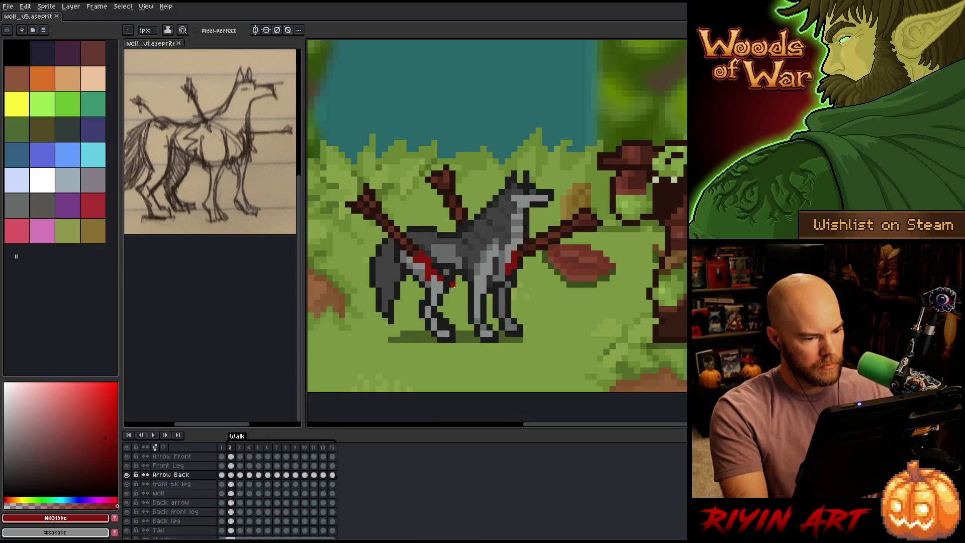
Step: On the Wolf layer, marquee-select the wolf's head on frame 11 and shift it by a pixel
{"action": "left_click", "coordinate": [233, 494]}
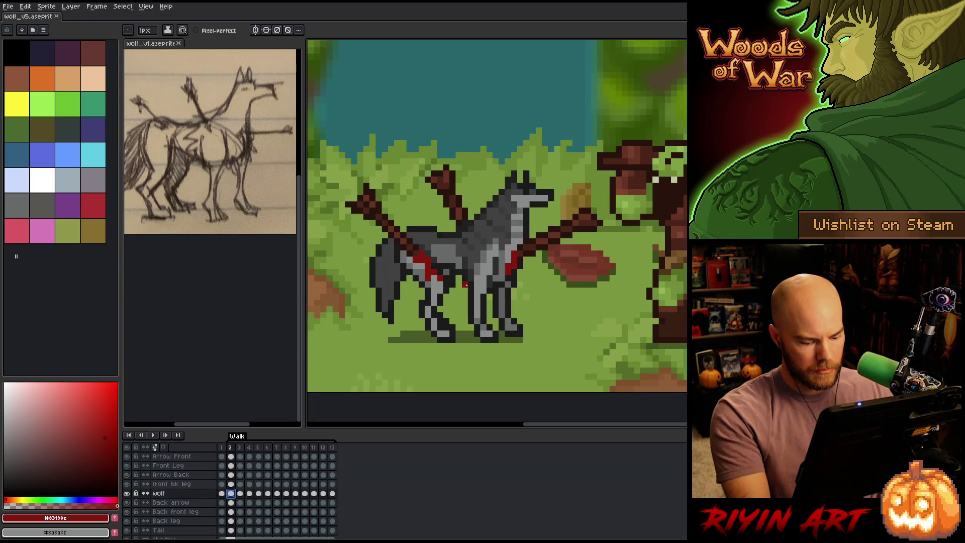
{"action": "key", "text": "Right"}
{"action": "key", "text": "Right"}
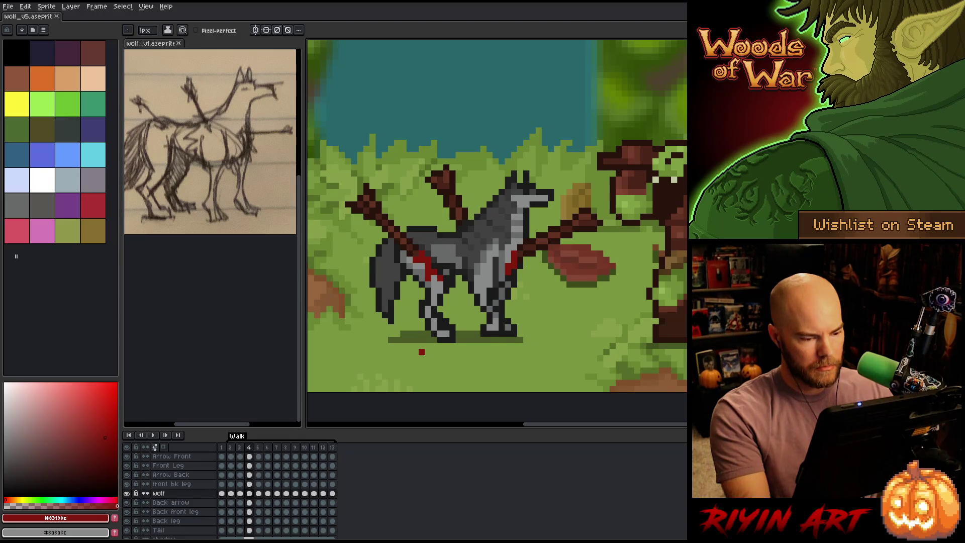
{"action": "key", "text": "Right"}
{"action": "key", "text": "Right"}
{"action": "key", "text": "Right"}
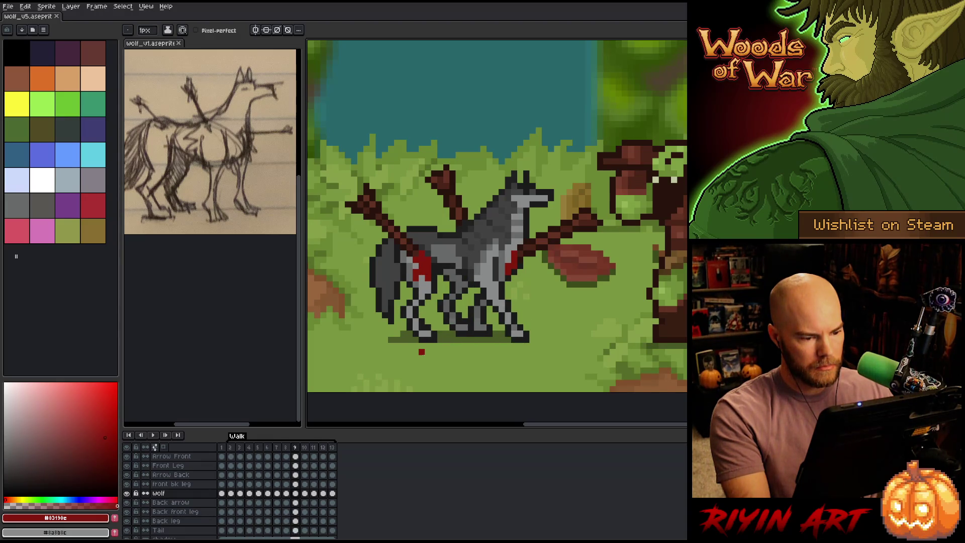
{"action": "key", "text": "Right"}
{"action": "key", "text": "Right"}
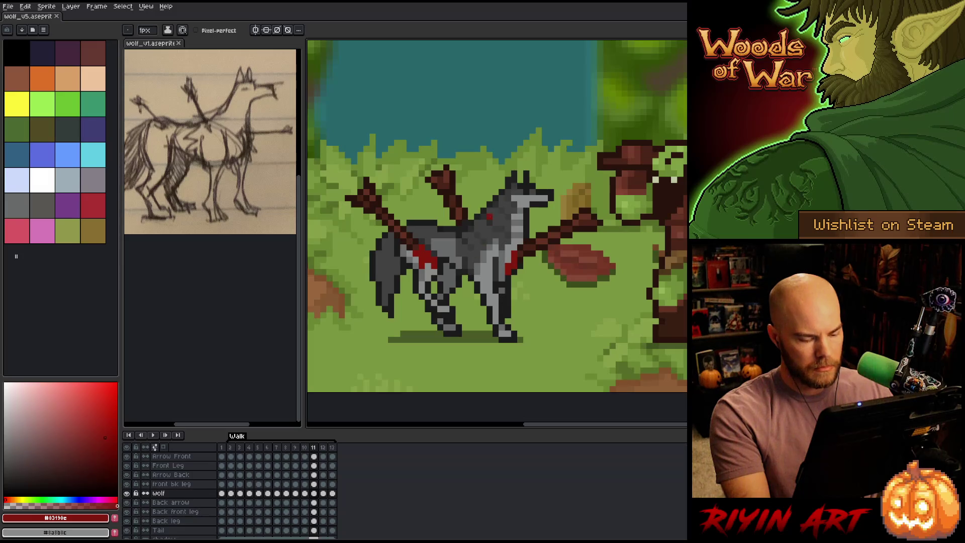
{"action": "key", "text": "m"}
{"action": "left_click_drag", "start_coordinate": [475, 134], "coordinate": [593, 215]}
{"action": "left_click_drag", "start_coordinate": [532, 173], "coordinate": [533, 179]}
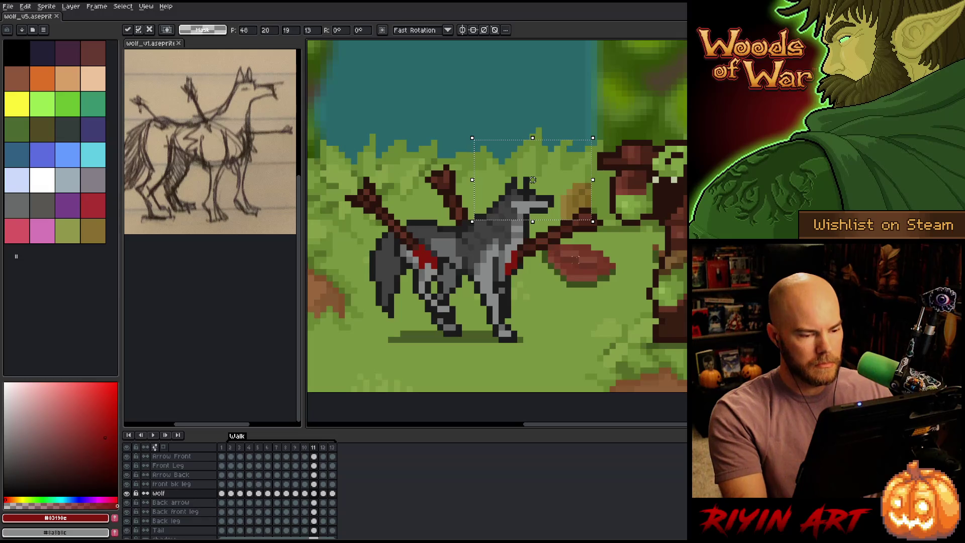
{"action": "key", "text": "period"}
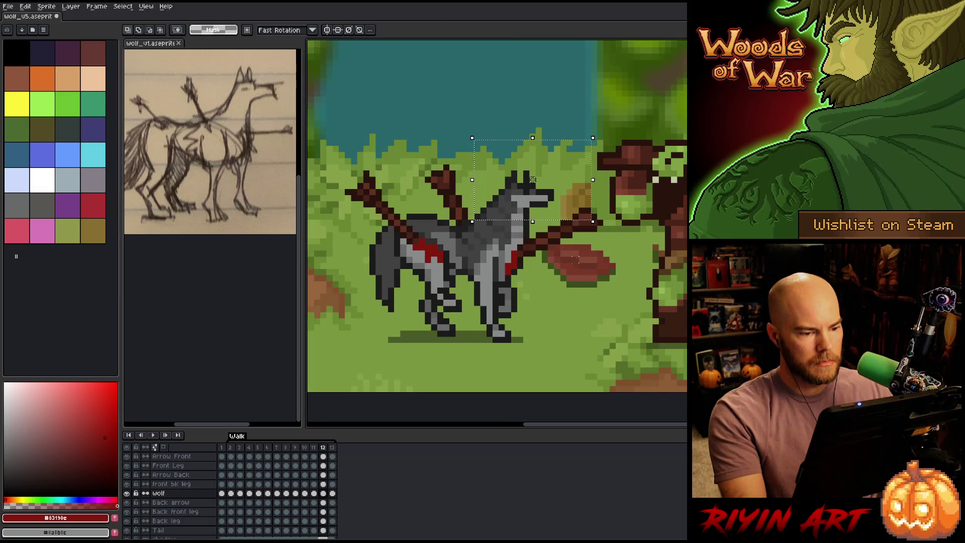
{"action": "key", "text": "comma"}
{"action": "key", "text": "period"}
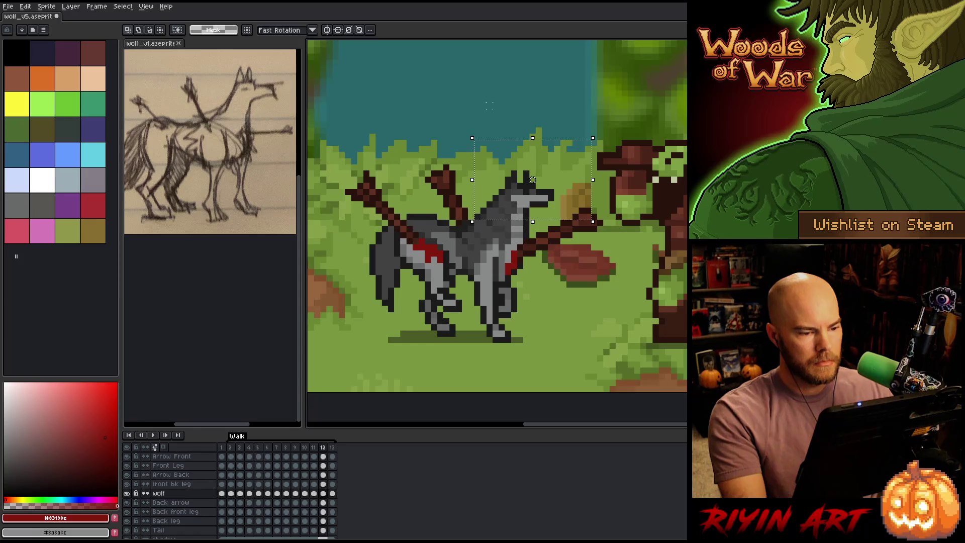
Step: Try nudging the wolf's head one pixel on frame 12, then undo the change
{"action": "mouse_move", "coordinate": [478, 101]}
{"action": "left_mouse_down"}
{"action": "mouse_move", "coordinate": [553, 211]}
{"action": "mouse_move", "coordinate": [568, 216]}
{"action": "left_mouse_up"}
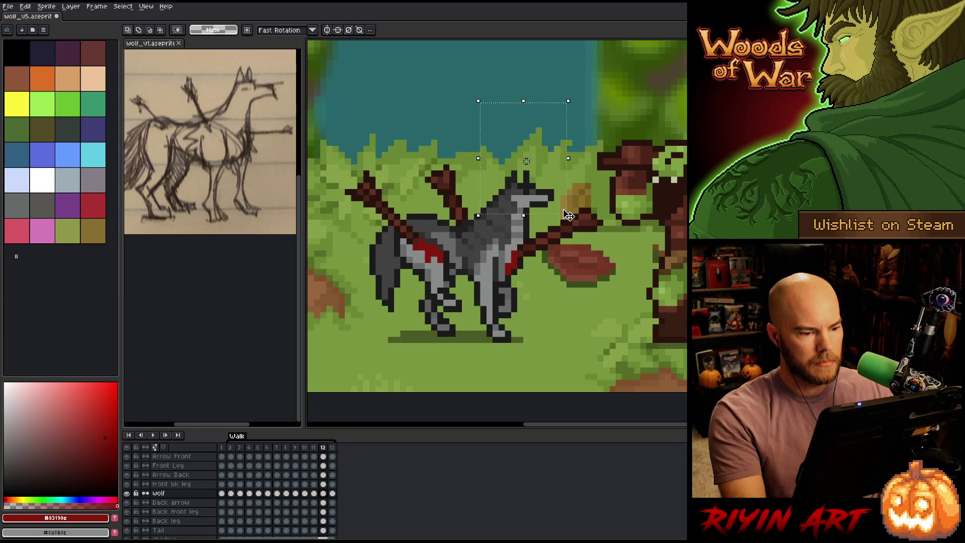
{"action": "key", "text": "comma"}
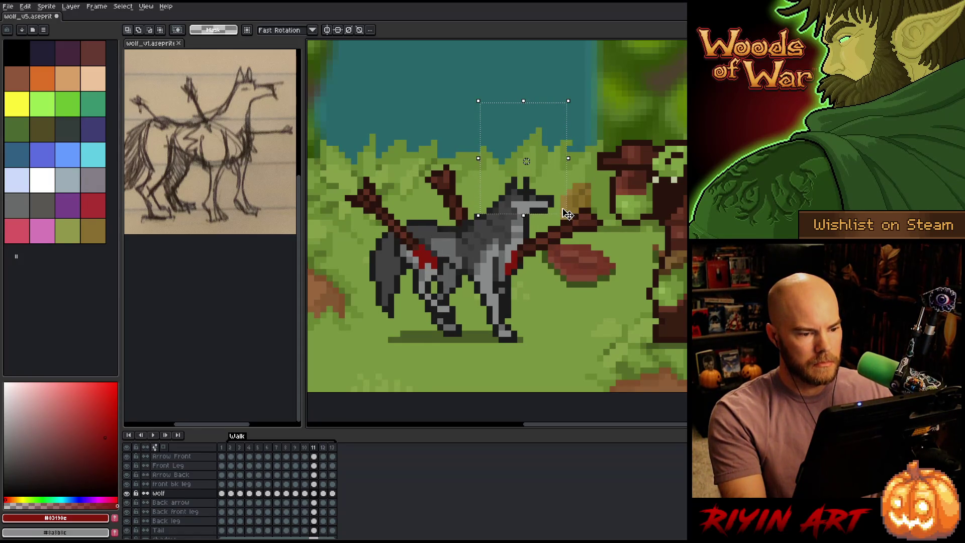
{"action": "key", "text": "period"}
{"action": "key", "text": "Down"}
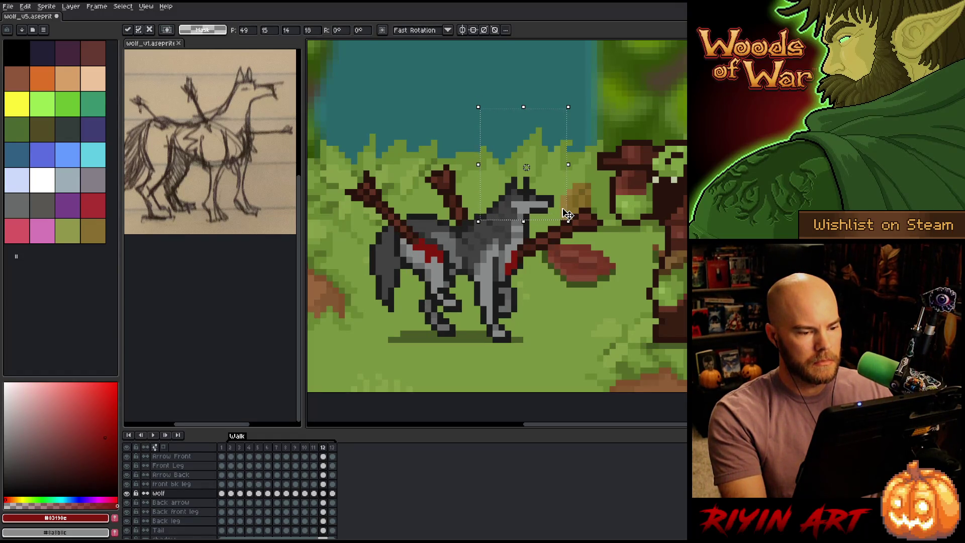
{"action": "key", "text": "comma"}
{"action": "key", "text": "period"}
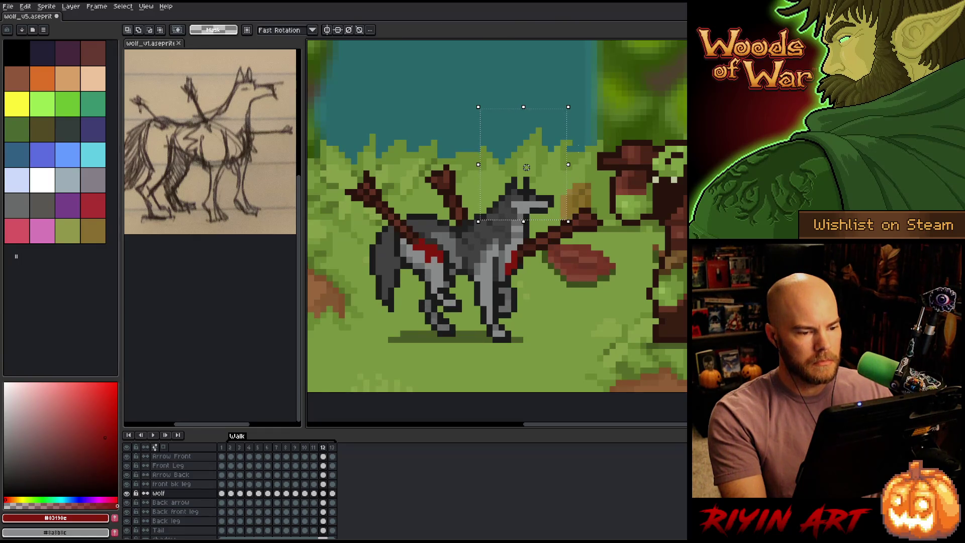
{"action": "left_click_drag", "start_coordinate": [618, 70], "coordinate": [491, 209]}
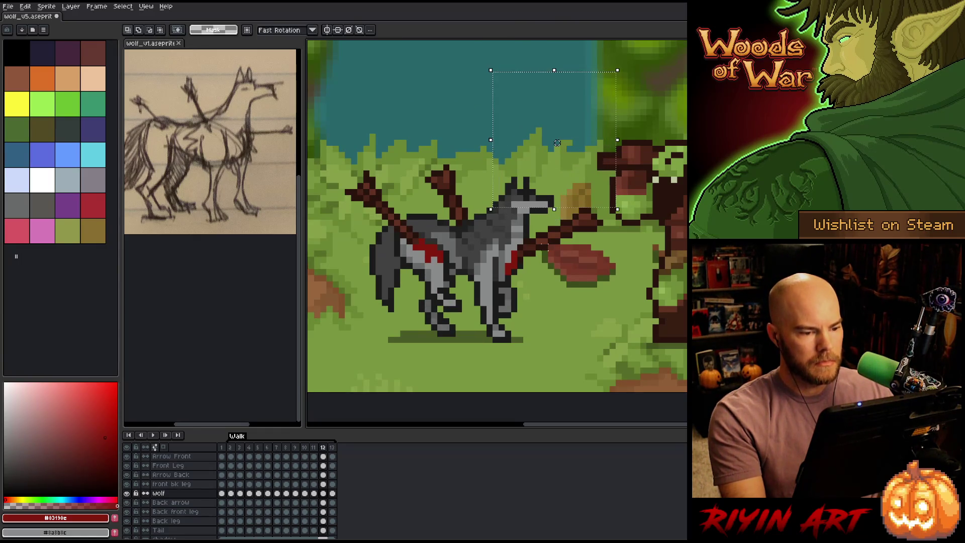
{"action": "left_click_drag", "start_coordinate": [557, 142], "coordinate": [557, 148]}
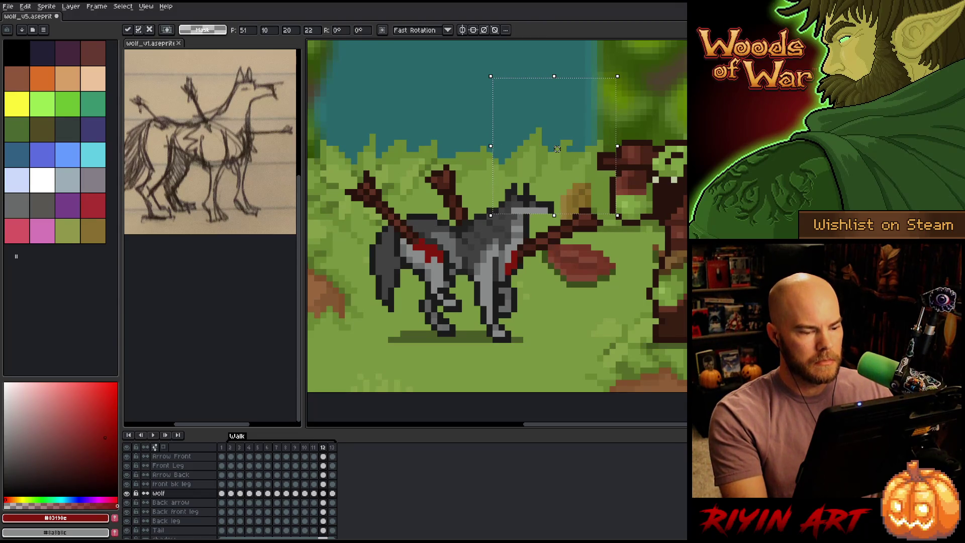
{"action": "key", "text": "ctrl+z"}
Step: Shift the frame 12 head down and forward, deselect, and compare it against frames 11 and 13
{"action": "mouse_move", "coordinate": [669, 211]}
{"action": "left_mouse_down"}
{"action": "mouse_move", "coordinate": [591, 173]}
{"action": "mouse_move", "coordinate": [526, 174]}
{"action": "mouse_move", "coordinate": [669, 217]}
{"action": "left_mouse_up"}
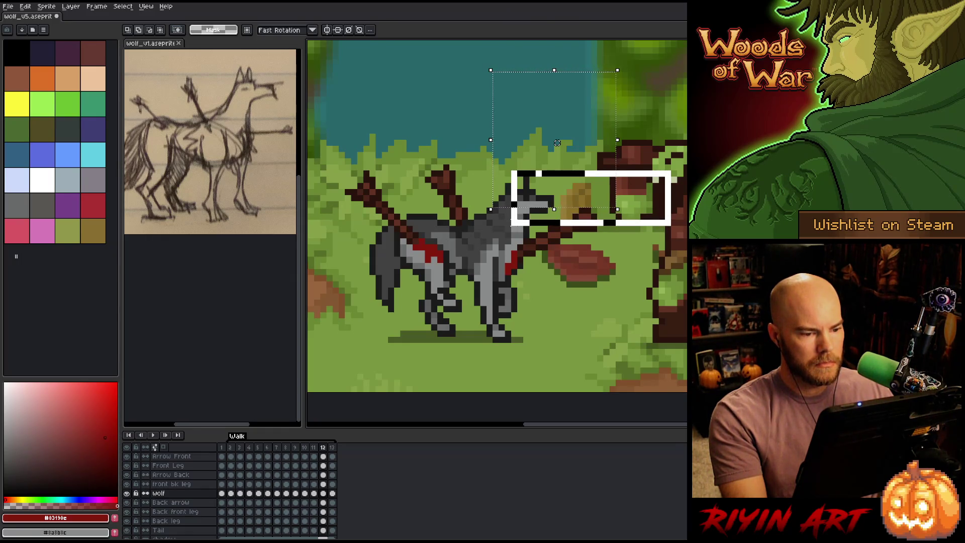
{"action": "left_click_drag", "start_coordinate": [557, 142], "coordinate": [581, 156]}
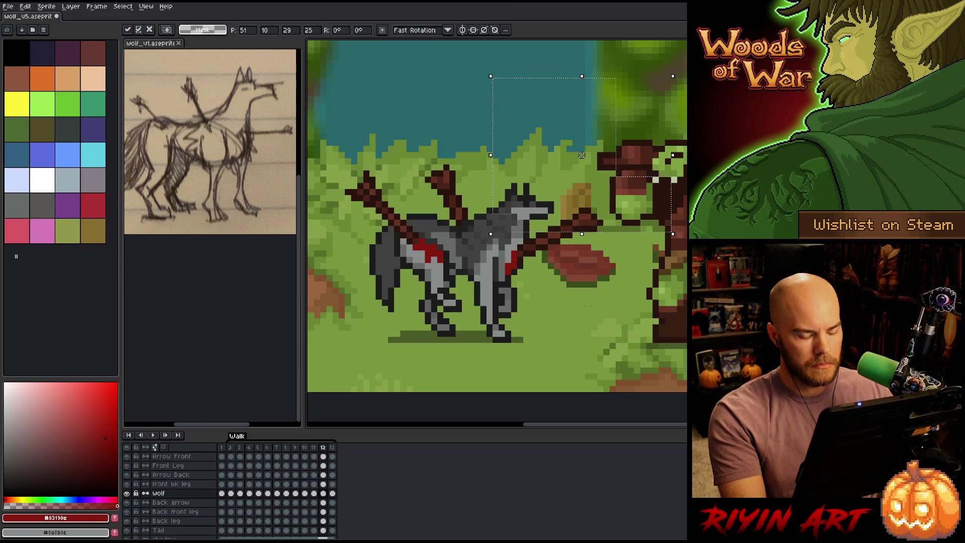
{"action": "key", "text": "ctrl+d"}
{"action": "key", "text": "comma"}
{"action": "key", "text": "period"}
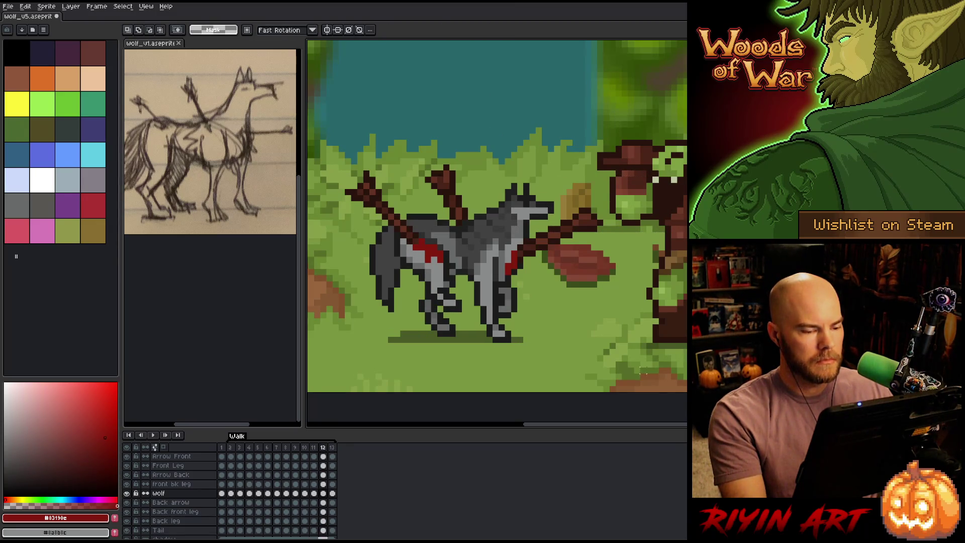
{"action": "key", "text": "comma"}
{"action": "key", "text": "comma"}
{"action": "key", "text": "period"}
{"action": "key", "text": "period"}
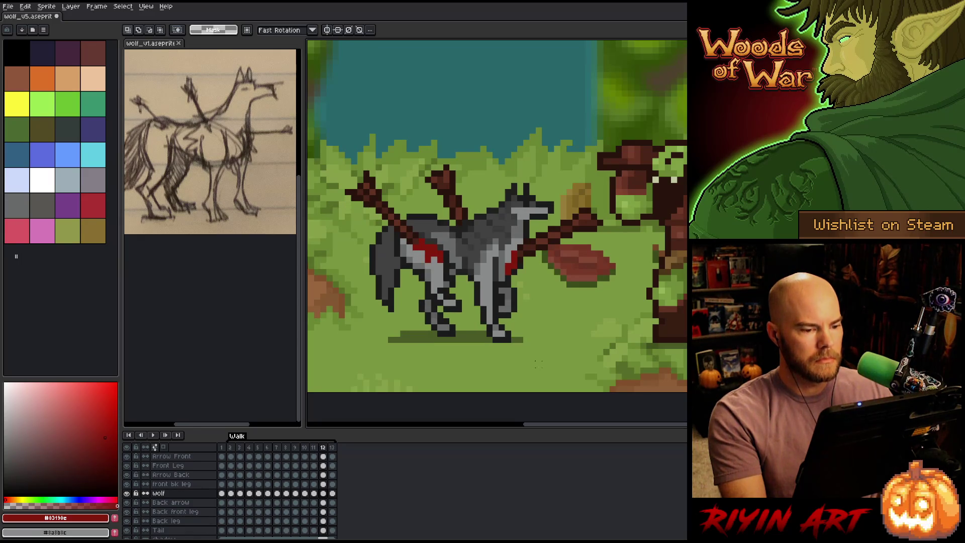
{"action": "key", "text": "comma"}
{"action": "key", "text": "comma"}
{"action": "key", "text": "period"}
{"action": "key", "text": "period"}
{"action": "key", "text": "period"}
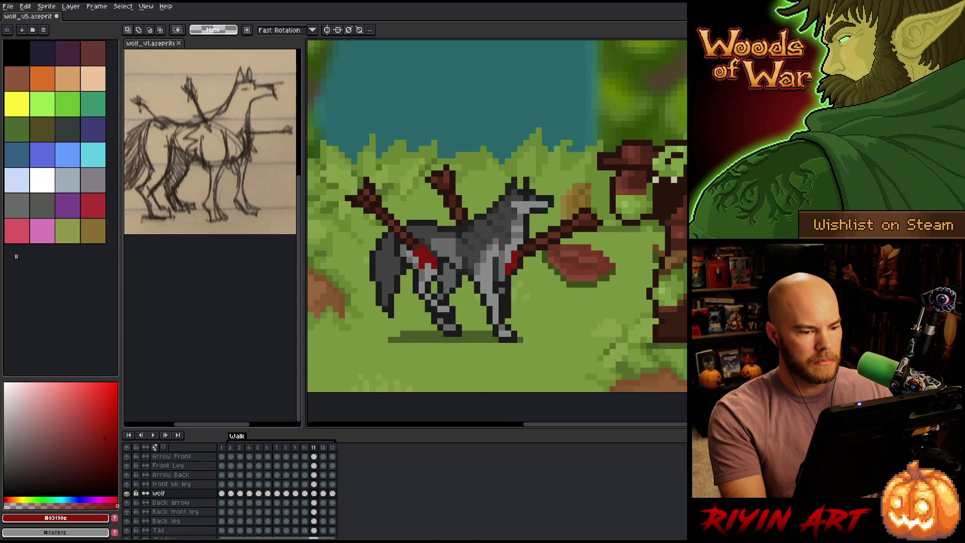
{"action": "key", "text": "comma"}
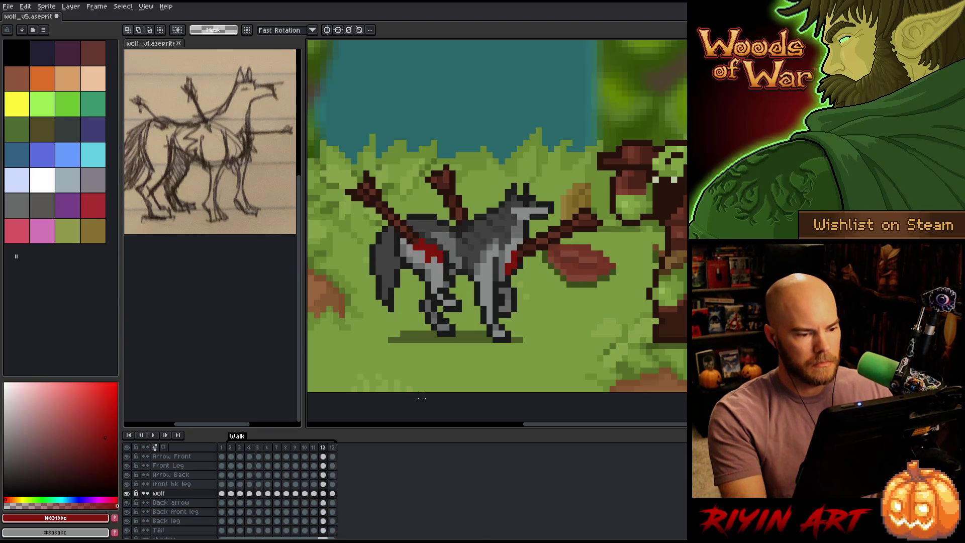
{"action": "key", "text": "comma"}
{"action": "key", "text": "period"}
{"action": "key", "text": "period"}
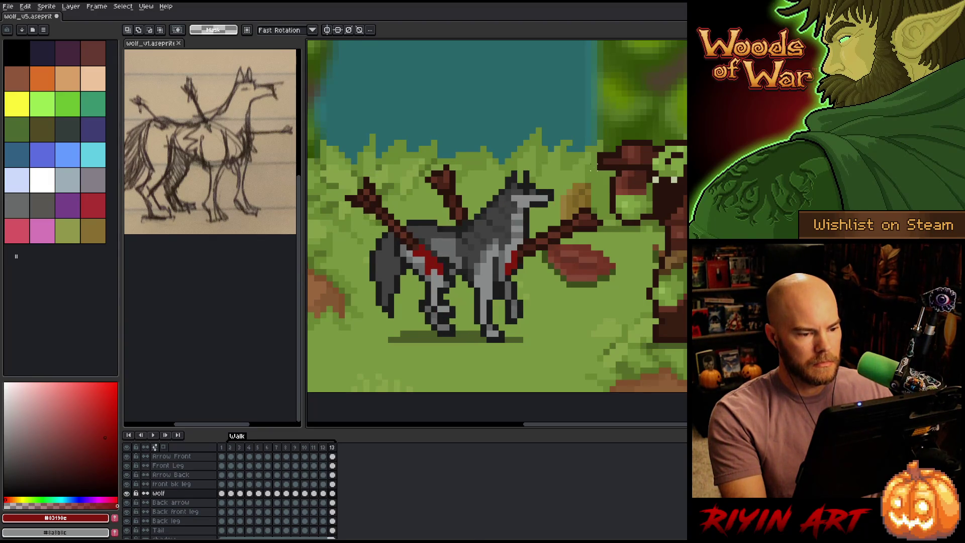
Step: Select the wolf's head and raise it one pixel on frame 4, committing the move
{"action": "left_click_drag", "start_coordinate": [623, 112], "coordinate": [478, 221]}
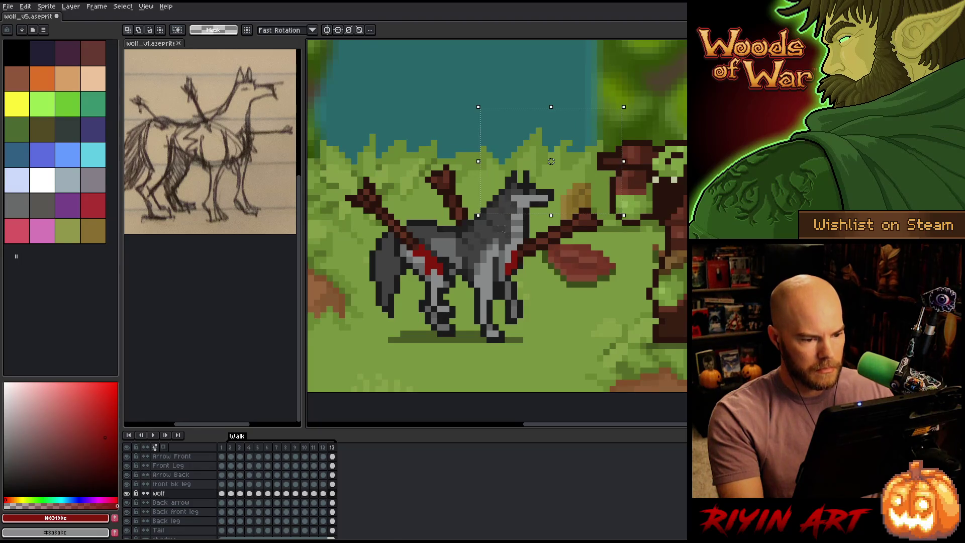
{"action": "key", "text": "ctrl+d"}
{"action": "key", "text": "comma"}
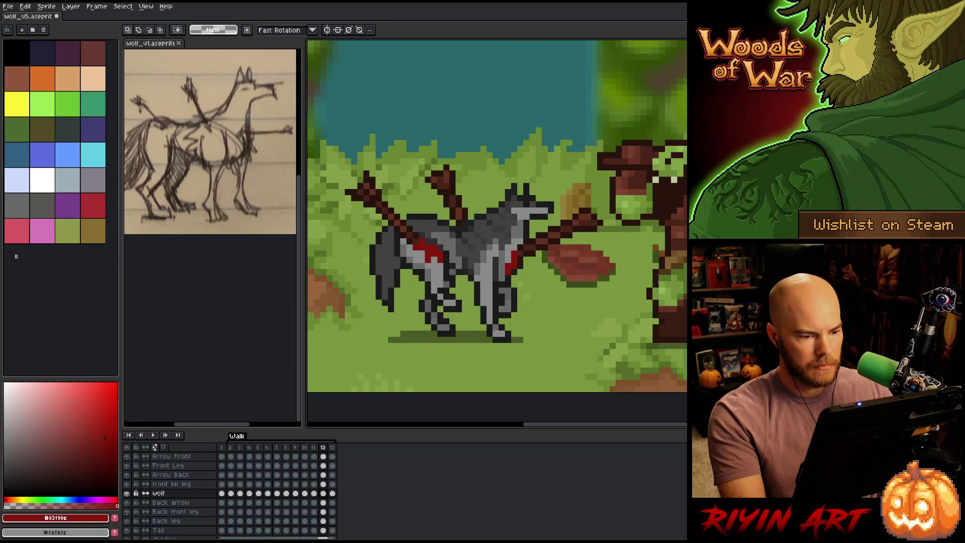
{"action": "key", "text": "period"}
{"action": "key", "text": "period"}
{"action": "key", "text": "period"}
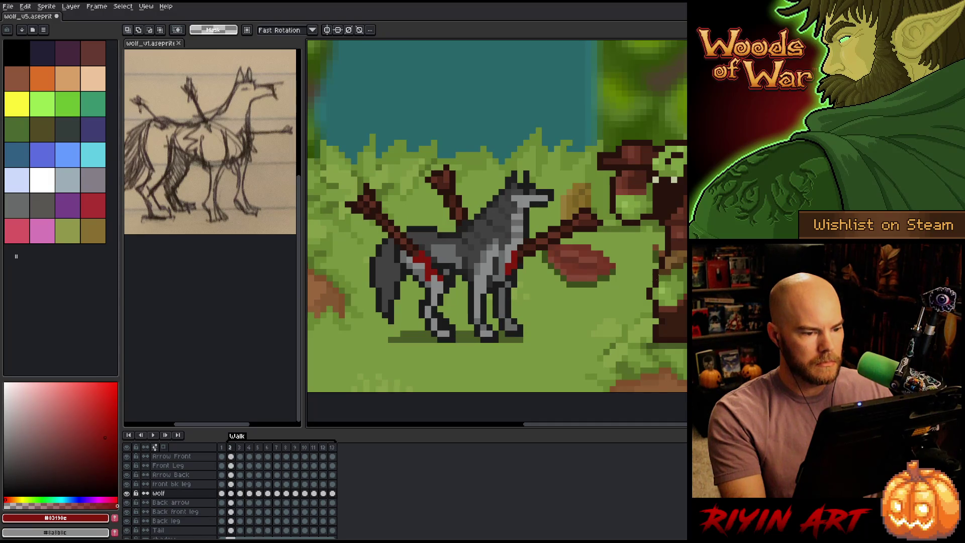
{"action": "key", "text": "period"}
{"action": "key", "text": "period"}
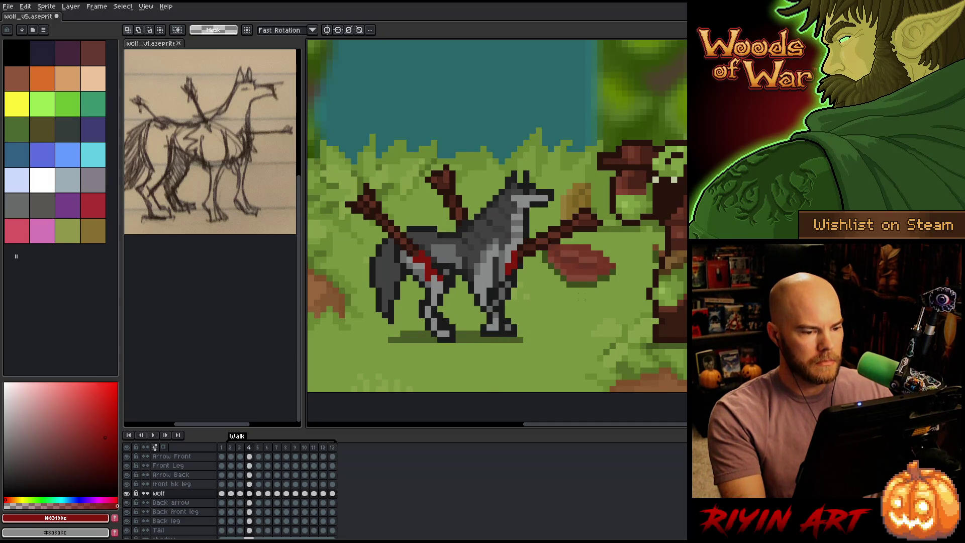
{"action": "mouse_move", "coordinate": [573, 142]}
{"action": "left_mouse_down"}
{"action": "mouse_move", "coordinate": [531, 199]}
{"action": "mouse_move", "coordinate": [481, 206]}
{"action": "mouse_move", "coordinate": [474, 220]}
{"action": "left_mouse_up"}
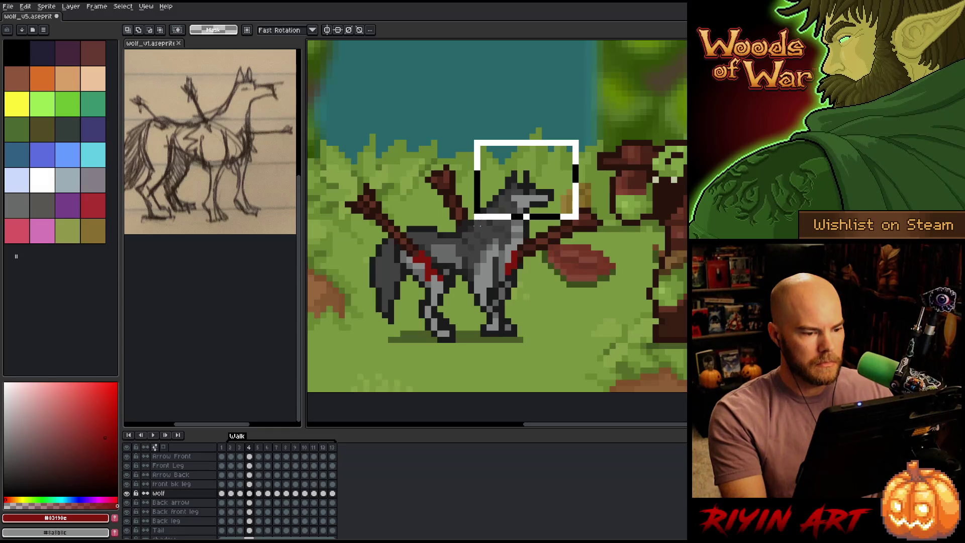
{"action": "left_click_drag", "start_coordinate": [526, 186], "coordinate": [526, 180]}
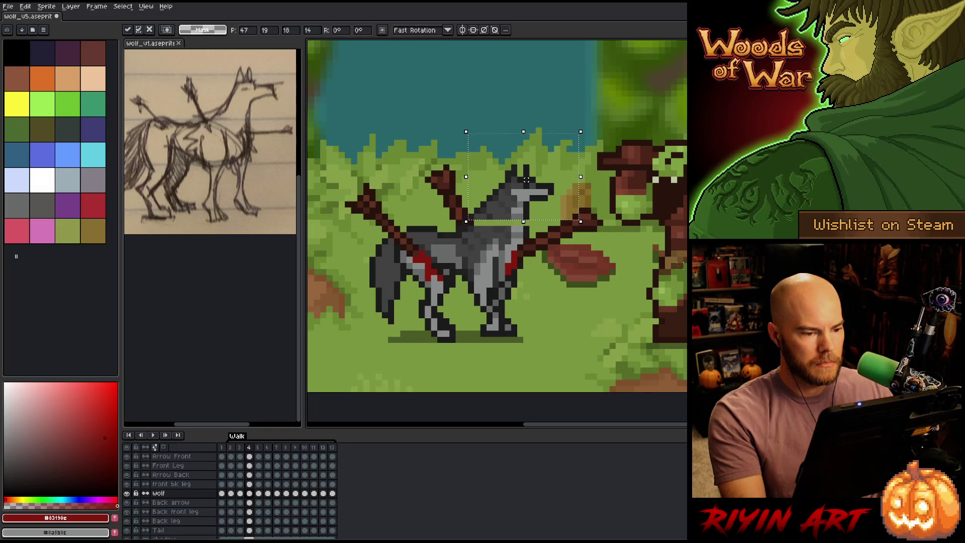
{"action": "key", "text": "Return"}
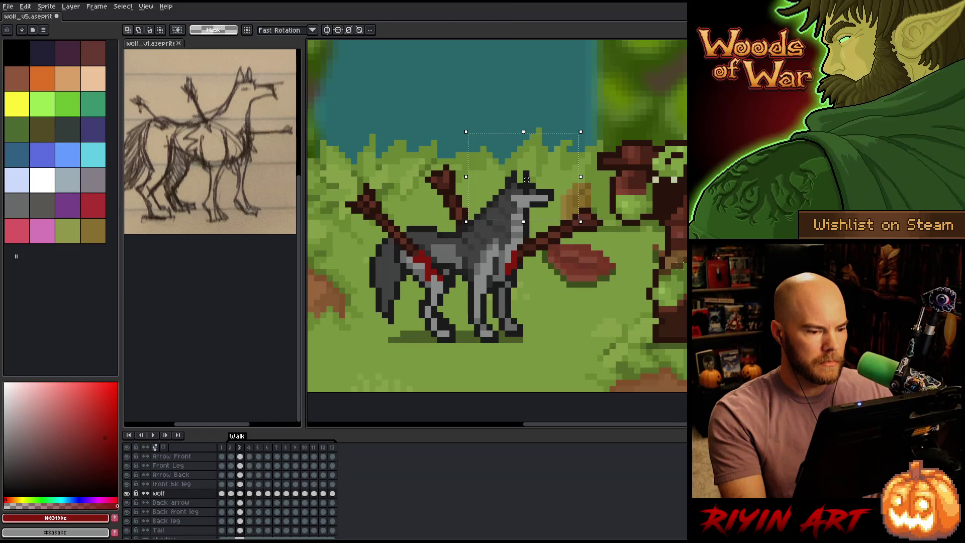
Step: Step back and forth through frames 3 to 10 to compare the head positions
{"action": "key", "text": "comma"}
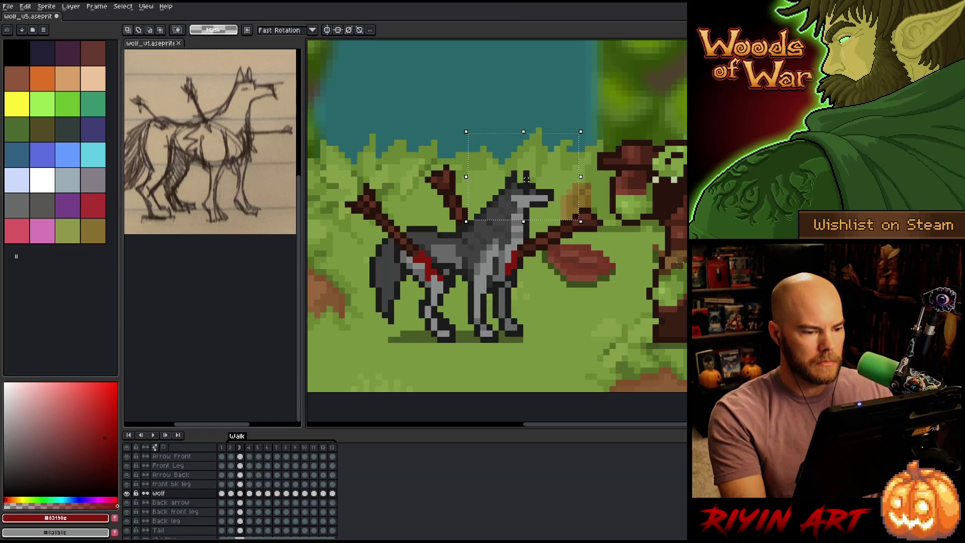
{"action": "key", "text": "period"}
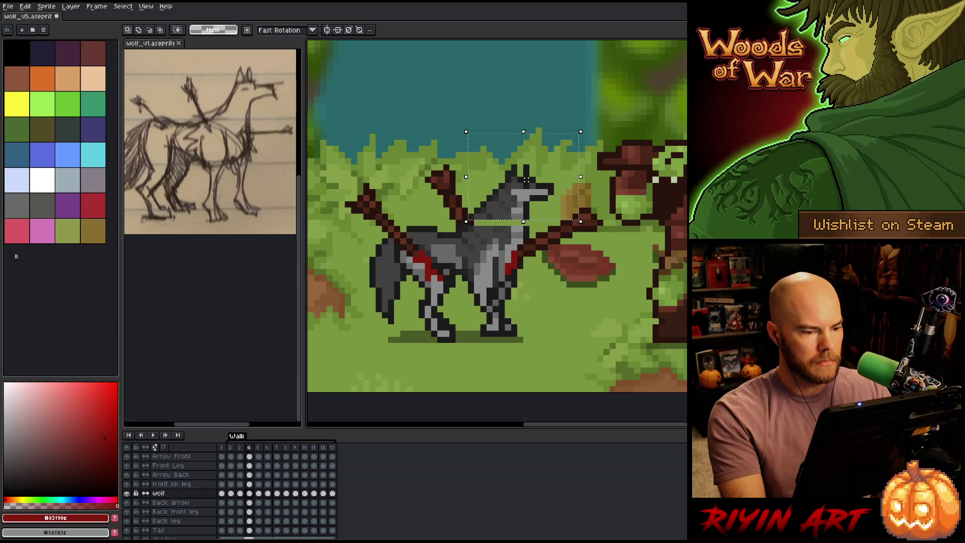
{"action": "key", "text": "period"}
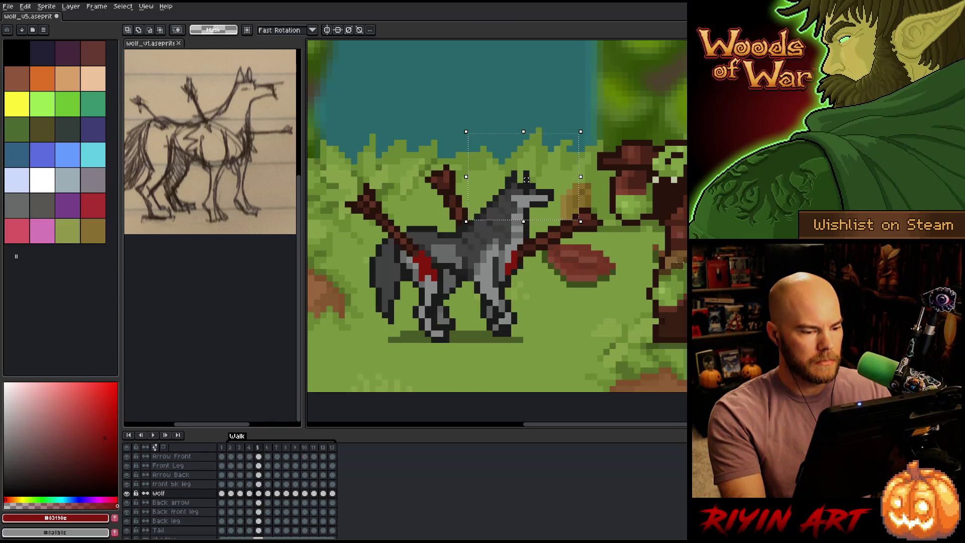
{"action": "key", "text": "comma"}
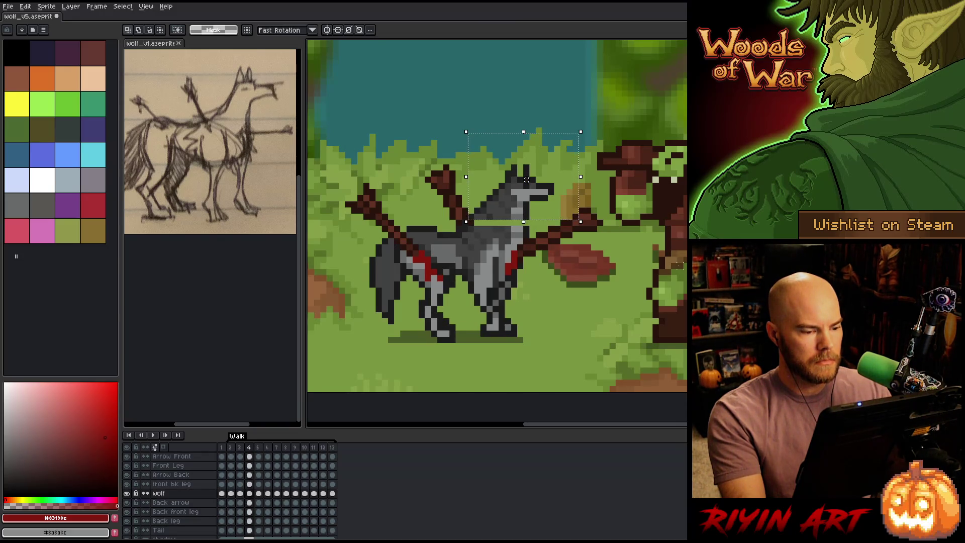
{"action": "key", "text": "comma"}
{"action": "key", "text": "period"}
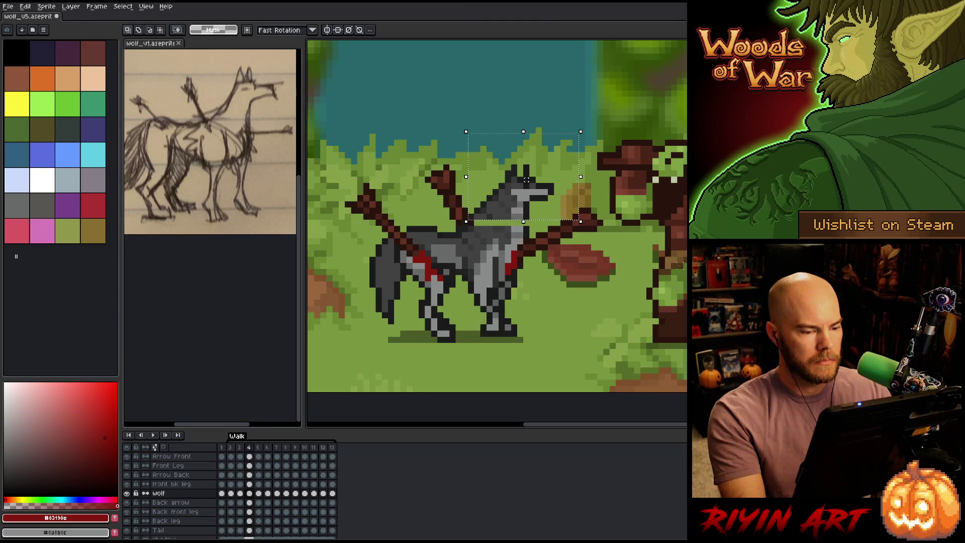
{"action": "key", "text": "period"}
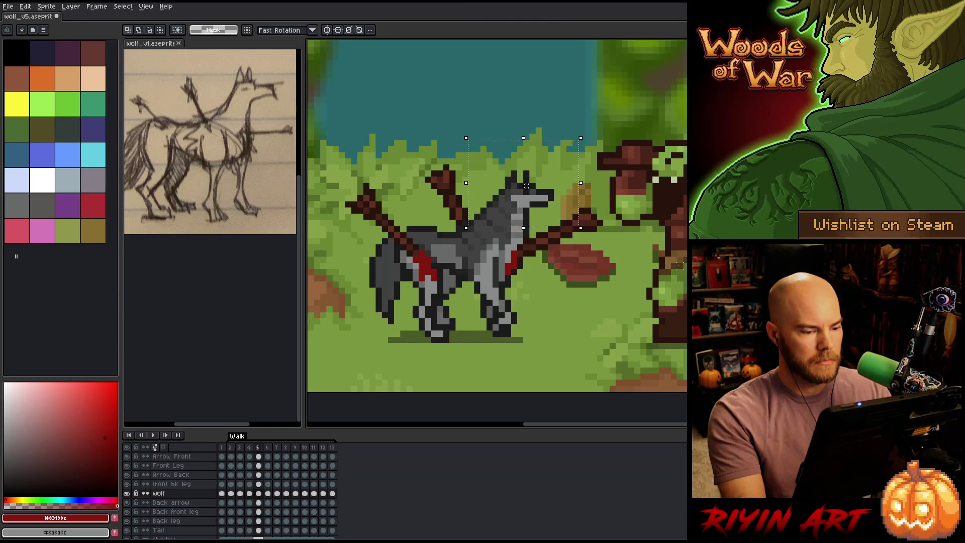
{"action": "key", "text": "period"}
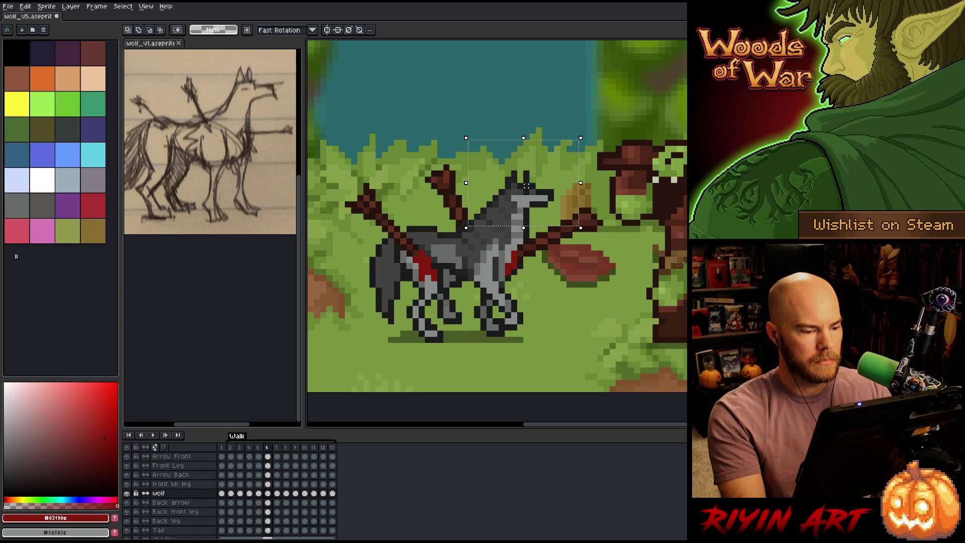
{"action": "key", "text": "comma"}
{"action": "key", "text": "comma"}
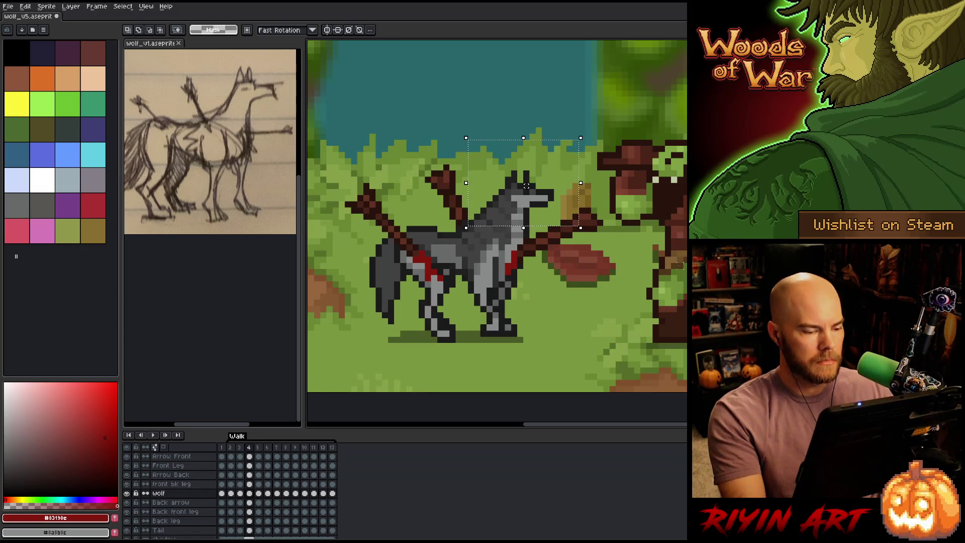
{"action": "key", "text": "period"}
{"action": "key", "text": "period"}
{"action": "key", "text": "period"}
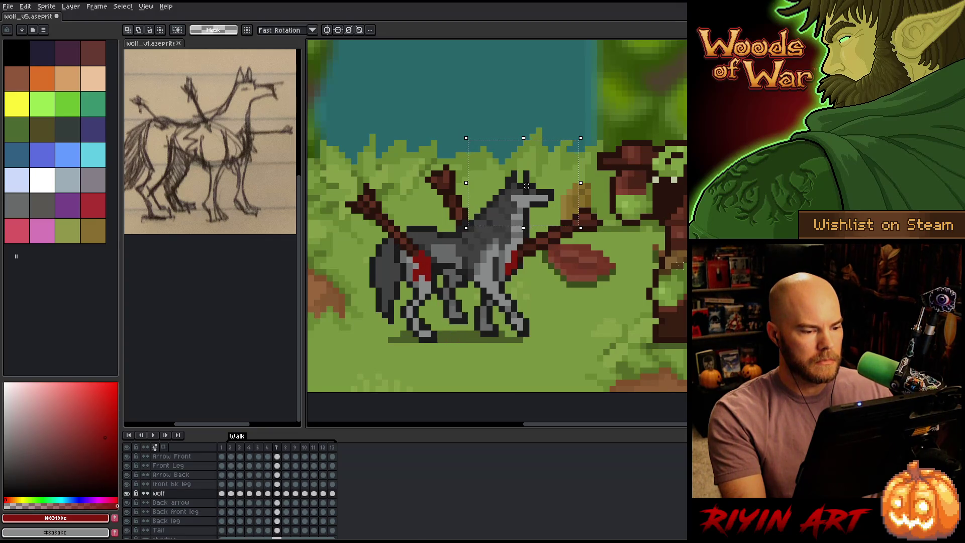
{"action": "key", "text": "period"}
{"action": "key", "text": "period"}
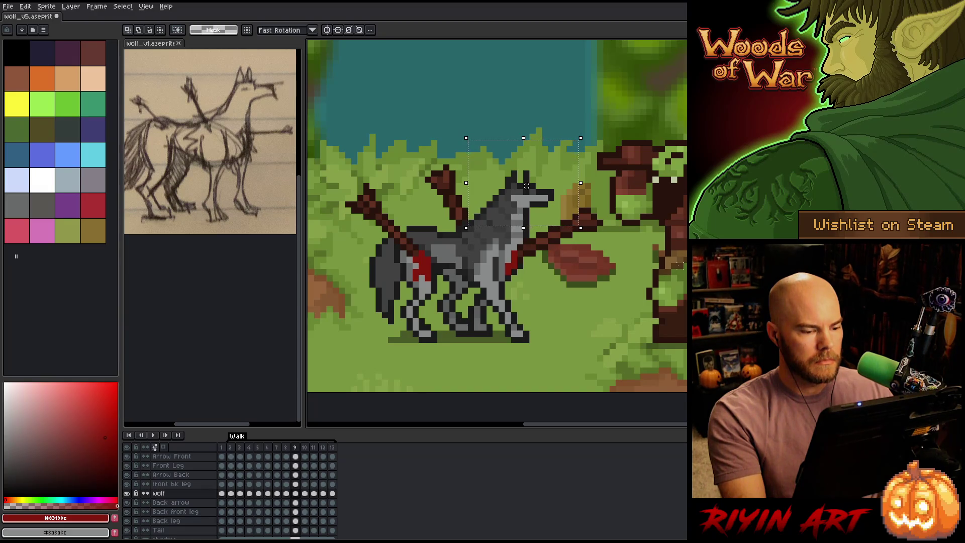
{"action": "key", "text": "period"}
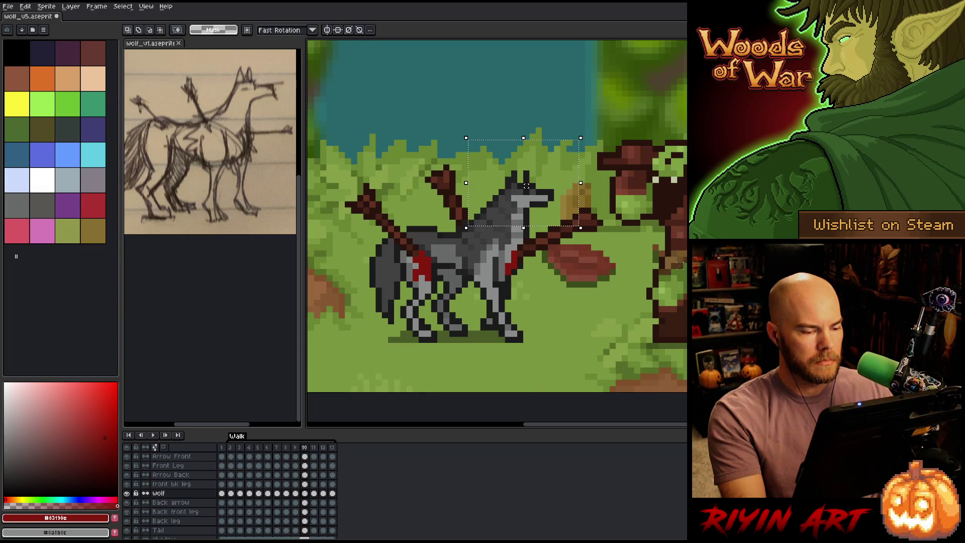
Step: Raise the wolf's head one pixel on frame 10 and flip through frames to check the bob
{"action": "left_click_drag", "start_coordinate": [527, 186], "coordinate": [527, 180]}
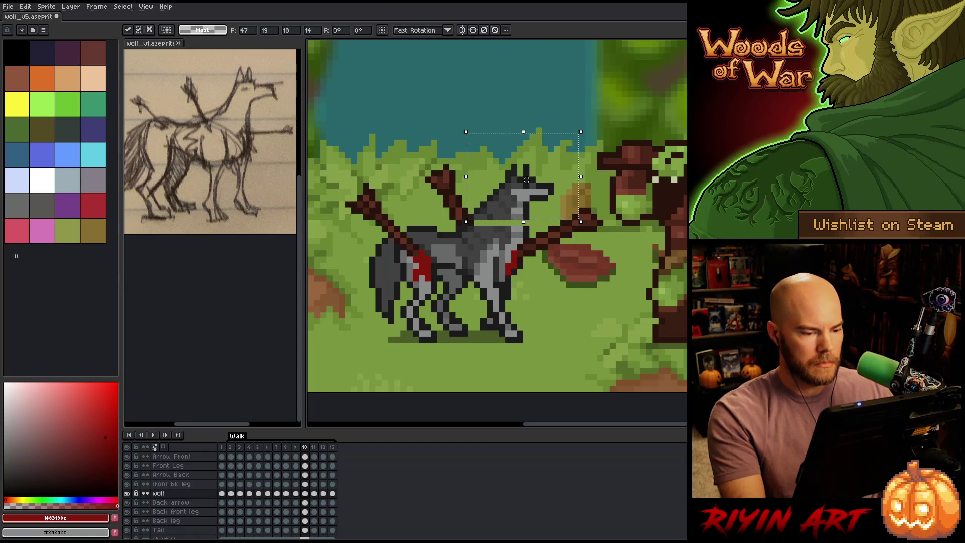
{"action": "key", "text": "period"}
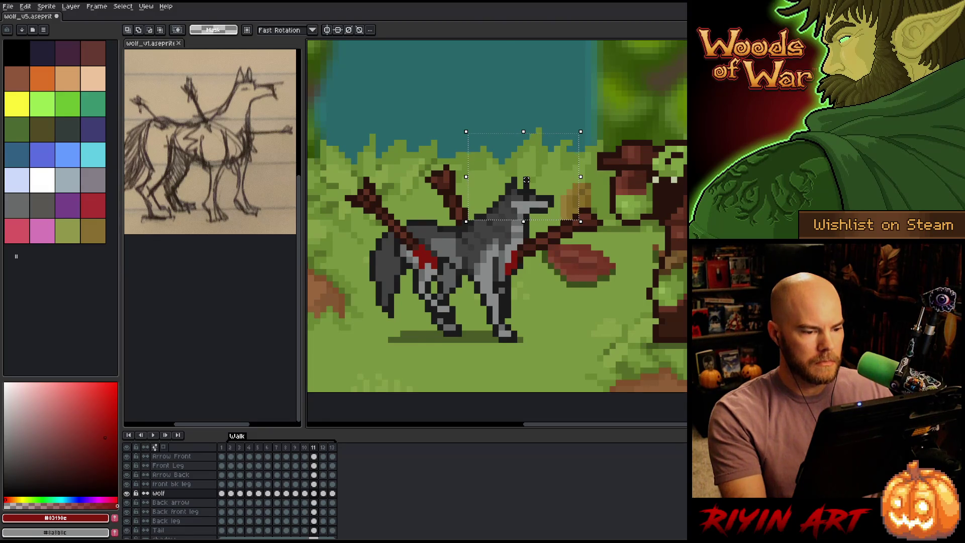
{"action": "key", "text": "comma"}
{"action": "key", "text": "comma"}
{"action": "key", "text": "comma"}
{"action": "key", "text": "period"}
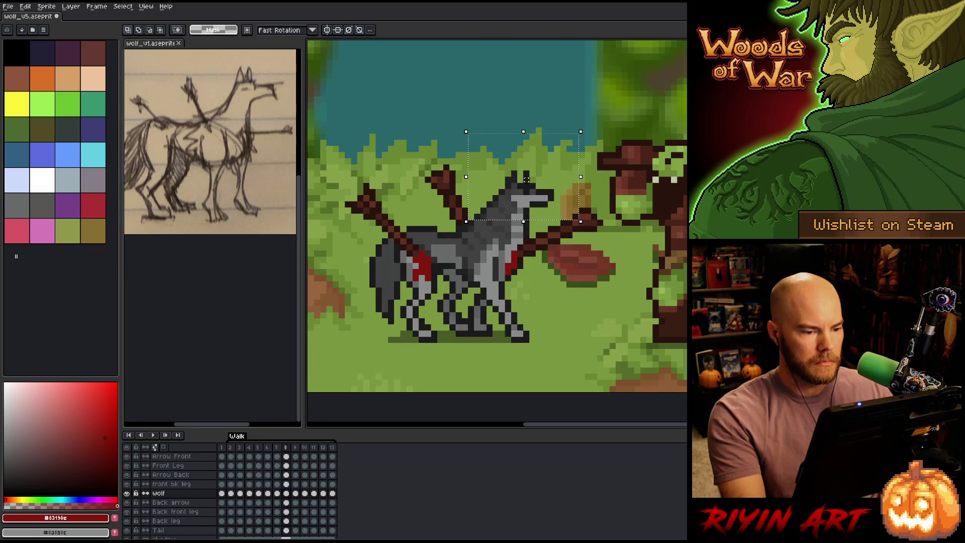
{"action": "key", "text": "comma"}
{"action": "key", "text": "comma"}
{"action": "key", "text": "period"}
{"action": "key", "text": "period"}
{"action": "key", "text": "period"}
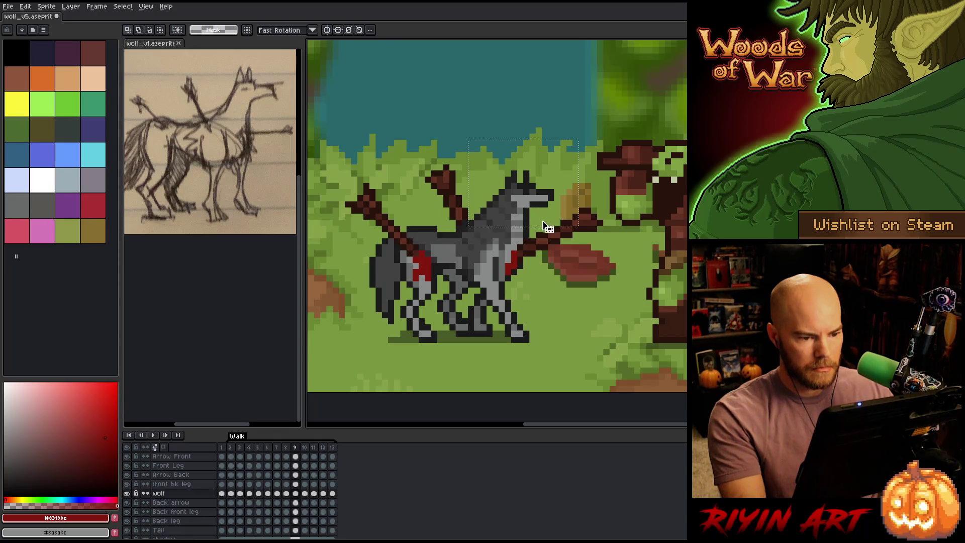
Step: Select the wolf's head on frame 2 and raise it one pixel, committing the move
{"action": "key", "text": "ctrl+d"}
{"action": "key", "text": "period"}
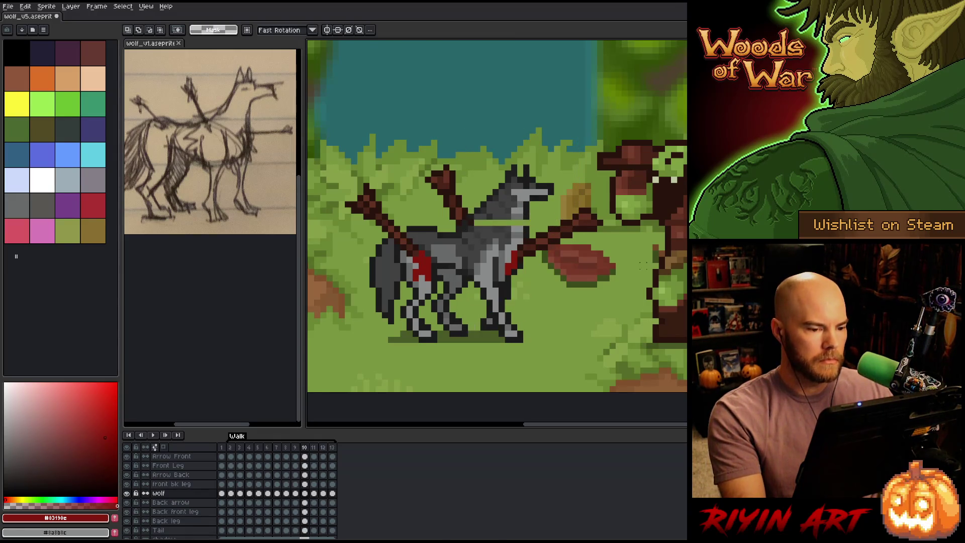
{"action": "key", "text": "period"}
{"action": "key", "text": "period"}
{"action": "key", "text": "period"}
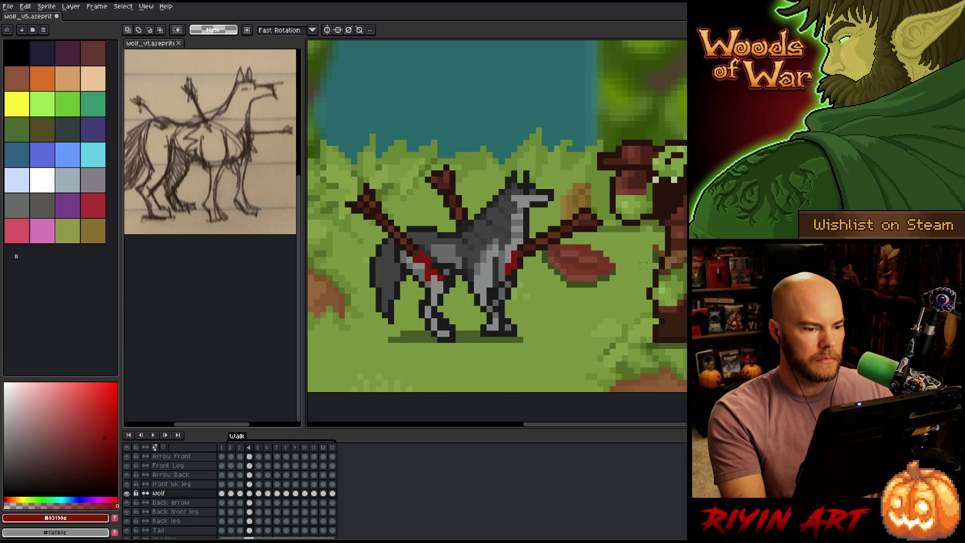
{"action": "key", "text": "comma"}
{"action": "key", "text": "comma"}
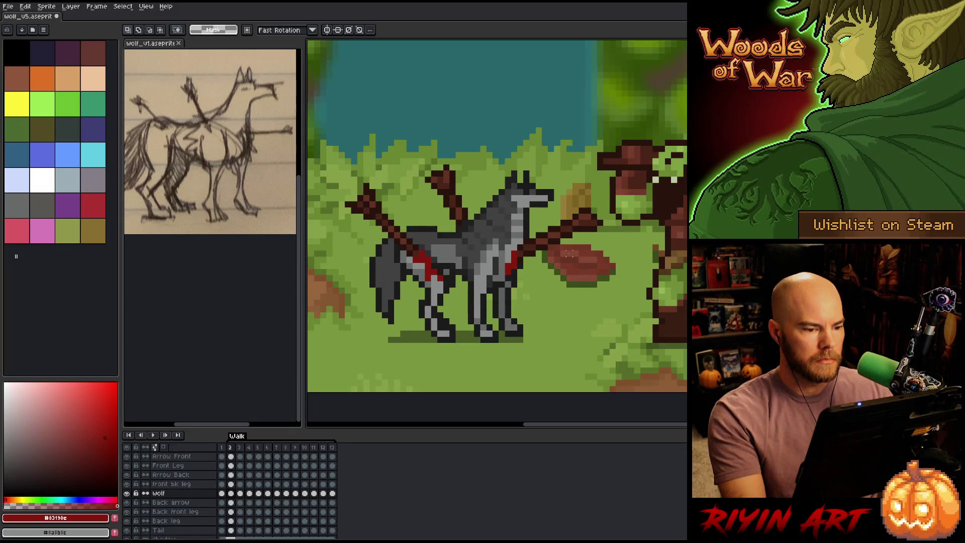
{"action": "key", "text": "comma"}
{"action": "key", "text": "period"}
{"action": "mouse_move", "coordinate": [619, 135]}
{"action": "left_mouse_down"}
{"action": "mouse_move", "coordinate": [457, 216]}
{"action": "mouse_move", "coordinate": [447, 234]}
{"action": "left_mouse_up"}
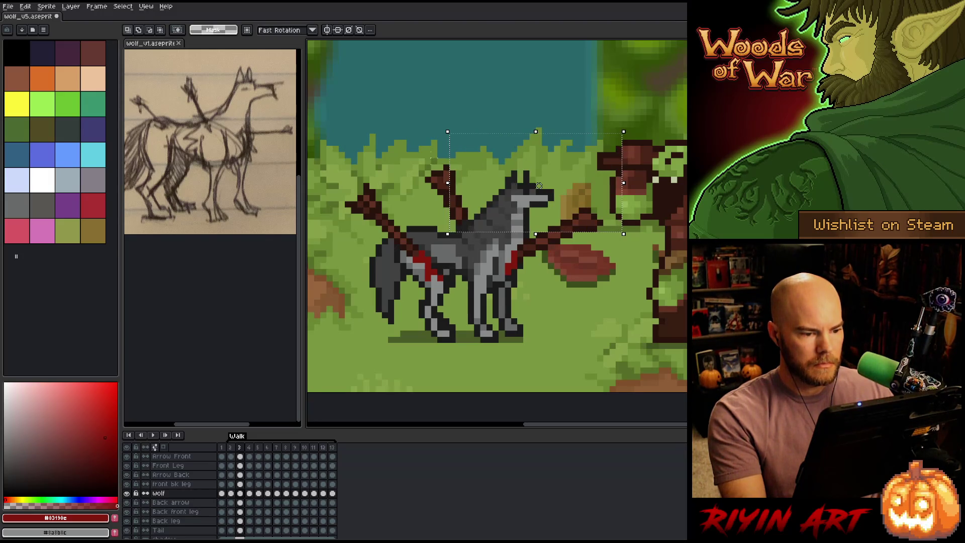
{"action": "left_click_drag", "start_coordinate": [538, 186], "coordinate": [545, 180]}
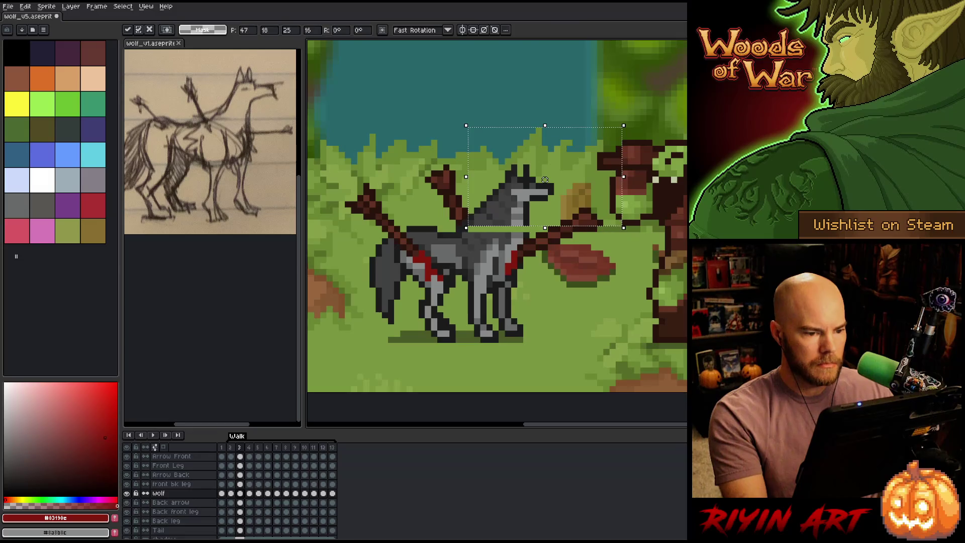
{"action": "key", "text": "Return"}
{"action": "key", "text": "Right"}
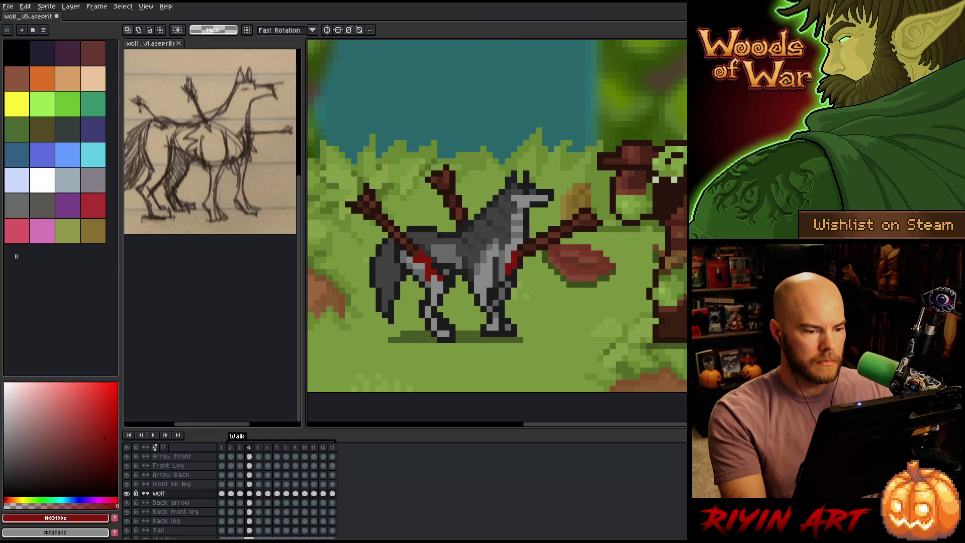
Step: Preview the walk cycle playback, stop it, and step around frames 2 and 3
{"action": "key", "text": "Return"}
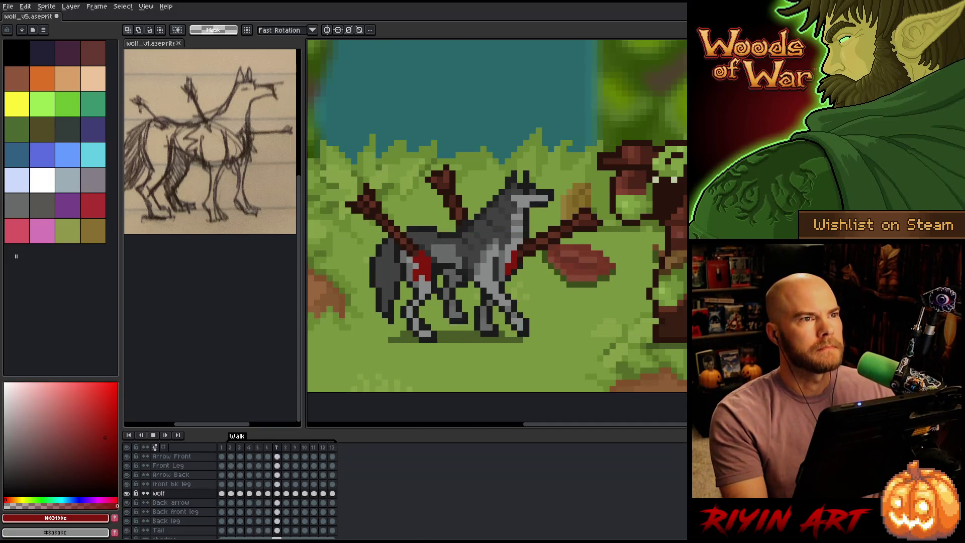
{"action": "key", "text": "Return"}
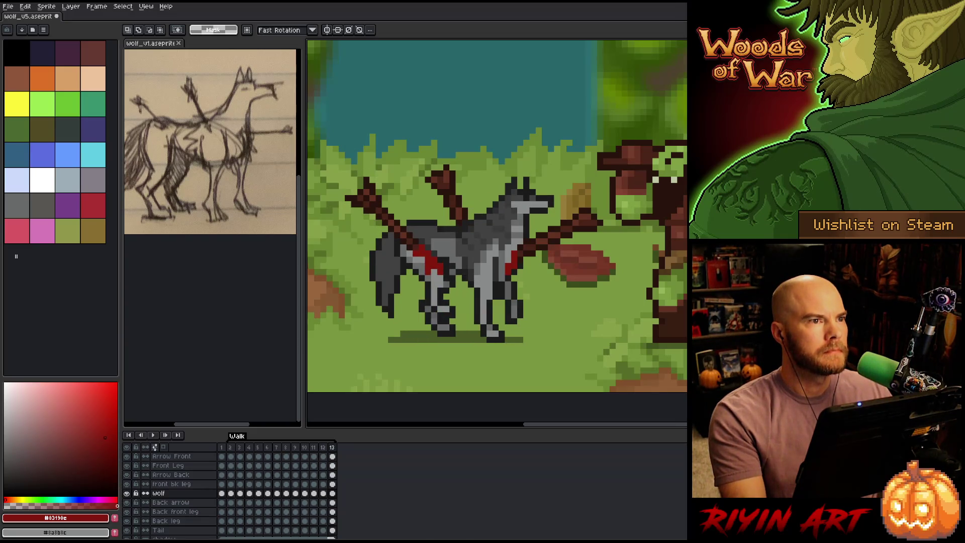
{"action": "key", "text": "Right"}
{"action": "key", "text": "Right"}
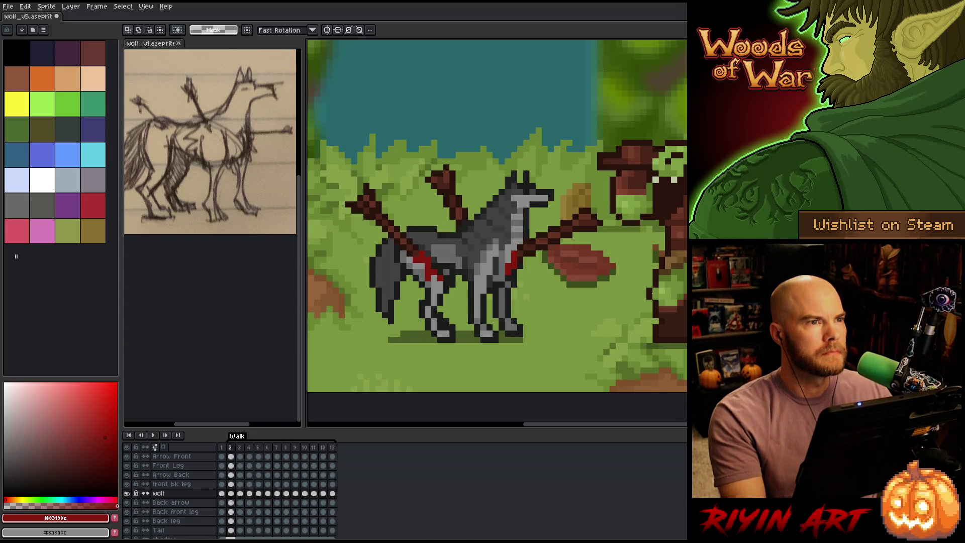
{"action": "key", "text": "Right"}
{"action": "key", "text": "Left"}
{"action": "key", "text": "Right"}
Step: Select the wolf's head on frame 3 and lower it by one pixel
{"action": "mouse_move", "coordinate": [589, 123]}
{"action": "left_mouse_down"}
{"action": "mouse_move", "coordinate": [452, 207]}
{"action": "mouse_move", "coordinate": [436, 234]}
{"action": "left_mouse_up"}
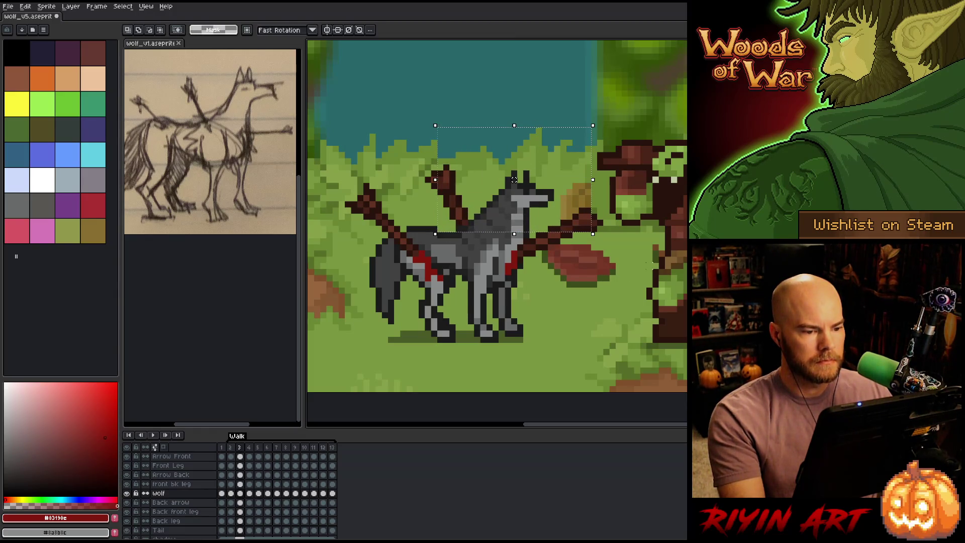
{"action": "key", "text": "Left"}
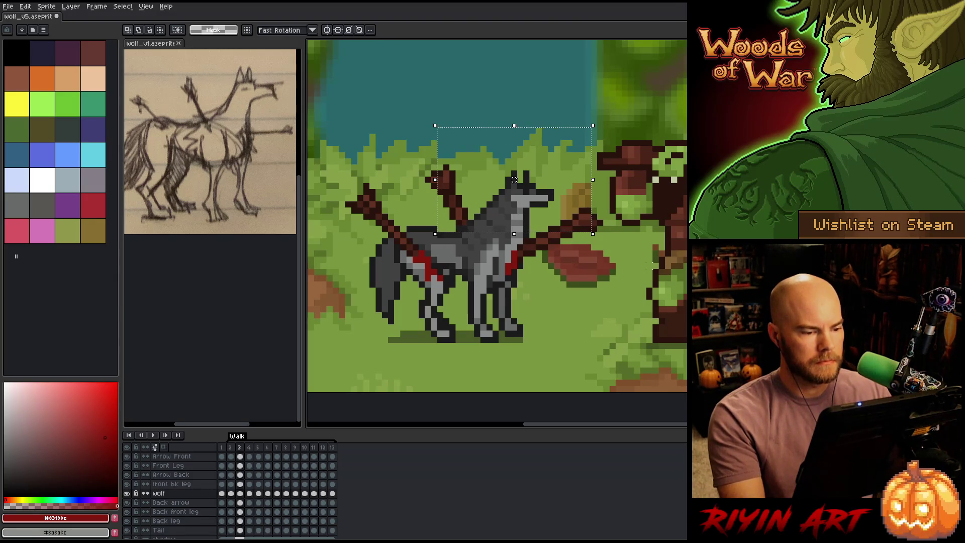
{"action": "key", "text": "Right"}
{"action": "key", "text": "ctrl+d"}
{"action": "left_click_drag", "start_coordinate": [545, 180], "coordinate": [545, 185]}
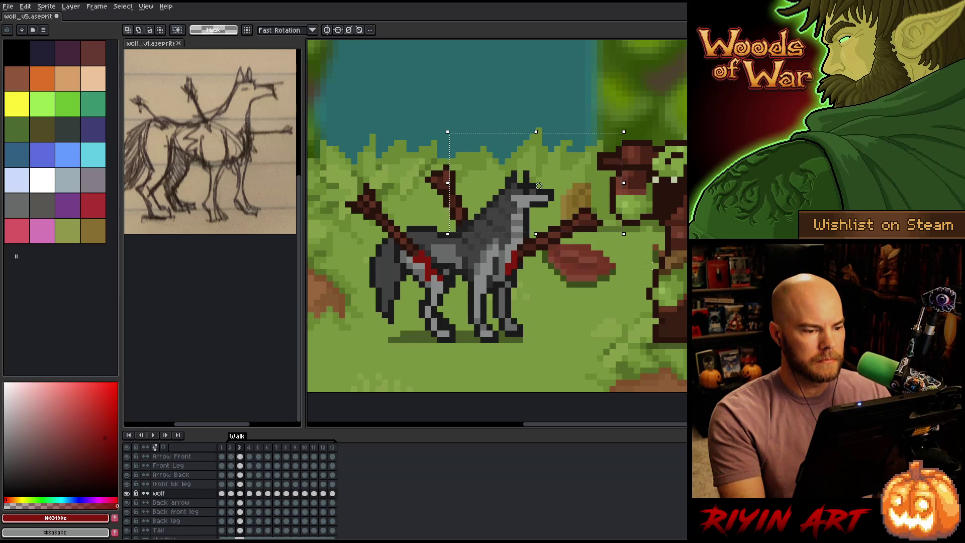
Step: Review the walk poses frame by frame from frame 5 through frame 9
{"action": "key", "text": "Right"}
{"action": "key", "text": "Right"}
{"action": "key", "text": "Right"}
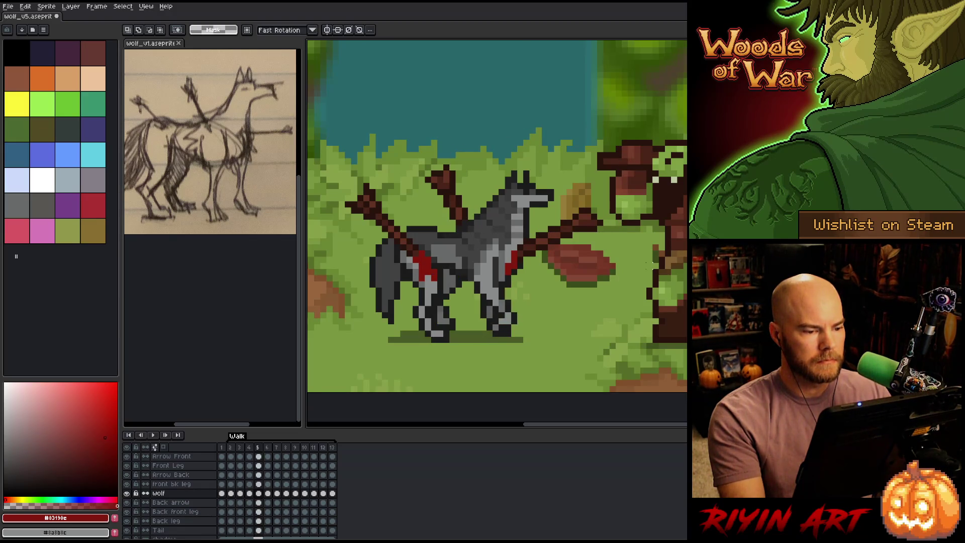
{"action": "key", "text": "Right"}
{"action": "key", "text": "Right"}
{"action": "key", "text": "Right"}
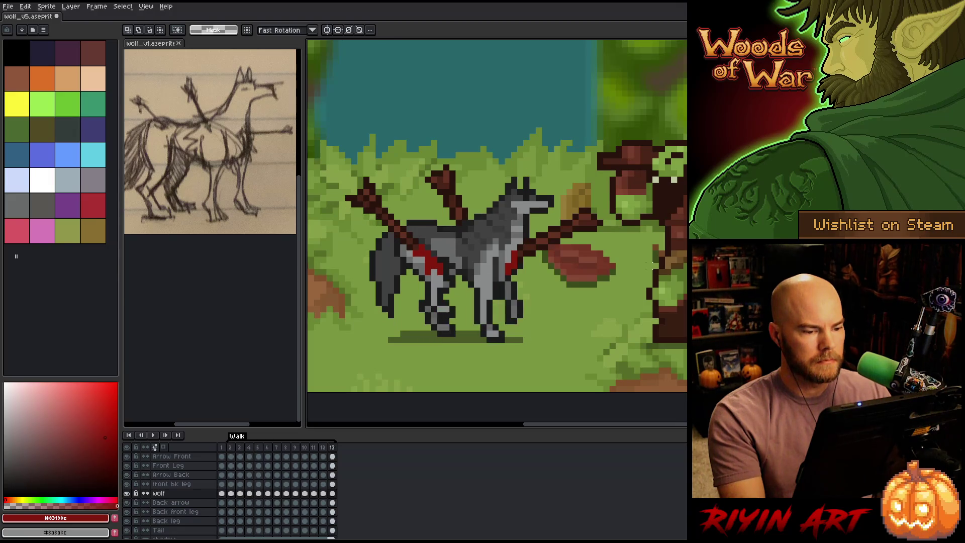
{"action": "key", "text": "Right"}
{"action": "key", "text": "Right"}
{"action": "key", "text": "Right"}
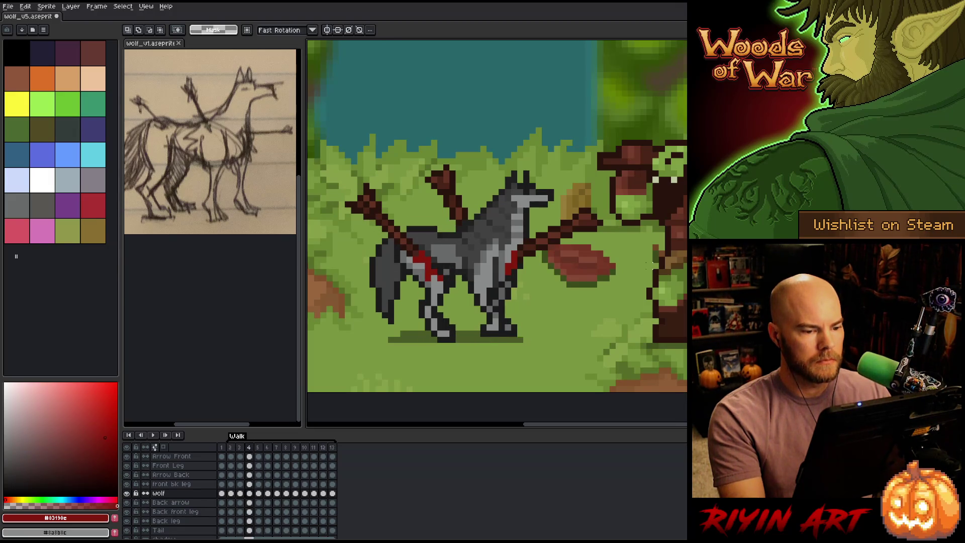
{"action": "key", "text": "Right"}
{"action": "key", "text": "Right"}
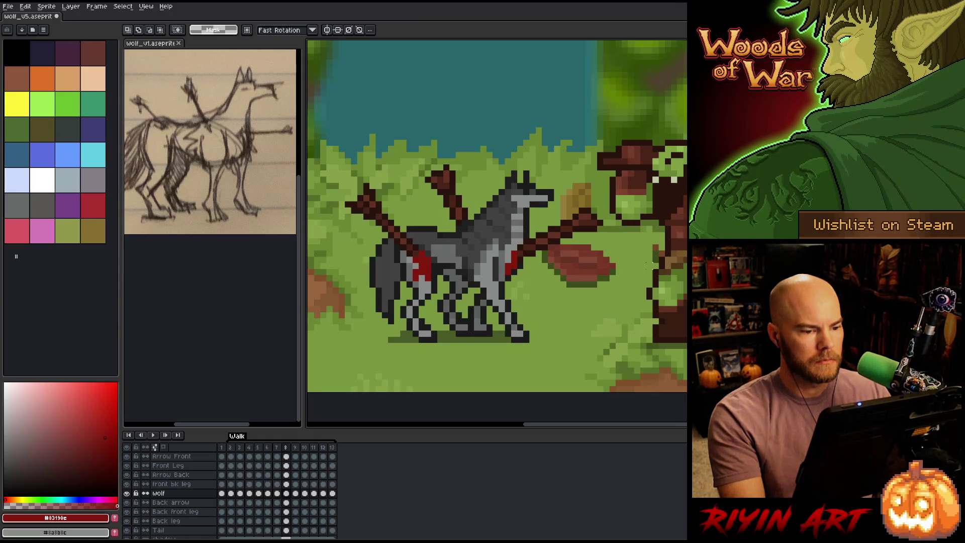
{"action": "key", "text": "Right"}
{"action": "key", "text": "Right"}
{"action": "key", "text": "Left"}
{"action": "key", "text": "Left"}
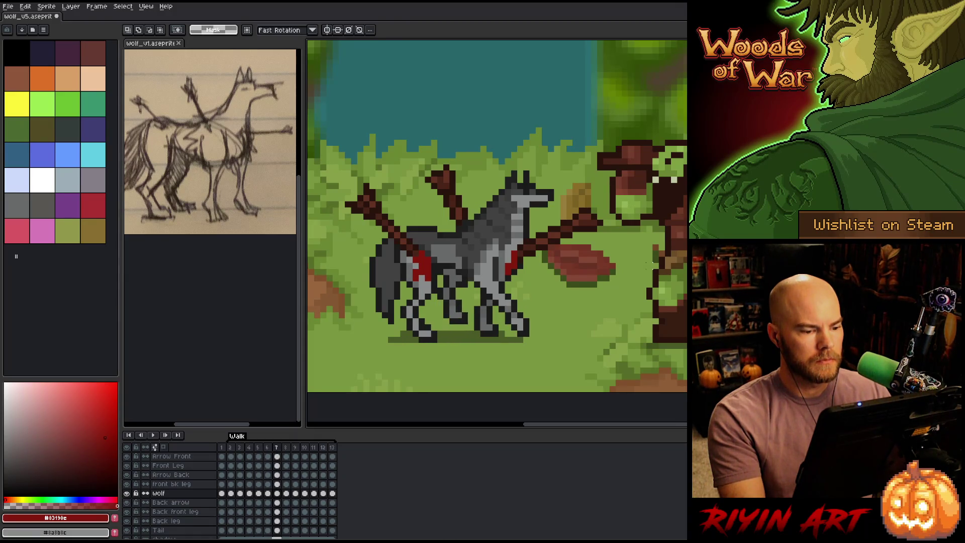
{"action": "key", "text": "Right"}
{"action": "key", "text": "Right"}
{"action": "key", "text": "Left"}
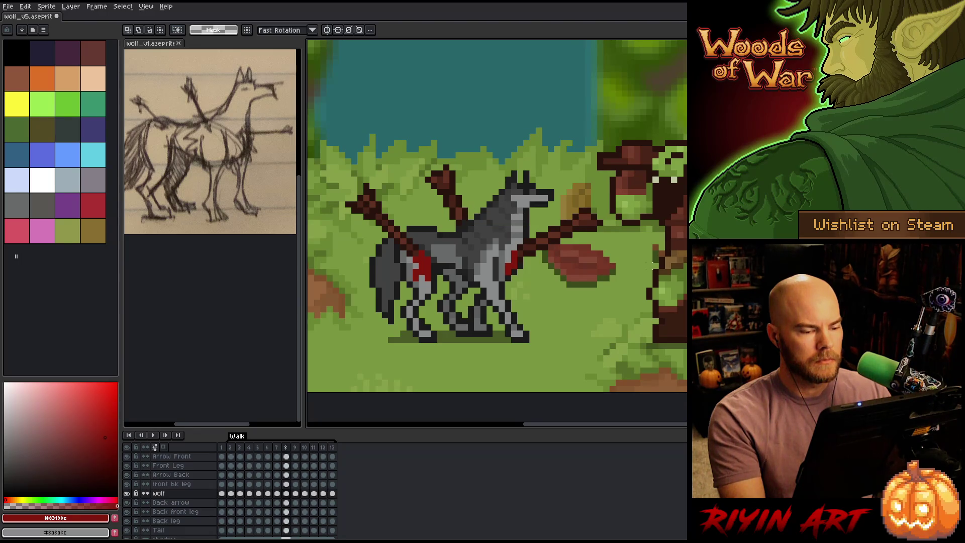
{"action": "key", "text": "Left"}
{"action": "key", "text": "Right"}
{"action": "key", "text": "Left"}
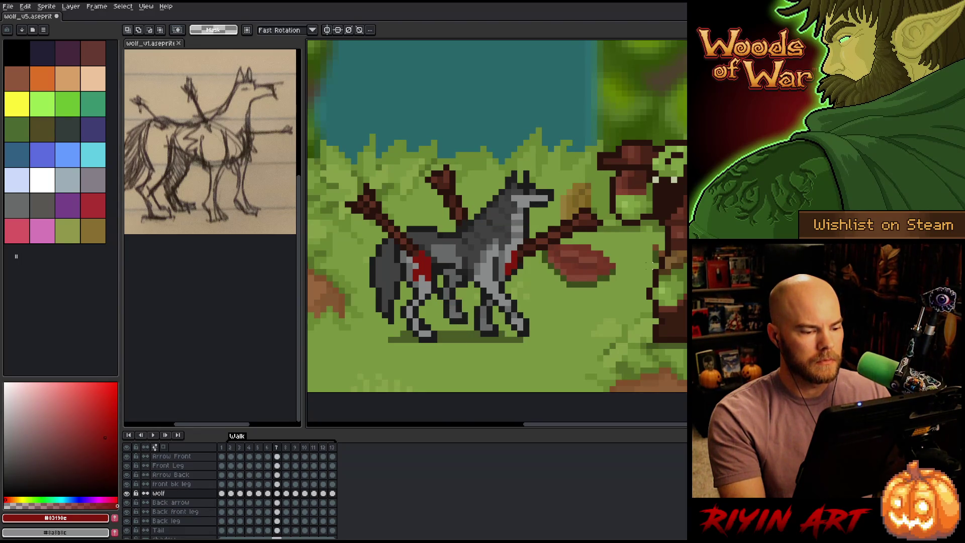
{"action": "key", "text": "Right"}
{"action": "key", "text": "Right"}
{"action": "key", "text": "Right"}
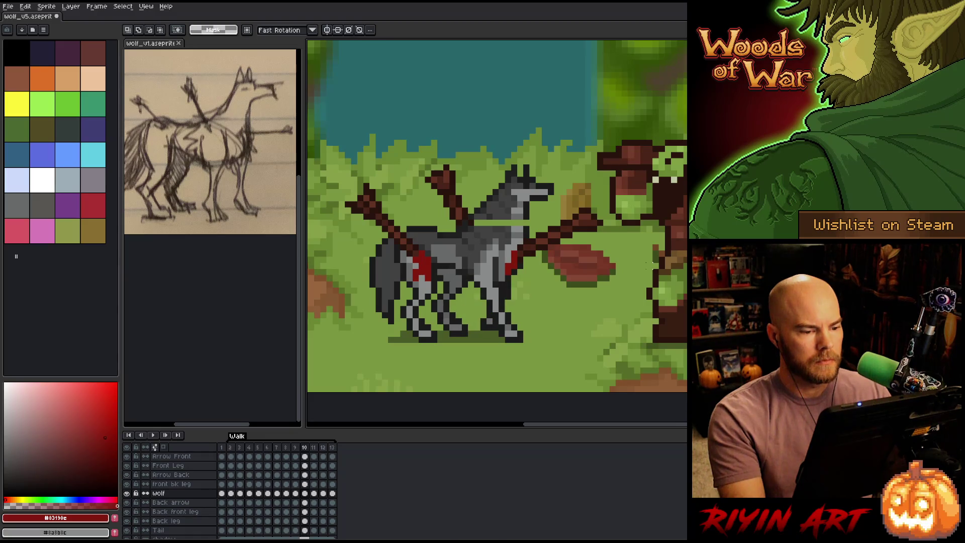
{"action": "key", "text": "Left"}
{"action": "key", "text": "Right"}
{"action": "key", "text": "Left"}
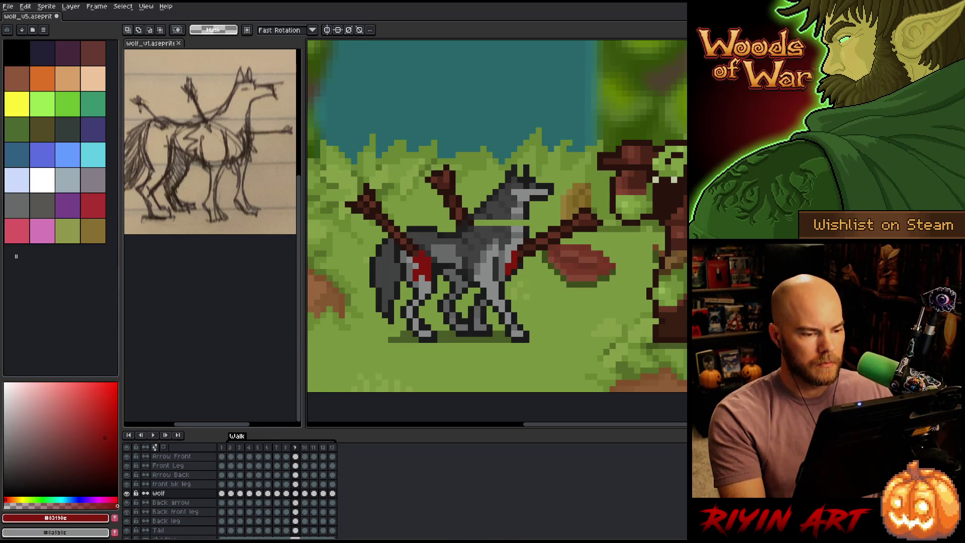
Step: Select the head area on frame 9, then flip through frames 10–13 and wrap to frame 2
{"action": "mouse_move", "coordinate": [697, 71]}
{"action": "left_mouse_down"}
{"action": "mouse_move", "coordinate": [463, 205]}
{"action": "mouse_move", "coordinate": [466, 221]}
{"action": "left_mouse_up"}
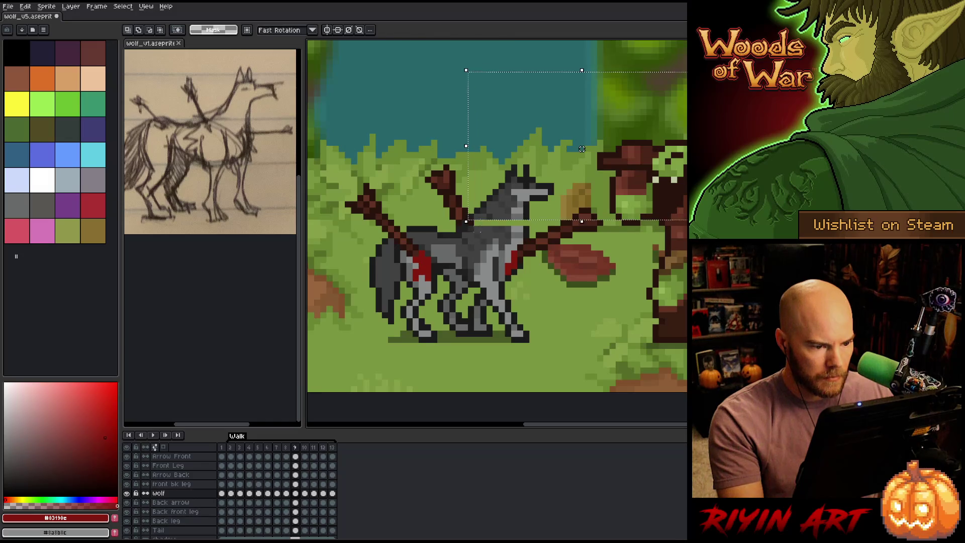
{"action": "key", "text": "ctrl+d"}
{"action": "key", "text": "Right"}
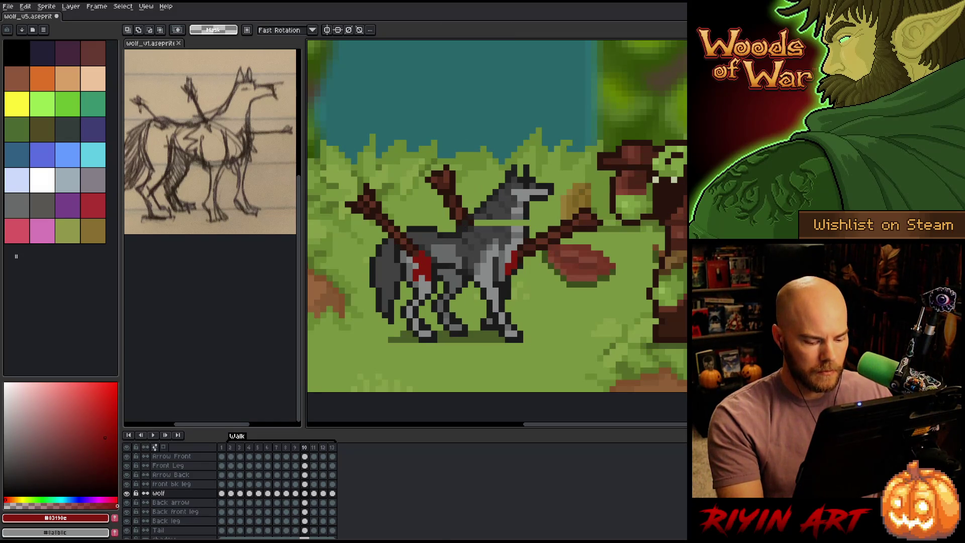
{"action": "key", "text": "Left"}
{"action": "key", "text": "Left"}
{"action": "key", "text": "Right"}
{"action": "key", "text": "Right"}
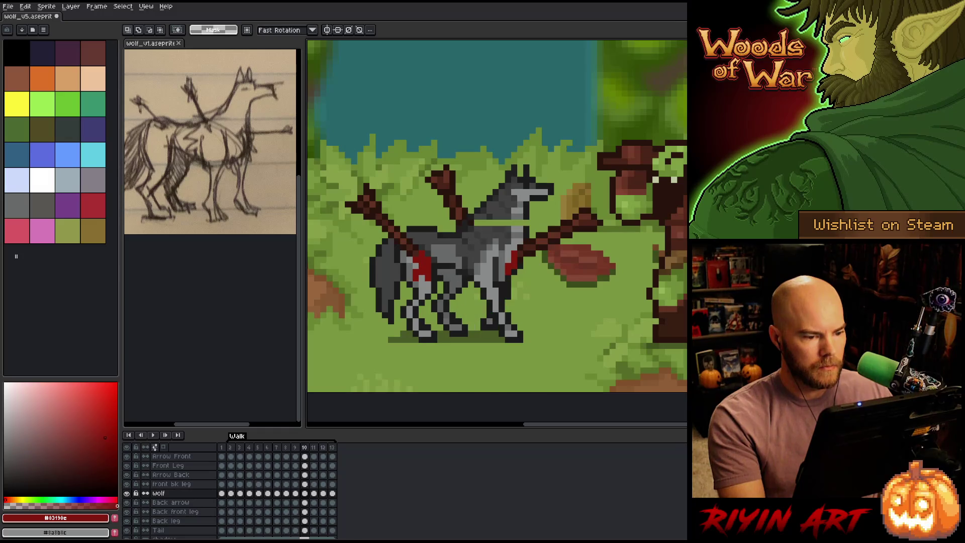
{"action": "key", "text": "Right"}
{"action": "key", "text": "Left"}
{"action": "key", "text": "Right"}
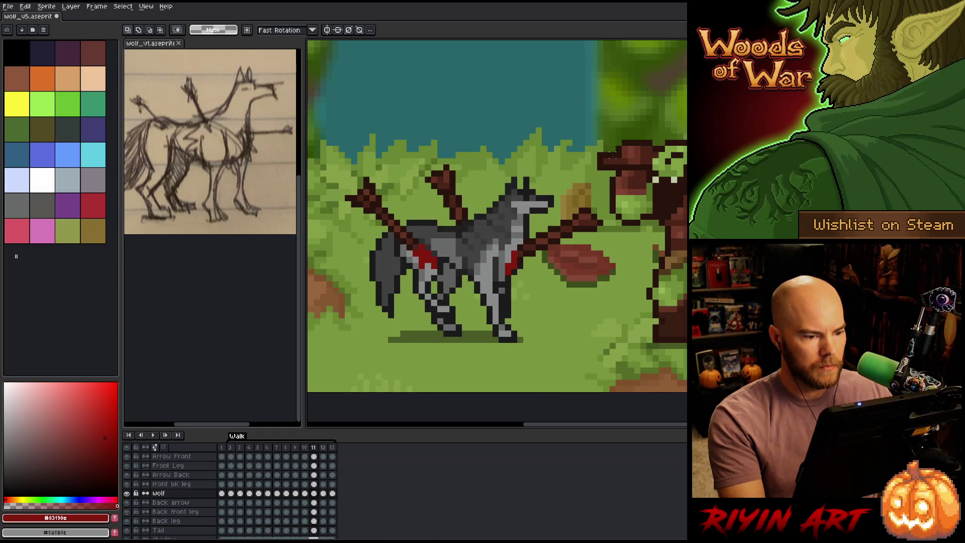
{"action": "key", "text": "Right"}
{"action": "key", "text": "Right"}
{"action": "key", "text": "Right"}
{"action": "key", "text": "Right"}
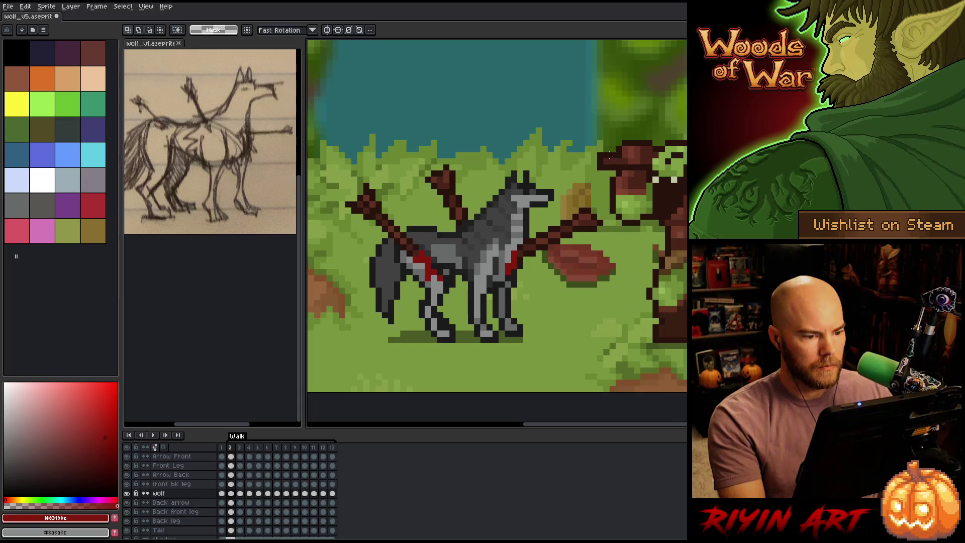
{"action": "key", "text": "Left"}
{"action": "key", "text": "Left"}
{"action": "key", "text": "Right"}
{"action": "key", "text": "Right"}
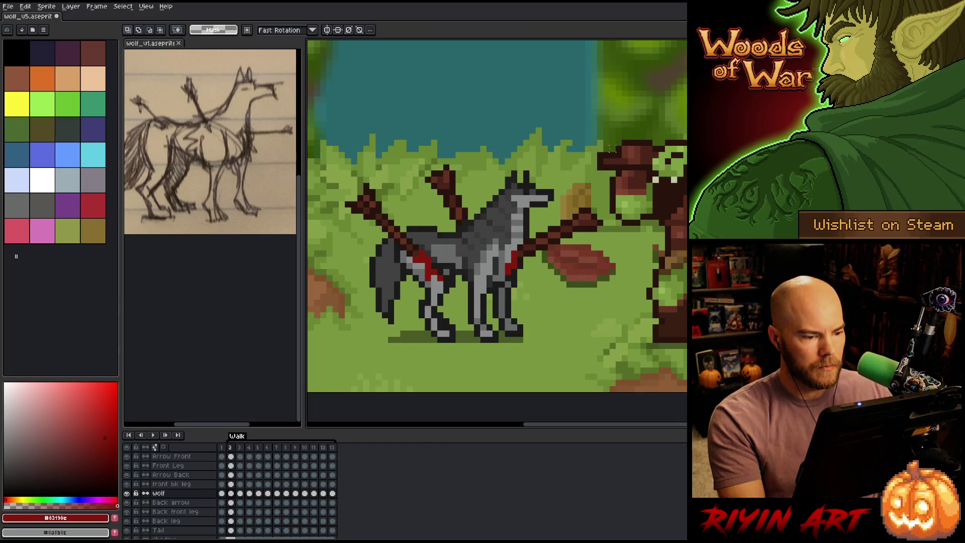
{"action": "key", "text": "Left"}
{"action": "key", "text": "Right"}
Step: Marquee the head on frame 2 and step through frames 3–10 to check the head bob
{"action": "mouse_move", "coordinate": [566, 152]}
{"action": "left_mouse_down"}
{"action": "mouse_move", "coordinate": [480, 206]}
{"action": "mouse_move", "coordinate": [478, 221]}
{"action": "left_mouse_up"}
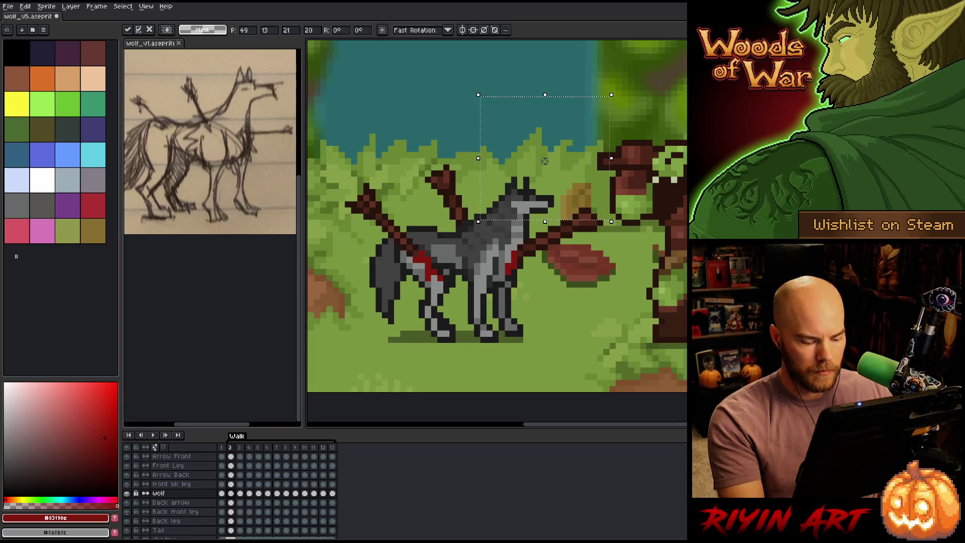
{"action": "key", "text": "Left"}
{"action": "key", "text": "Left"}
{"action": "key", "text": "Right"}
{"action": "key", "text": "Right"}
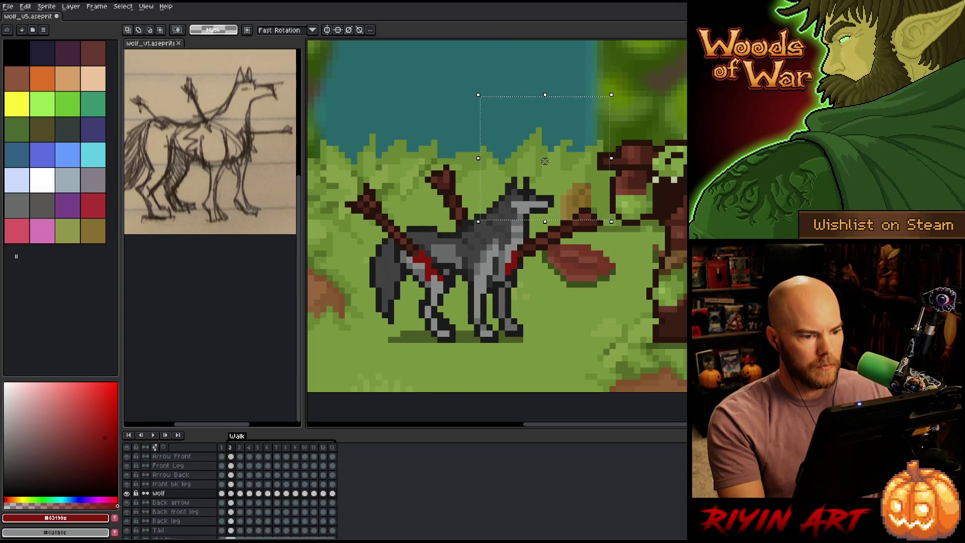
{"action": "key", "text": "Right"}
{"action": "key", "text": "Right"}
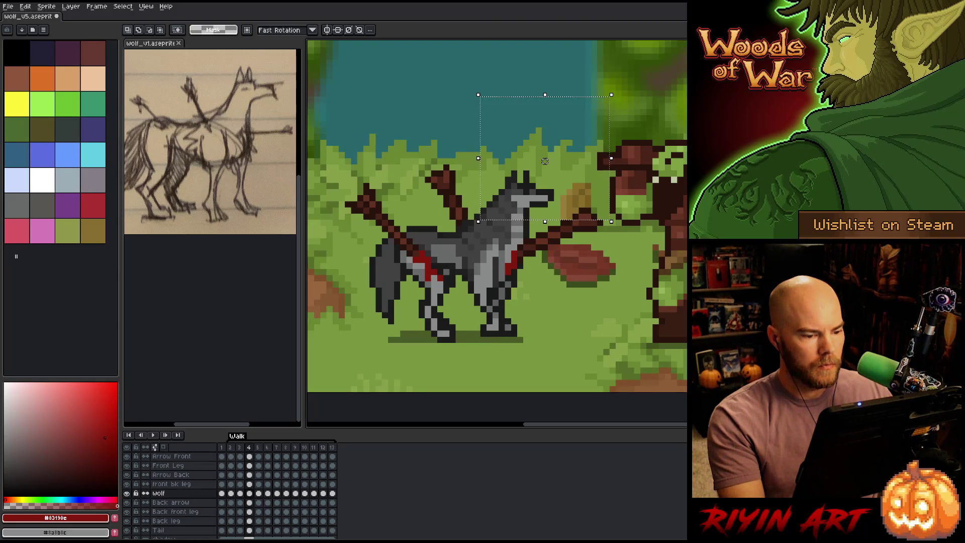
{"action": "key", "text": "Right"}
{"action": "key", "text": "Right"}
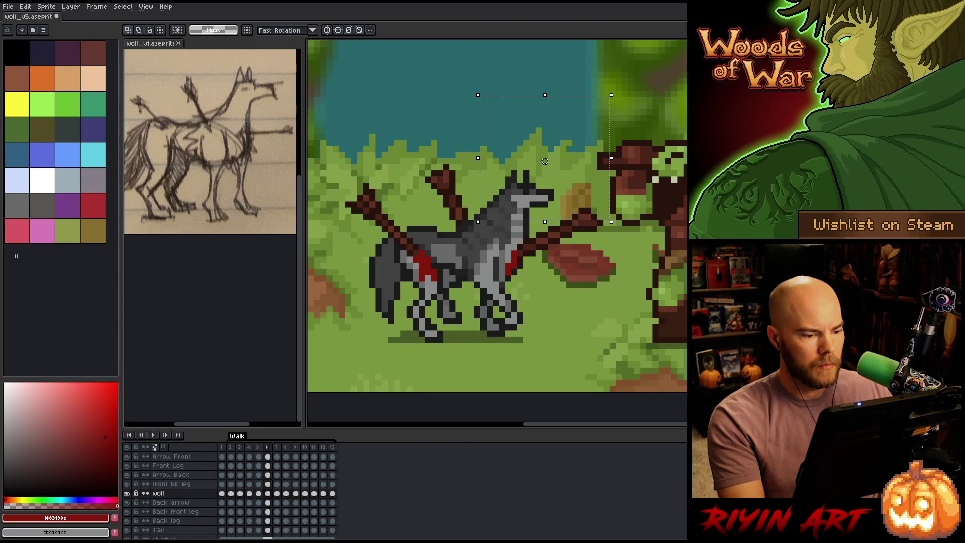
{"action": "key", "text": "Right"}
{"action": "key", "text": "Right"}
{"action": "key", "text": "Right"}
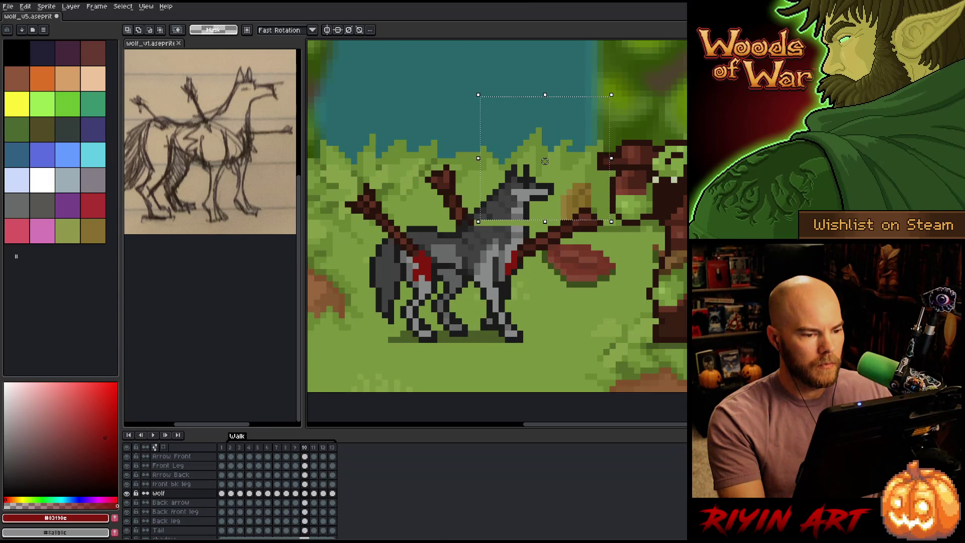
{"action": "key", "text": "Right"}
{"action": "key", "text": "Left"}
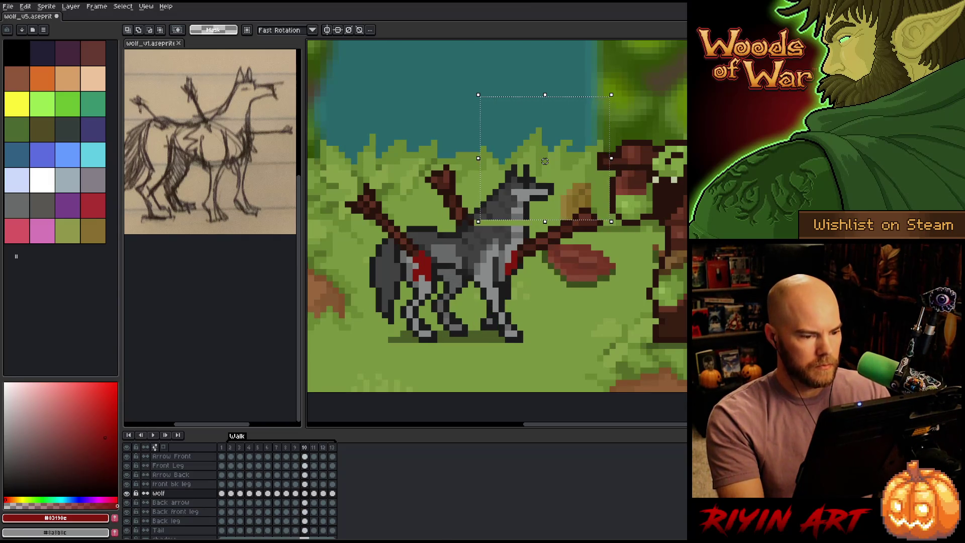
{"action": "key", "text": "Left"}
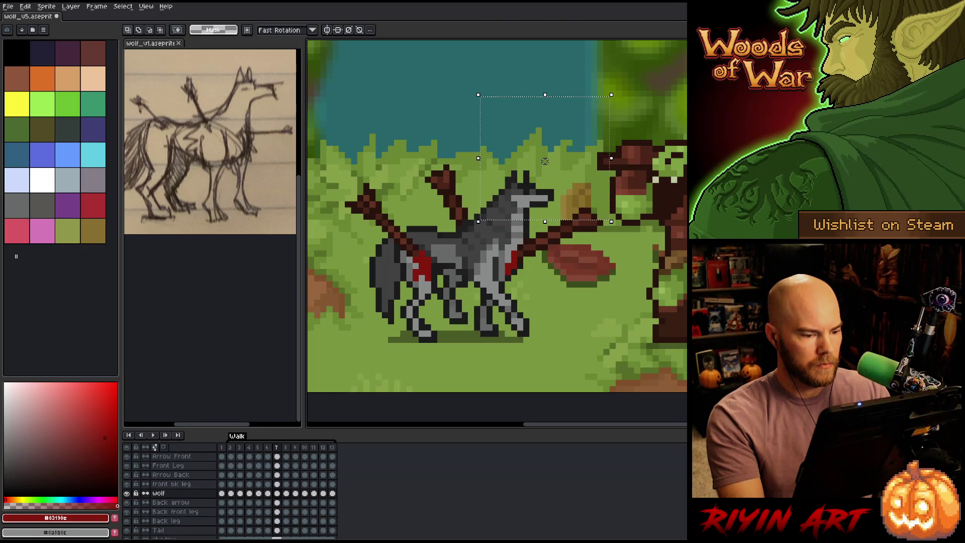
{"action": "key", "text": "Return"}
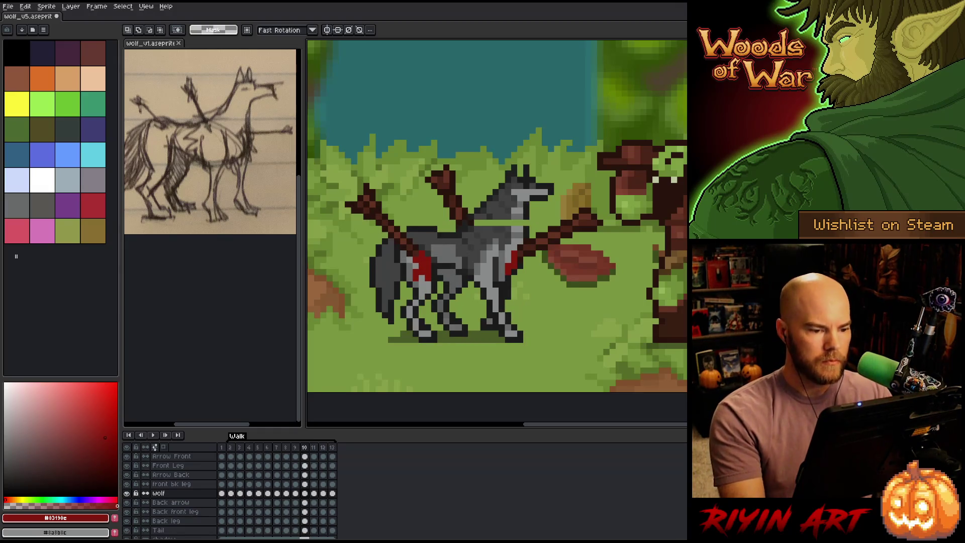
Step: With the pencil, sample the wolf's dark grey #2d2d2d, then save the file and play the animation
{"action": "key", "text": "b"}
{"action": "left_click", "coordinate": [527, 221], "text": "alt"}
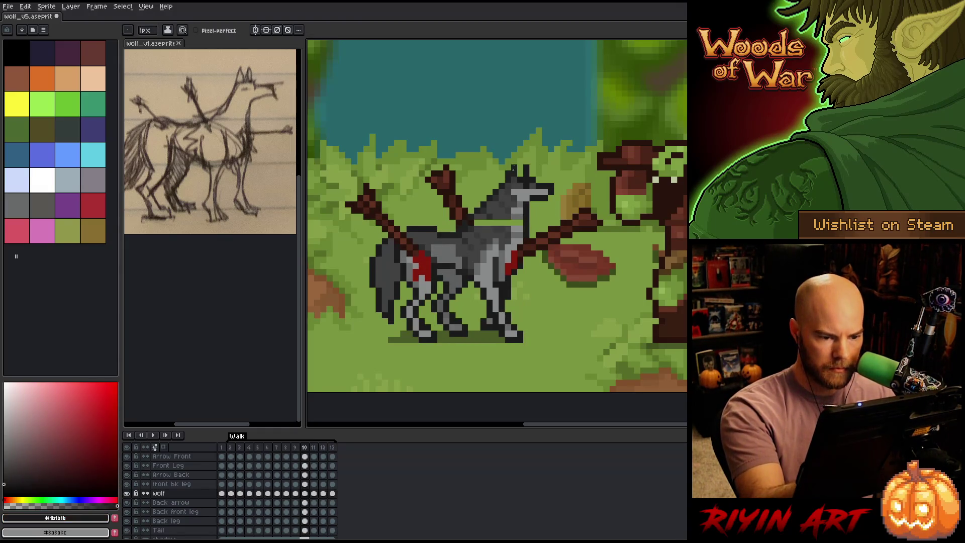
{"action": "left_click", "coordinate": [521, 220], "text": "alt"}
{"action": "left_click", "coordinate": [507, 219], "text": "alt"}
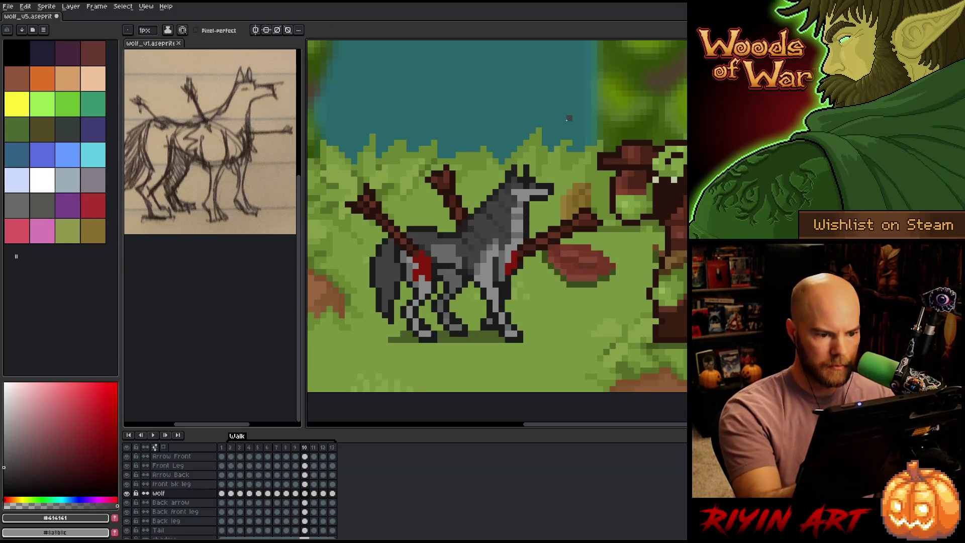
{"action": "left_click", "coordinate": [472, 211], "text": "alt"}
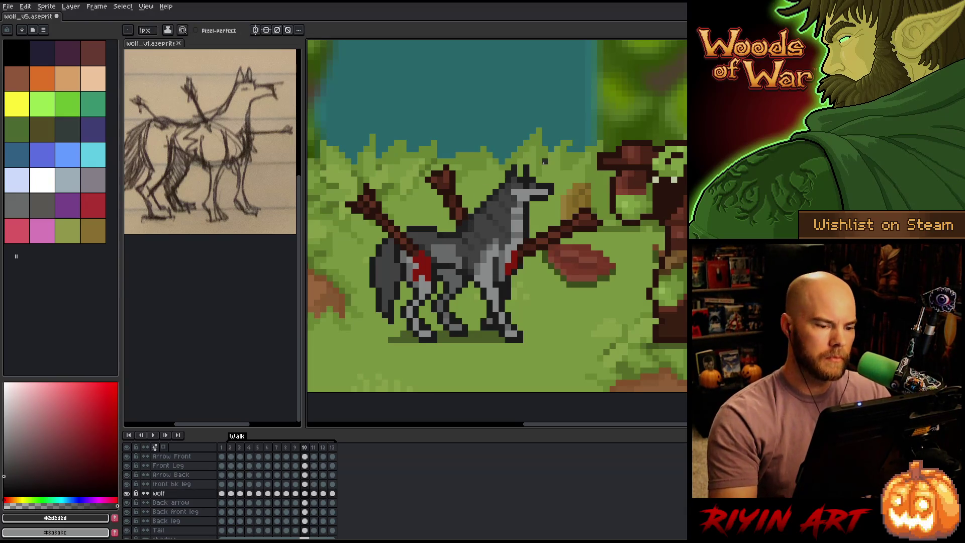
{"action": "key", "text": "ctrl+s"}
{"action": "key", "text": "Return"}
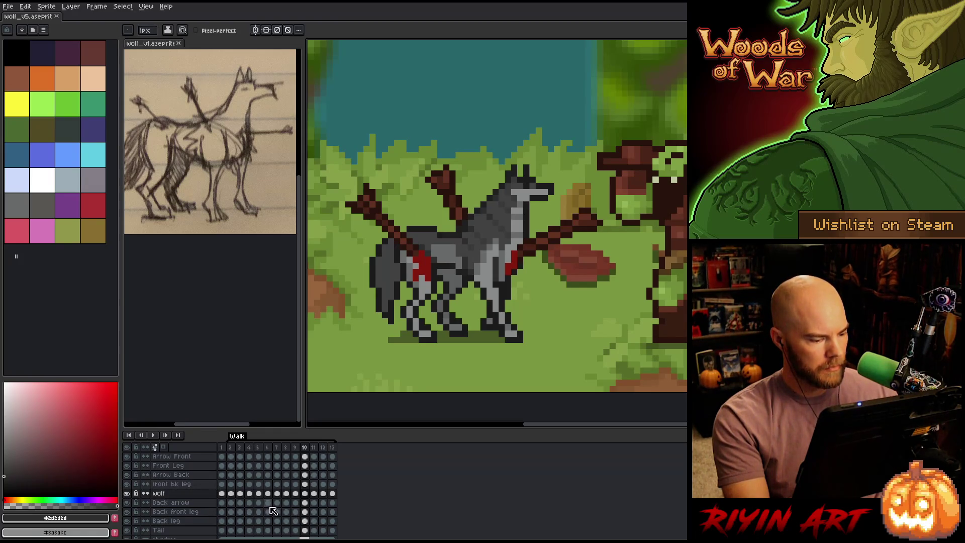
Step: On the Back arrow layer, transform the arrow down onto the wolf's back
{"action": "left_click", "coordinate": [254, 503]}
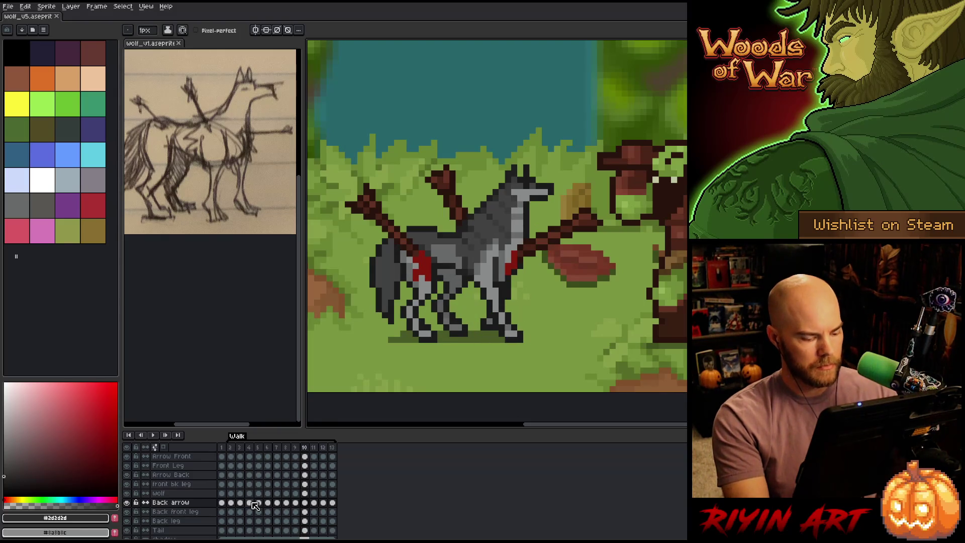
{"action": "key", "text": "ctrl+t"}
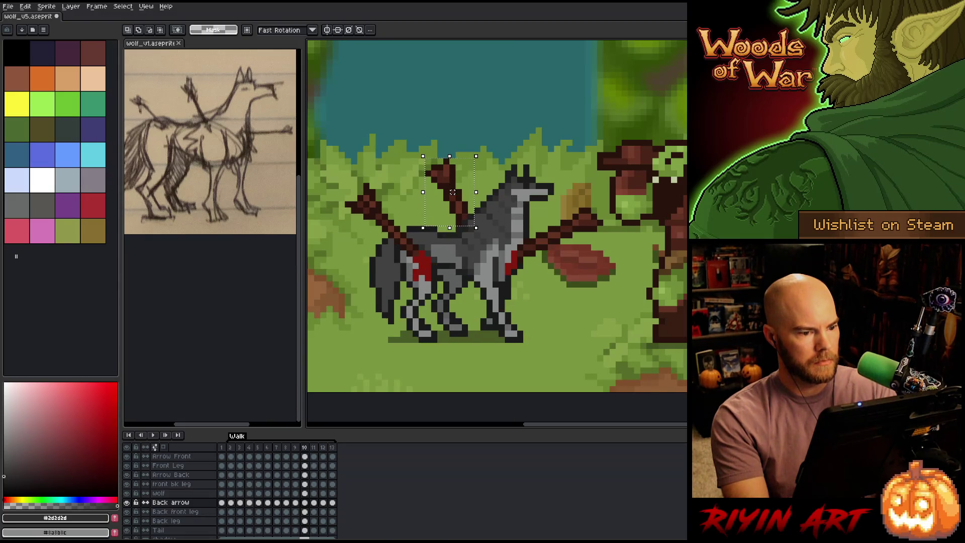
{"action": "left_click_drag", "start_coordinate": [452, 192], "coordinate": [453, 198]}
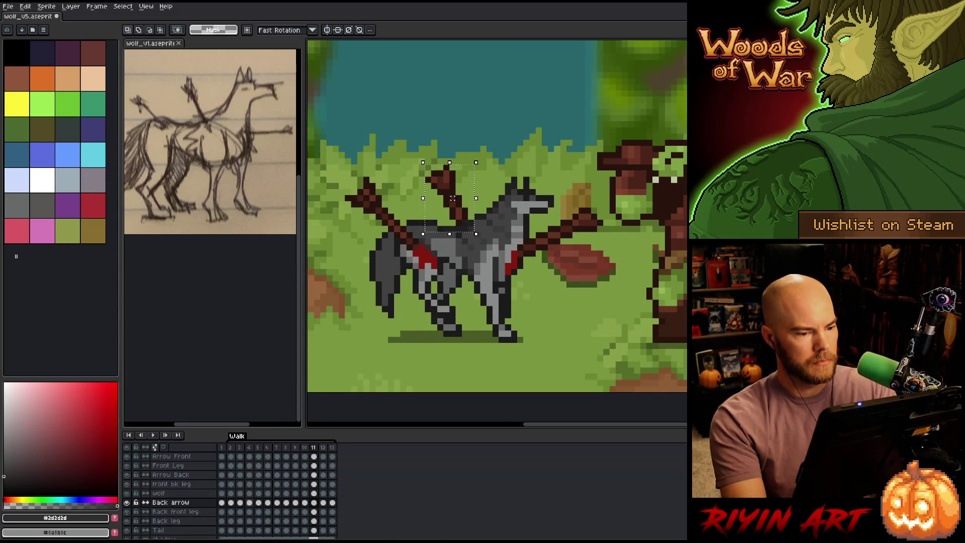
{"action": "key", "text": "period"}
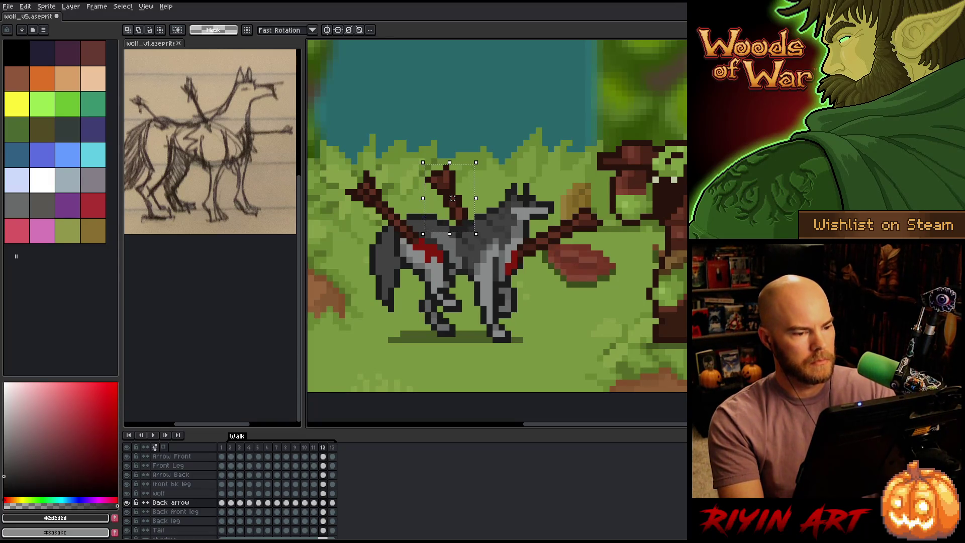
Step: Select the back arrow on frames 12–13 and shift it left one pixel on frame 12
{"action": "mouse_move", "coordinate": [553, 131]}
{"action": "left_mouse_down"}
{"action": "mouse_move", "coordinate": [387, 194]}
{"action": "mouse_move", "coordinate": [406, 209]}
{"action": "left_mouse_up"}
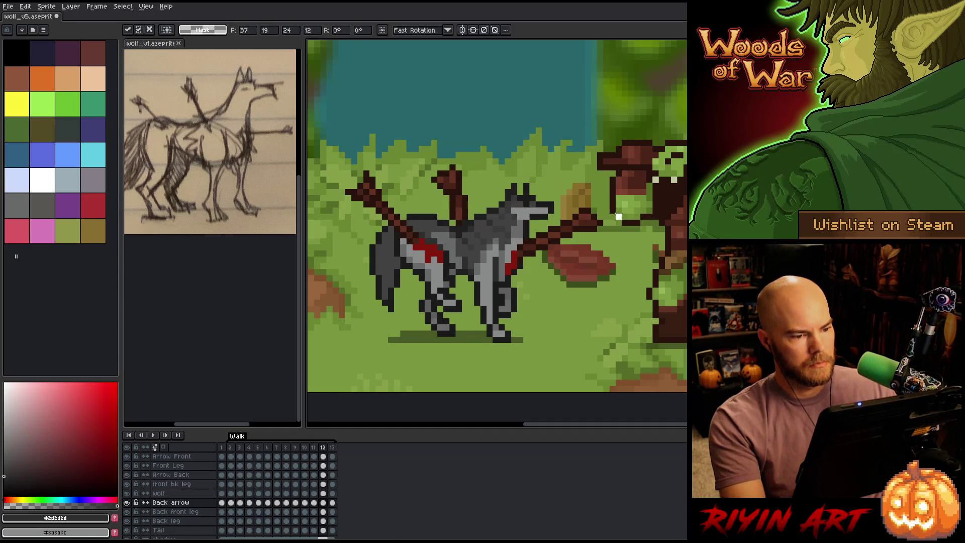
{"action": "key", "text": "ctrl+d"}
{"action": "key", "text": "period"}
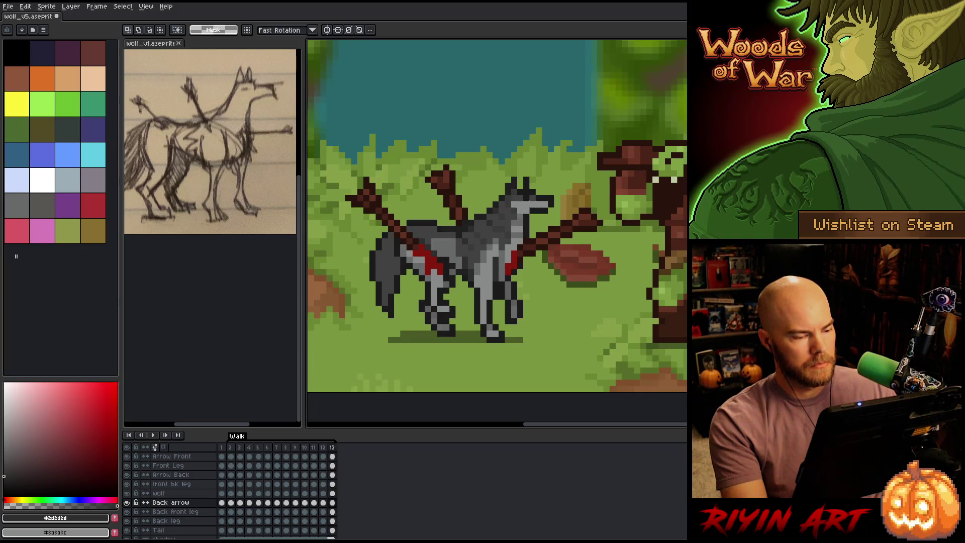
{"action": "left_click_drag", "start_coordinate": [535, 121], "coordinate": [424, 209]}
{"action": "key", "text": "comma"}
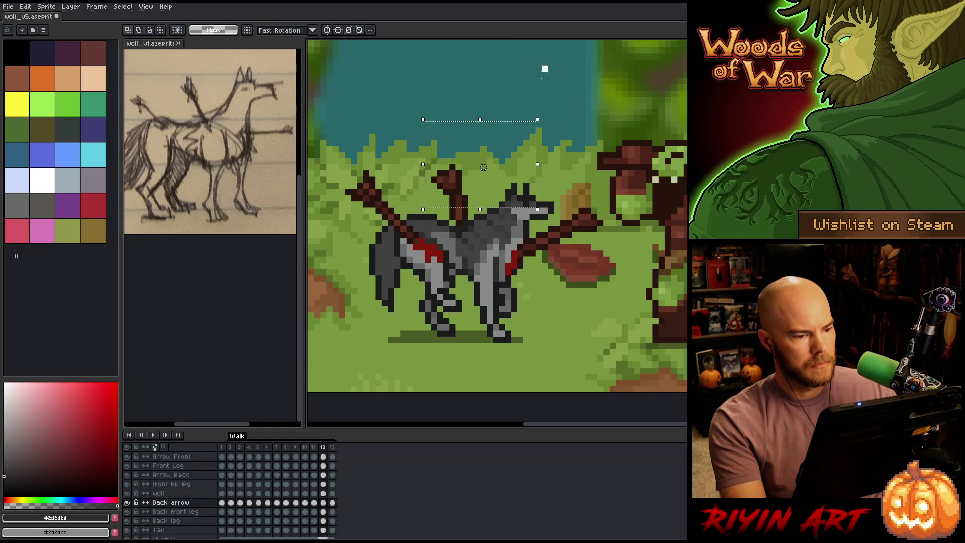
{"action": "mouse_move", "coordinate": [544, 69]}
{"action": "left_mouse_down"}
{"action": "mouse_move", "coordinate": [377, 183]}
{"action": "mouse_move", "coordinate": [399, 184]}
{"action": "left_mouse_up"}
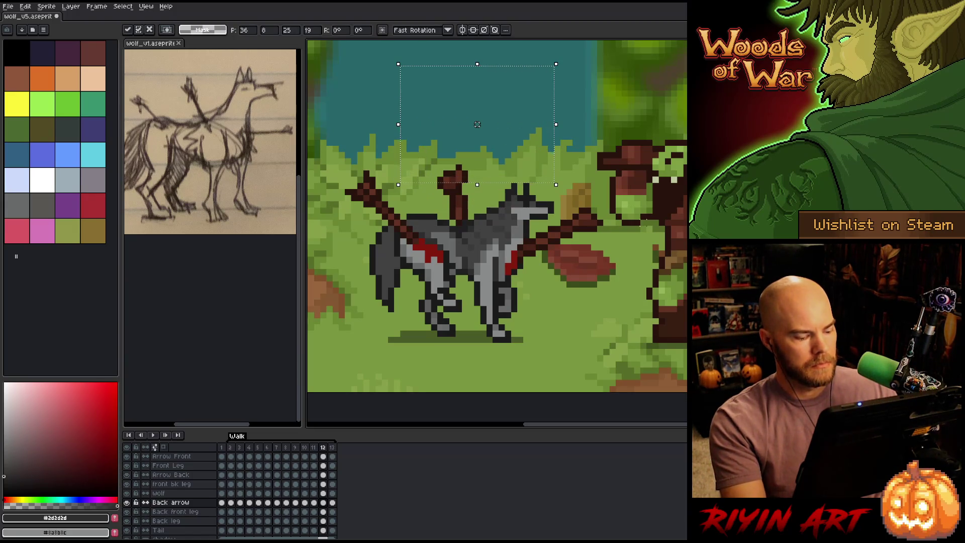
{"action": "left_click_drag", "start_coordinate": [477, 124], "coordinate": [471, 124]}
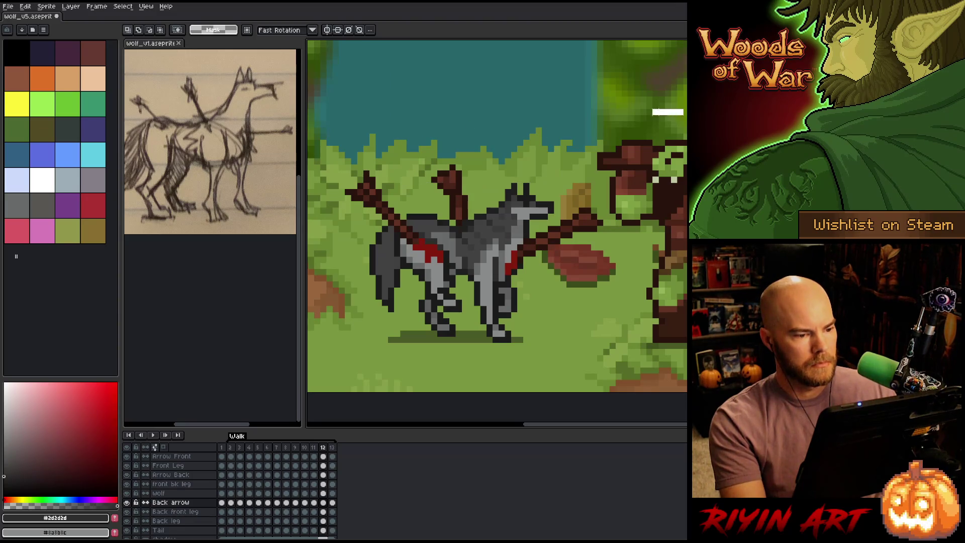
{"action": "left_click_drag", "start_coordinate": [653, 114], "coordinate": [412, 194]}
Step: Compare the neighbouring poses, then reposition the back arrowhead in frame 11
{"action": "key", "text": "ctrl+d"}
{"action": "key", "text": "Left"}
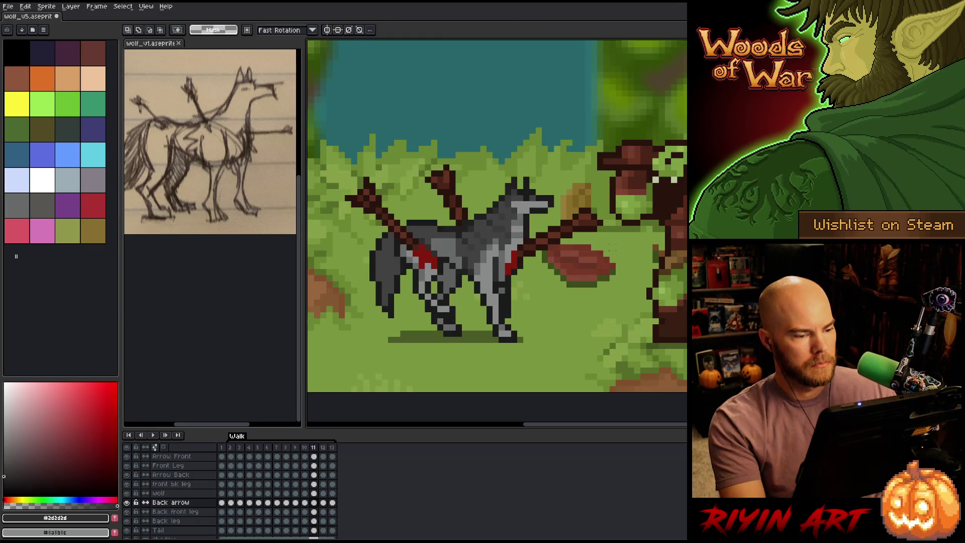
{"action": "key", "text": "Right"}
{"action": "key", "text": "Right"}
{"action": "key", "text": "Left"}
{"action": "key", "text": "Left"}
{"action": "key", "text": "Left"}
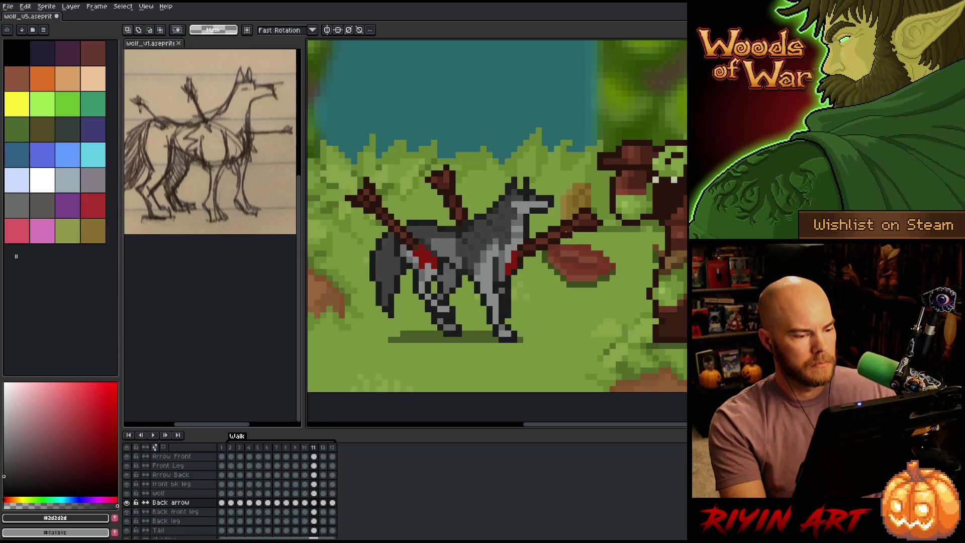
{"action": "key", "text": "Right"}
{"action": "left_click_drag", "start_coordinate": [423, 132], "coordinate": [482, 209]}
{"action": "left_click", "coordinate": [453, 173]}
{"action": "key", "text": "ctrl+d"}
Step: Step back and forth through the frames, wrapping around the loop, to check the arrow's placement
{"action": "key", "text": "Right"}
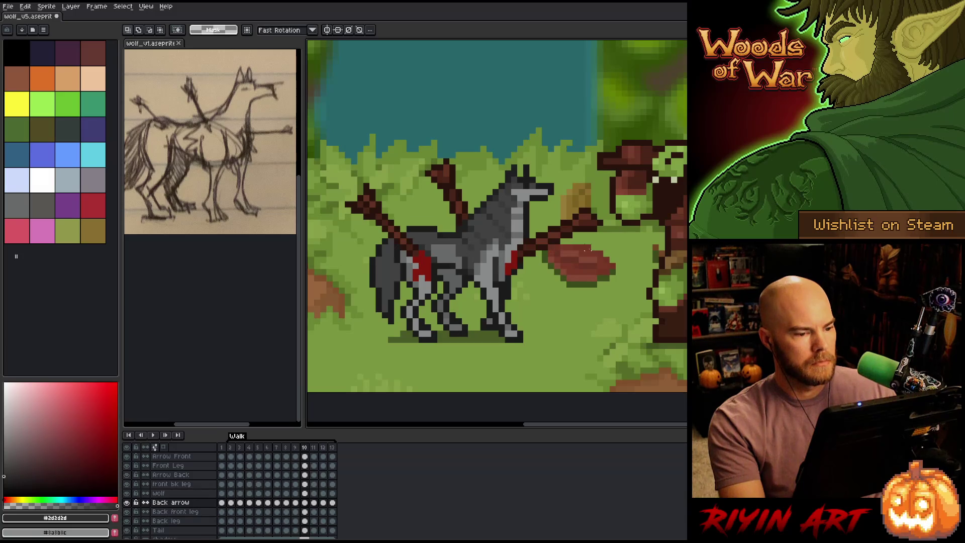
{"action": "key", "text": "Left"}
{"action": "key", "text": "Right"}
{"action": "key", "text": "Right"}
{"action": "key", "text": "Right"}
{"action": "key", "text": "Right"}
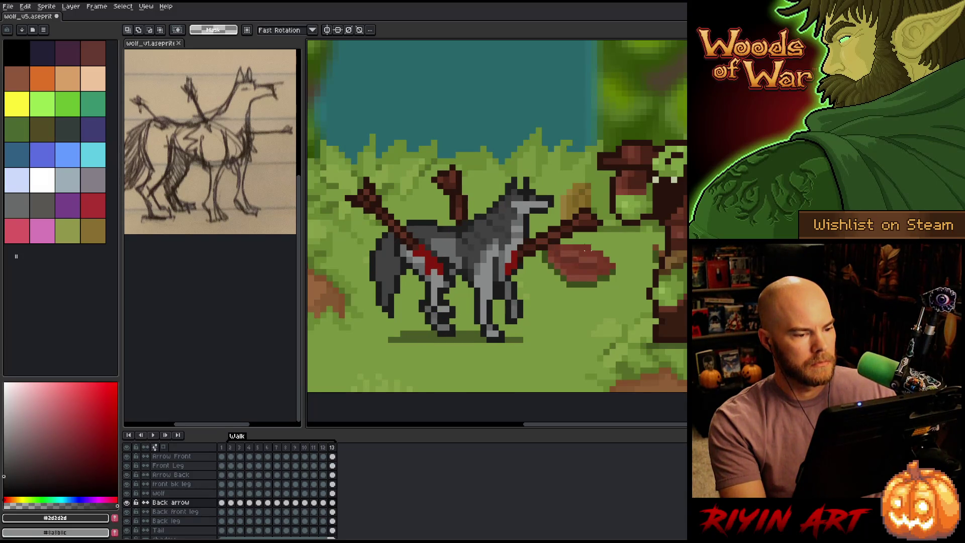
{"action": "key", "text": "Left"}
{"action": "key", "text": "Left"}
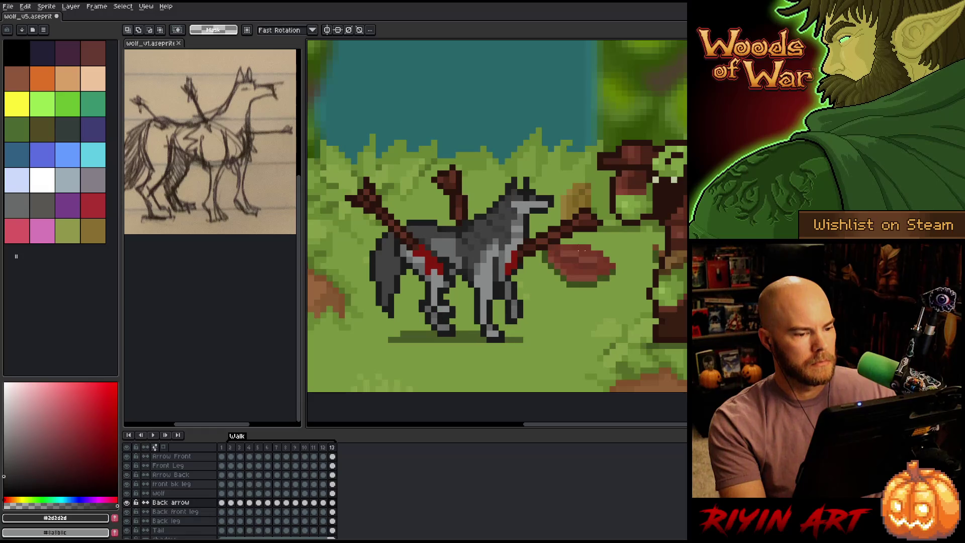
{"action": "key", "text": "Right"}
{"action": "key", "text": "Right"}
{"action": "key", "text": "Left"}
{"action": "key", "text": "Left"}
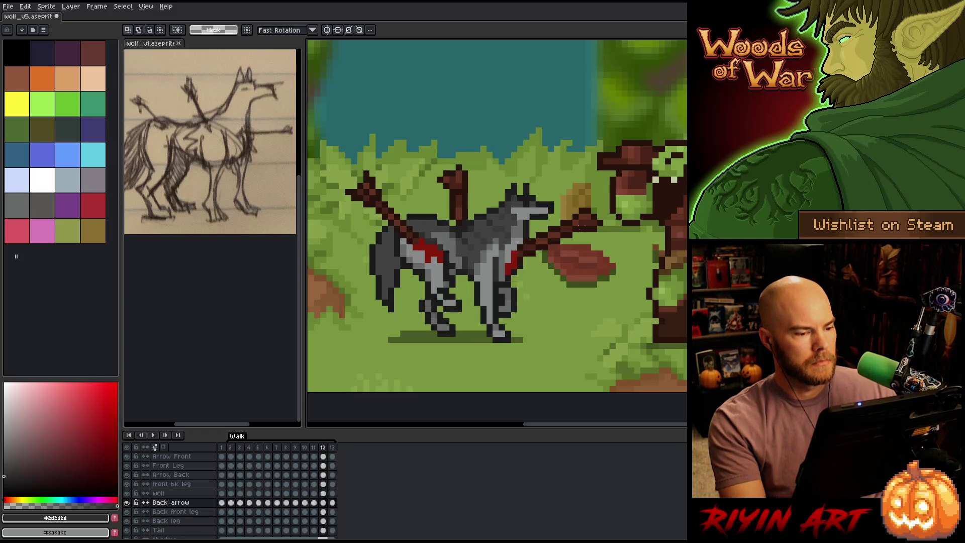
{"action": "key", "text": "Right"}
Step: Scrub to frame 3, then play and stop the walk cycle to review the moved arrow
{"action": "key", "text": "Left"}
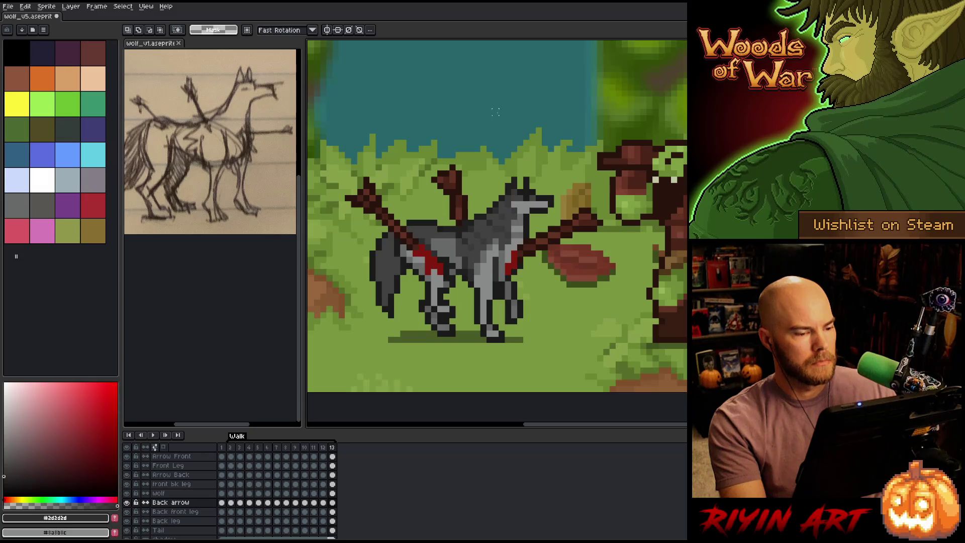
{"action": "key", "text": "Right"}
{"action": "key", "text": "Right"}
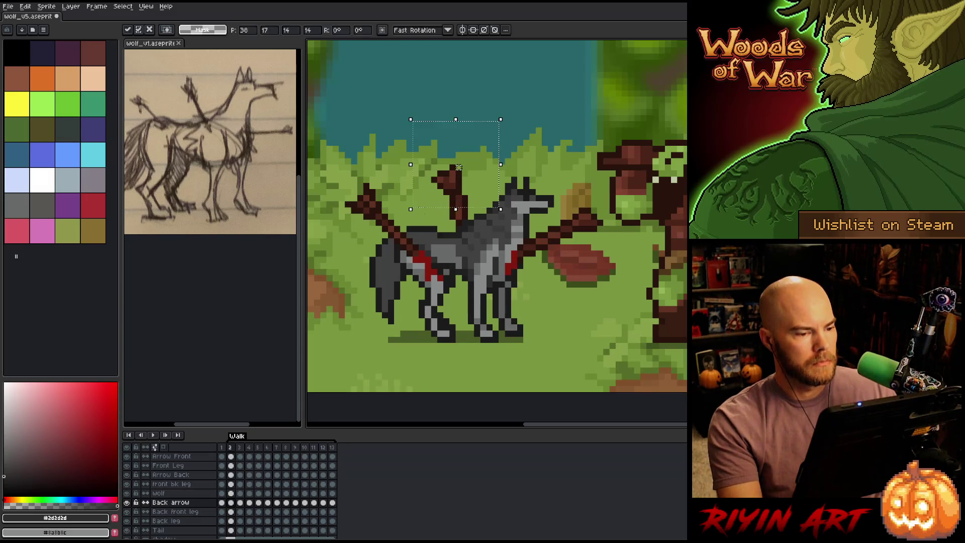
{"action": "key", "text": "Left"}
{"action": "key", "text": "Left"}
{"action": "key", "text": "Right"}
{"action": "key", "text": "Right"}
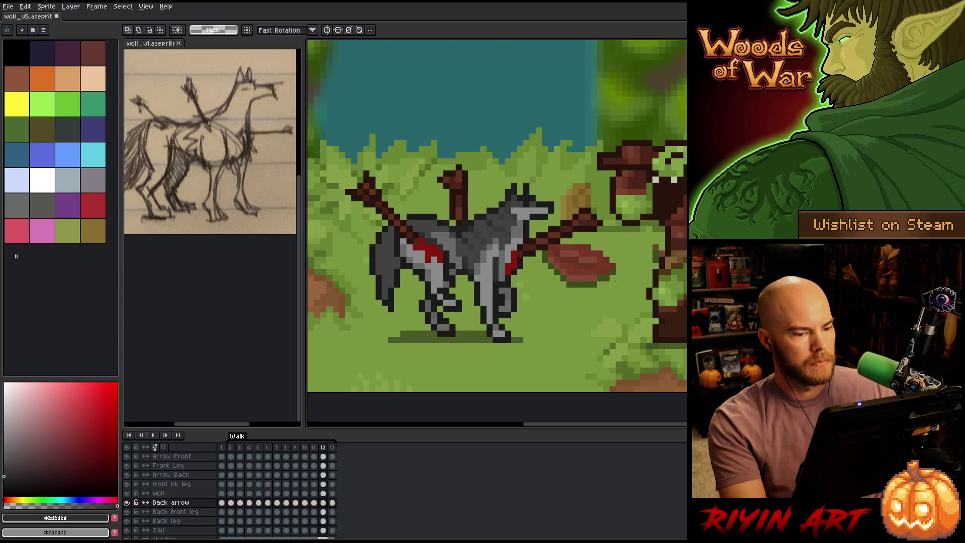
{"action": "key", "text": "Left"}
{"action": "key", "text": "Left"}
{"action": "key", "text": "Right"}
{"action": "key", "text": "Right"}
{"action": "key", "text": "Right"}
{"action": "key", "text": "Return"}
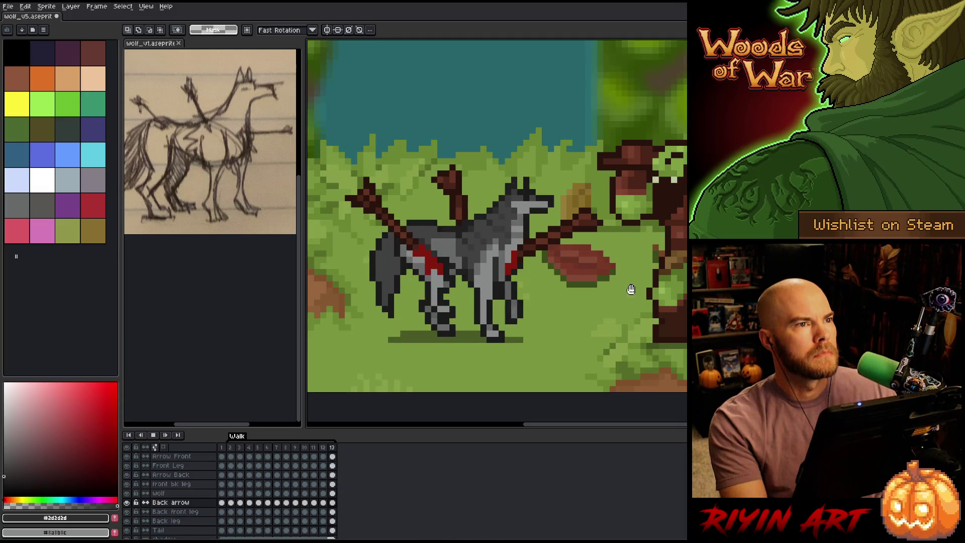
{"action": "key", "text": "Return"}
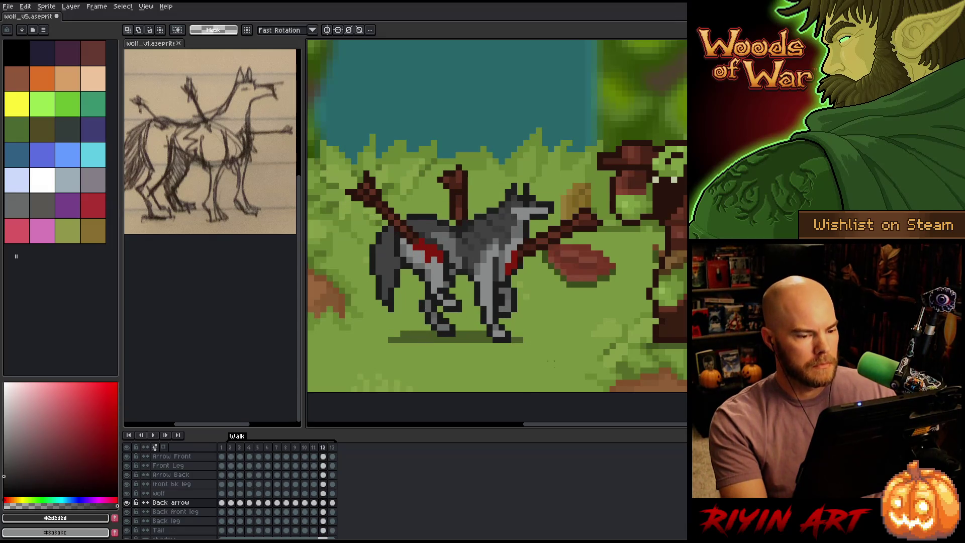